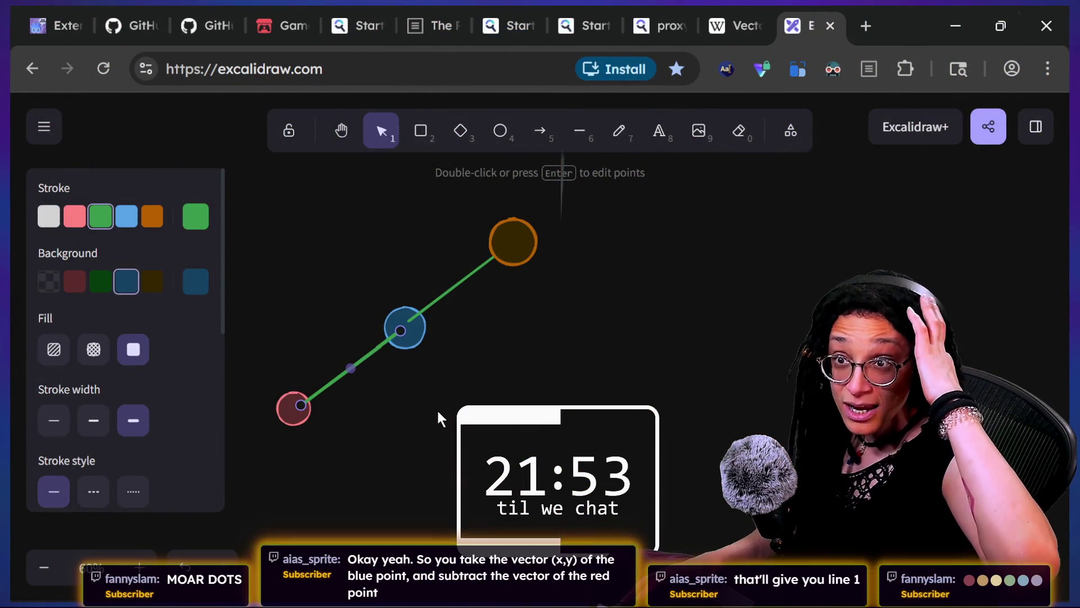
Draw a trial cross-hatched rectangle beside the circles, then delete it.
{"action": "left_click", "coordinate": [378, 260]}
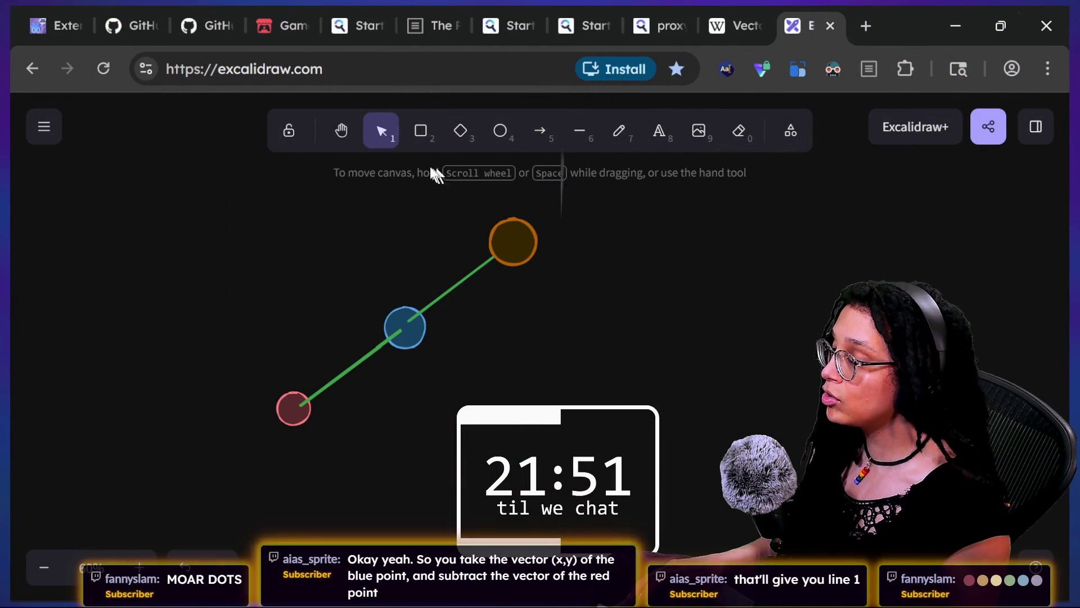
{"action": "left_click", "coordinate": [550, 141]}
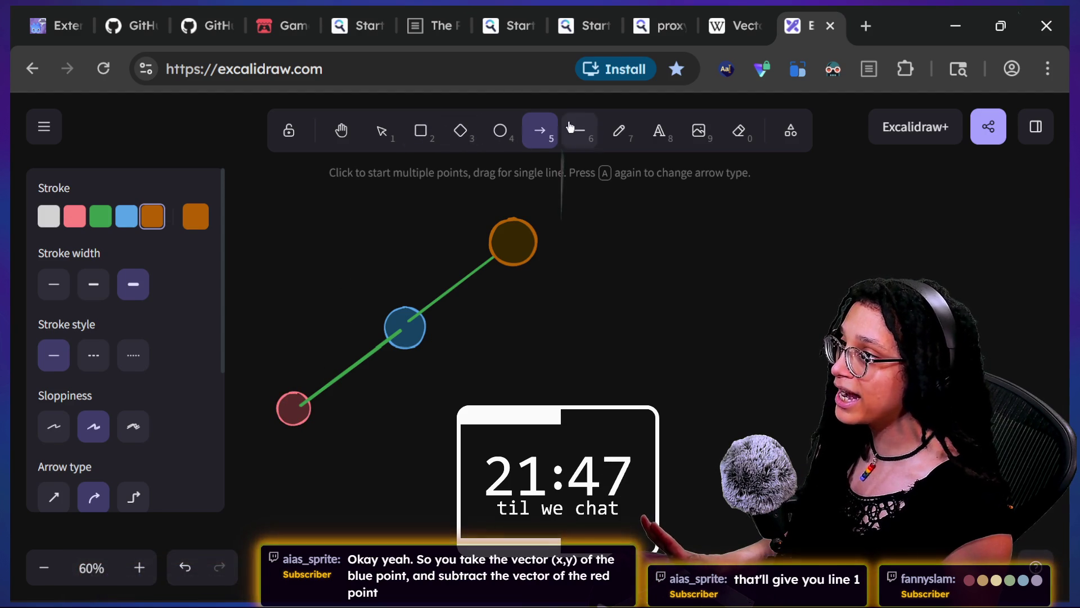
{"action": "left_click", "coordinate": [579, 131]}
{"action": "left_click", "coordinate": [49, 216]}
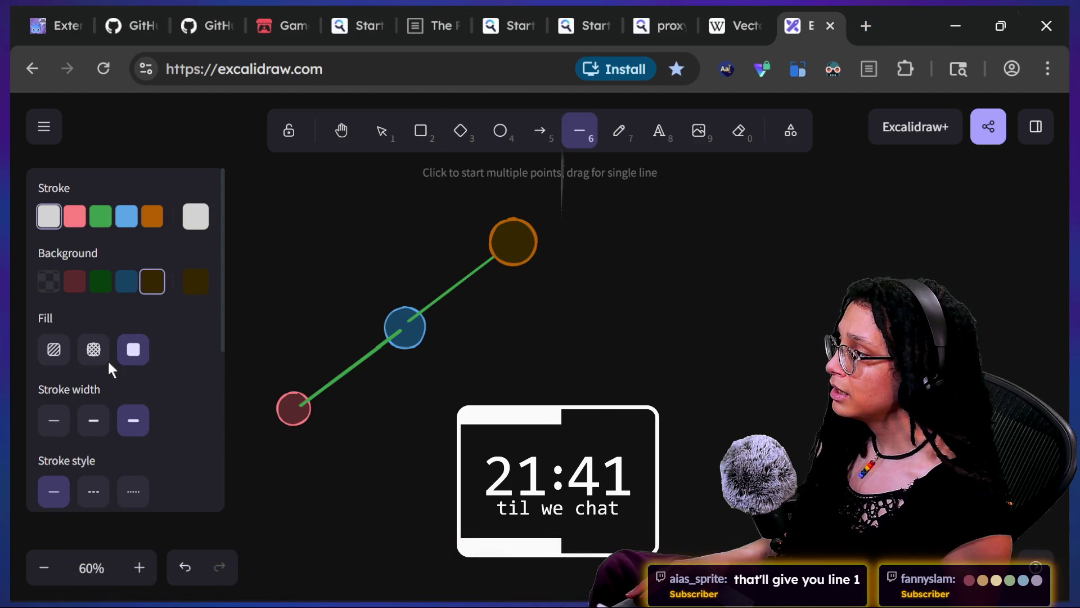
{"action": "left_click", "coordinate": [94, 350]}
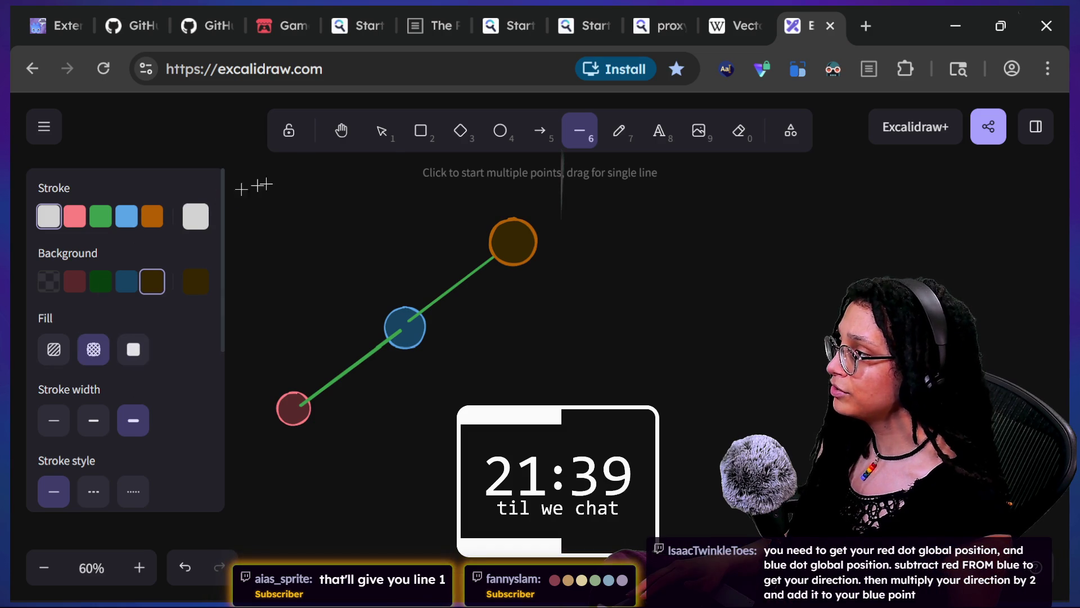
{"action": "left_click", "coordinate": [420, 131]}
{"action": "left_click_drag", "start_coordinate": [488, 262], "coordinate": [805, 484]}
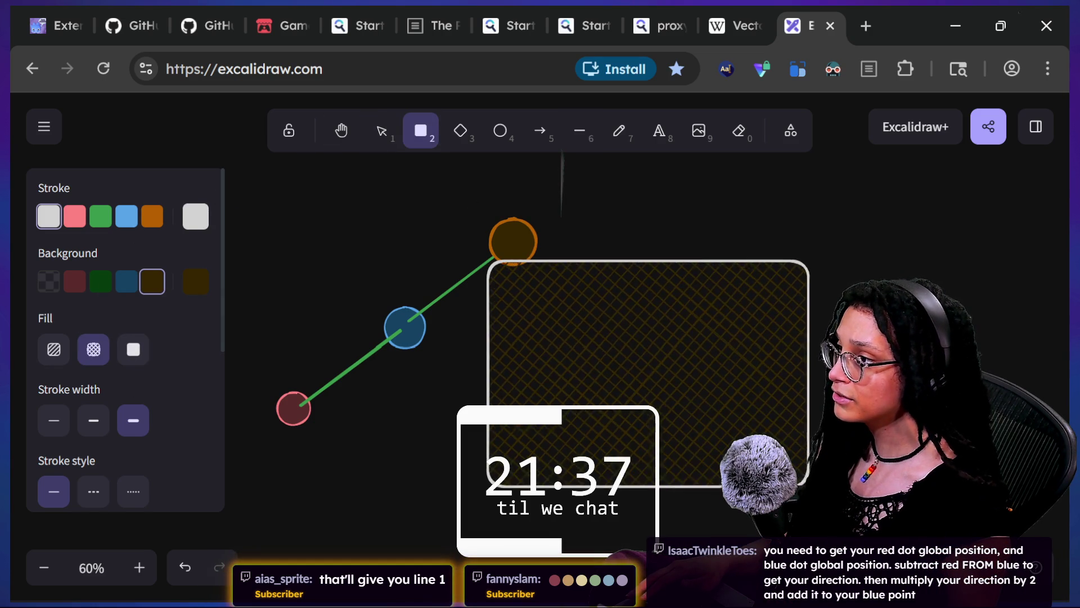
{"action": "key", "text": "Delete"}
Search the web for 'grid' in a new browser tab.
{"action": "left_click", "coordinate": [866, 26]}
{"action": "type", "text": "ag"}
{"action": "key", "text": "BackSpace"}
{"action": "key", "text": "BackSpace"}
{"action": "type", "text": "grid"}
{"action": "key", "text": "Return"}
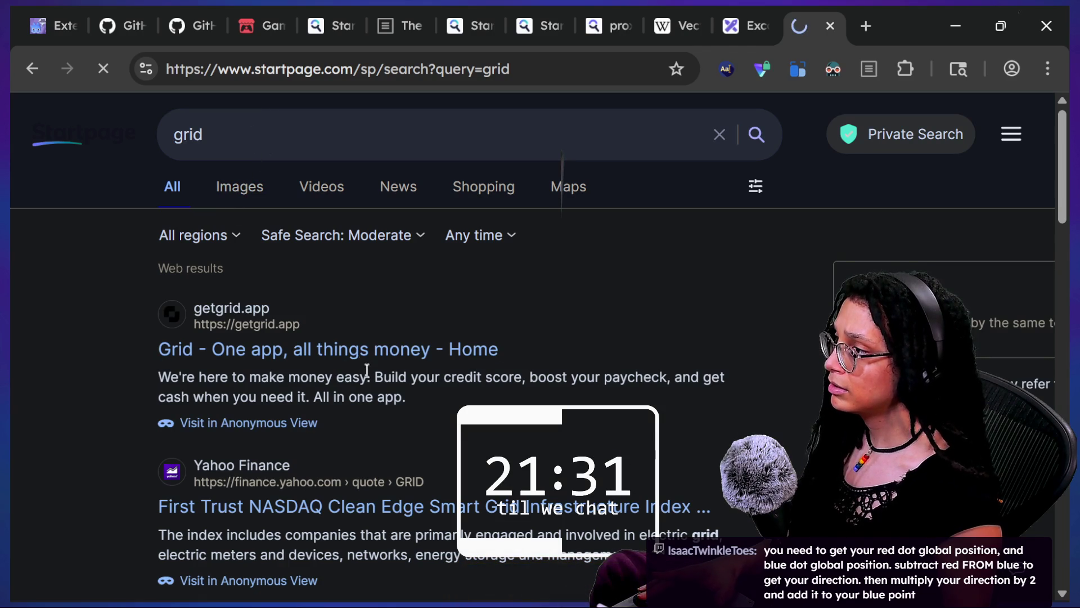
Show image results for 'grid' and preview one of the grid images.
{"action": "left_click", "coordinate": [232, 198]}
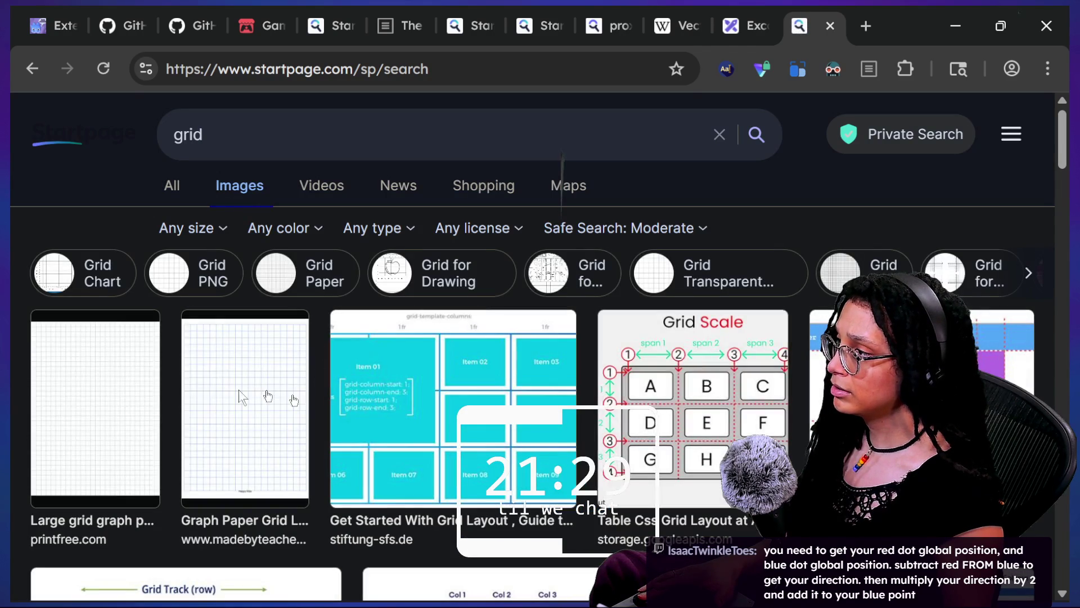
{"action": "scroll", "coordinate": [193, 410], "scroll_direction": "down", "scroll_amount": 10}
{"action": "scroll", "coordinate": [193, 410], "scroll_direction": "up", "scroll_amount": 4}
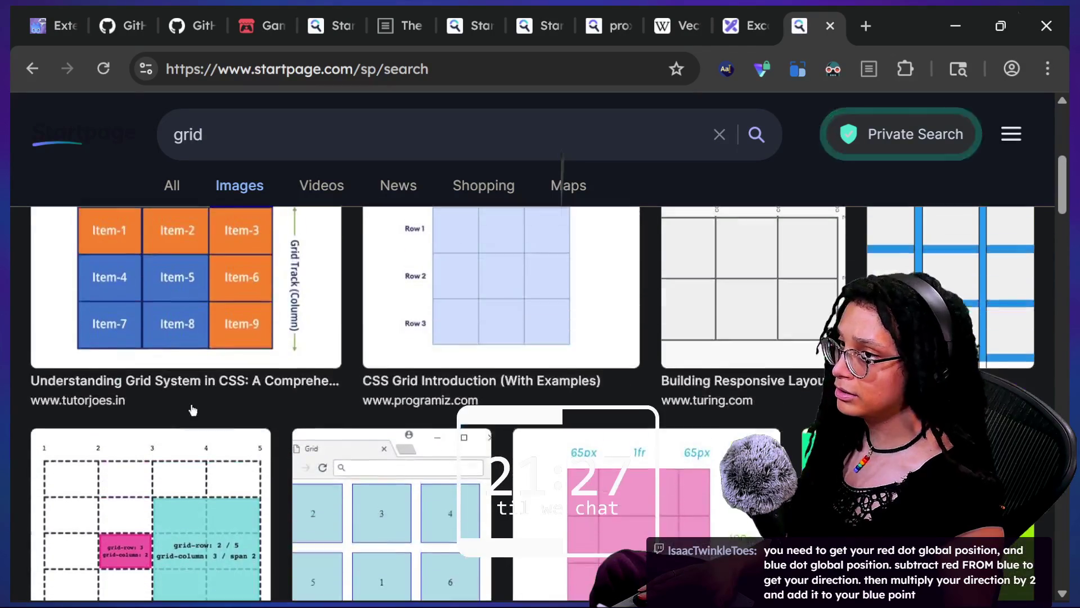
{"action": "scroll", "coordinate": [774, 377], "scroll_direction": "down", "scroll_amount": 10}
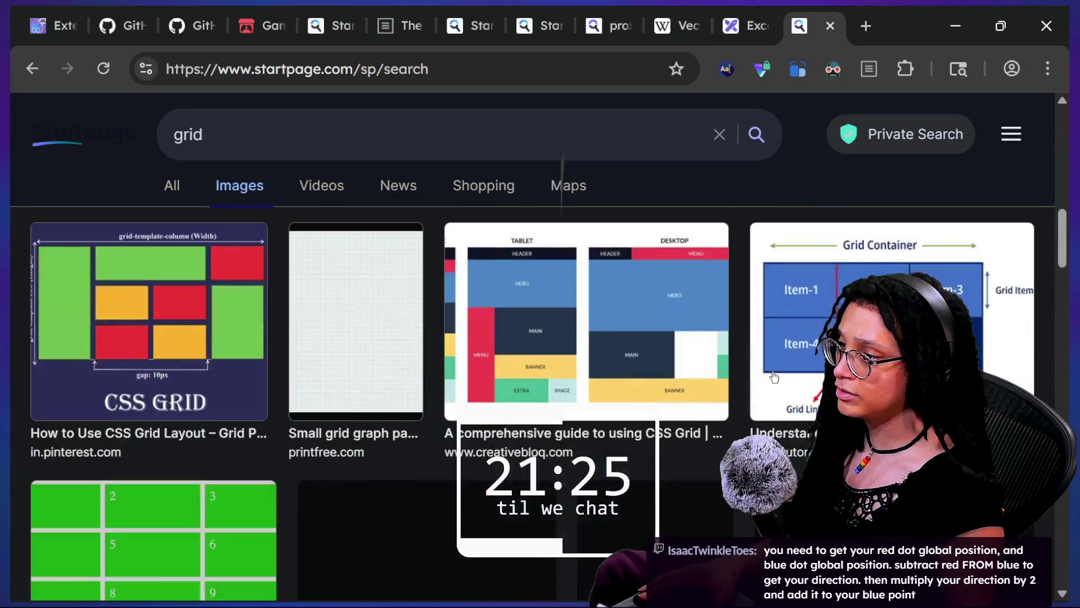
{"action": "scroll", "coordinate": [775, 377], "scroll_direction": "down", "scroll_amount": 5}
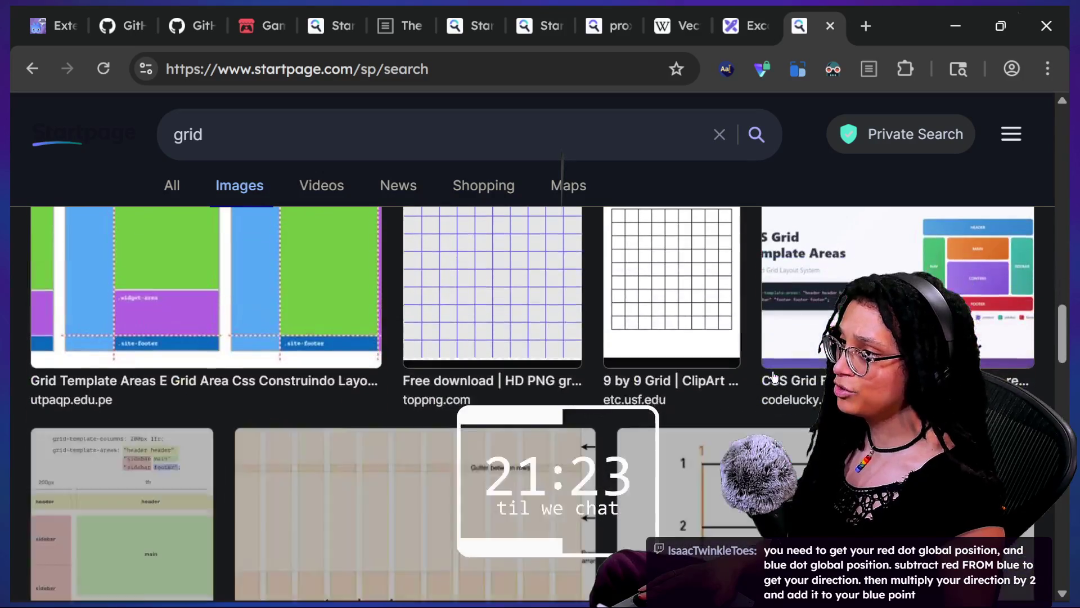
{"action": "left_click", "coordinate": [439, 289]}
{"action": "left_click", "coordinate": [32, 68]}
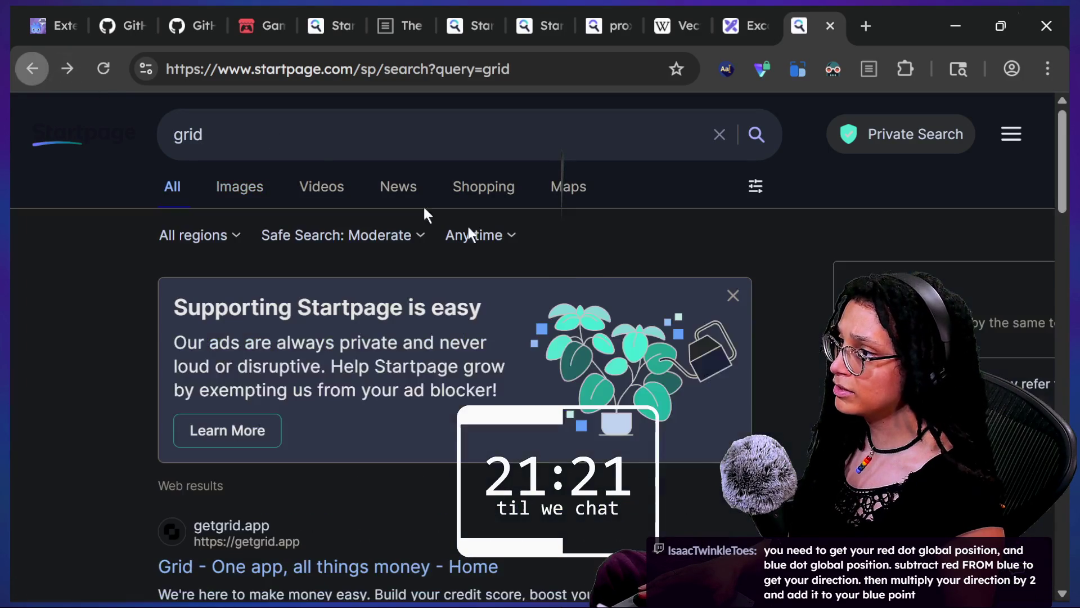
{"action": "left_click", "coordinate": [67, 69]}
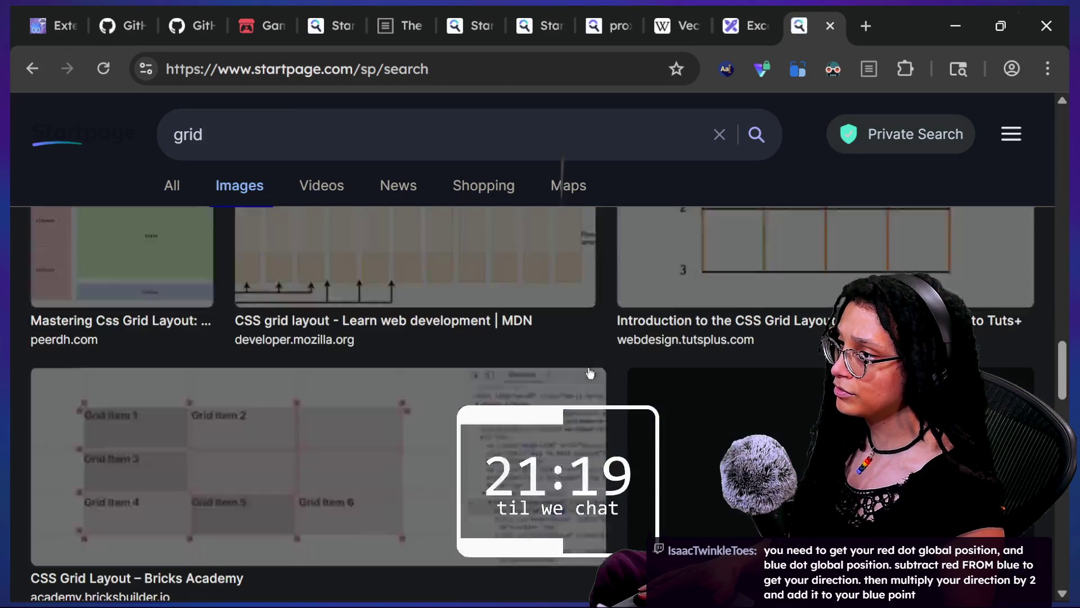
Open the 'Grids' image preview and copy the image.
{"action": "scroll", "coordinate": [589, 374], "scroll_direction": "down", "scroll_amount": 10}
{"action": "scroll", "coordinate": [590, 373], "scroll_direction": "up", "scroll_amount": 5}
{"action": "scroll", "coordinate": [589, 373], "scroll_direction": "down", "scroll_amount": 7}
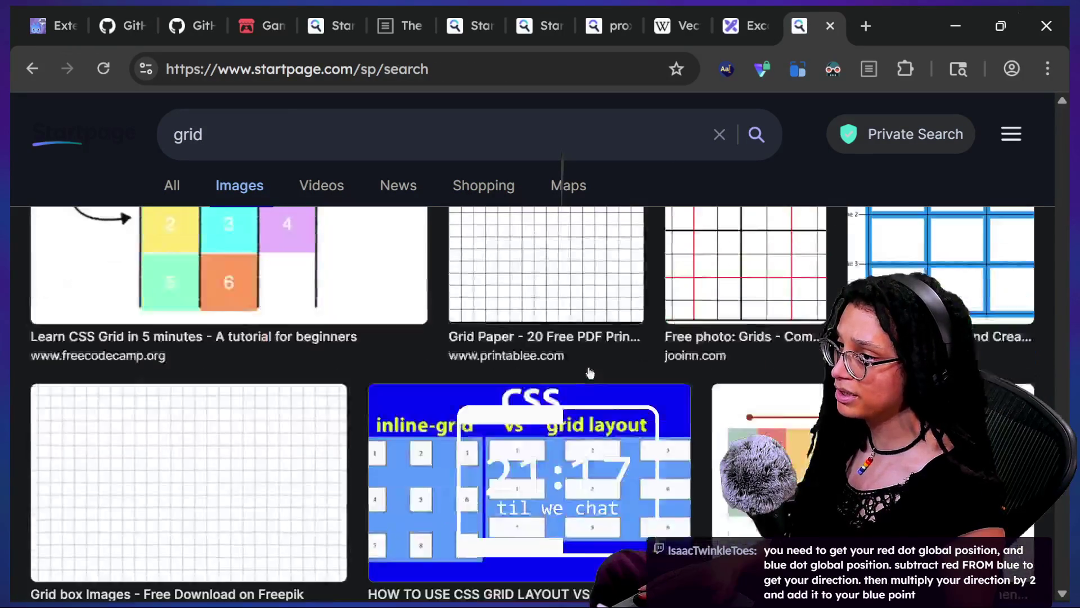
{"action": "scroll", "coordinate": [589, 373], "scroll_direction": "up", "scroll_amount": 4}
{"action": "left_click", "coordinate": [765, 325]}
{"action": "right_click", "coordinate": [295, 149]}
{"action": "left_click", "coordinate": [373, 249]}
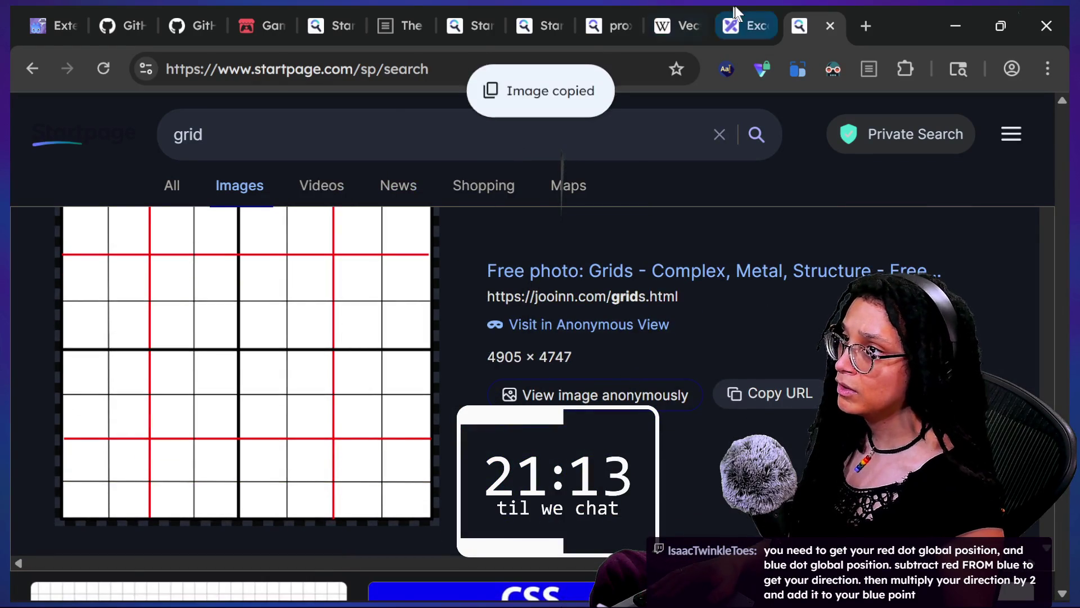
Paste the grid into Excalidraw, move it to the upper right, and undo a trial red-circle move.
{"action": "left_click", "coordinate": [743, 26]}
{"action": "key", "text": "ctrl+v"}
{"action": "mouse_move", "coordinate": [453, 377]}
{"action": "left_mouse_down"}
{"action": "mouse_move", "coordinate": [495, 326]}
{"action": "mouse_move", "coordinate": [560, 350]}
{"action": "mouse_move", "coordinate": [721, 315]}
{"action": "mouse_move", "coordinate": [525, 311]}
{"action": "mouse_move", "coordinate": [637, 326]}
{"action": "left_mouse_up"}
{"action": "mouse_move", "coordinate": [296, 411]}
{"action": "left_mouse_down"}
{"action": "mouse_move", "coordinate": [580, 439]}
{"action": "mouse_move", "coordinate": [563, 394]}
{"action": "left_mouse_up"}
{"action": "key", "text": "ctrl+z"}
Search images for 'grid transparent' and copy the transparent white grid image.
{"action": "left_click", "coordinate": [809, 19]}
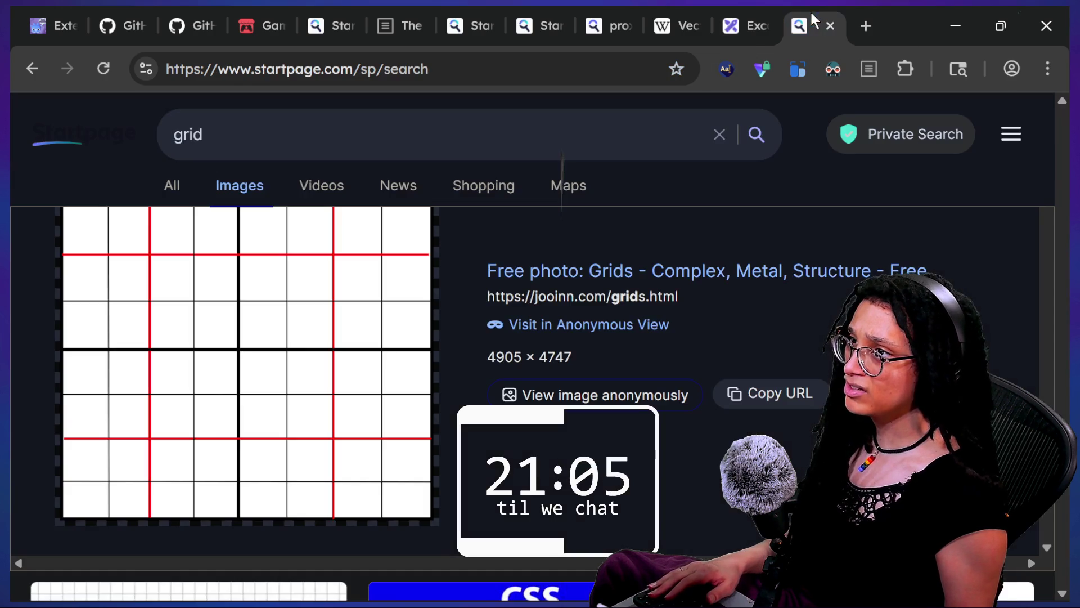
{"action": "scroll", "coordinate": [636, 443], "scroll_direction": "down", "scroll_amount": 10}
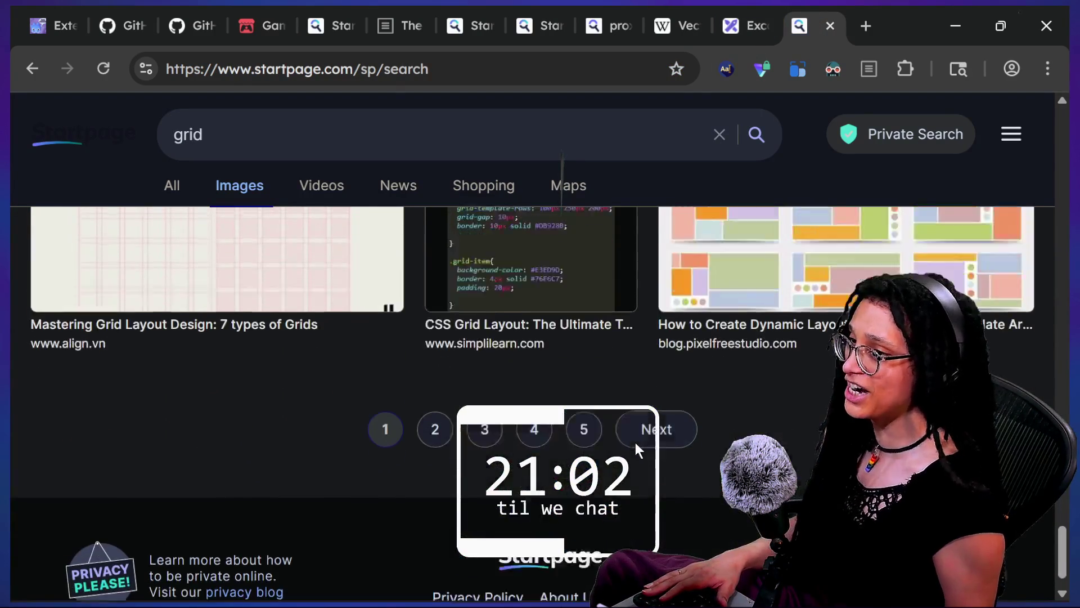
{"action": "scroll", "coordinate": [636, 442], "scroll_direction": "up", "scroll_amount": 10}
{"action": "left_click", "coordinate": [400, 129]}
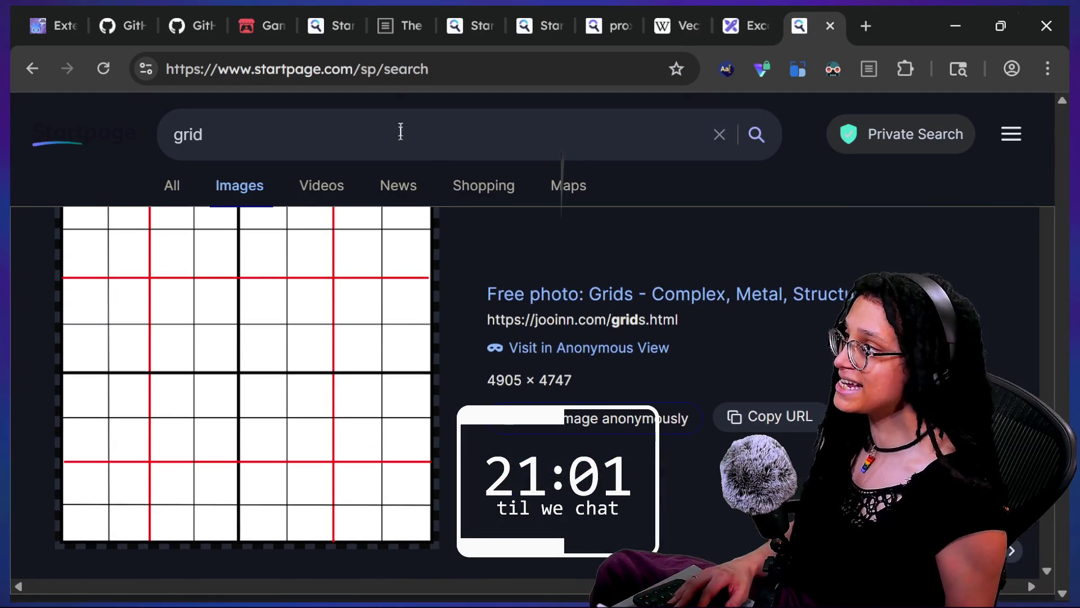
{"action": "type", "text": "al"}
{"action": "key", "text": "BackSpace"}
{"action": "key", "text": "BackSpace"}
{"action": "type", "text": "t"}
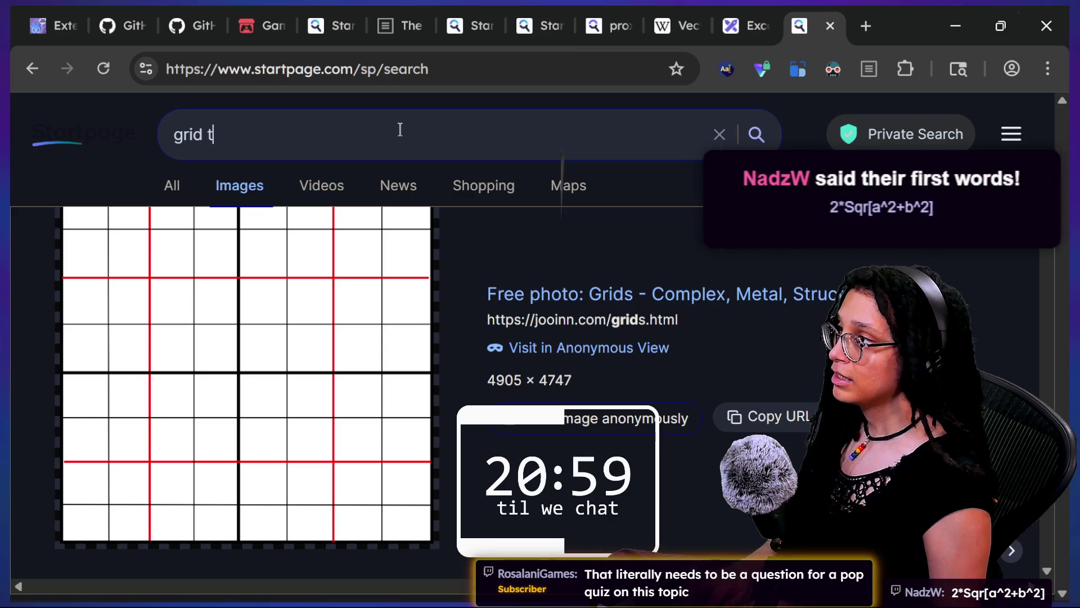
{"action": "type", "text": "ranspaent"}
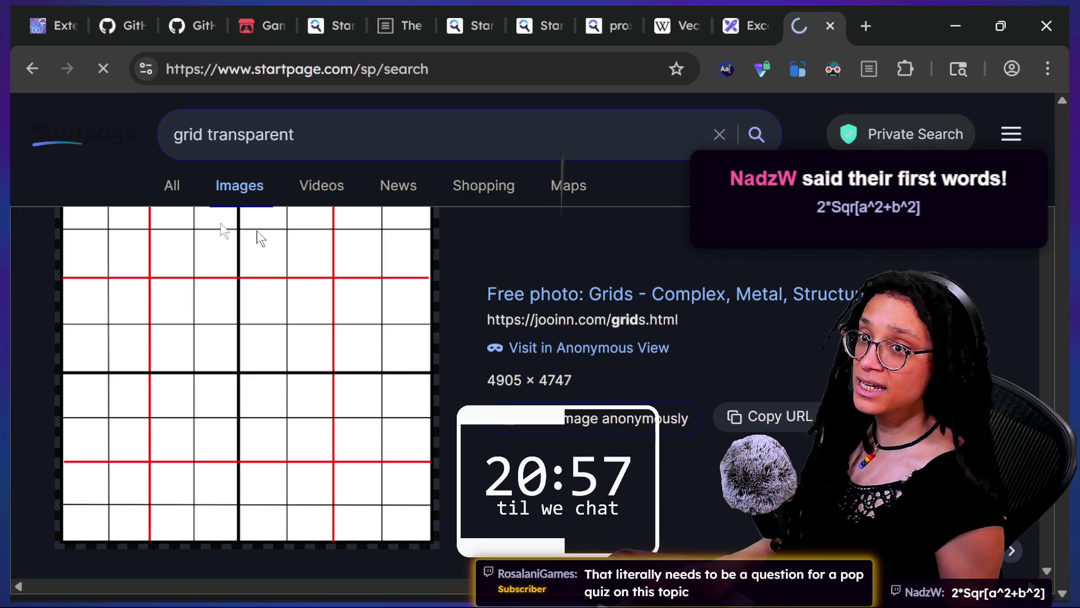
{"action": "scroll", "coordinate": [645, 303], "scroll_direction": "down", "scroll_amount": 1}
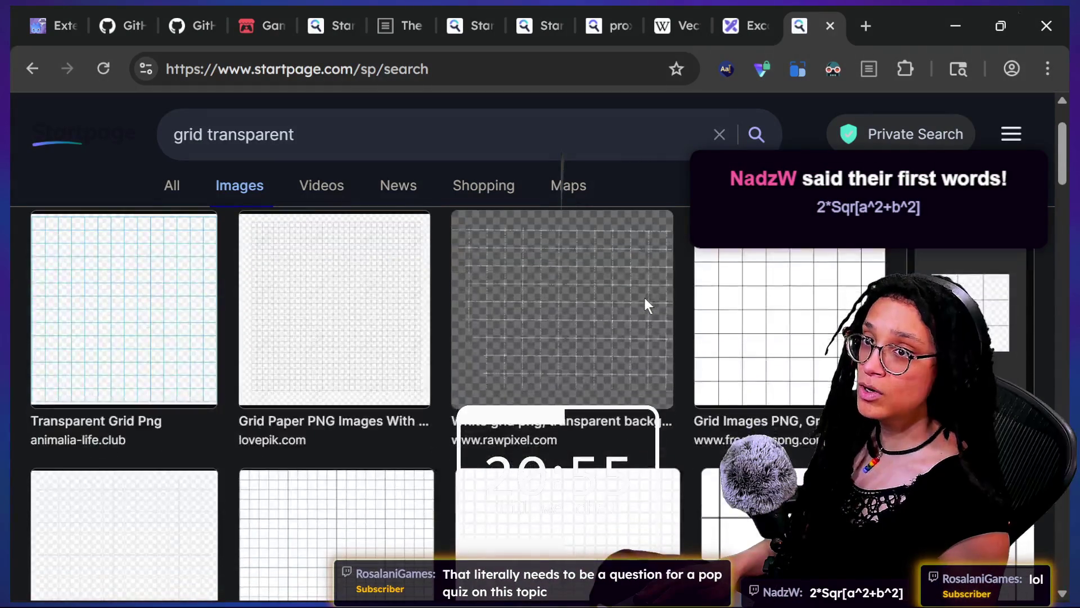
{"action": "scroll", "coordinate": [645, 304], "scroll_direction": "down", "scroll_amount": 2}
{"action": "left_click", "coordinate": [646, 303]}
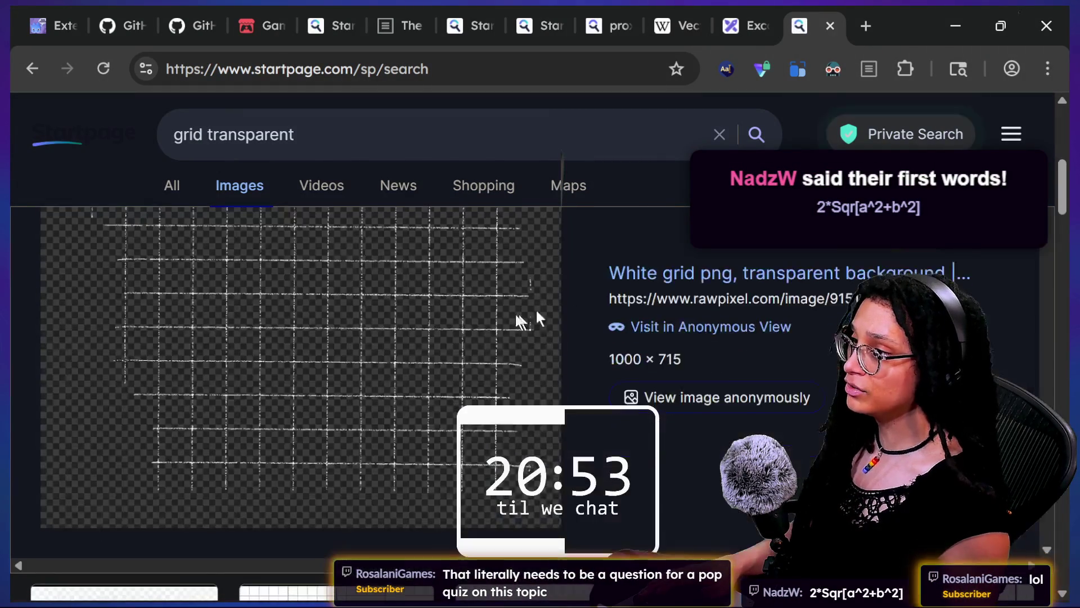
{"action": "right_click", "coordinate": [420, 334]}
{"action": "left_click", "coordinate": [457, 400]}
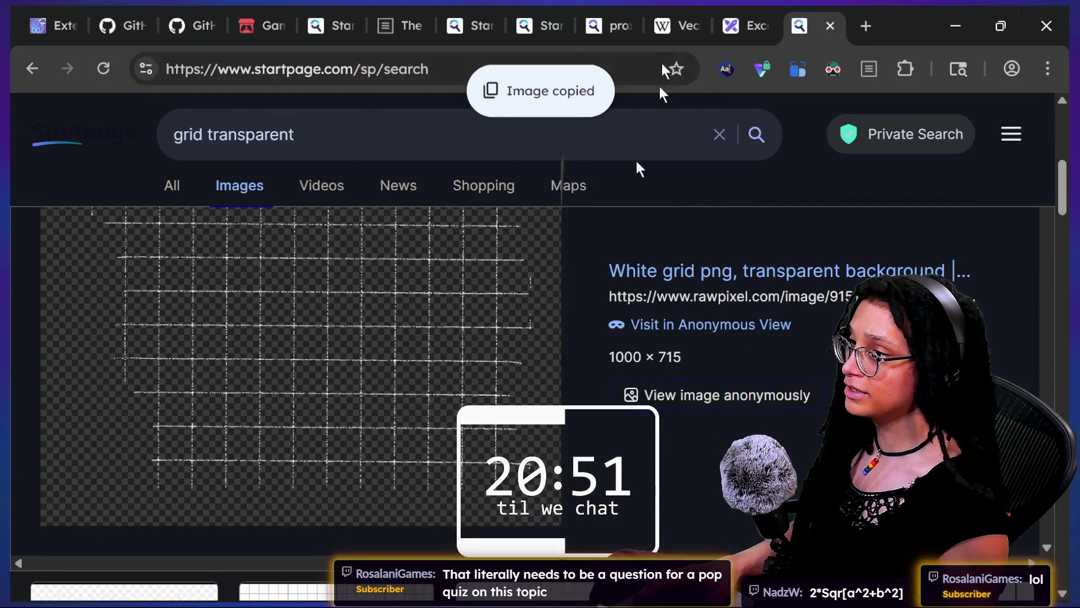
Delete the old grid image from the Excalidraw canvas.
{"action": "left_click", "coordinate": [746, 25]}
{"action": "left_click", "coordinate": [711, 352]}
{"action": "key", "text": "Delete"}
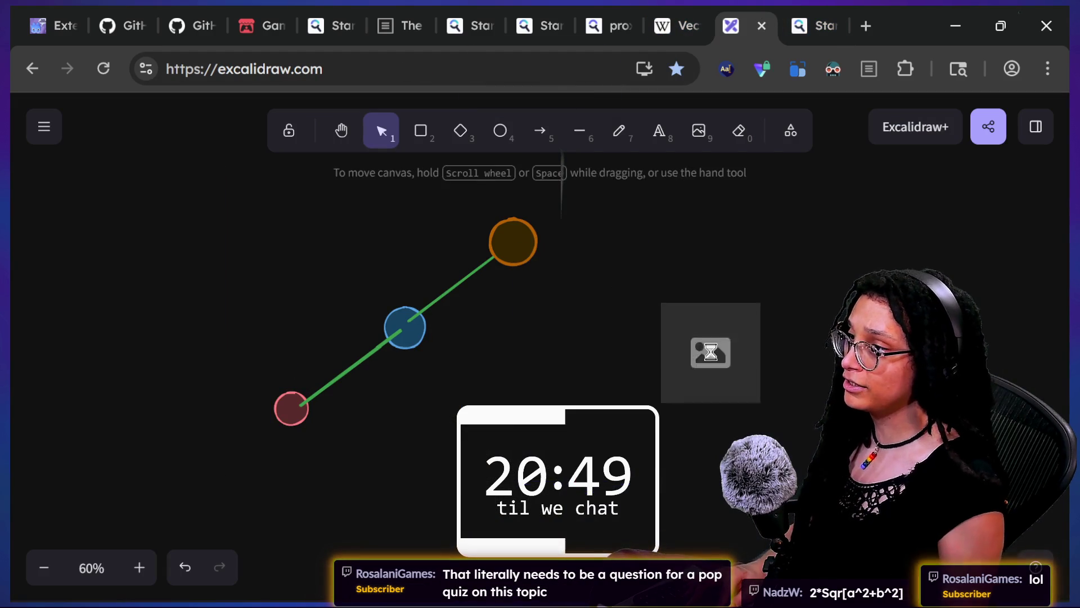
Paste the transparent grid, place the red circle on it, and send the grid behind the shapes.
{"action": "key", "text": "ctrl+v"}
{"action": "left_click_drag", "start_coordinate": [675, 355], "coordinate": [571, 391]}
{"action": "key", "text": "Escape"}
{"action": "mouse_move", "coordinate": [681, 352]}
{"action": "left_mouse_down"}
{"action": "mouse_move", "coordinate": [632, 357]}
{"action": "mouse_move", "coordinate": [683, 321]}
{"action": "mouse_move", "coordinate": [656, 265]}
{"action": "left_mouse_up"}
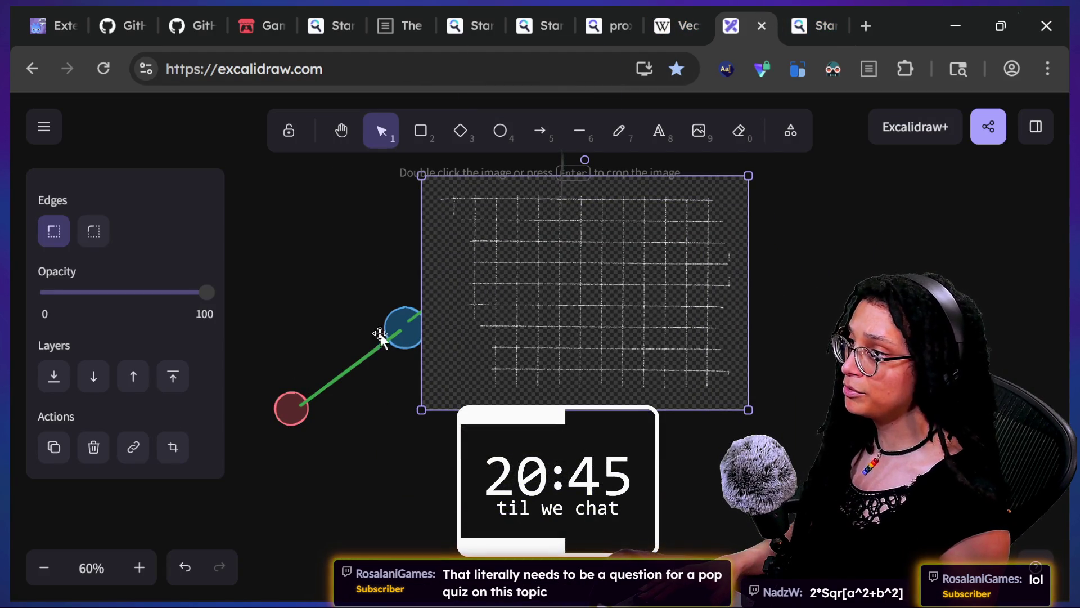
{"action": "mouse_move", "coordinate": [291, 408]}
{"action": "left_mouse_down"}
{"action": "mouse_move", "coordinate": [580, 261]}
{"action": "mouse_move", "coordinate": [543, 316]}
{"action": "left_mouse_up"}
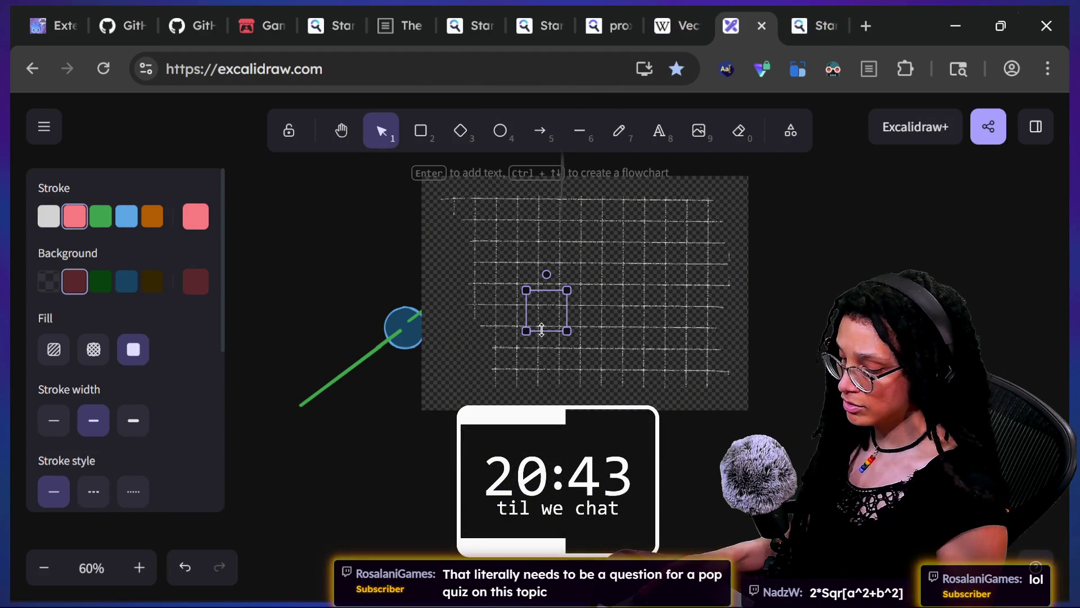
{"action": "left_click", "coordinate": [682, 322]}
{"action": "key", "text": "ctrl+shift+bracketleft"}
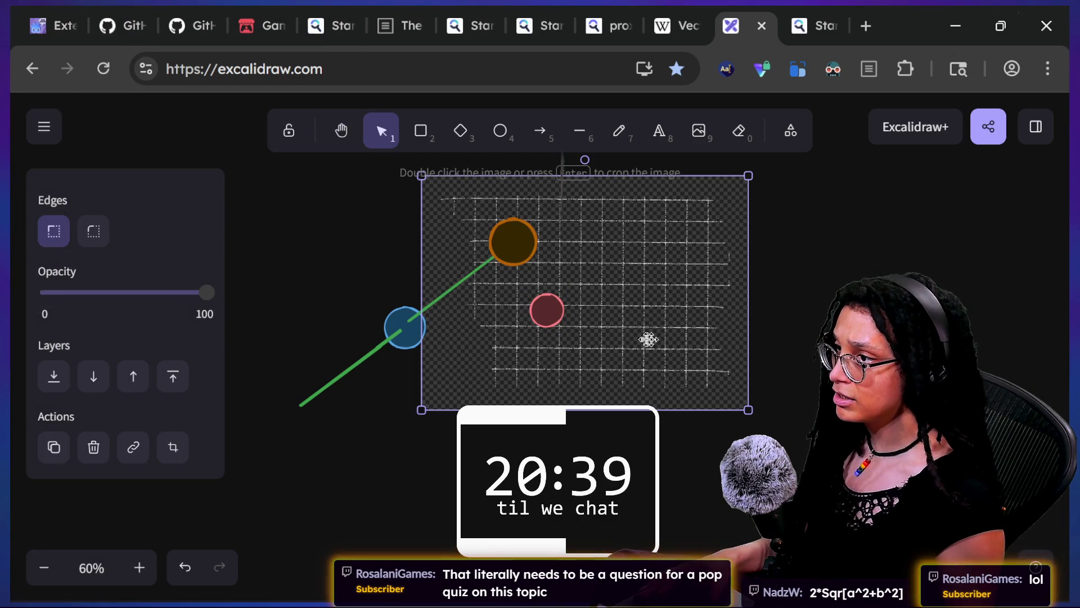
Move the red circle down and to the left on the grid and shrink it to a small dot.
{"action": "scroll", "coordinate": [644, 338], "scroll_direction": "up", "scroll_amount": 3}
{"action": "scroll", "coordinate": [800, 392], "scroll_direction": "up", "scroll_amount": 2}
{"action": "scroll", "coordinate": [800, 391], "scroll_direction": "right", "scroll_amount": 2}
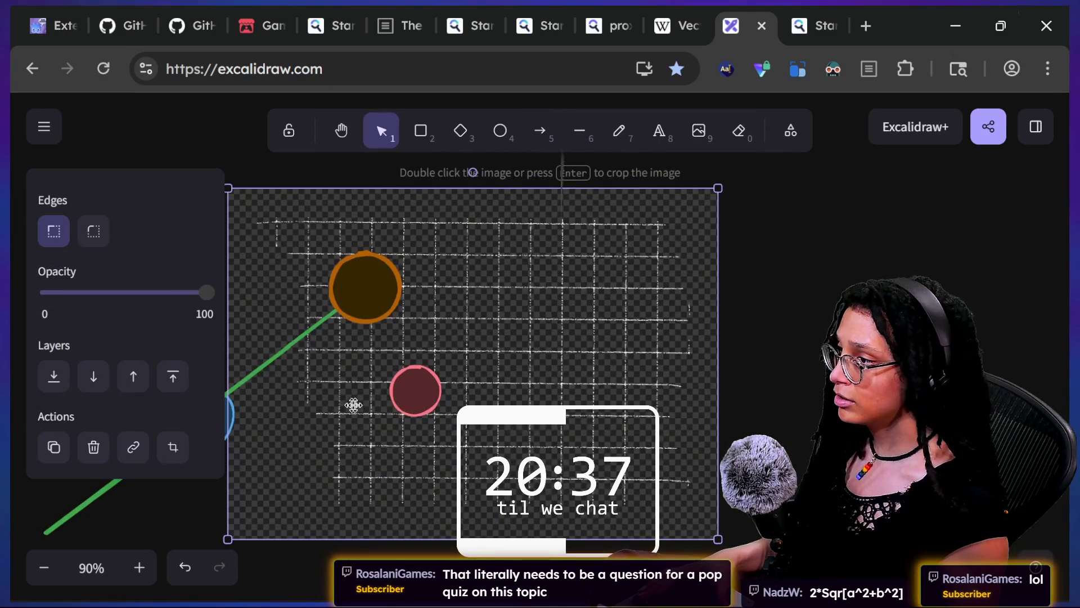
{"action": "left_click", "coordinate": [414, 389]}
{"action": "left_click", "coordinate": [525, 354]}
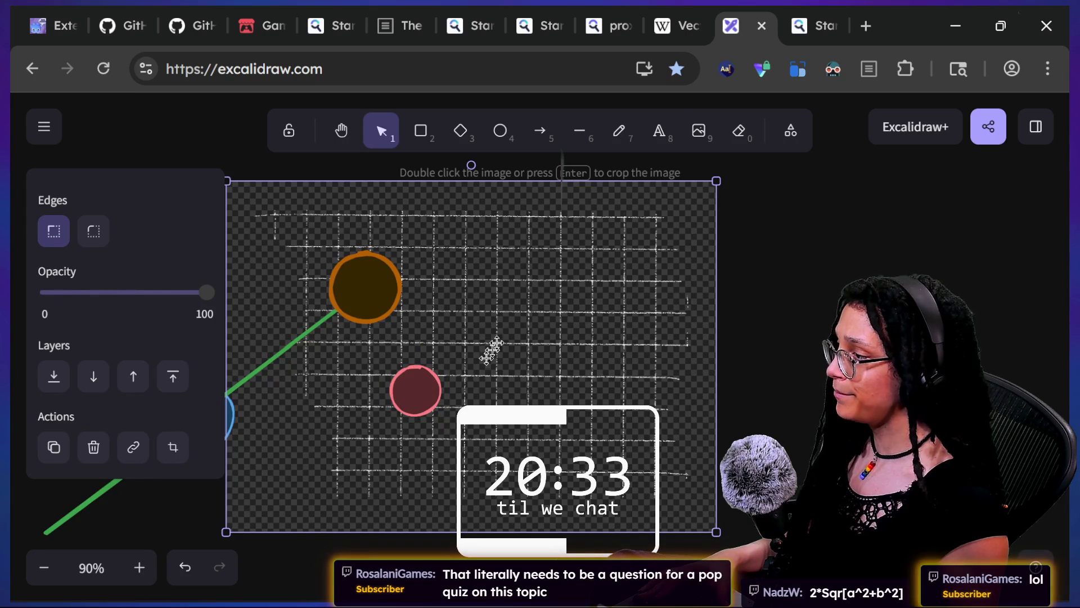
{"action": "right_click", "coordinate": [584, 286]}
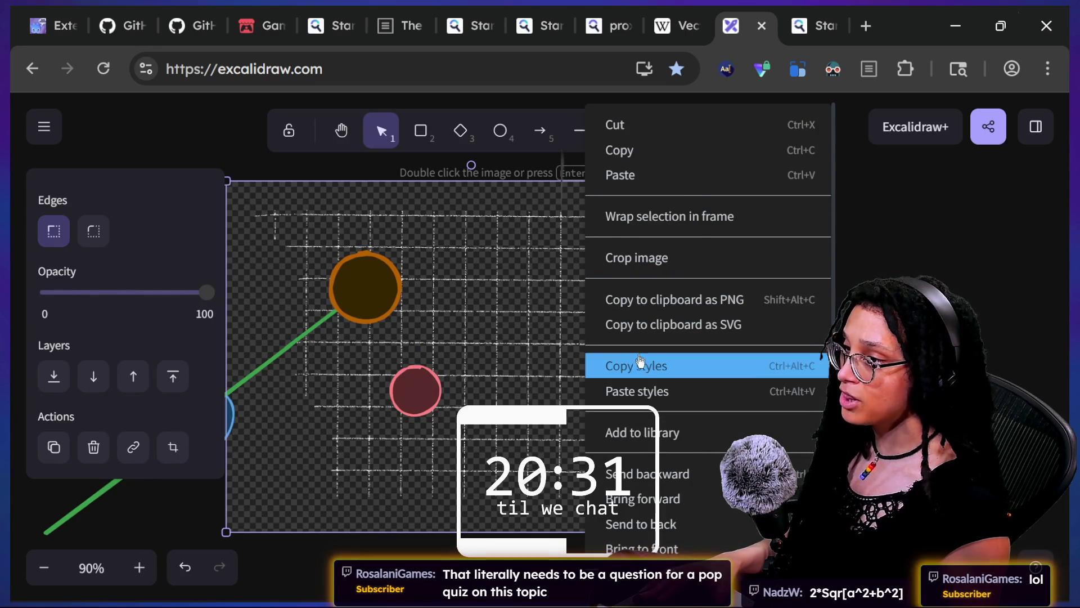
{"action": "left_click", "coordinate": [861, 265]}
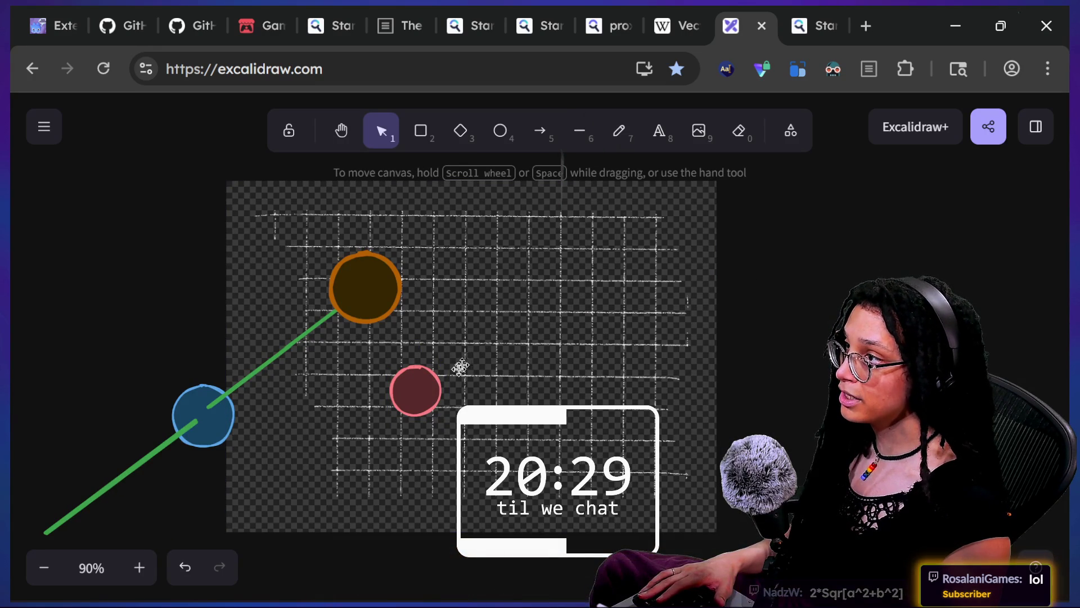
{"action": "mouse_move", "coordinate": [420, 384]}
{"action": "left_mouse_down"}
{"action": "mouse_move", "coordinate": [378, 430]}
{"action": "mouse_move", "coordinate": [394, 415]}
{"action": "left_mouse_up"}
{"action": "left_click", "coordinate": [383, 426]}
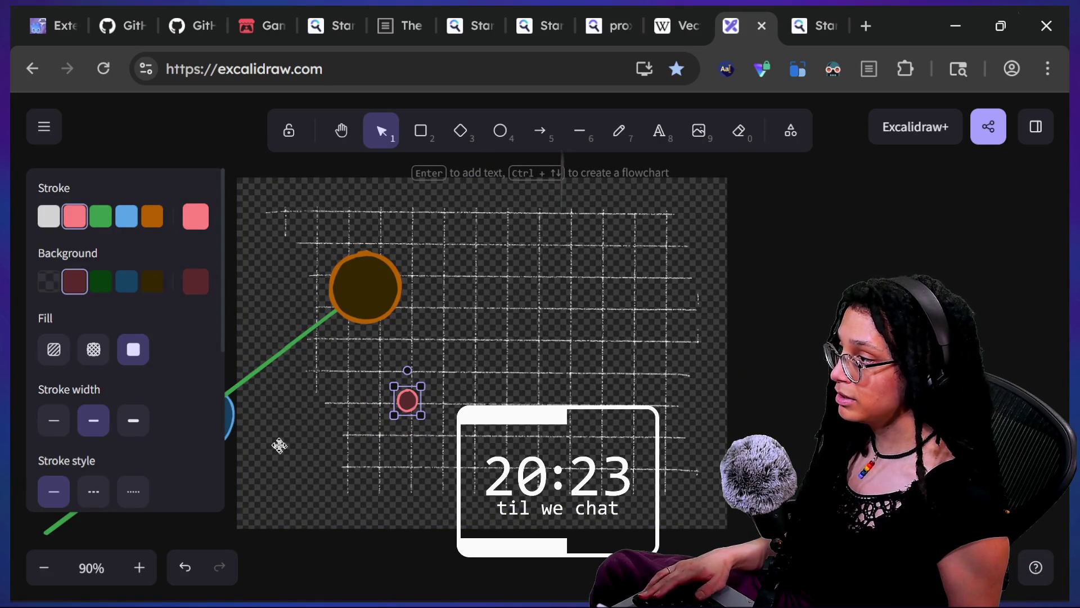
Move the blue circle onto the grid and reshape it into a short, wide ellipse.
{"action": "left_click_drag", "start_coordinate": [280, 444], "coordinate": [357, 437]}
{"action": "left_click_drag", "start_coordinate": [294, 420], "coordinate": [535, 371]}
{"action": "left_click_drag", "start_coordinate": [482, 393], "coordinate": [527, 357]}
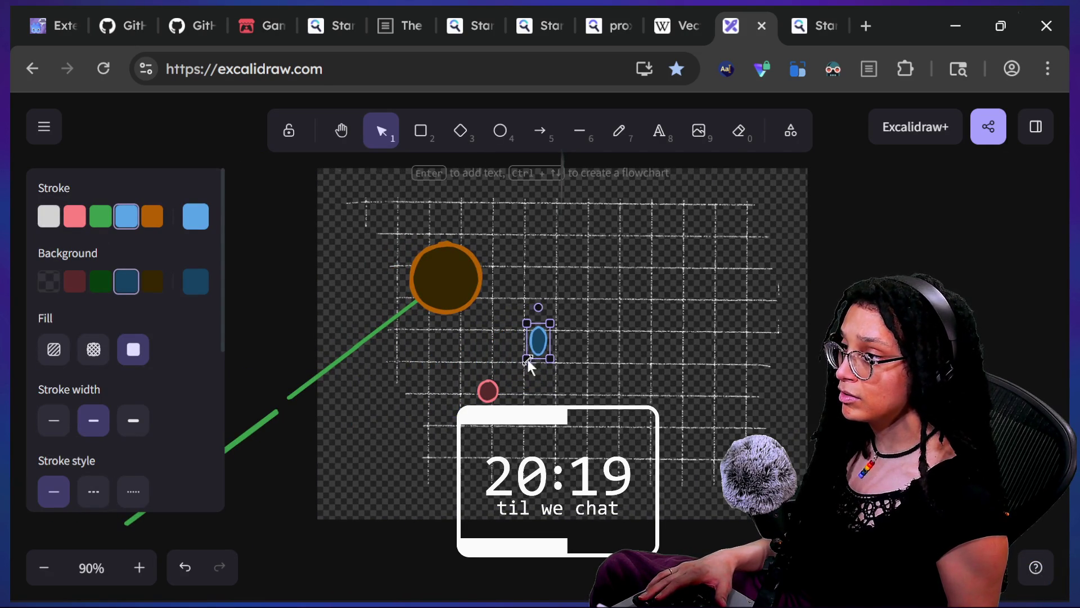
{"action": "scroll", "coordinate": [554, 378], "scroll_direction": "up", "scroll_amount": 5, "text": "ctrl"}
{"action": "scroll", "coordinate": [555, 378], "scroll_direction": "down", "scroll_amount": 2}
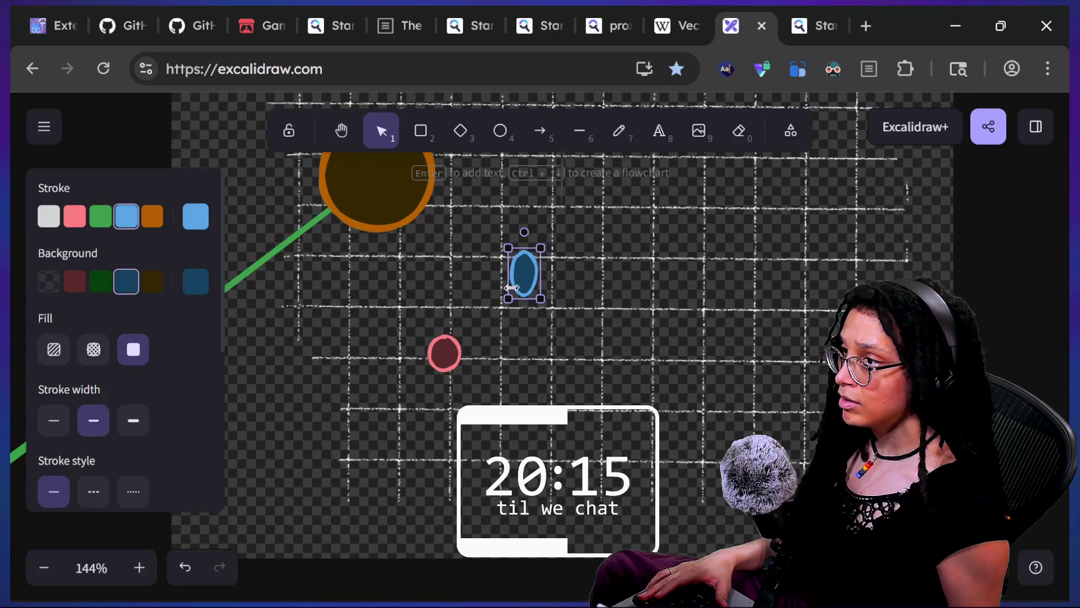
{"action": "mouse_move", "coordinate": [510, 296]}
{"action": "left_mouse_down"}
{"action": "mouse_move", "coordinate": [498, 272]}
{"action": "mouse_move", "coordinate": [538, 248]}
{"action": "mouse_move", "coordinate": [495, 256]}
{"action": "mouse_move", "coordinate": [558, 244]}
{"action": "mouse_move", "coordinate": [506, 257]}
{"action": "left_mouse_up"}
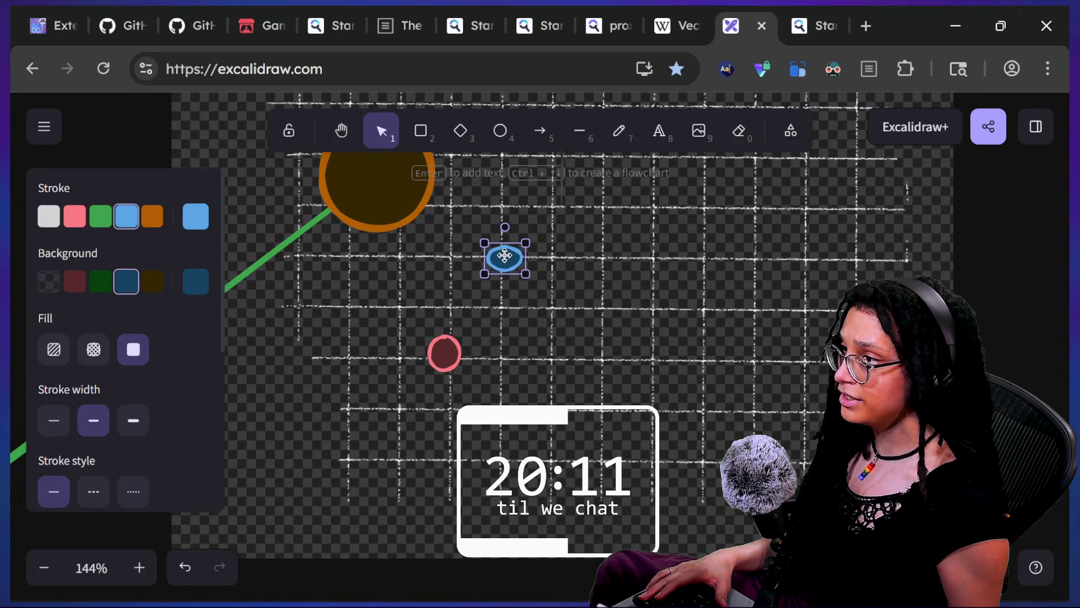
Move the brown circle up-left and pull the green line's end back to it.
{"action": "left_click", "coordinate": [445, 352]}
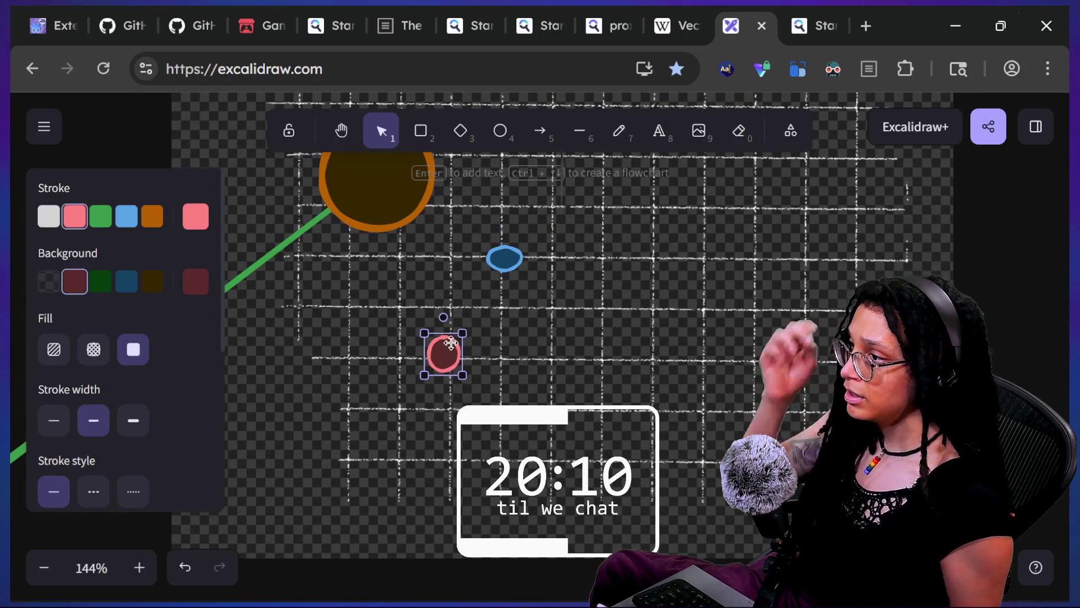
{"action": "left_click", "coordinate": [394, 214]}
{"action": "left_click_drag", "start_coordinate": [394, 214], "coordinate": [268, 196]}
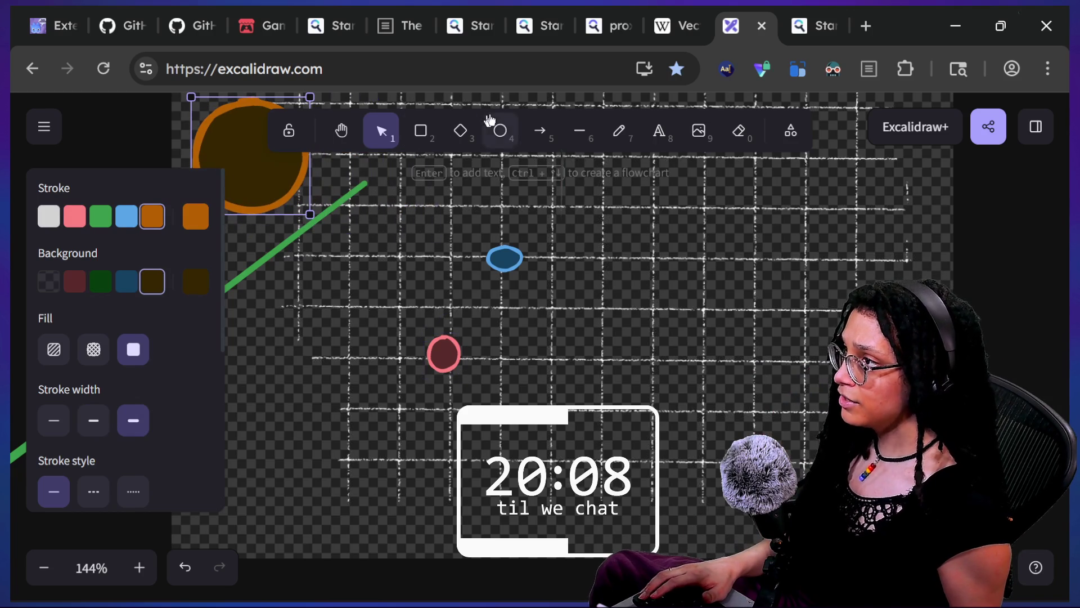
{"action": "left_click", "coordinate": [356, 192]}
{"action": "left_click_drag", "start_coordinate": [336, 208], "coordinate": [307, 220]}
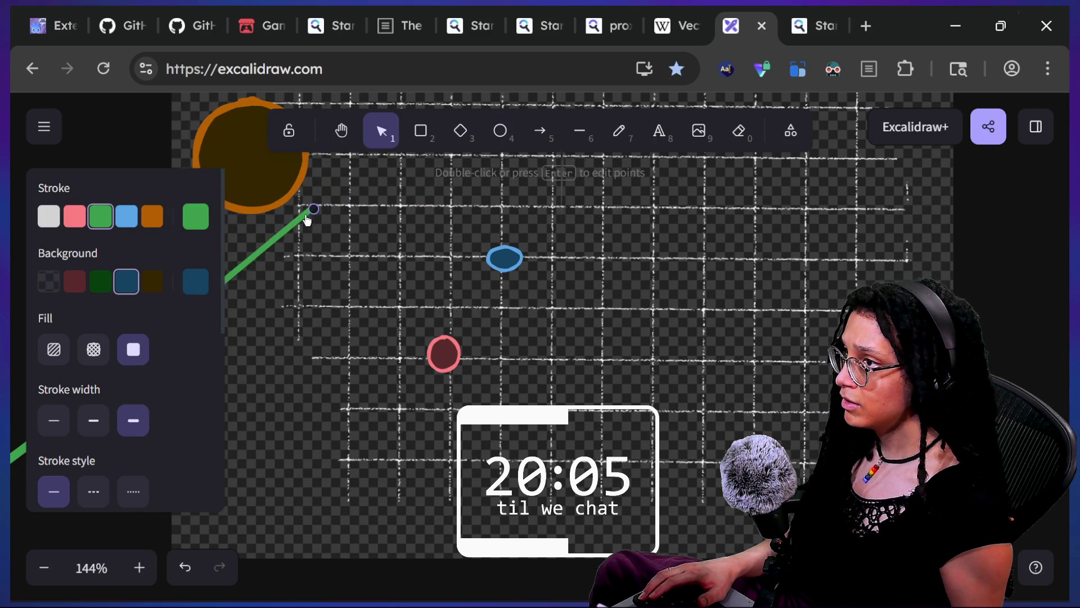
Sketch a dot near the red circle with the pencil at the thinnest stroke.
{"action": "left_click", "coordinate": [634, 124]}
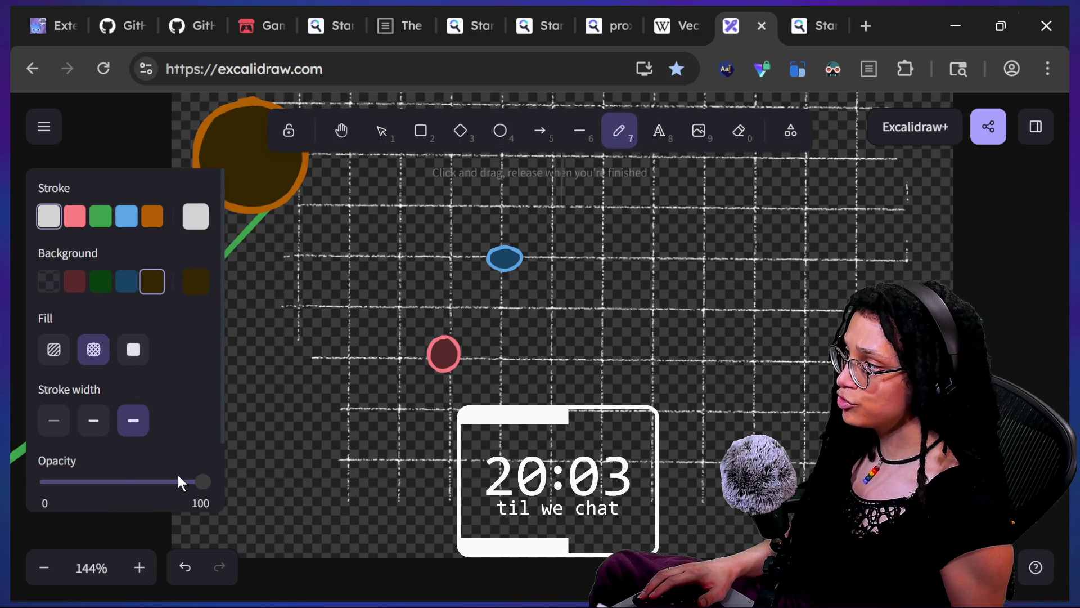
{"action": "left_click", "coordinate": [62, 428]}
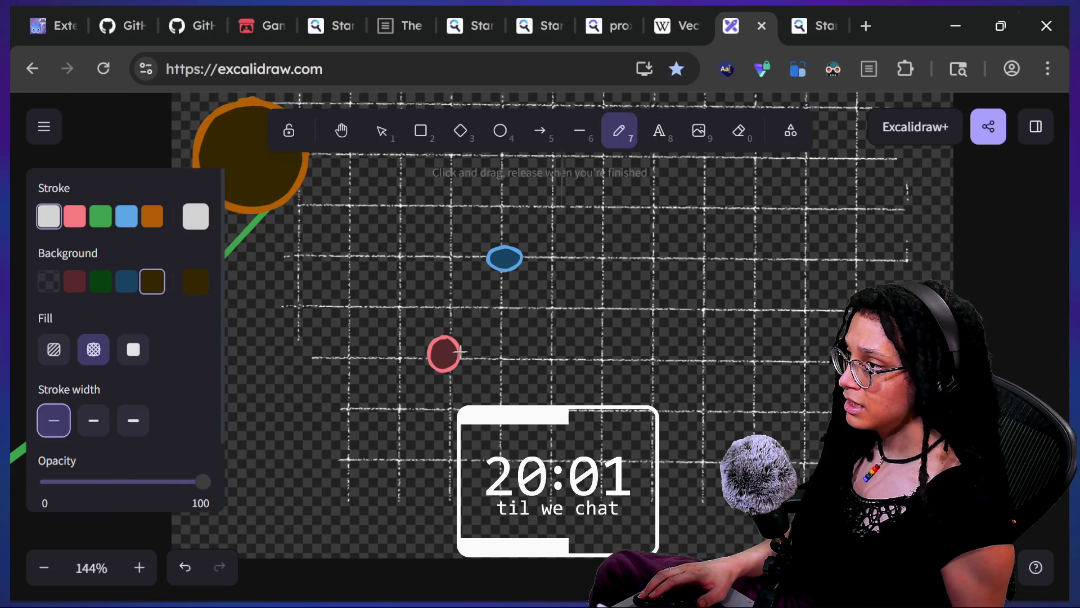
{"action": "left_click_drag", "start_coordinate": [537, 354], "coordinate": [513, 358]}
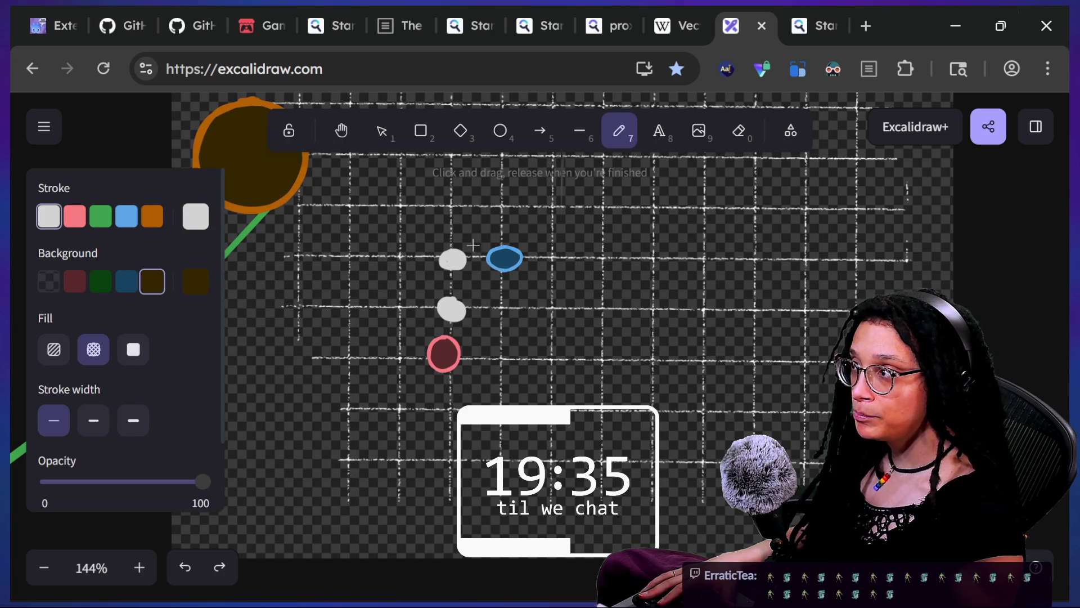
Undo the ellipse move back to its original spot and start a text label below the red circle.
{"action": "left_click", "coordinate": [381, 131]}
{"action": "mouse_move", "coordinate": [504, 259]}
{"action": "left_mouse_down"}
{"action": "mouse_move", "coordinate": [429, 251]}
{"action": "mouse_move", "coordinate": [348, 260]}
{"action": "left_mouse_up"}
{"action": "left_click", "coordinate": [371, 211]}
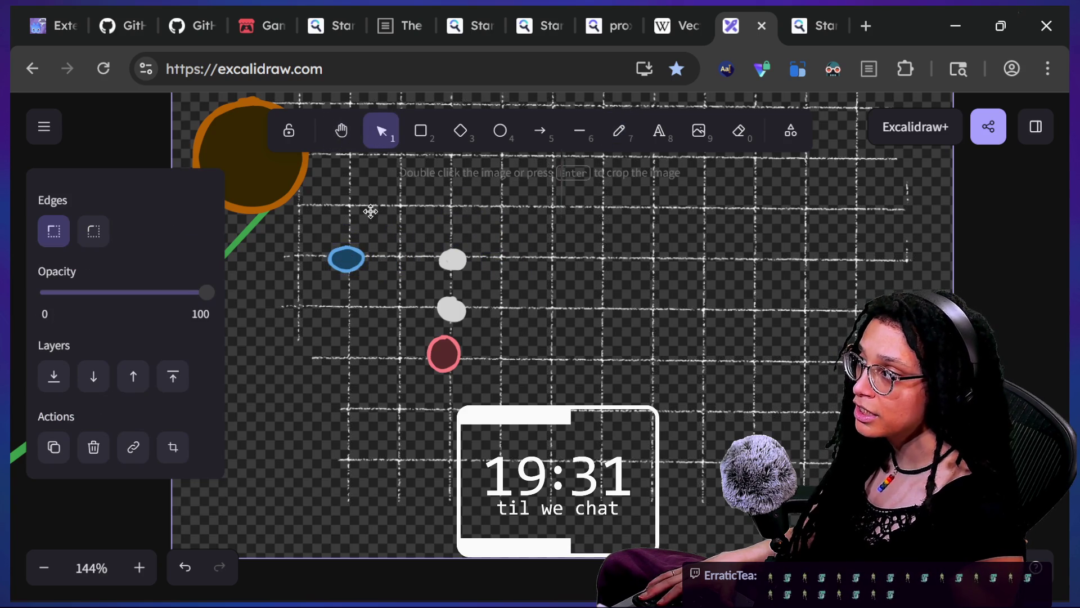
{"action": "left_click", "coordinate": [619, 131]}
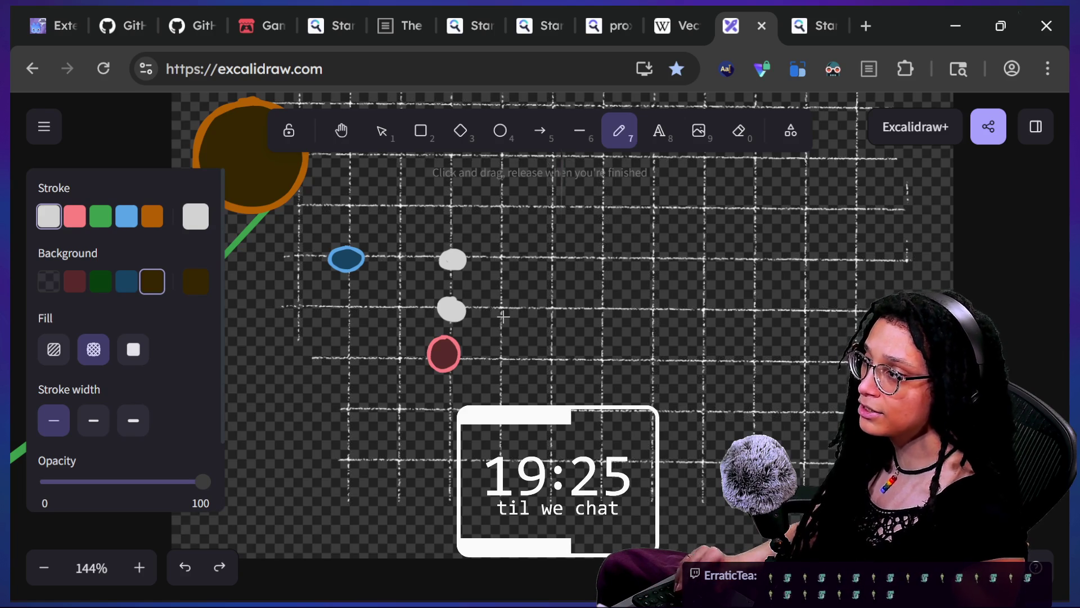
{"action": "key", "text": "ctrl+z"}
{"action": "key", "text": "ctrl+z"}
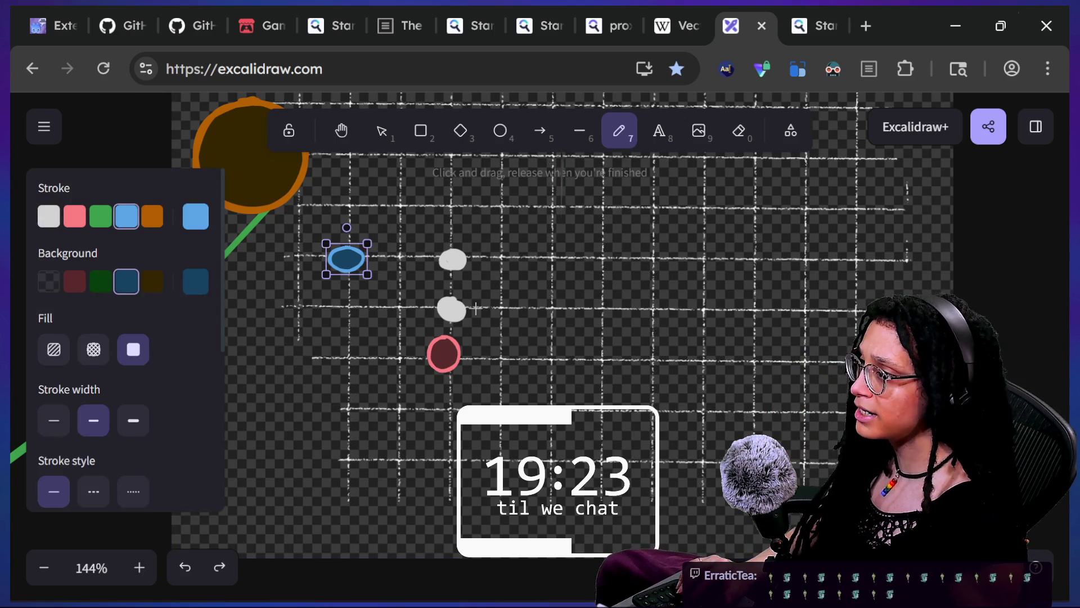
{"action": "key", "text": "ctrl+z"}
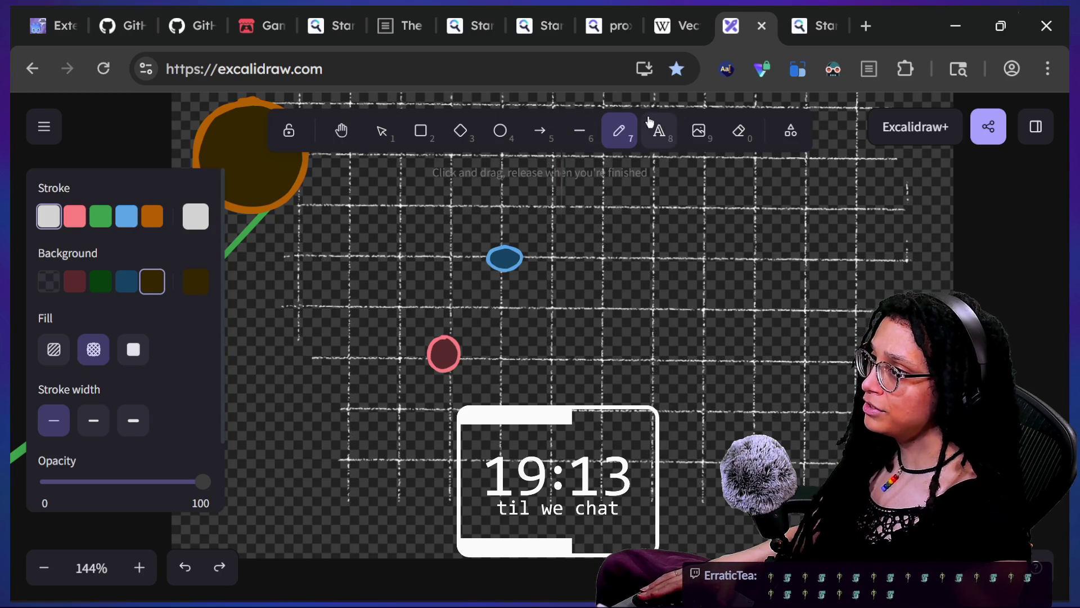
{"action": "left_click", "coordinate": [655, 130]}
{"action": "left_click", "coordinate": [409, 402]}
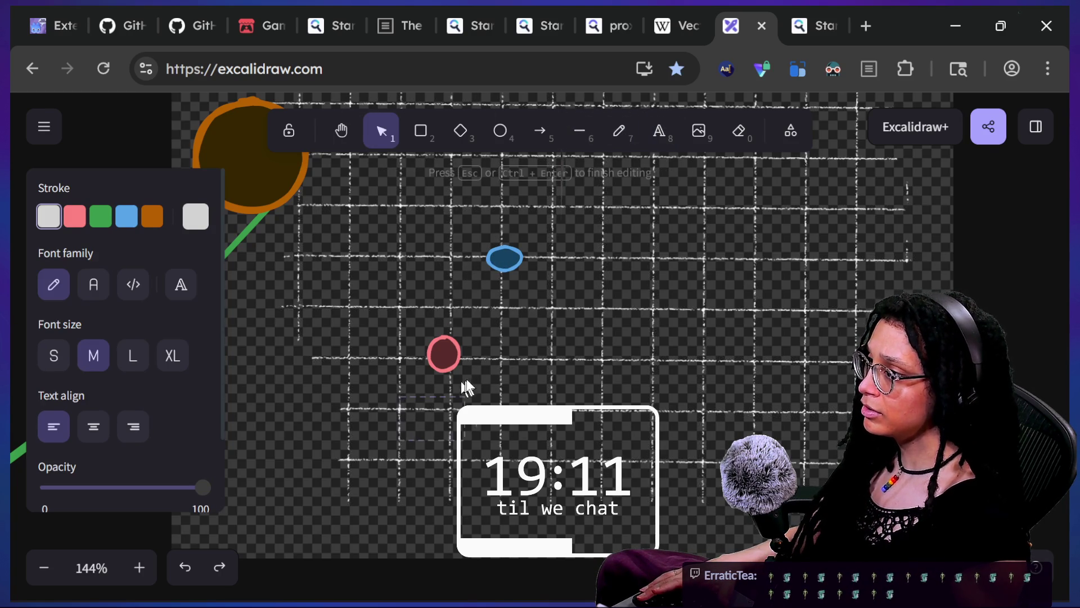
Dismiss the empty text box and move the grid image up and to the left.
{"action": "key", "text": "Escape"}
{"action": "key", "text": "Return"}
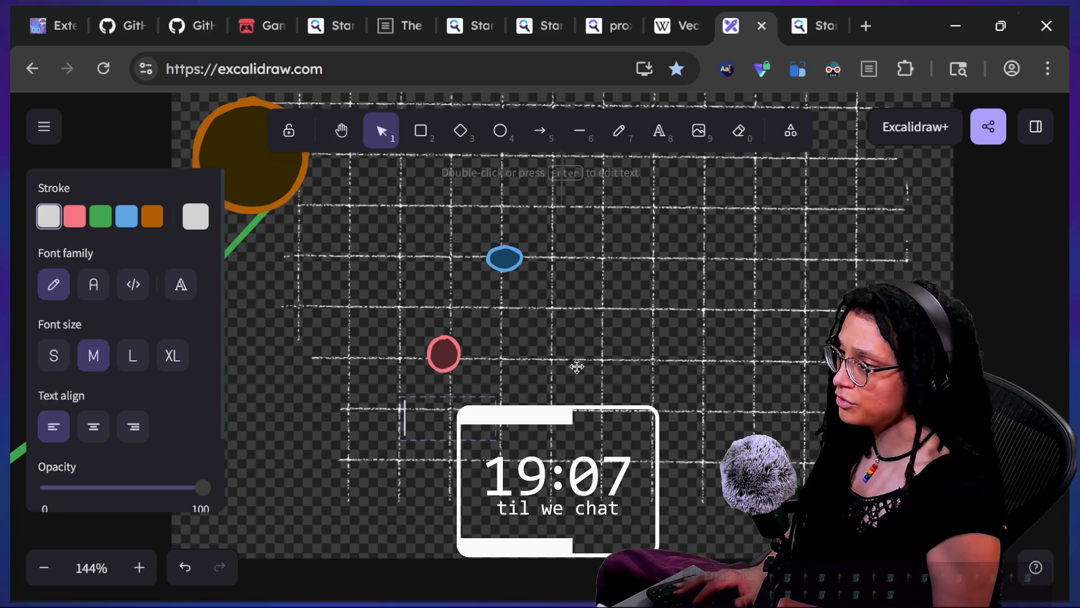
{"action": "left_click", "coordinate": [534, 348]}
{"action": "left_click", "coordinate": [440, 360]}
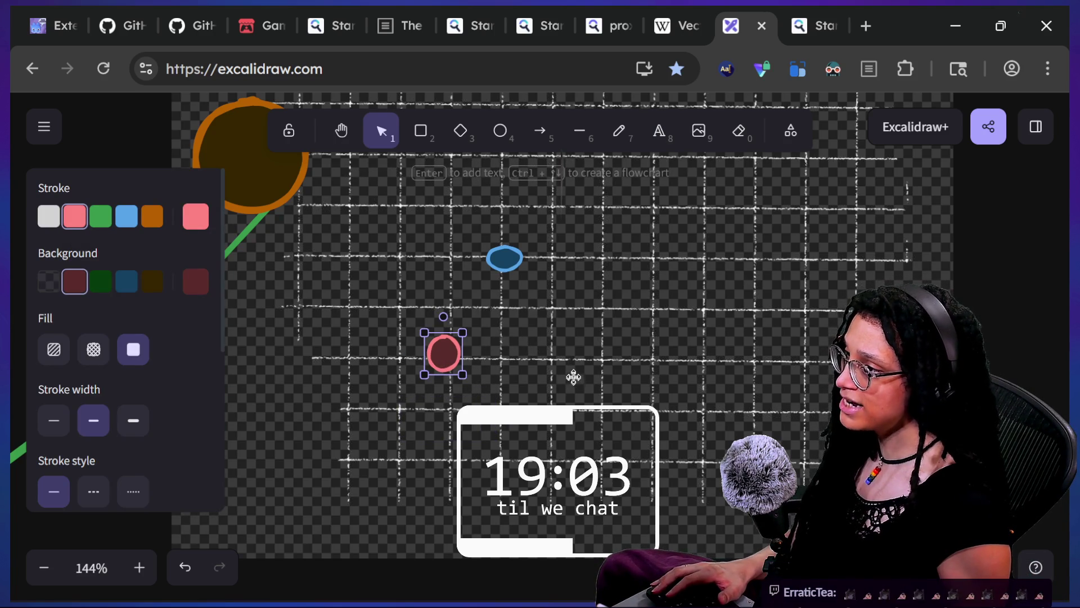
{"action": "mouse_move", "coordinate": [576, 373]}
{"action": "left_mouse_down"}
{"action": "mouse_move", "coordinate": [246, 360]}
{"action": "mouse_move", "coordinate": [253, 274]}
{"action": "mouse_move", "coordinate": [638, 597]}
{"action": "mouse_move", "coordinate": [718, 597]}
{"action": "mouse_move", "coordinate": [673, 549]}
{"action": "mouse_move", "coordinate": [674, 574]}
{"action": "left_mouse_up"}
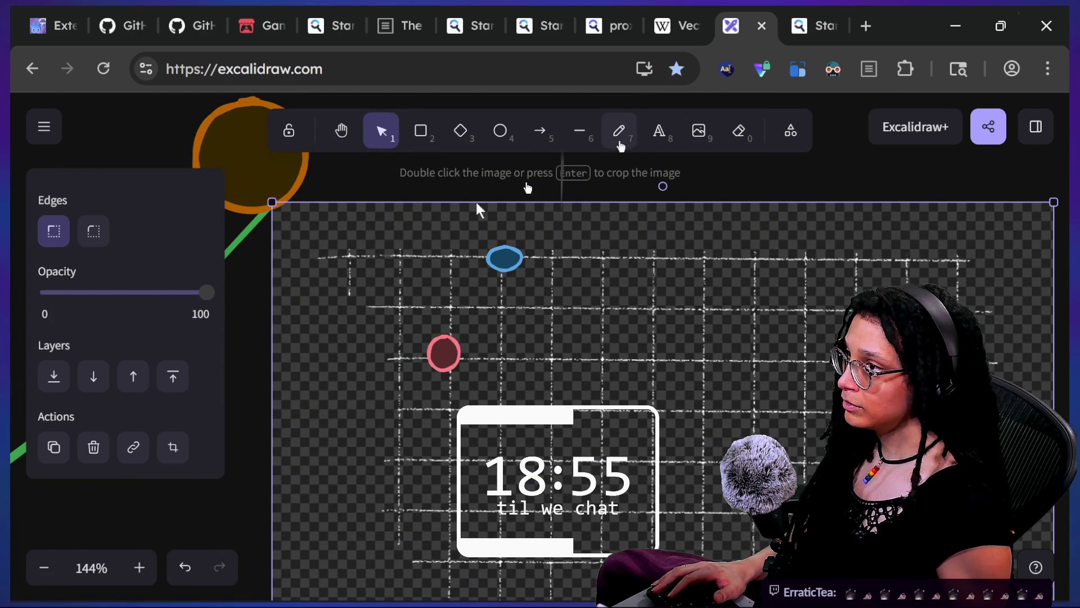
Label the grid's top-left corner '0,0'.
{"action": "left_click", "coordinate": [659, 131]}
{"action": "left_click", "coordinate": [355, 256]}
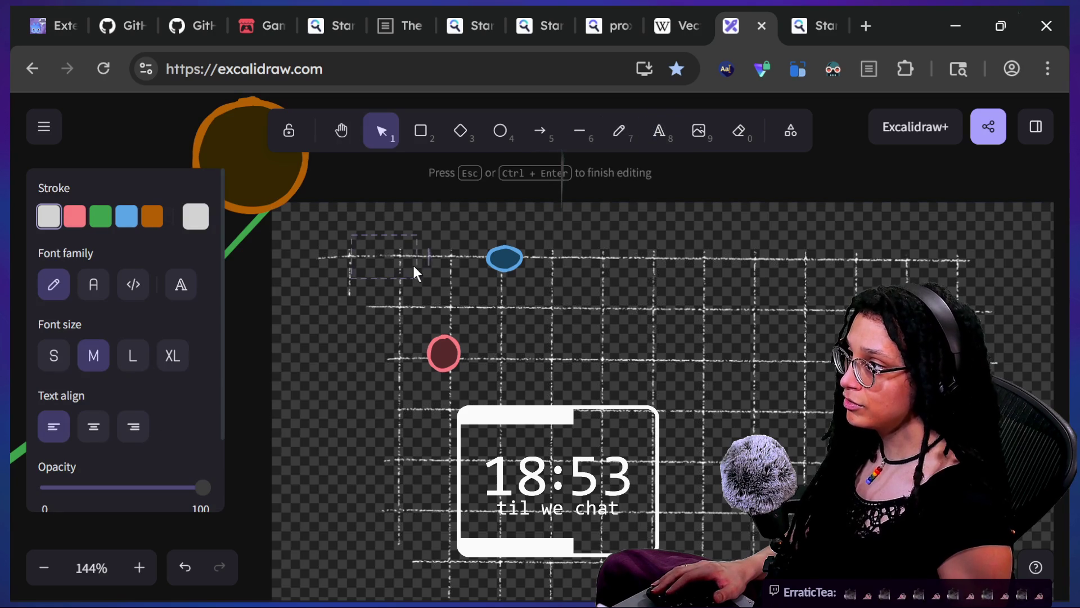
{"action": "type", "text": "0,0"}
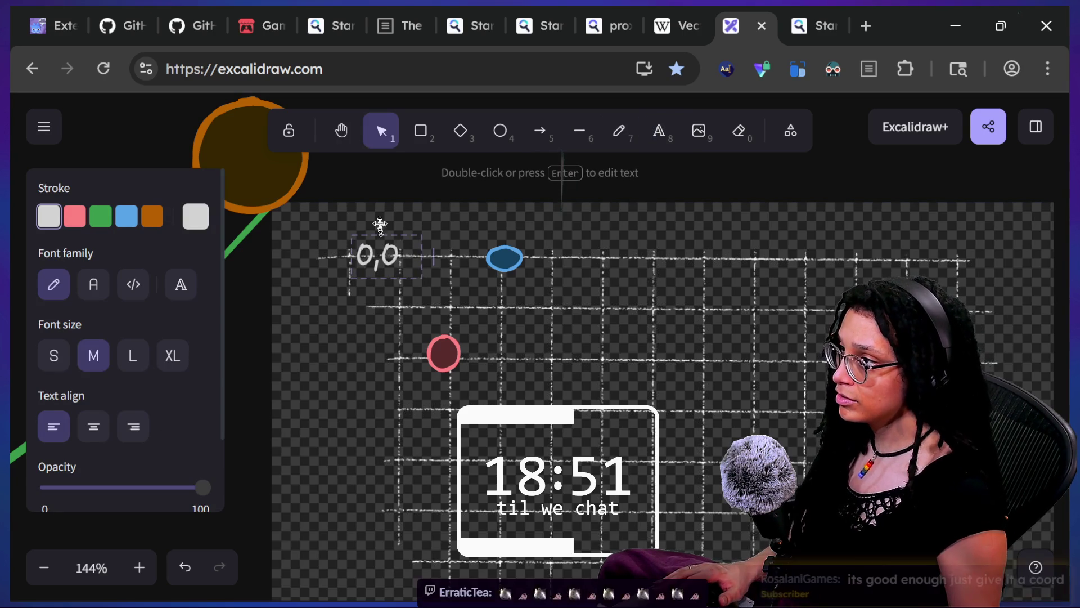
{"action": "left_click", "coordinate": [382, 239]}
Duplicate the label as '2,0' above the blue ellipse and '1,2' under the red circle.
{"action": "left_click", "coordinate": [388, 256]}
{"action": "mouse_move", "coordinate": [389, 256]}
{"action": "left_mouse_down"}
{"action": "mouse_move", "coordinate": [458, 250]}
{"action": "mouse_move", "coordinate": [448, 237]}
{"action": "mouse_move", "coordinate": [446, 256]}
{"action": "mouse_move", "coordinate": [461, 225]}
{"action": "mouse_move", "coordinate": [511, 223]}
{"action": "left_mouse_up"}
{"action": "double_click", "coordinate": [515, 229]}
{"action": "type", "text": "2"}
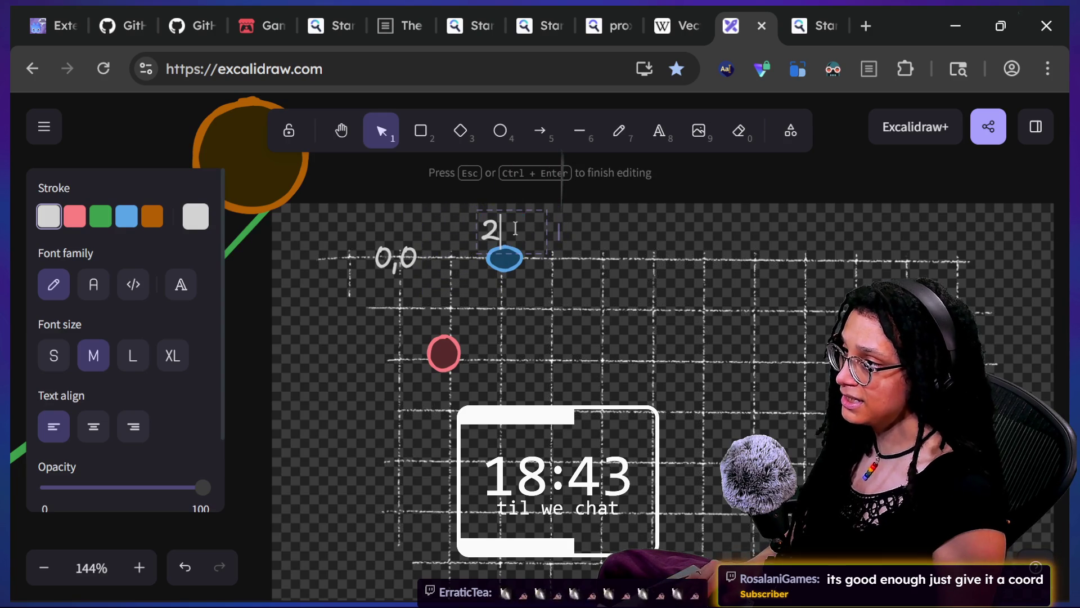
{"action": "left_click", "coordinate": [587, 234]}
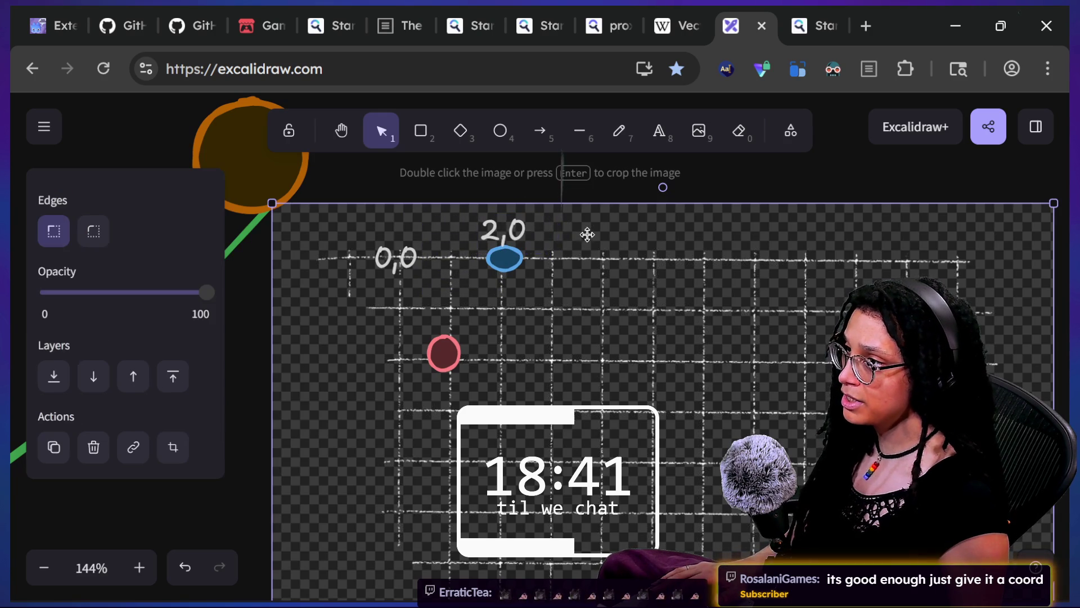
{"action": "mouse_move", "coordinate": [524, 233]}
{"action": "left_mouse_down"}
{"action": "mouse_move", "coordinate": [444, 301]}
{"action": "mouse_move", "coordinate": [403, 256]}
{"action": "left_mouse_up"}
{"action": "mouse_move", "coordinate": [386, 258]}
{"action": "left_mouse_down"}
{"action": "mouse_move", "coordinate": [351, 274]}
{"action": "mouse_move", "coordinate": [365, 302]}
{"action": "mouse_move", "coordinate": [396, 303]}
{"action": "mouse_move", "coordinate": [360, 336]}
{"action": "mouse_move", "coordinate": [463, 374]}
{"action": "mouse_move", "coordinate": [460, 390]}
{"action": "left_mouse_up"}
{"action": "key", "text": "Return"}
{"action": "type", "text": "1,2"}
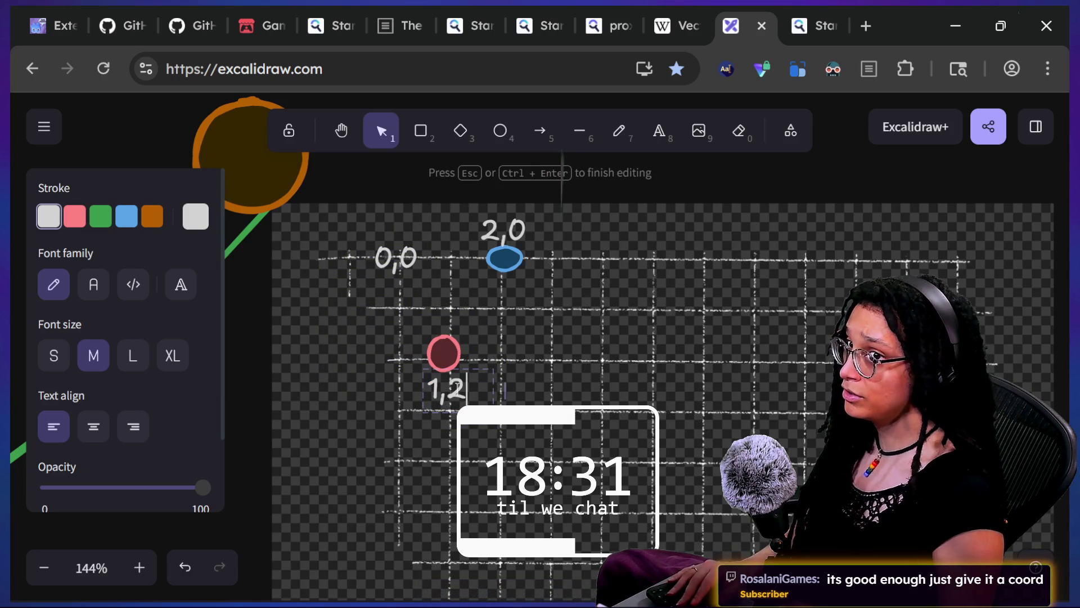
{"action": "left_click", "coordinate": [315, 397]}
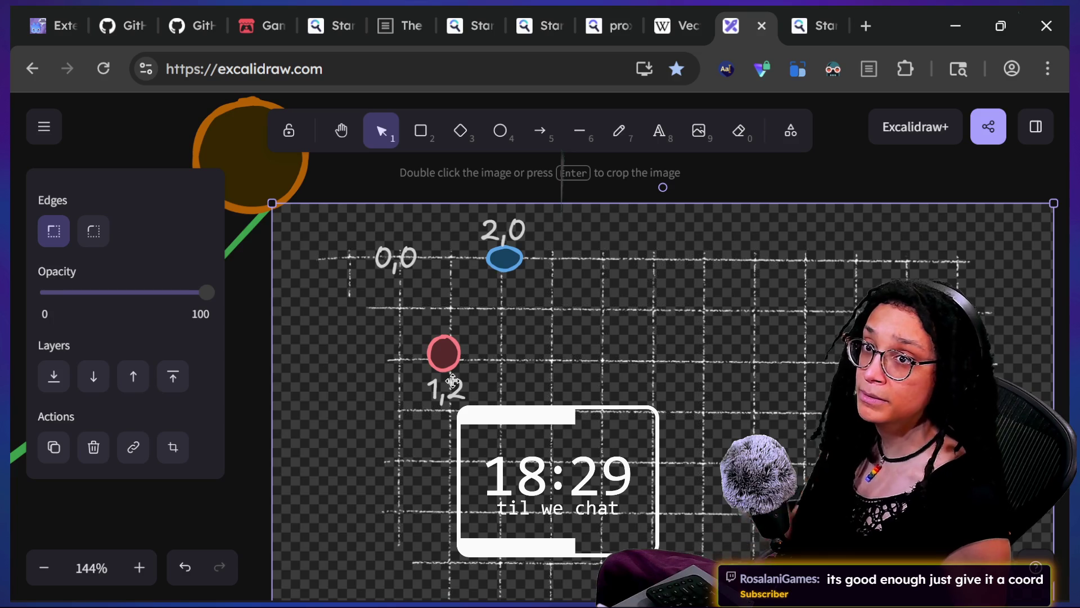
Nudge the grid image slightly up and deselect it.
{"action": "left_click_drag", "start_coordinate": [461, 383], "coordinate": [457, 390]}
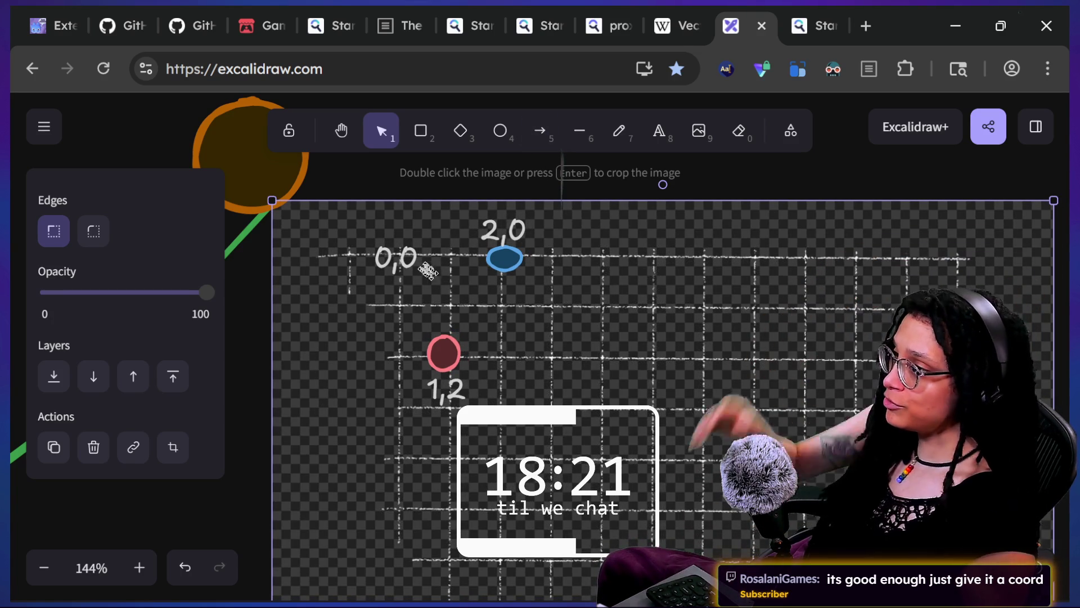
{"action": "left_click", "coordinate": [247, 344]}
{"action": "scroll", "coordinate": [270, 332], "scroll_direction": "left", "scroll_amount": 3}
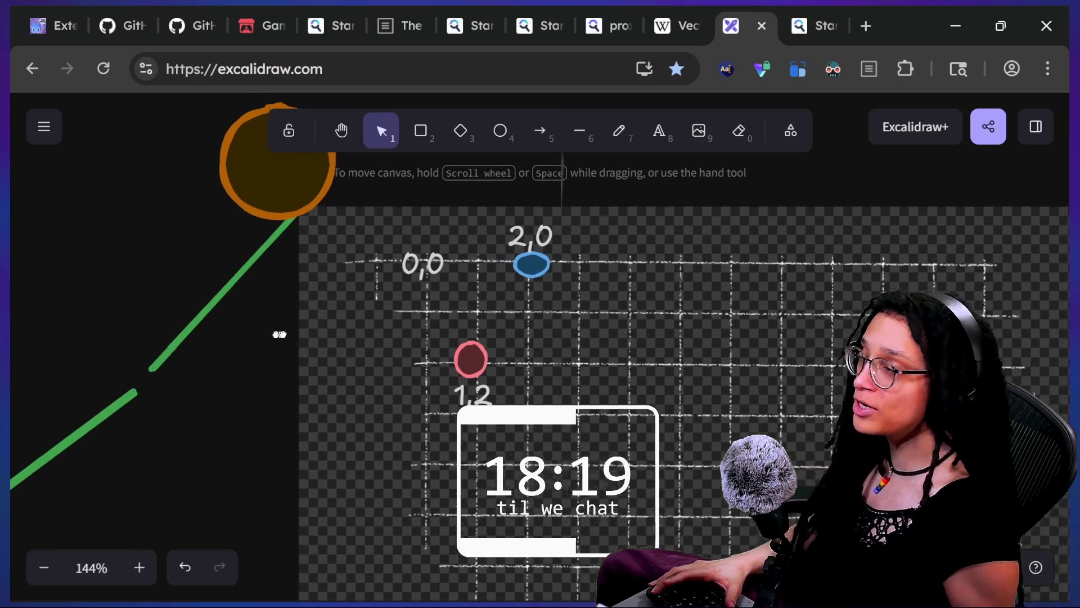
Move the green line to the top-left of the canvas.
{"action": "left_click", "coordinate": [289, 283]}
{"action": "left_click_drag", "start_coordinate": [288, 282], "coordinate": [110, 172]}
{"action": "mouse_move", "coordinate": [276, 247]}
{"action": "left_mouse_down"}
{"action": "mouse_move", "coordinate": [325, 257]}
{"action": "mouse_move", "coordinate": [176, 296]}
{"action": "left_mouse_up"}
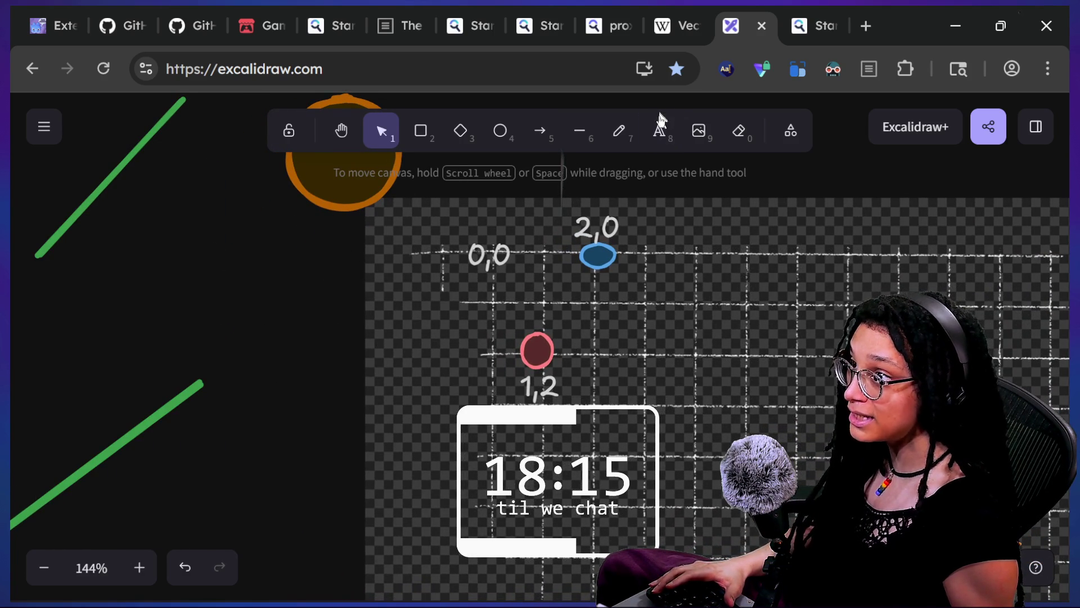
Add a '1,-2' text label left of the grid and widen it to one line.
{"action": "left_click", "coordinate": [659, 118]}
{"action": "left_click", "coordinate": [268, 281]}
{"action": "key", "text": "Escape"}
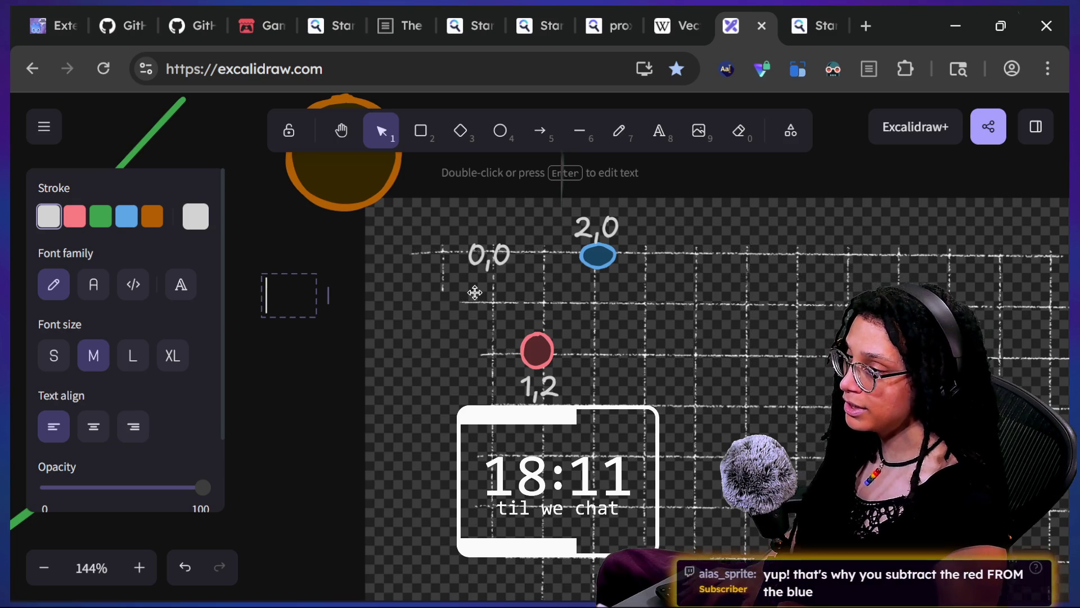
{"action": "type", "text": "1,"}
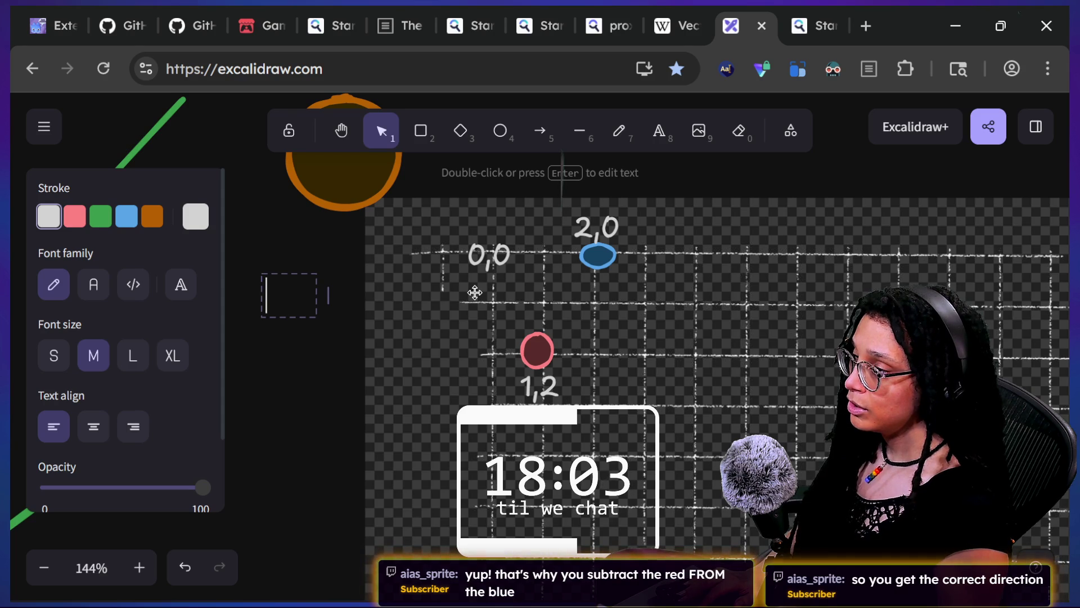
{"action": "type", "text": "1,-2"}
{"action": "left_click", "coordinate": [444, 330]}
{"action": "left_click", "coordinate": [286, 304]}
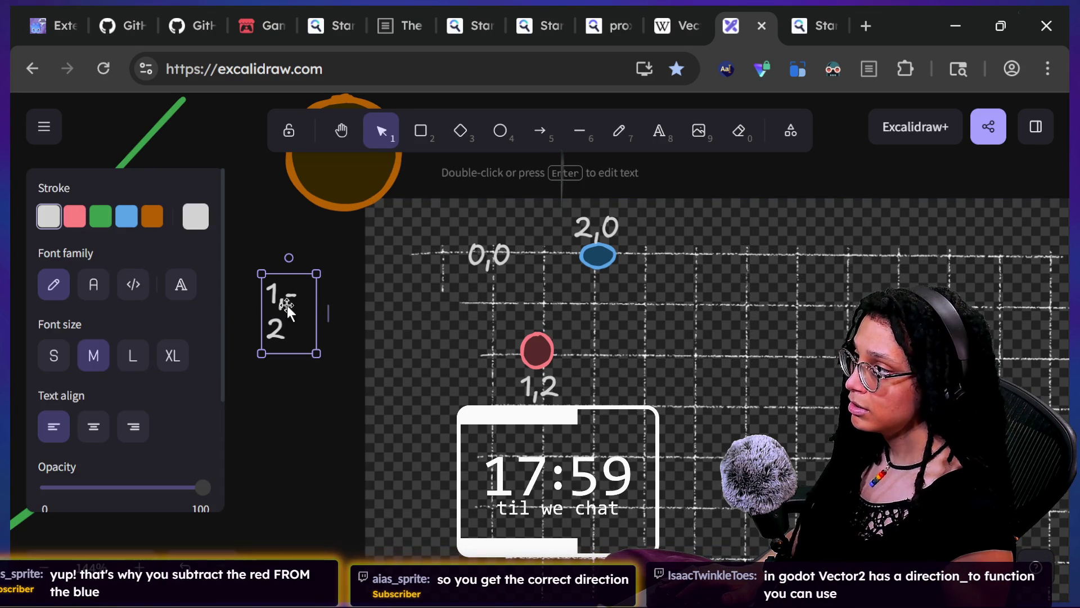
{"action": "left_click_drag", "start_coordinate": [328, 313], "coordinate": [365, 307]}
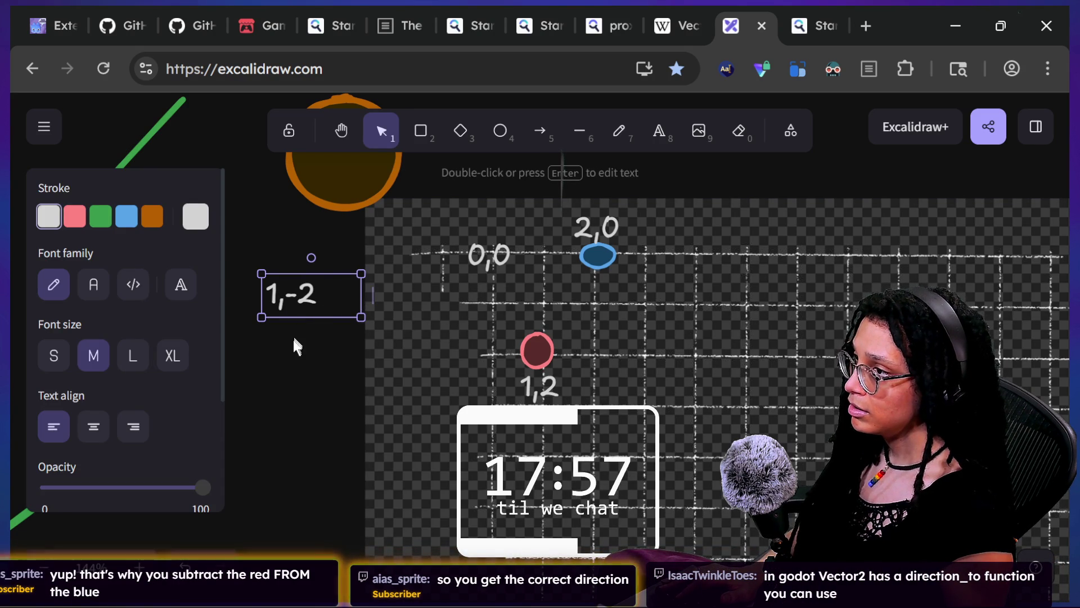
Remove the minus so the label reads '1,2' and position it beside the grid.
{"action": "double_click", "coordinate": [288, 296]}
{"action": "left_click", "coordinate": [284, 294]}
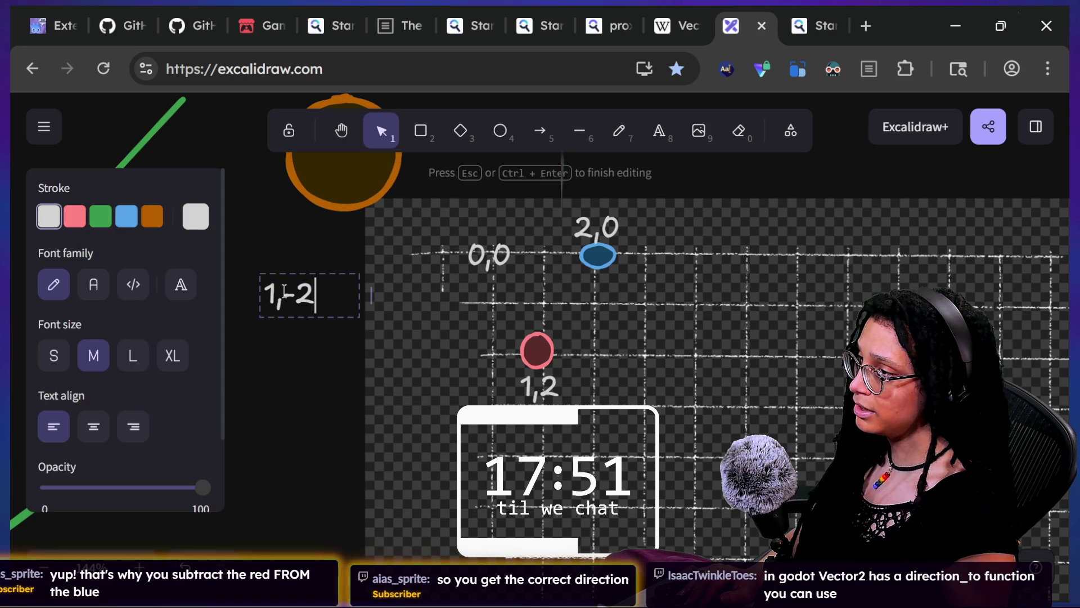
{"action": "left_click", "coordinate": [276, 346]}
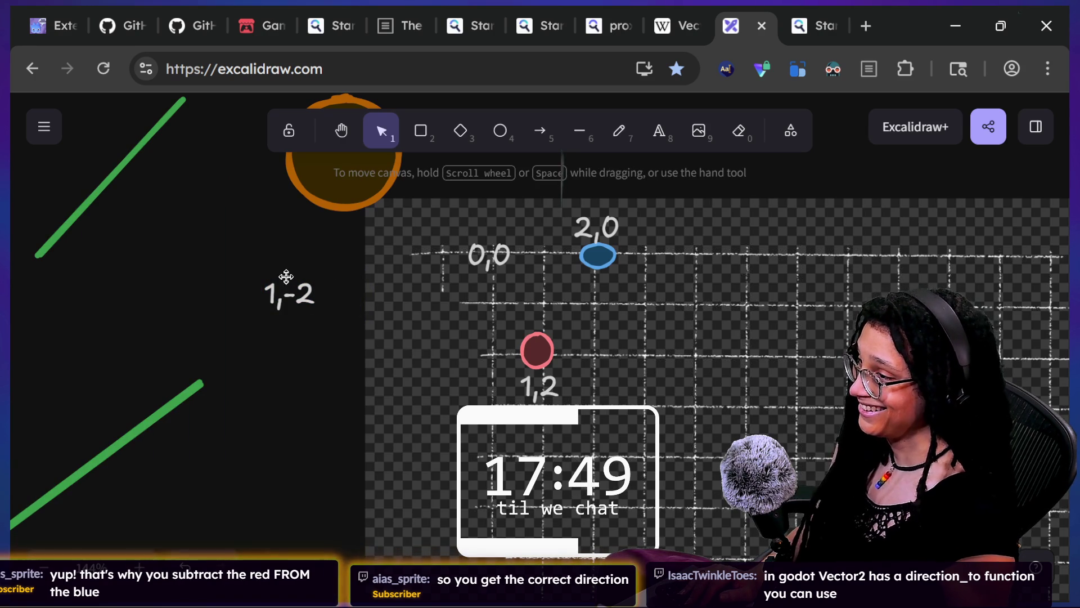
{"action": "double_click", "coordinate": [285, 292]}
{"action": "left_click", "coordinate": [270, 394]}
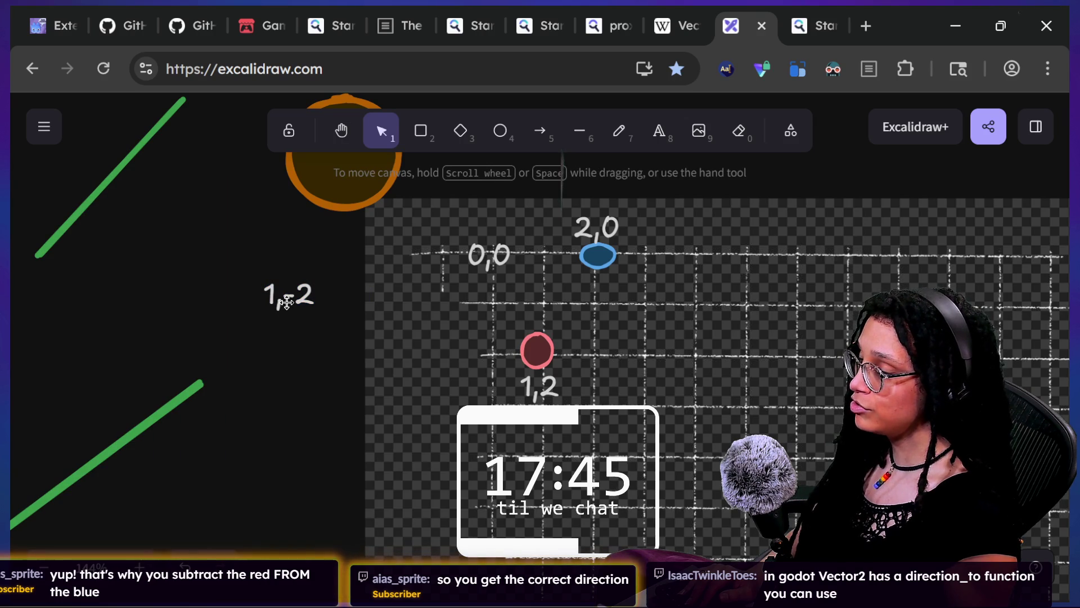
{"action": "left_click", "coordinate": [308, 304]}
{"action": "mouse_move", "coordinate": [307, 304]}
{"action": "left_mouse_down"}
{"action": "mouse_move", "coordinate": [296, 329]}
{"action": "mouse_move", "coordinate": [346, 297]}
{"action": "mouse_move", "coordinate": [251, 309]}
{"action": "mouse_move", "coordinate": [306, 338]}
{"action": "left_mouse_up"}
{"action": "double_click", "coordinate": [305, 338]}
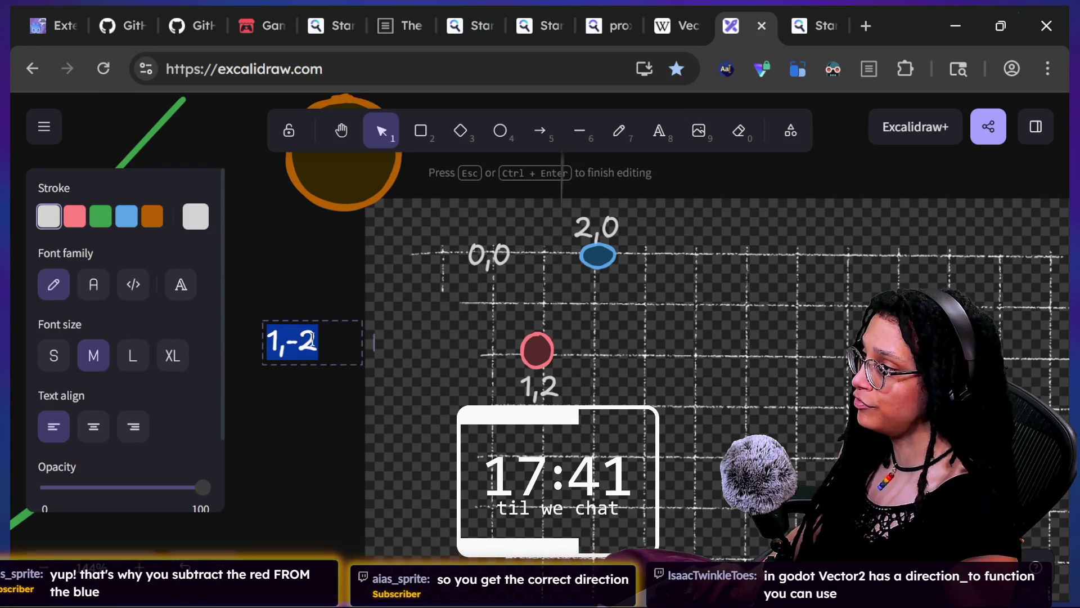
{"action": "key", "text": "Left"}
{"action": "key", "text": "Right"}
{"action": "key", "text": "Right"}
{"action": "key", "text": "Right"}
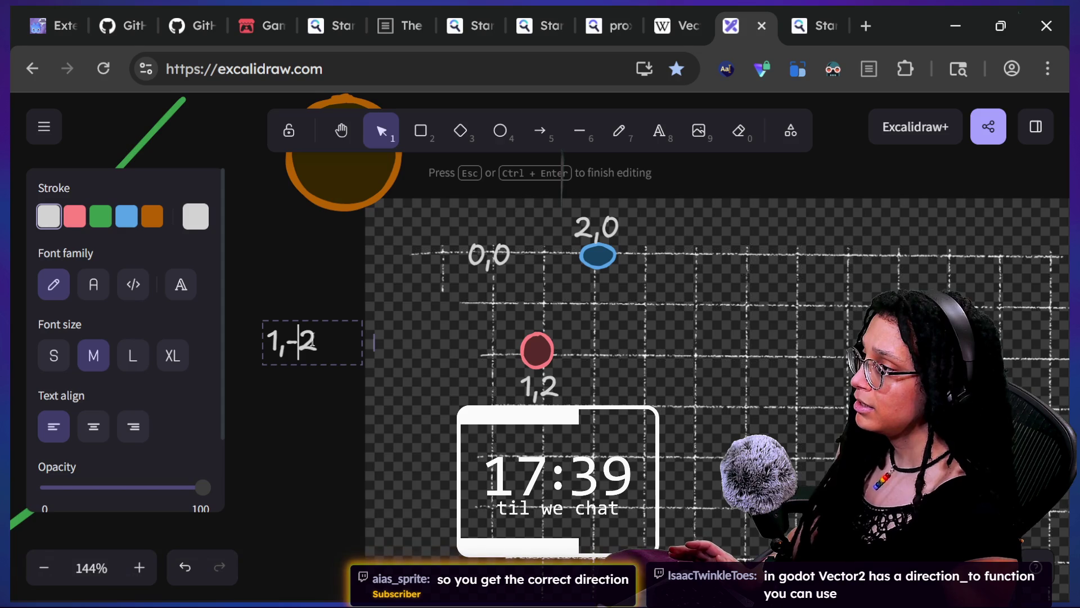
{"action": "left_click", "coordinate": [270, 259]}
{"action": "mouse_move", "coordinate": [280, 341]}
{"action": "left_mouse_down"}
{"action": "mouse_move", "coordinate": [431, 341]}
{"action": "mouse_move", "coordinate": [367, 320]}
{"action": "mouse_move", "coordinate": [290, 320]}
{"action": "left_mouse_up"}
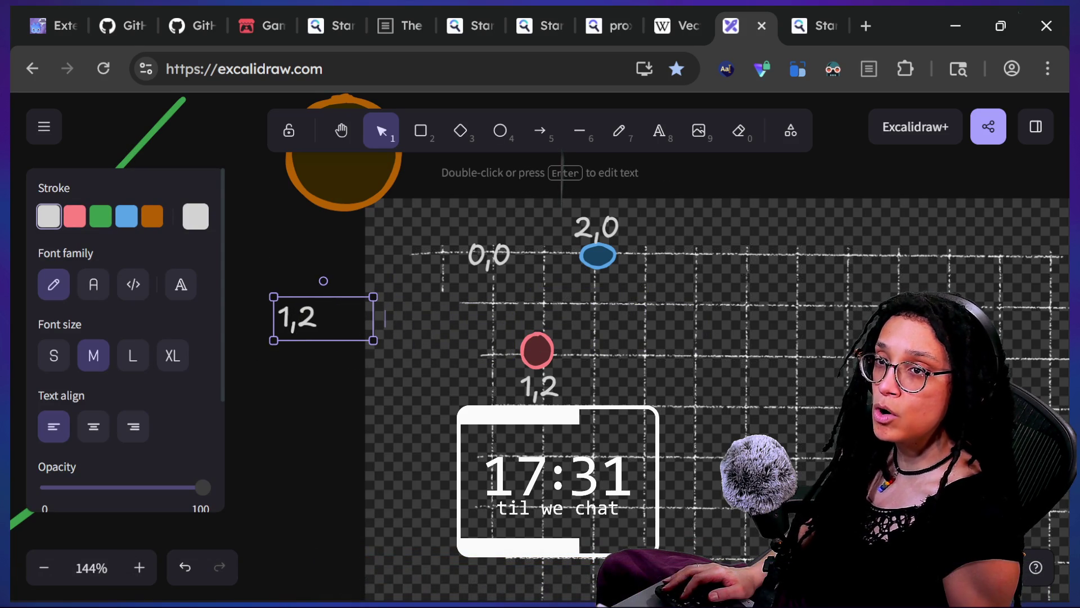
{"action": "key", "text": "alt+Tab"}
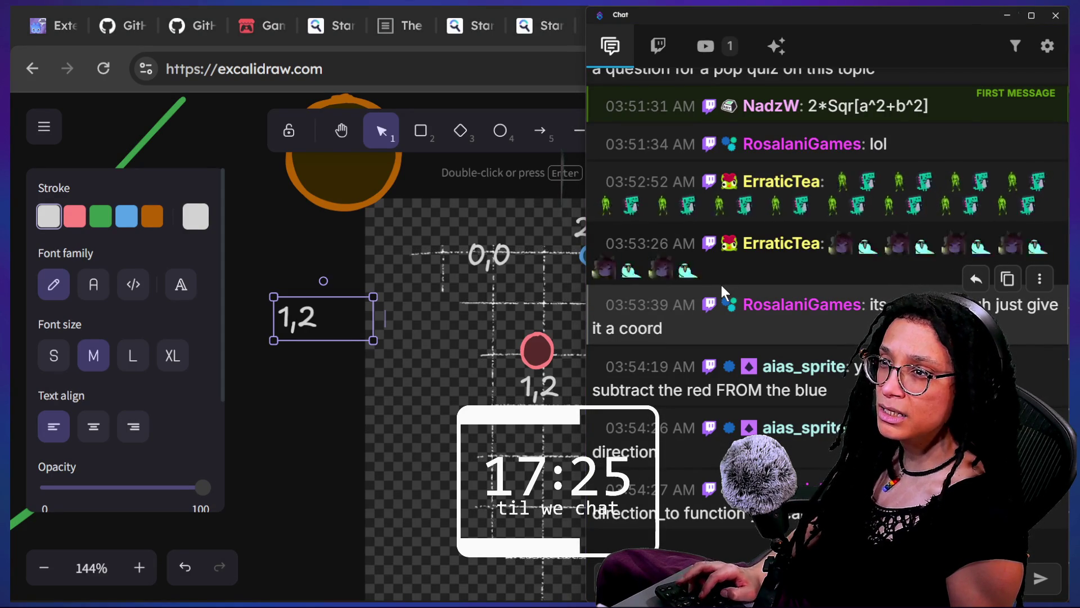
Glance at the Godot folder in File Explorer, then return to the cat-care-game project in Godot.
{"action": "key", "text": "alt+Tab"}
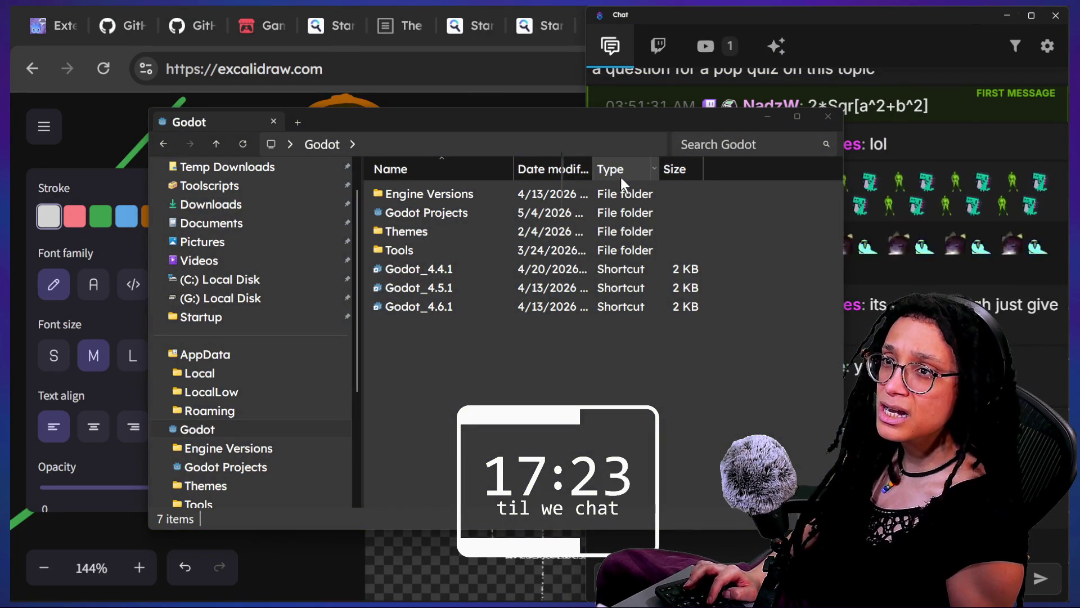
{"action": "key", "text": "alt+Tab"}
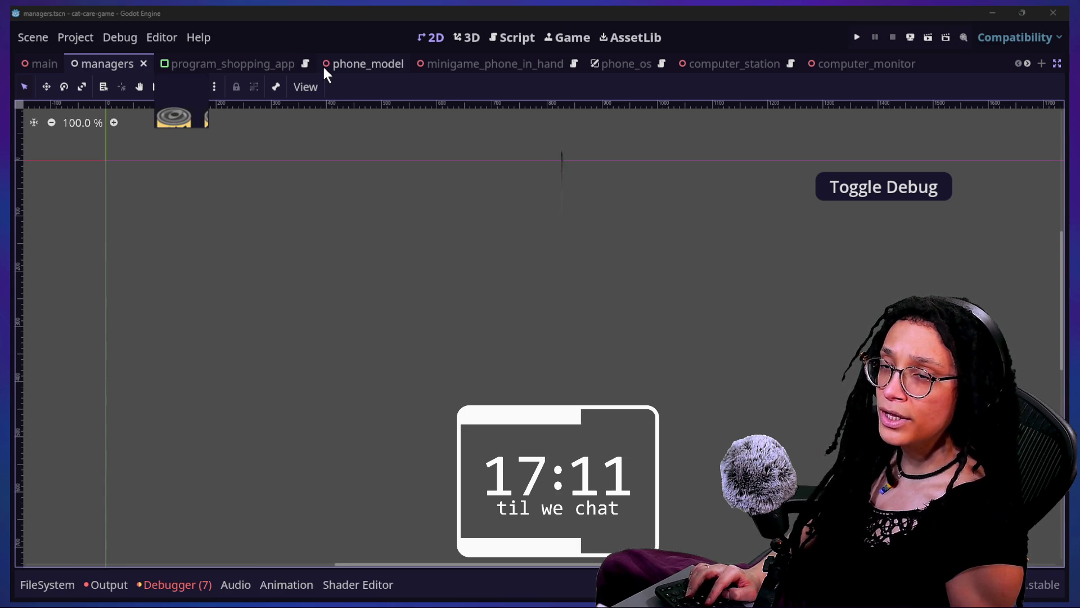
In the roguelike editor, search the whole project for distance_to and enlarge the results panel.
{"action": "key", "text": "alt+Tab"}
{"action": "left_click", "coordinate": [476, 260]}
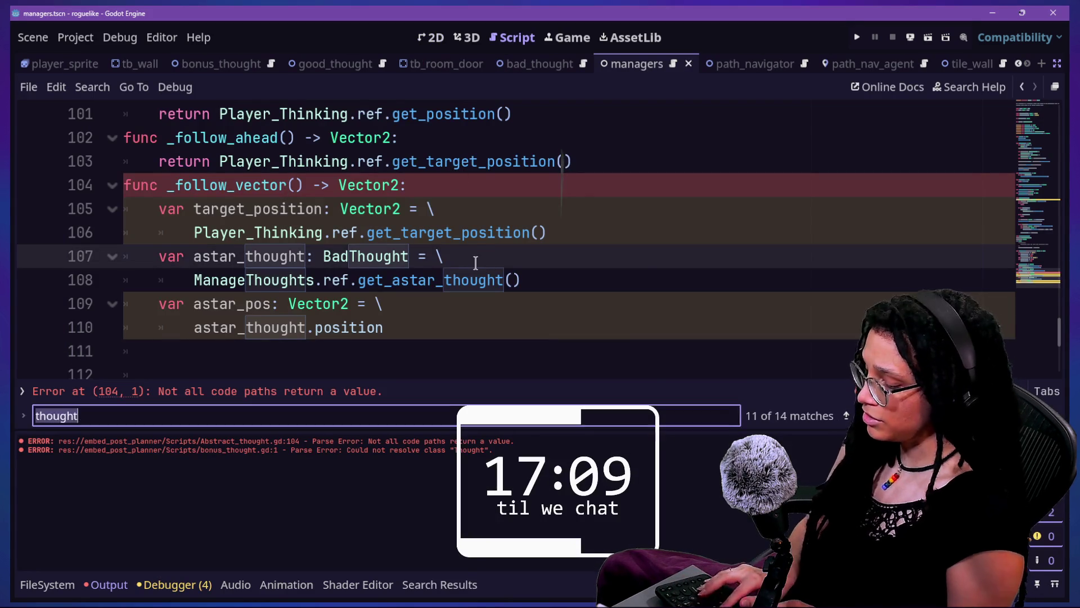
{"action": "key", "text": "ctrl+f"}
{"action": "type", "text": "distance"}
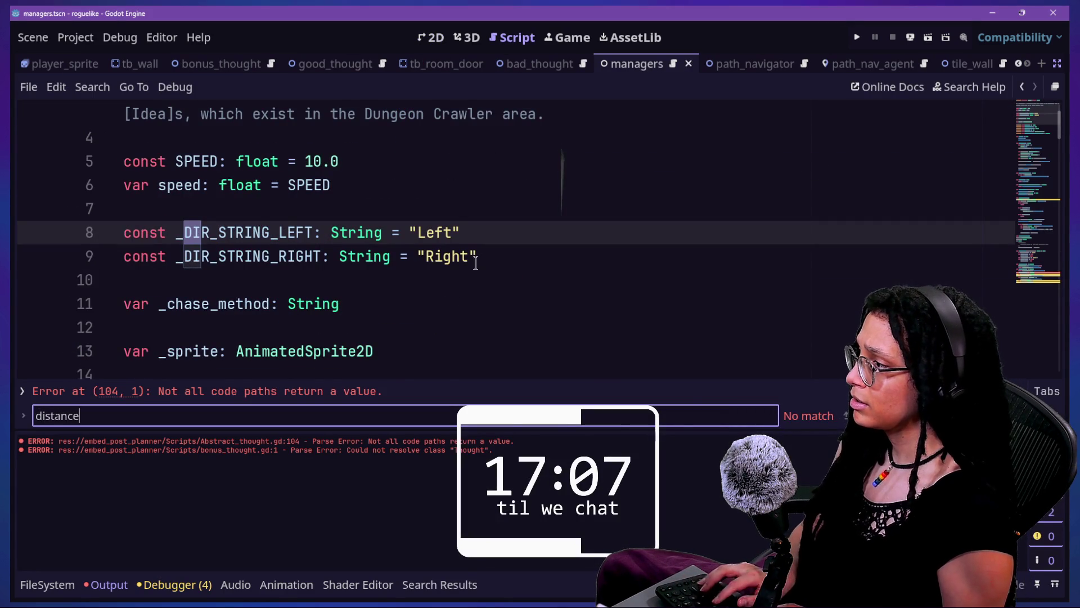
{"action": "key", "text": "ctrl+shift+f"}
{"action": "type", "text": "distance_to"}
{"action": "key", "text": "Return"}
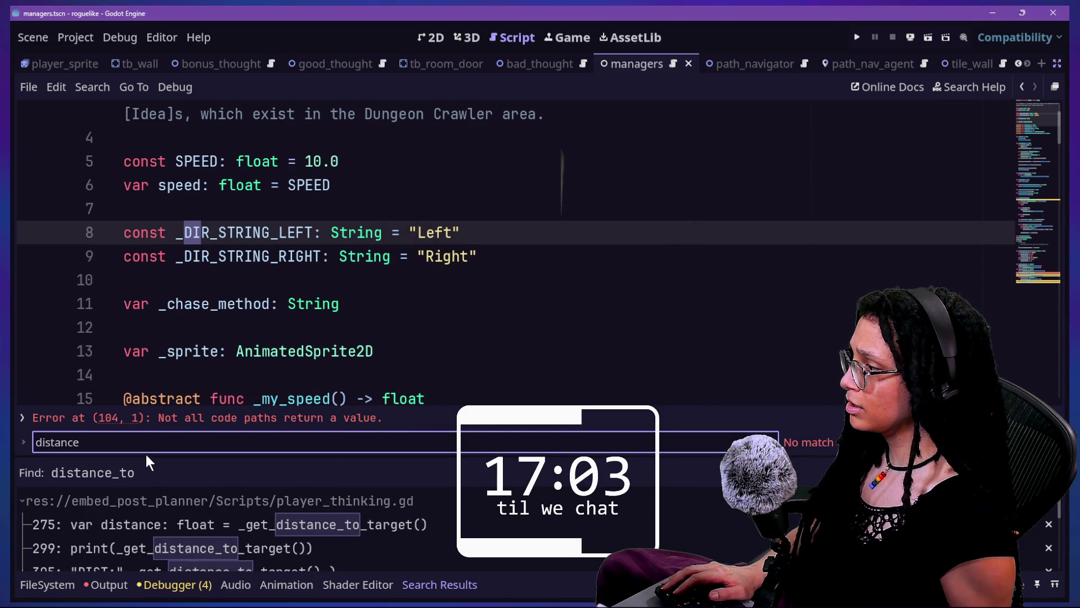
{"action": "mouse_move", "coordinate": [146, 456]}
{"action": "left_mouse_down"}
{"action": "mouse_move", "coordinate": [146, 157]}
{"action": "mouse_move", "coordinate": [147, 226]}
{"action": "left_mouse_up"}
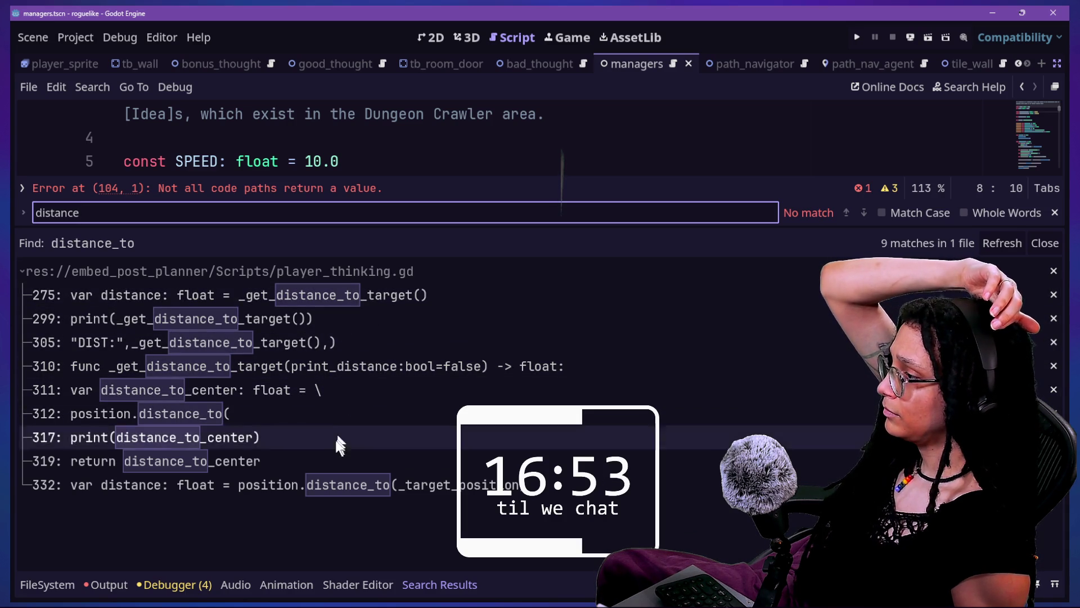
Open the line 332 result in player_thinking.gd and review _get_distance_to_target.
{"action": "left_click", "coordinate": [318, 481]}
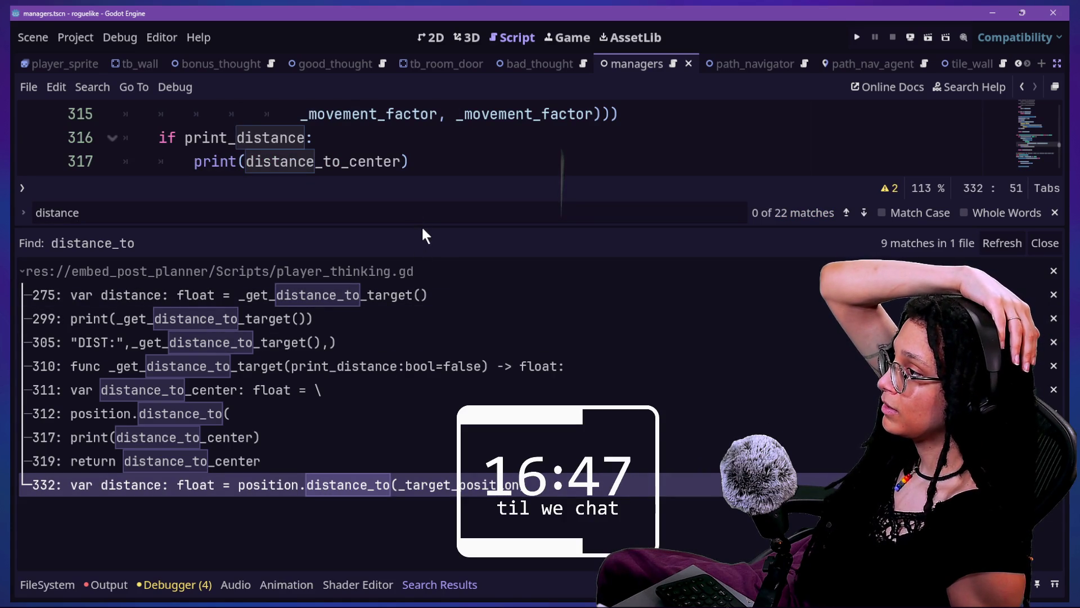
{"action": "left_click_drag", "start_coordinate": [426, 228], "coordinate": [433, 457]}
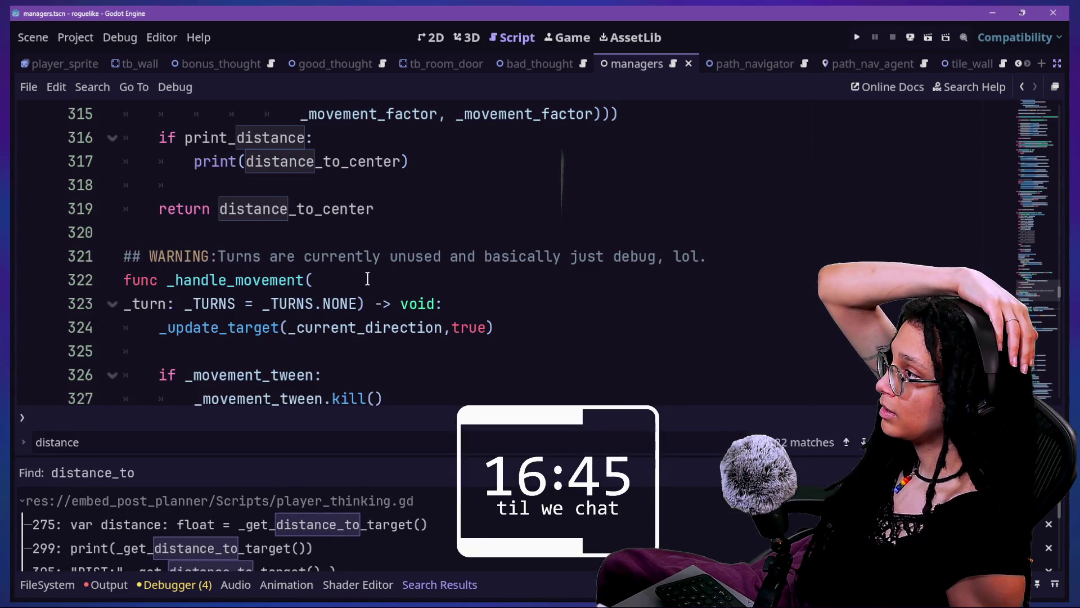
{"action": "scroll", "coordinate": [367, 278], "scroll_direction": "up", "scroll_amount": 1}
{"action": "scroll", "coordinate": [368, 277], "scroll_direction": "up", "scroll_amount": 2}
{"action": "scroll", "coordinate": [368, 277], "scroll_direction": "down", "scroll_amount": 1}
{"action": "left_click", "coordinate": [340, 298]}
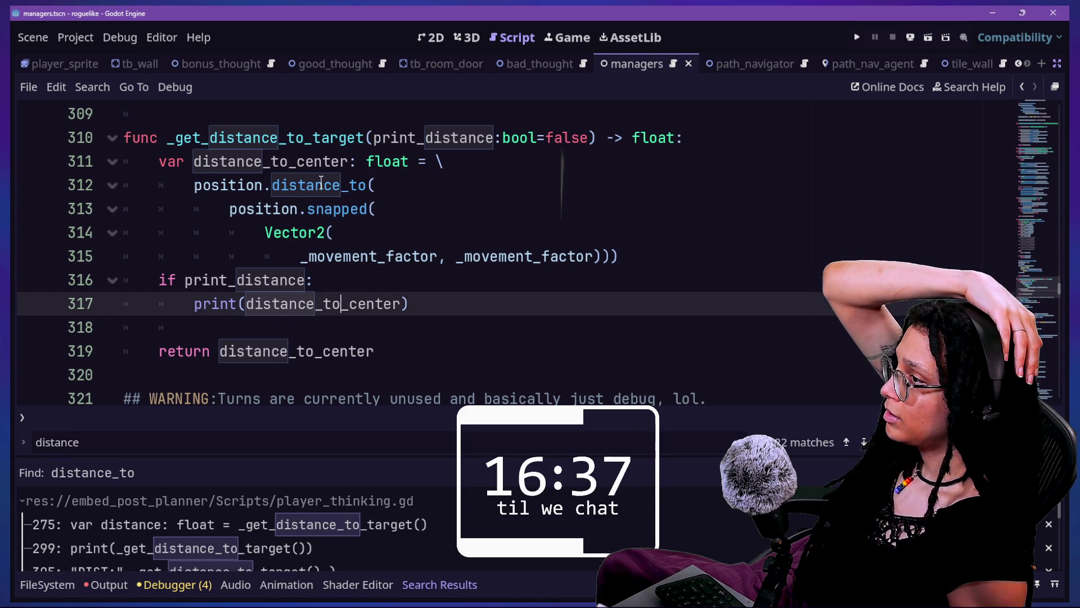
{"action": "mouse_move", "coordinate": [322, 180]}
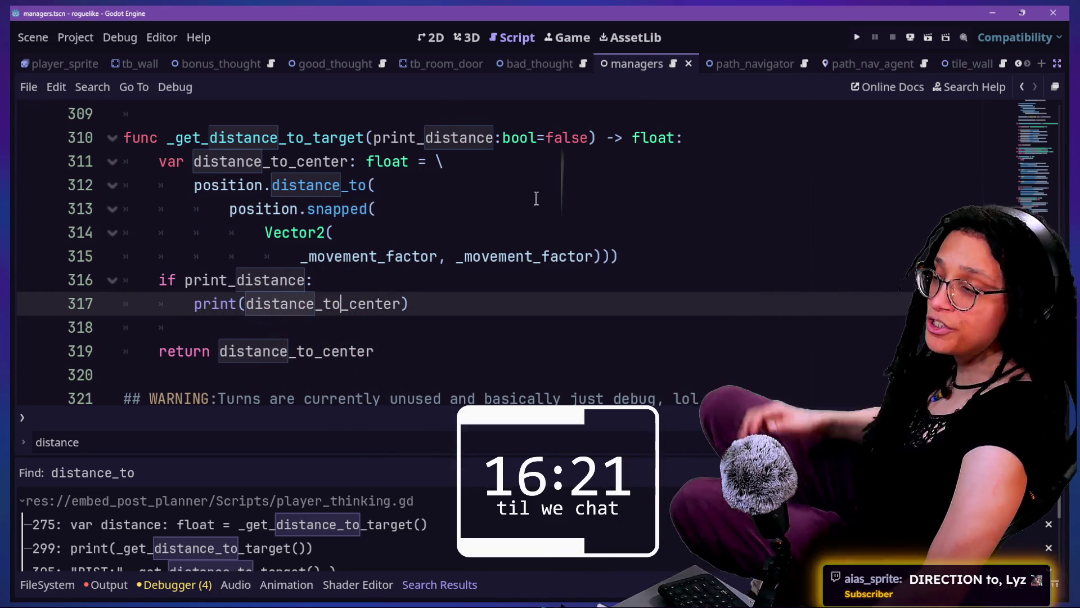
Search the project for direction_to and open the Abstract_thought.gd line 78 match.
{"action": "key", "text": "ctrl+shift+f"}
{"action": "type", "text": "direc"}
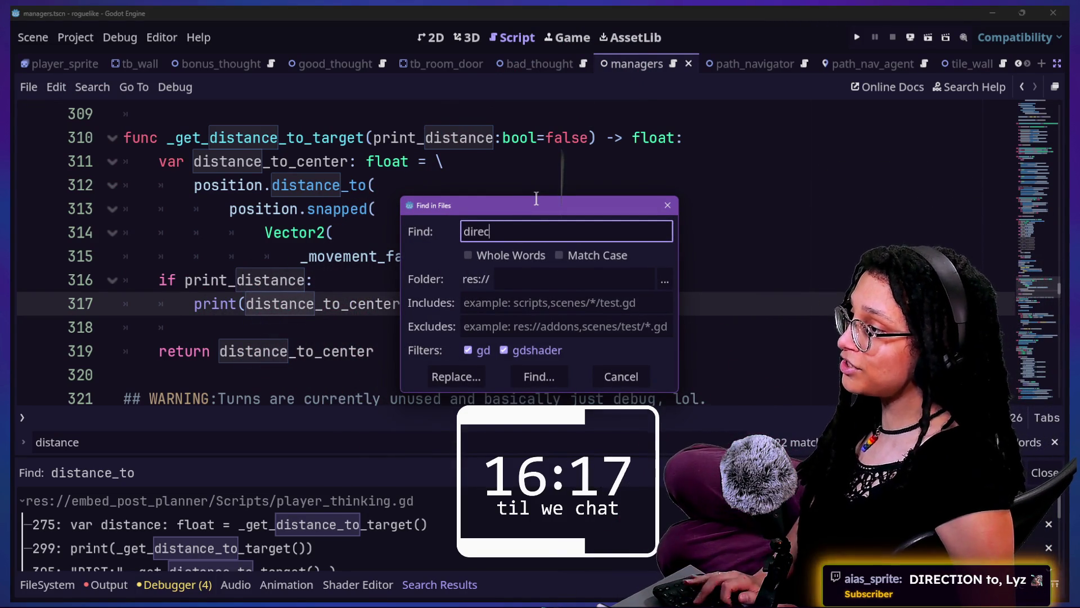
{"action": "type", "text": "to"}
{"action": "key", "text": "Return"}
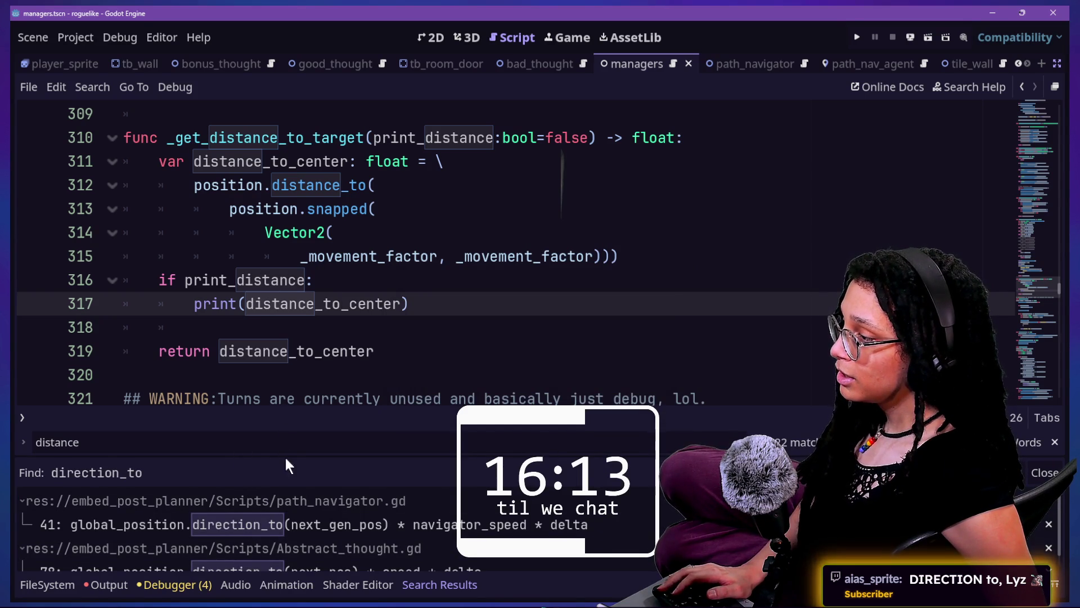
{"action": "left_click_drag", "start_coordinate": [287, 455], "coordinate": [278, 309]}
{"action": "left_click", "coordinate": [281, 428]}
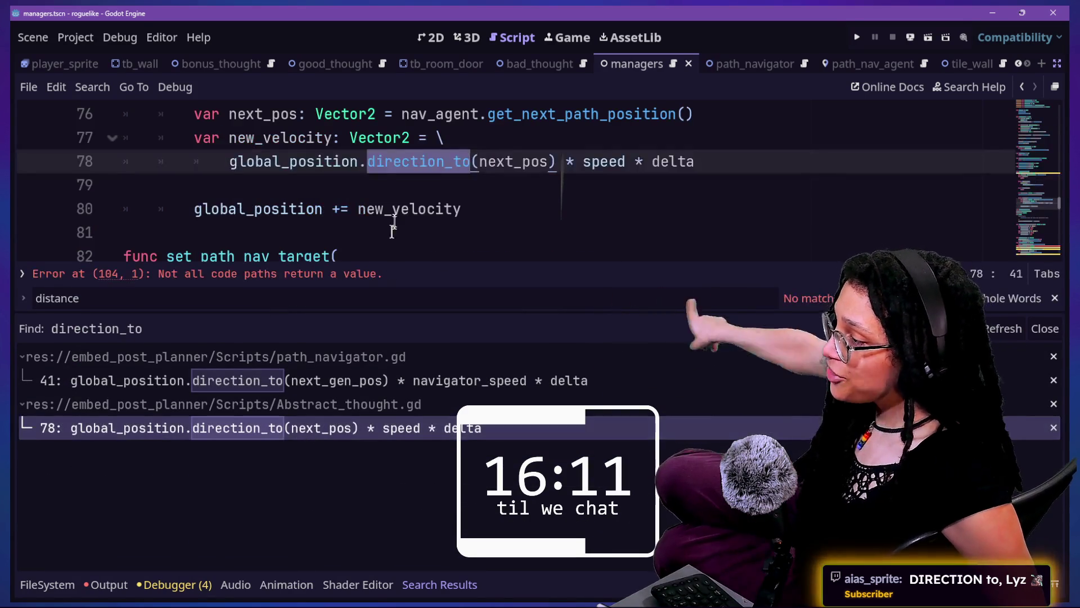
Hide the bottom panel and inspect the velocity code on line 78 of _core_follow_logic.
{"action": "key", "text": "ctrl+j"}
{"action": "scroll", "coordinate": [446, 254], "scroll_direction": "down", "scroll_amount": 10}
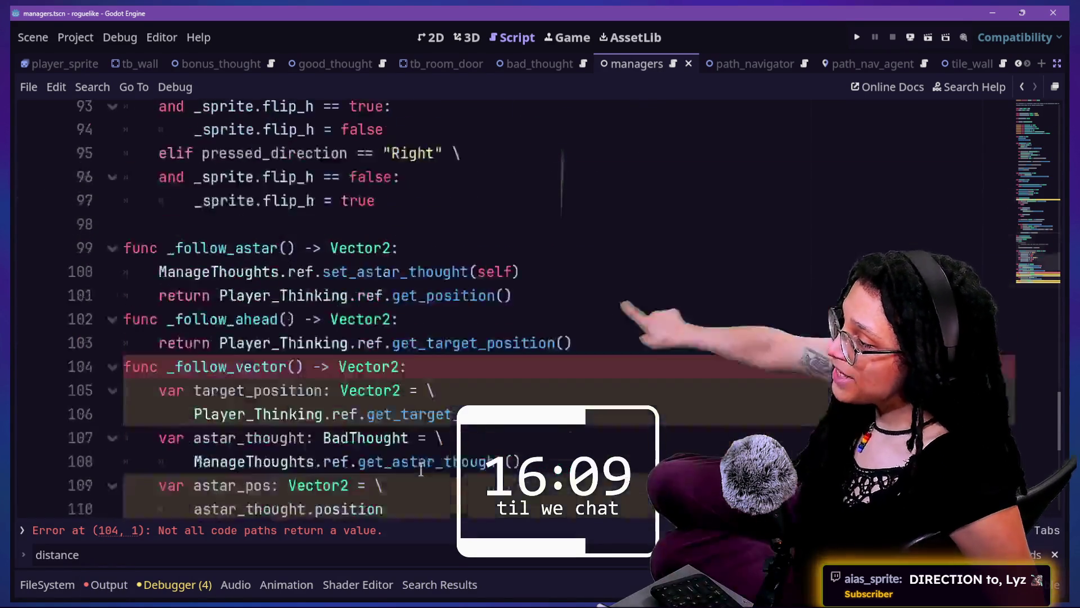
{"action": "scroll", "coordinate": [451, 341], "scroll_direction": "up", "scroll_amount": 18}
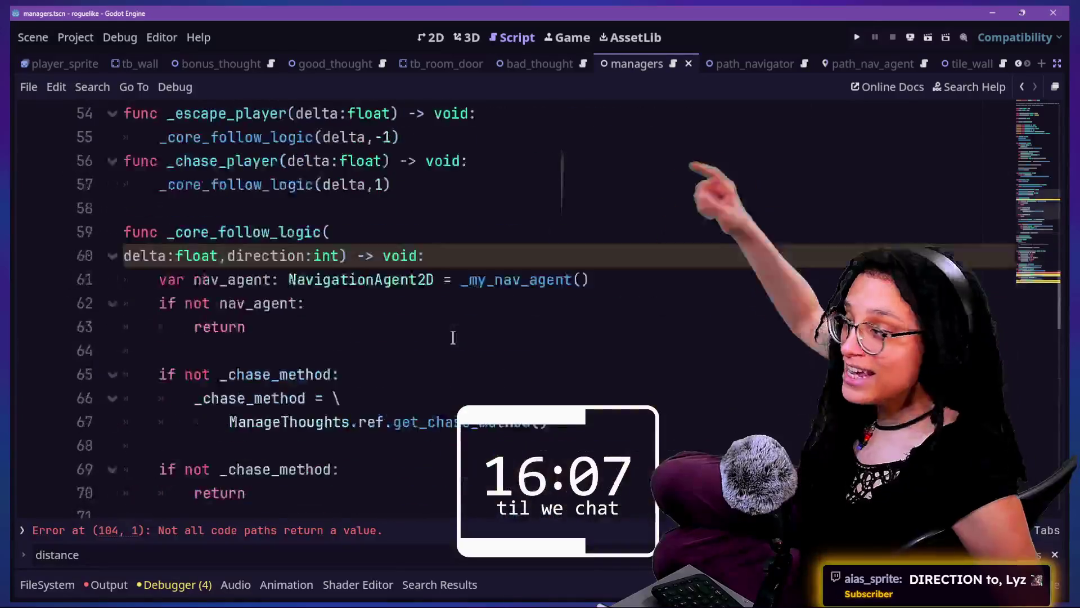
{"action": "scroll", "coordinate": [454, 338], "scroll_direction": "down", "scroll_amount": 5}
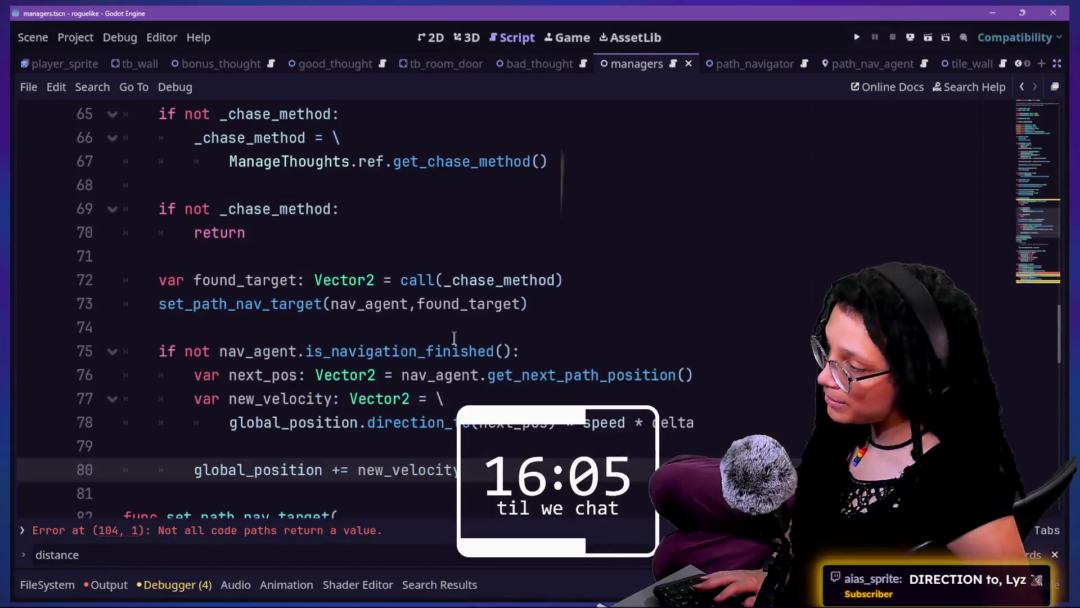
{"action": "key", "text": "ctrl+f"}
{"action": "key", "text": "Escape"}
{"action": "scroll", "coordinate": [454, 338], "scroll_direction": "down", "scroll_amount": 1}
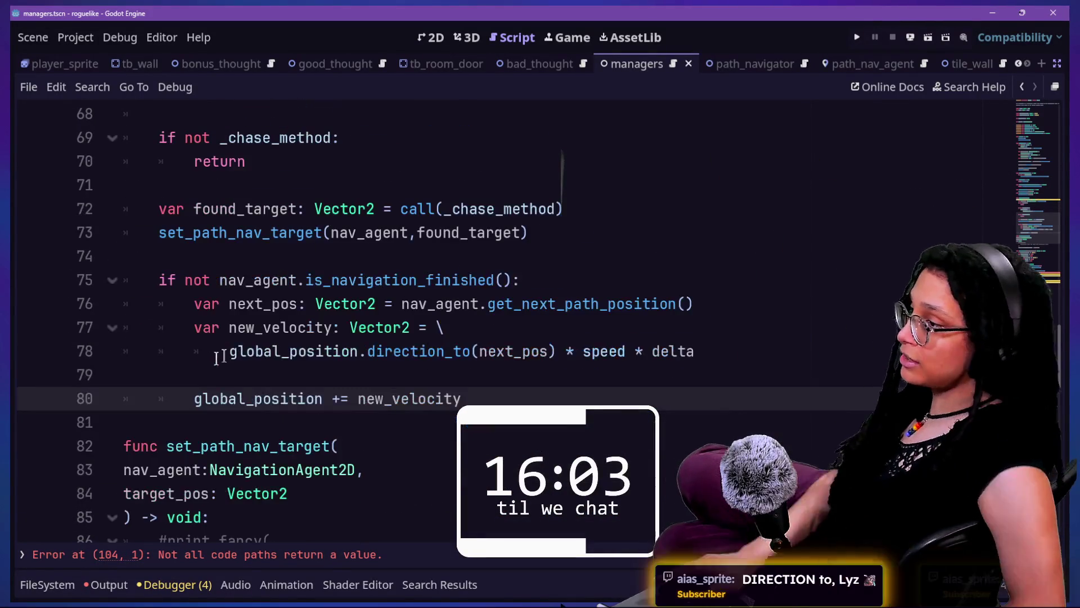
{"action": "left_click_drag", "start_coordinate": [229, 351], "coordinate": [557, 352]}
{"action": "left_click", "coordinate": [329, 347]}
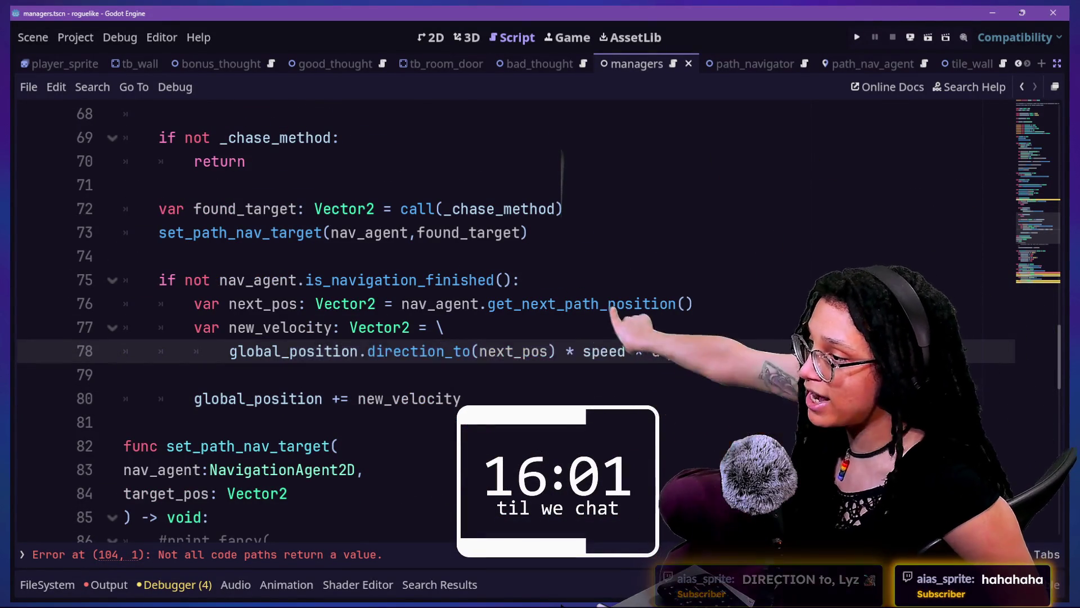
Select global_position.direction_to(next_pos) on line 78 of Abstract_thought.gd for copying.
{"action": "left_click_drag", "start_coordinate": [694, 351], "coordinate": [369, 351]}
{"action": "left_click", "coordinate": [369, 351]}
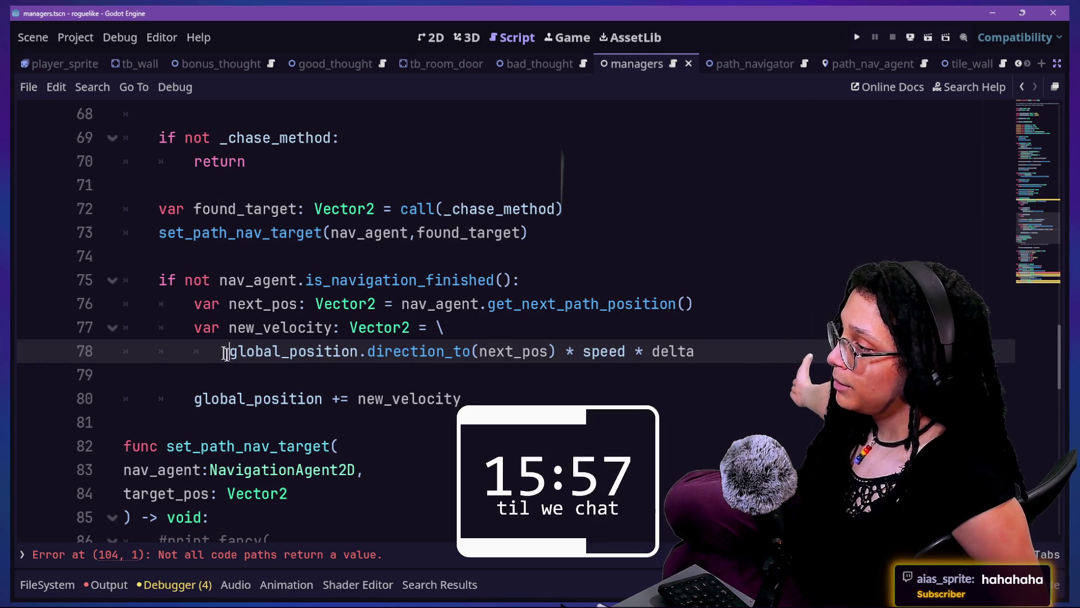
{"action": "triple_click", "coordinate": [224, 353]}
{"action": "double_click", "coordinate": [292, 351]}
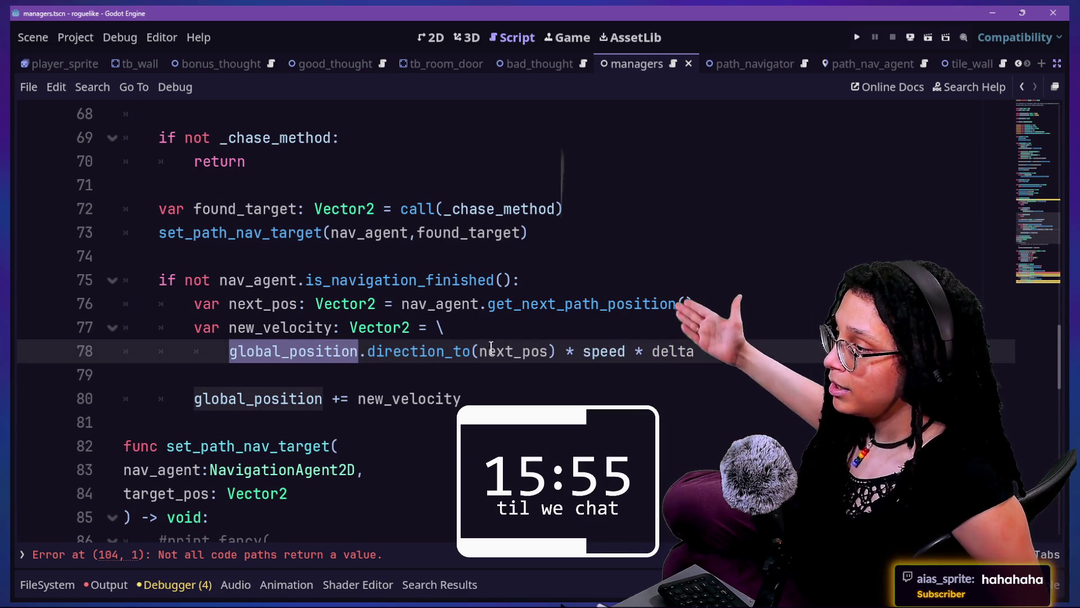
{"action": "double_click", "coordinate": [492, 351]}
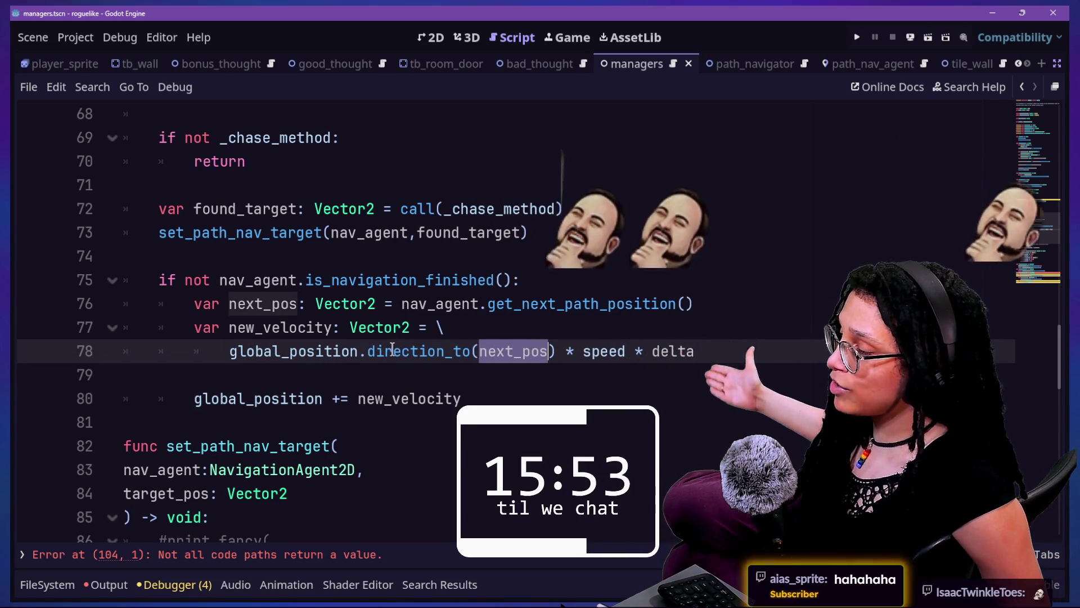
{"action": "mouse_move", "coordinate": [392, 348]}
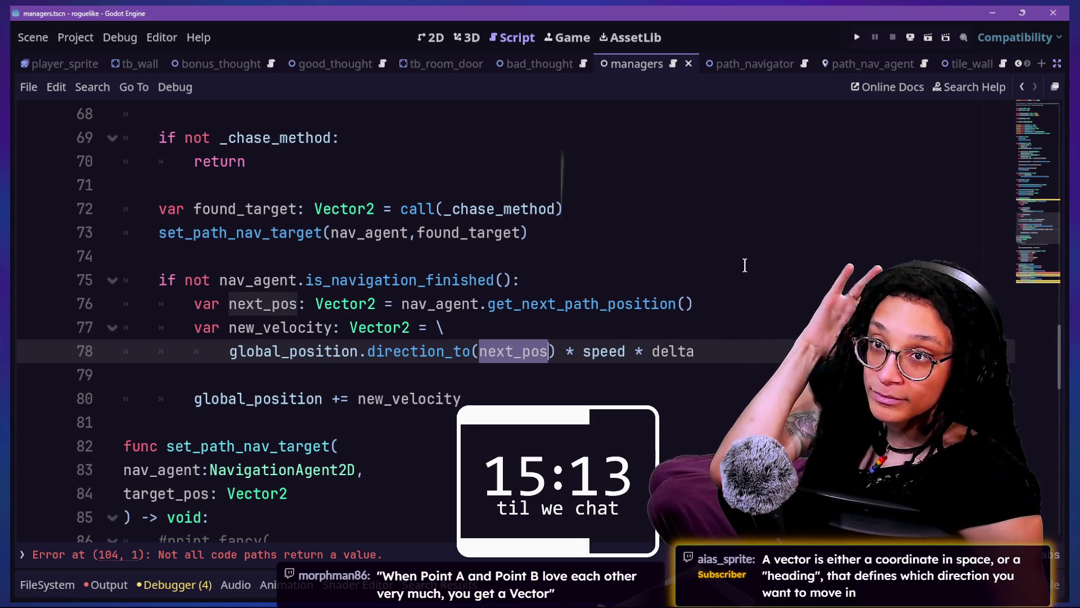
{"action": "left_click", "coordinate": [711, 256]}
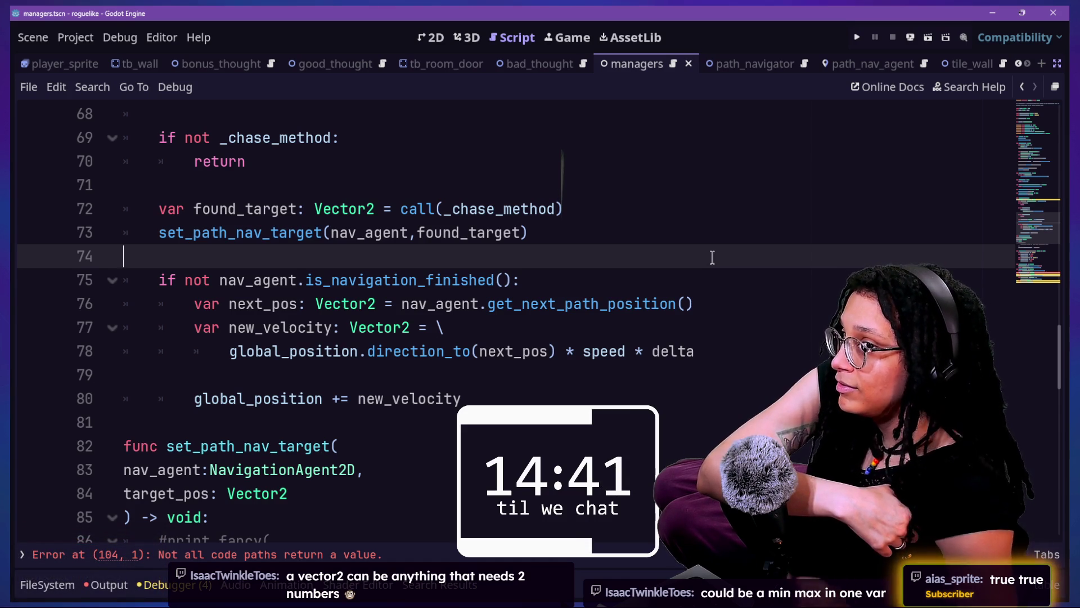
{"action": "mouse_move", "coordinate": [231, 353]}
{"action": "left_mouse_down"}
{"action": "mouse_move", "coordinate": [126, 355]}
{"action": "mouse_move", "coordinate": [506, 355]}
{"action": "mouse_move", "coordinate": [567, 337]}
{"action": "left_mouse_up"}
{"action": "key", "text": "ctrl+c"}
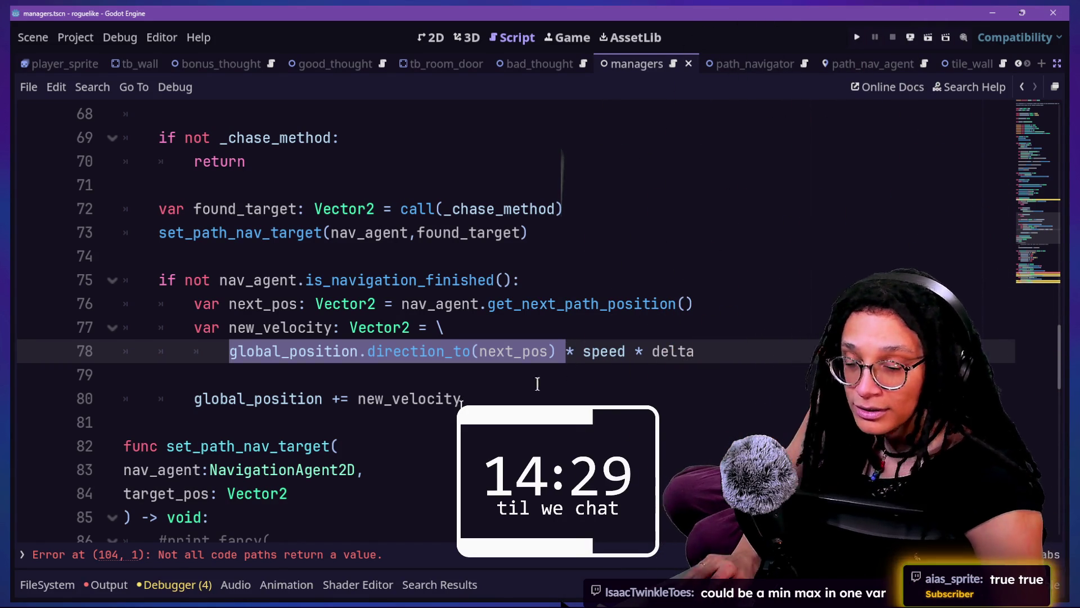
Add a line after astar_pos in _follow_vector and paste global_position.direction_to(next_pos) onto line 111.
{"action": "scroll", "coordinate": [385, 426], "scroll_direction": "down", "scroll_amount": 15}
{"action": "scroll", "coordinate": [384, 426], "scroll_direction": "up", "scroll_amount": 3}
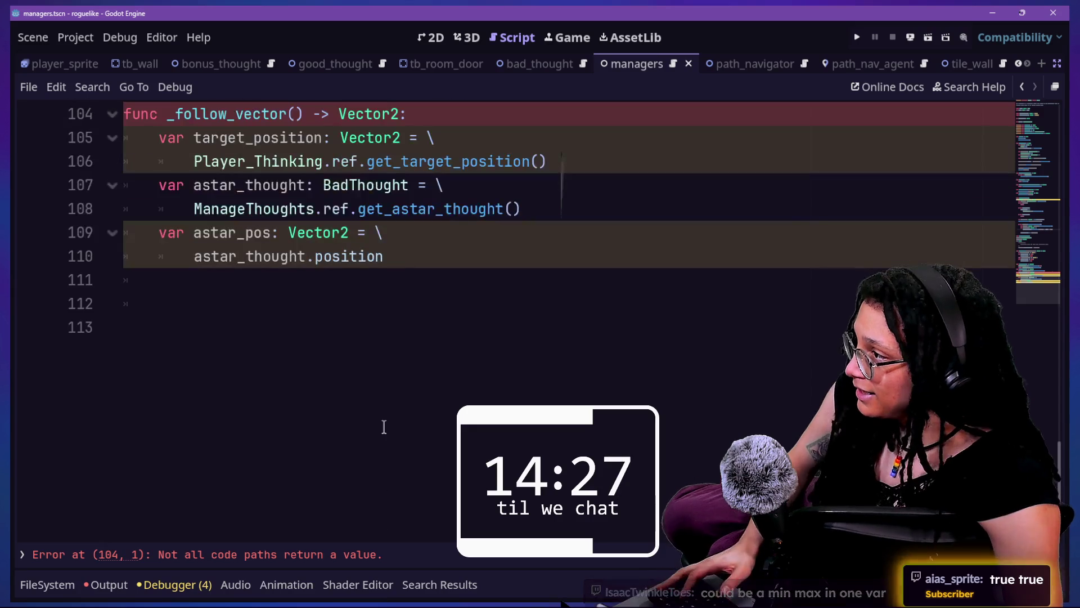
{"action": "left_click", "coordinate": [434, 262]}
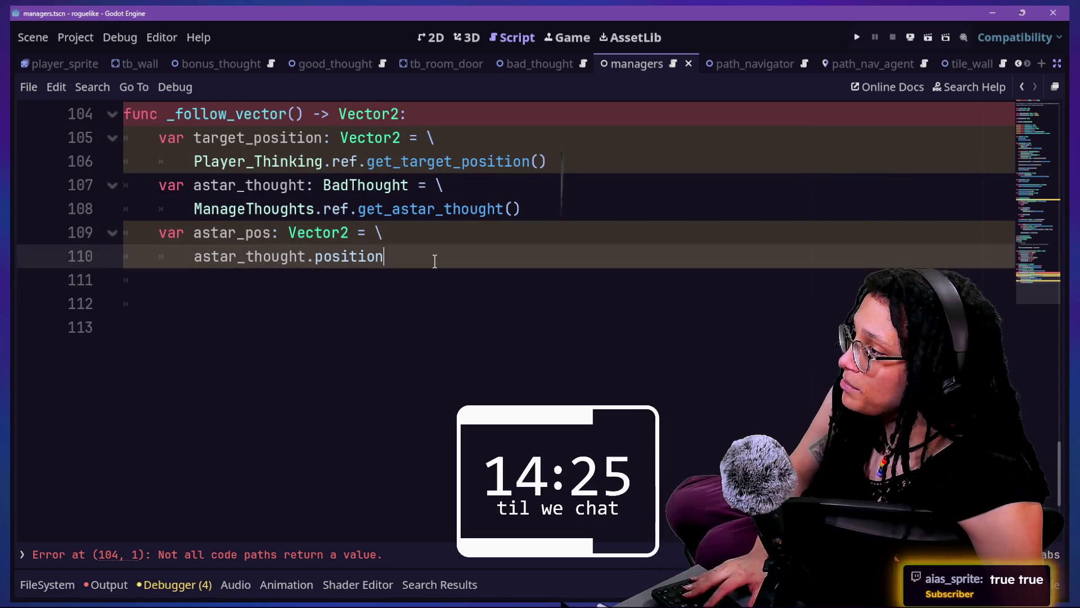
{"action": "key", "text": "Return"}
{"action": "key", "text": "ctrl+v"}
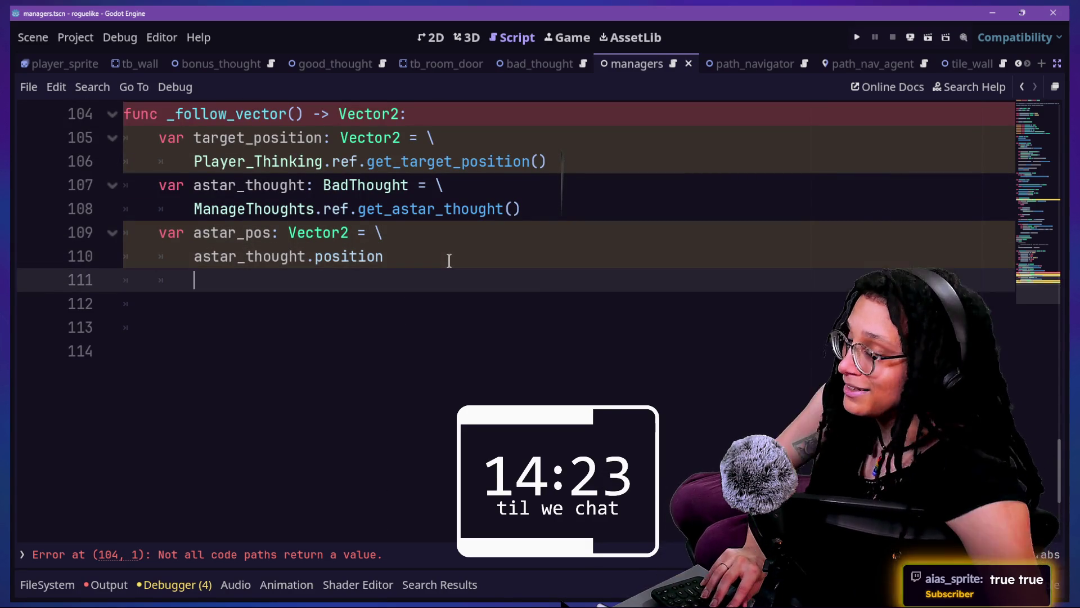
{"action": "key", "text": "ctrl+z"}
{"action": "key", "text": "ctrl+v"}
{"action": "key", "text": "ctrl+z"}
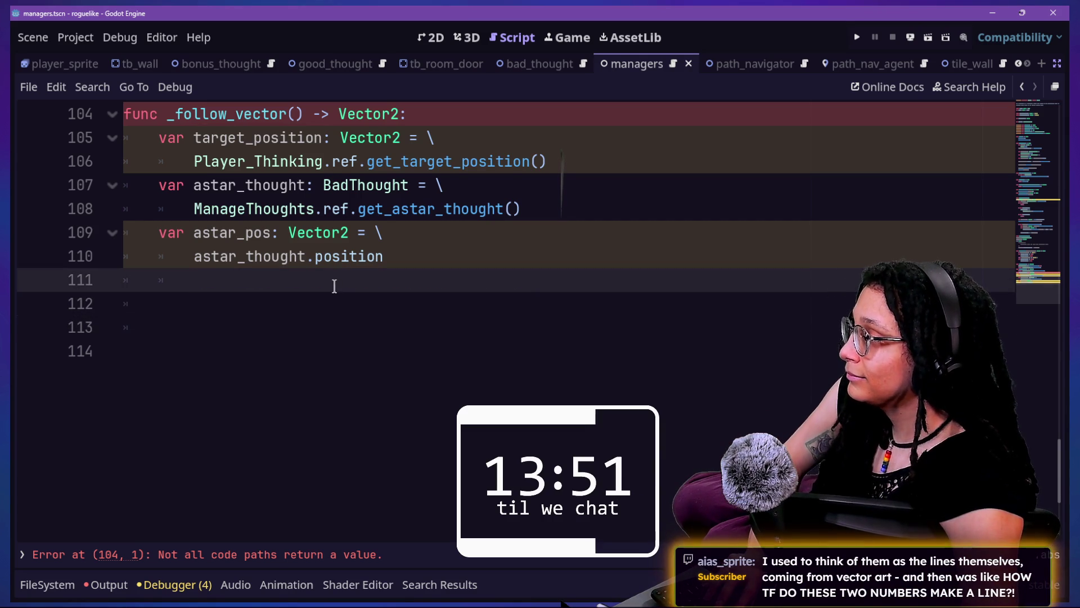
{"action": "key", "text": "ctrl+v"}
{"action": "left_click", "coordinate": [194, 281]}
Replace global_position with astar_thought in the pasted direction_to(next_pos) line.
{"action": "key", "text": "BackSpace"}
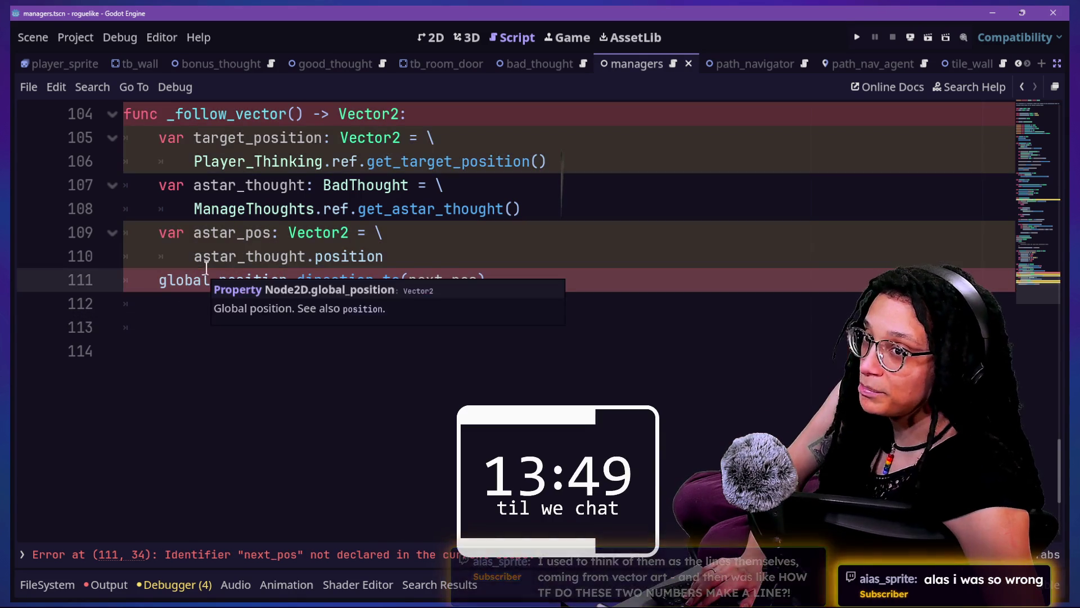
{"action": "left_click", "coordinate": [417, 280]}
{"action": "left_click", "coordinate": [500, 247]}
{"action": "left_click_drag", "start_coordinate": [160, 280], "coordinate": [272, 291]}
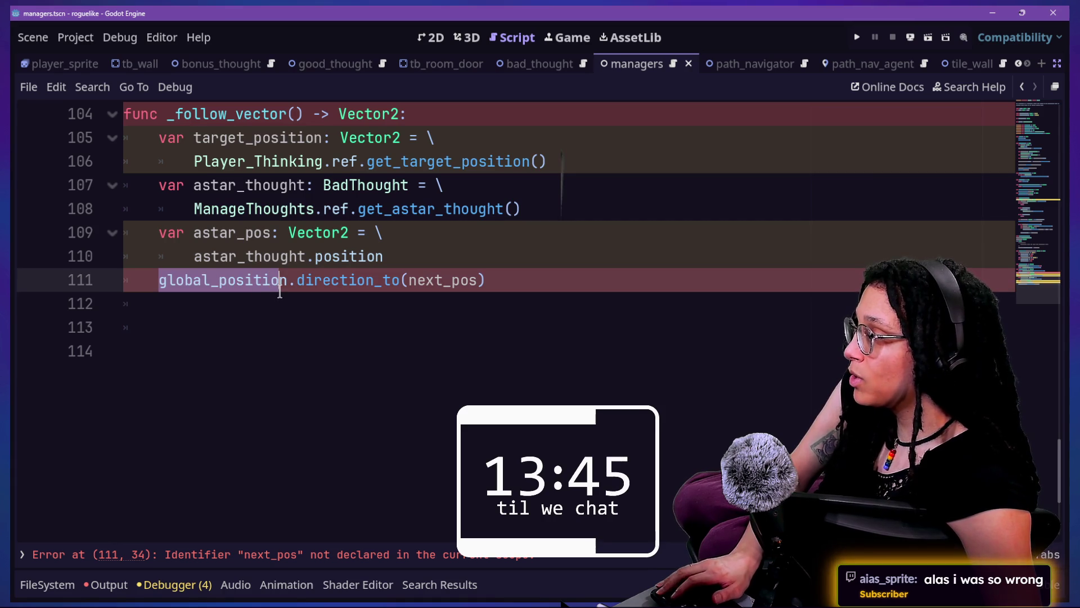
{"action": "key", "text": "BackSpace"}
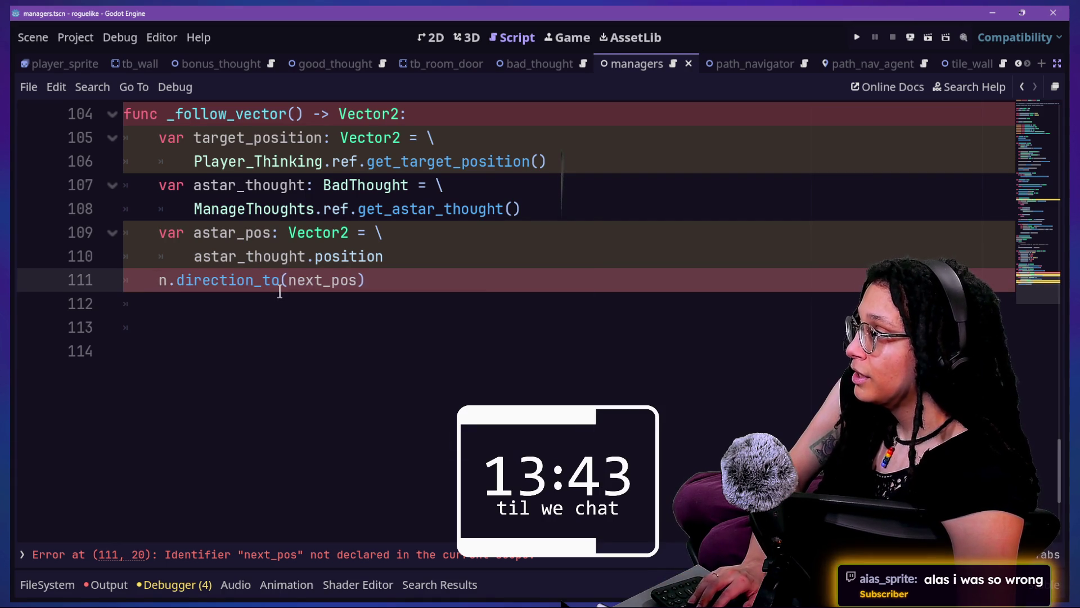
{"action": "type", "text": "astar"}
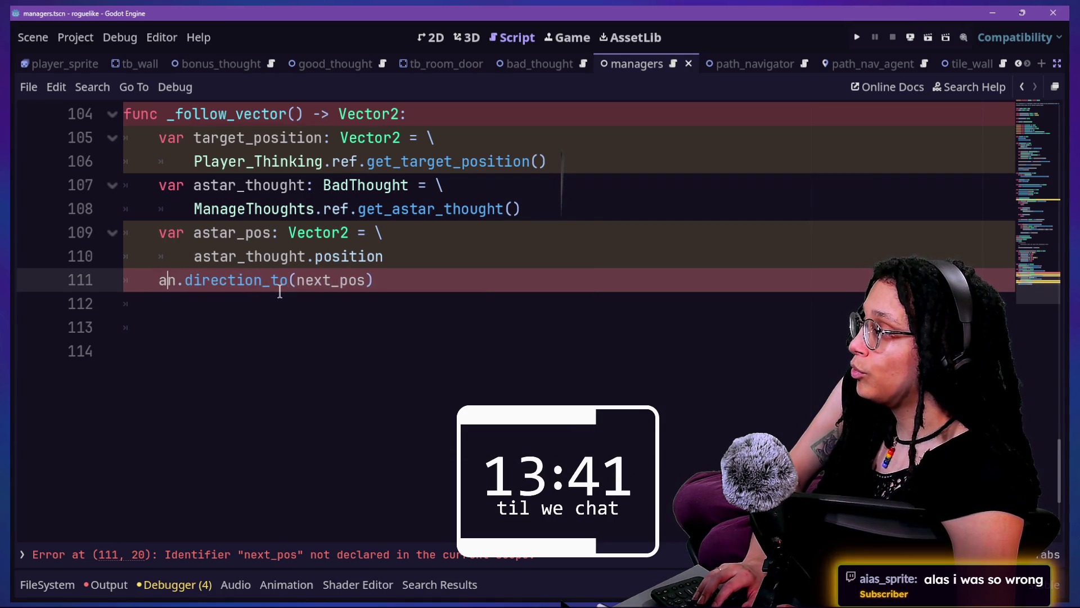
{"action": "key", "text": "Escape"}
{"action": "key", "text": "Delete"}
{"action": "type", "text": "_thought"}
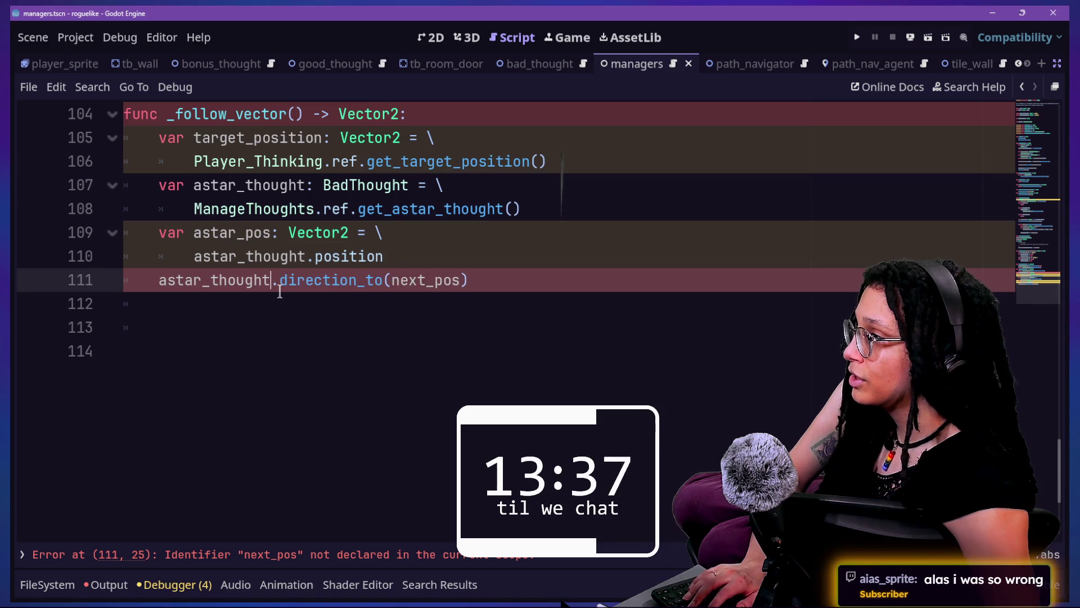
Insert 'var follow_point: Vector2 =' on a new line above the direction expression.
{"action": "left_click", "coordinate": [416, 265]}
{"action": "key", "text": "Return"}
{"action": "type", "text": "var "}
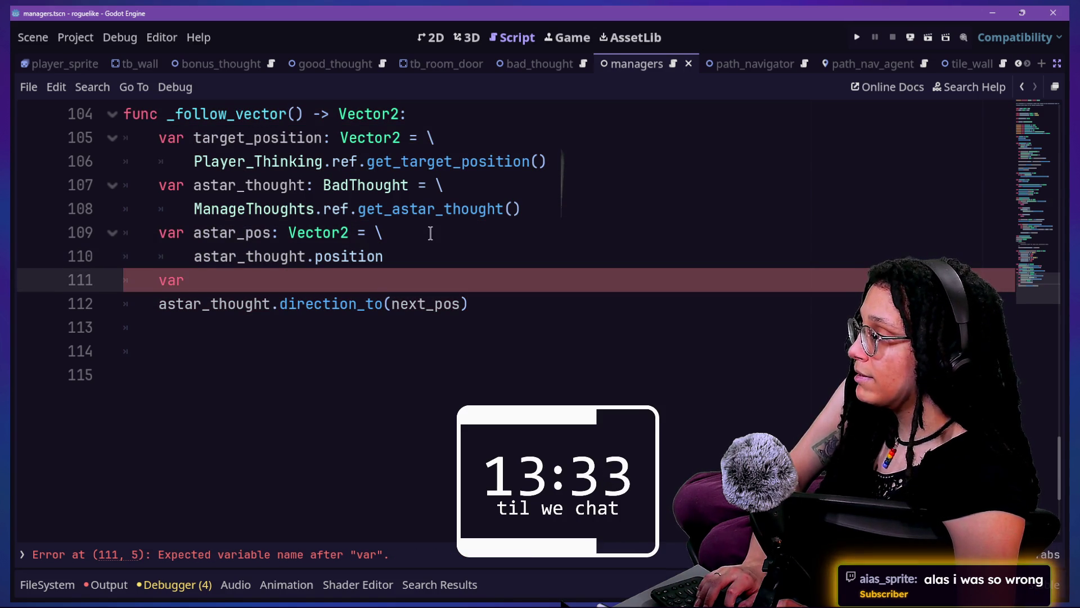
{"action": "type", "text": "ta"}
{"action": "key", "text": "BackSpace"}
{"action": "key", "text": "BackSpace"}
{"action": "type", "text": "follow_point"}
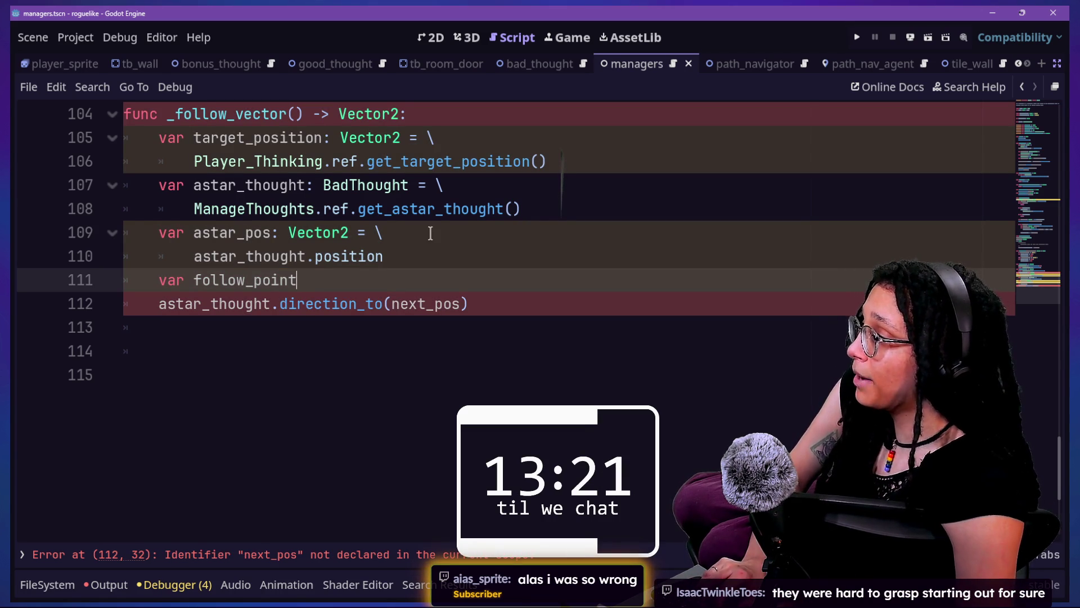
{"action": "type", "text": ": Vec"}
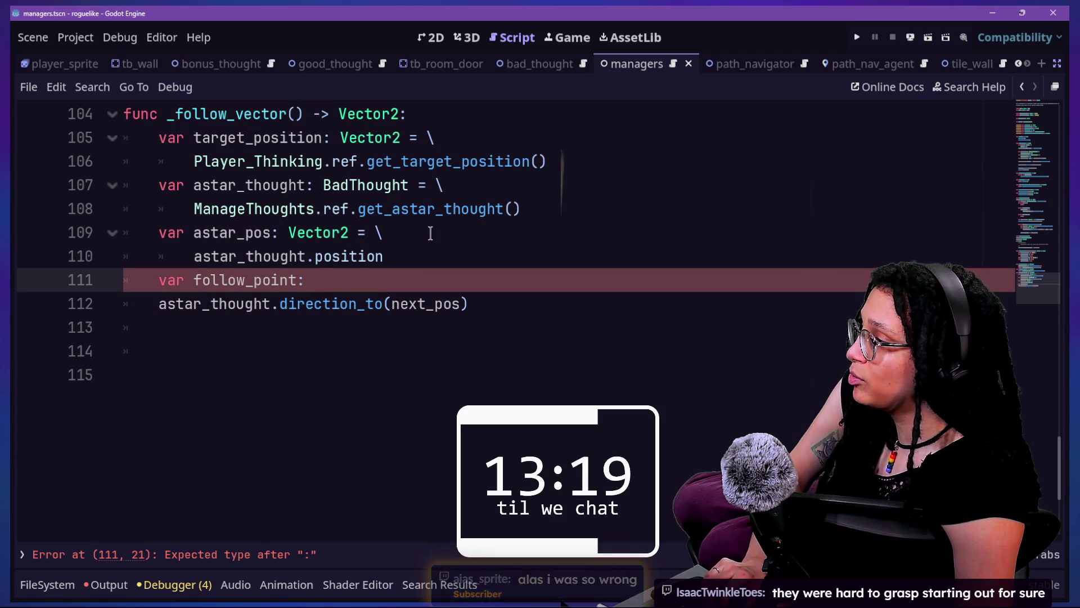
{"action": "type", "text": "tor2"}
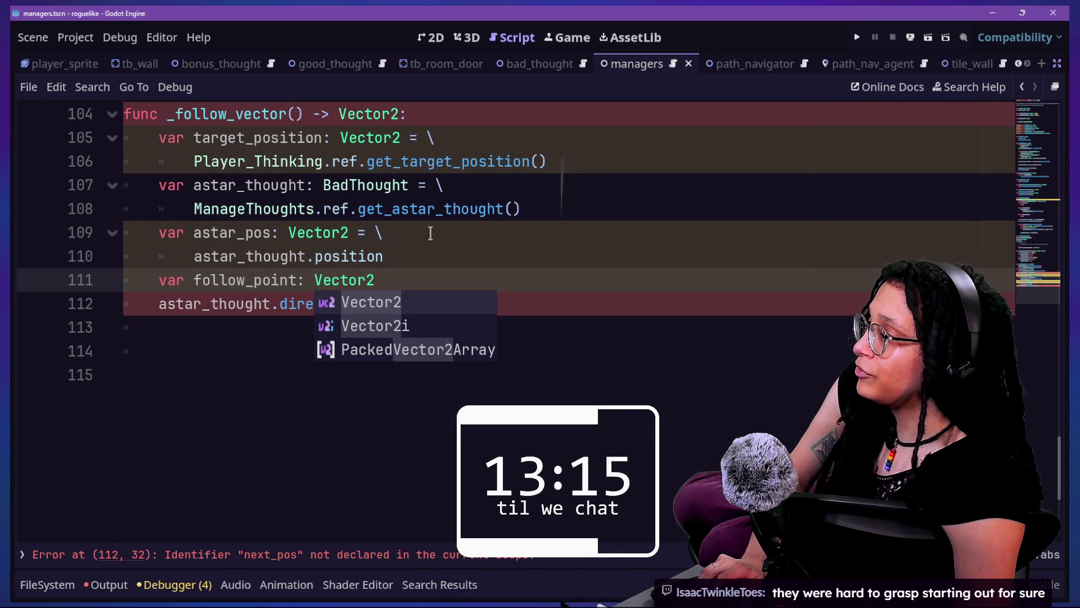
{"action": "type", "text": " ="}
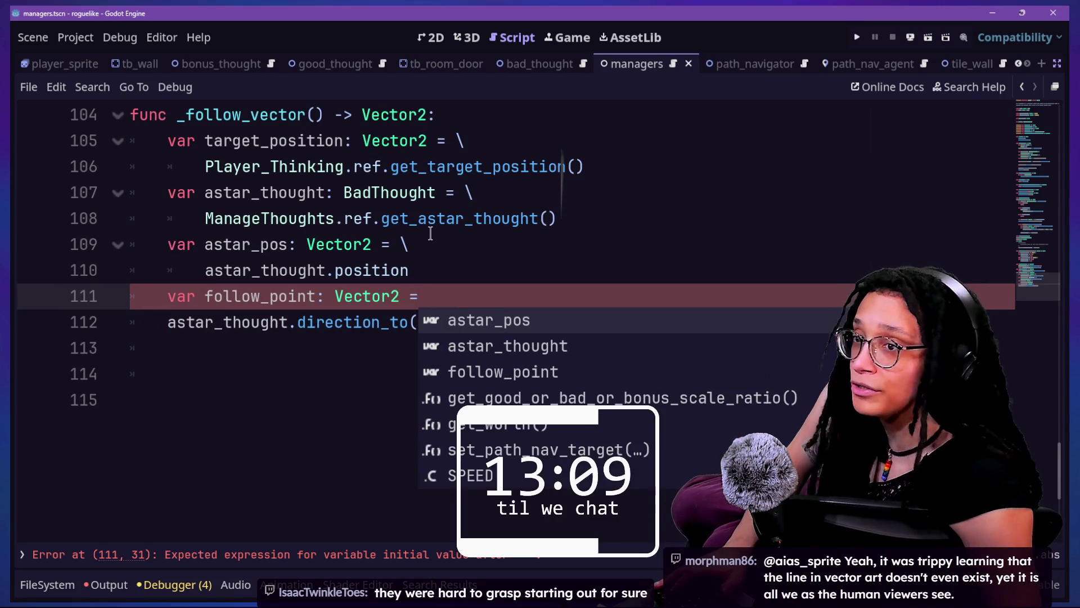
Continue the follow_point declaration onto an indented line 112 using a backslash.
{"action": "scroll", "coordinate": [431, 233], "scroll_direction": "up", "scroll_amount": 1, "text": "ctrl"}
{"action": "key", "text": "Up"}
{"action": "key", "text": "Up"}
{"action": "key", "text": "Up"}
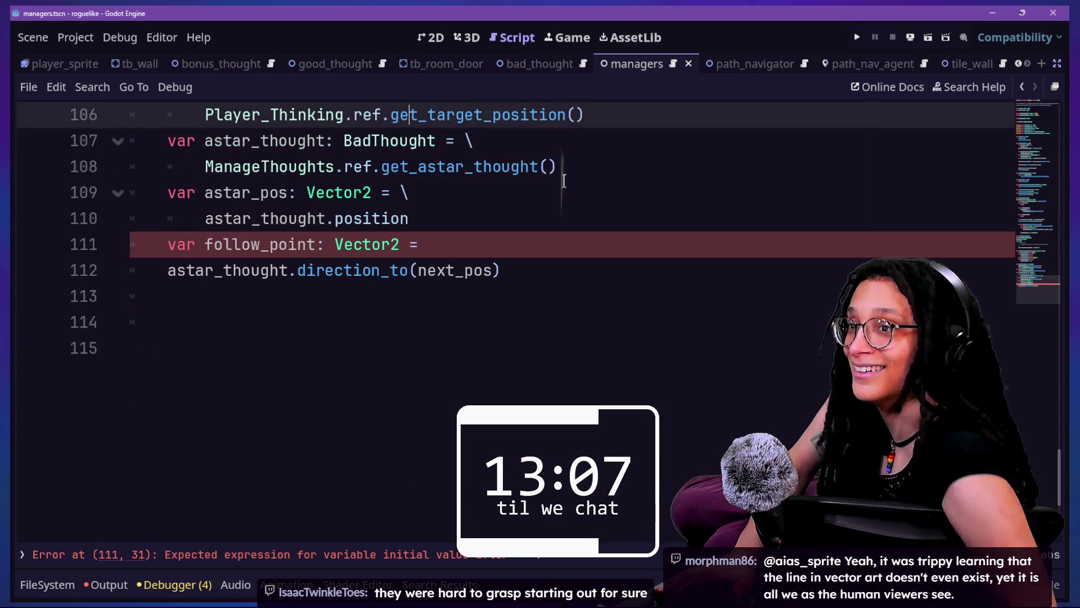
{"action": "key", "text": "Down"}
{"action": "key", "text": "Down"}
{"action": "key", "text": "Down"}
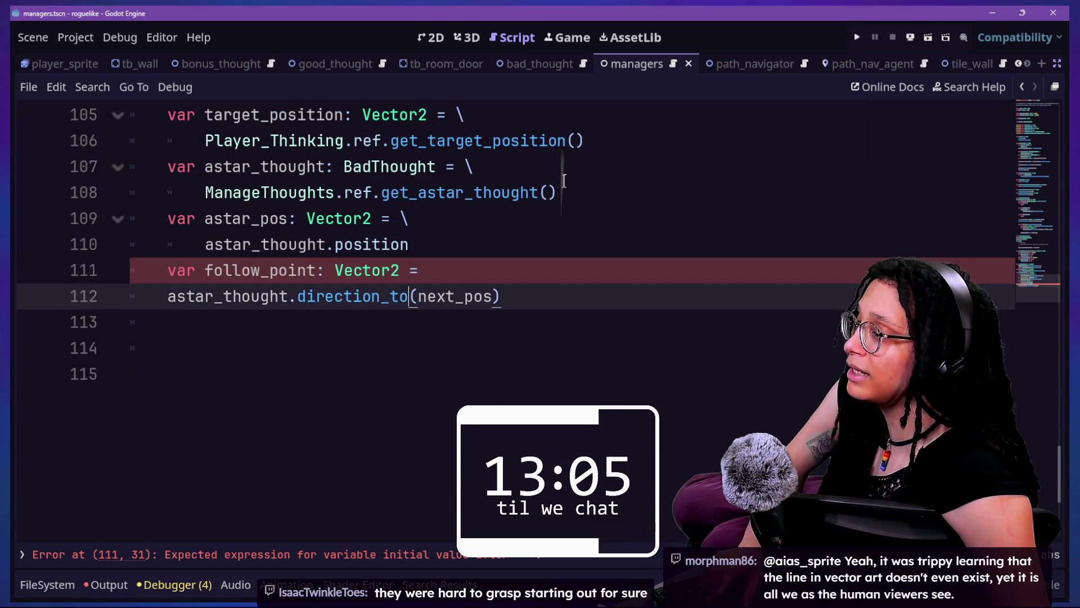
{"action": "key", "text": "Up"}
{"action": "key", "text": "Right"}
{"action": "key", "text": "Left"}
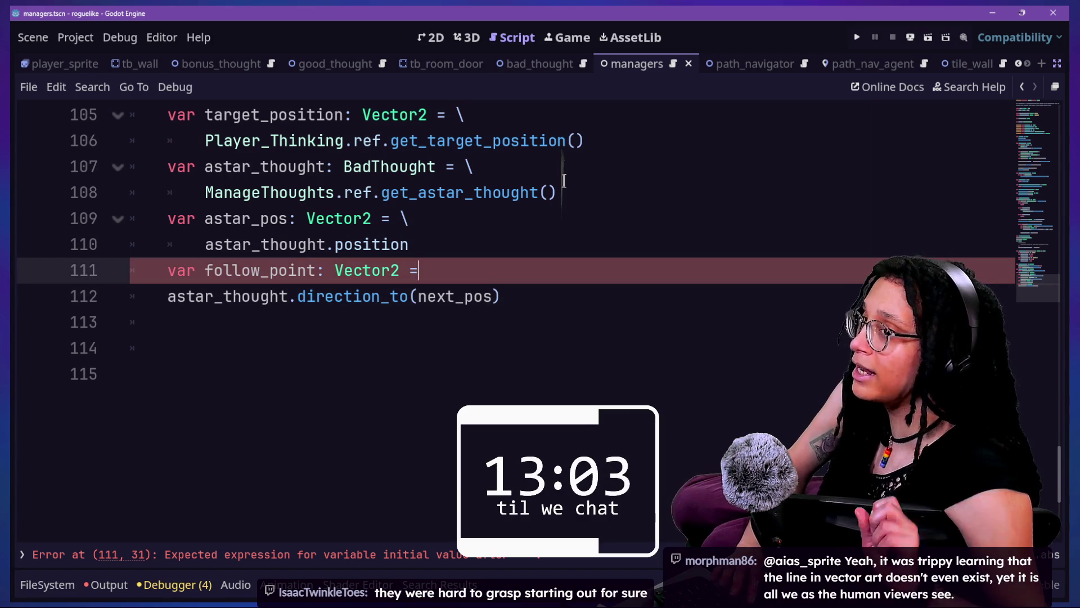
{"action": "key", "text": "ctrl+space"}
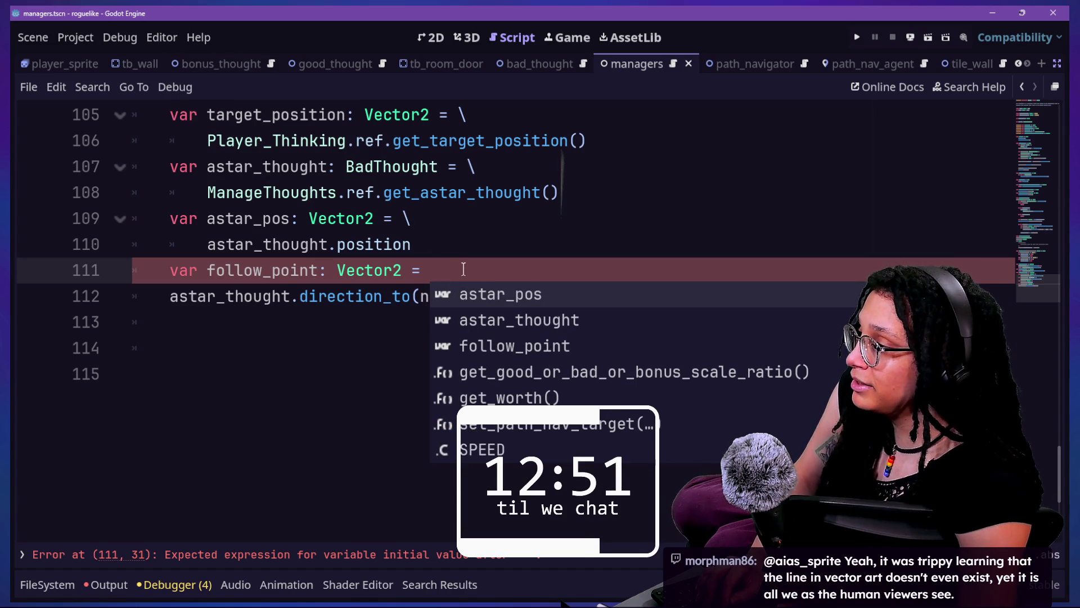
{"action": "type", "text": "\\"}
{"action": "left_click", "coordinate": [141, 296]}
{"action": "key", "text": "Tab"}
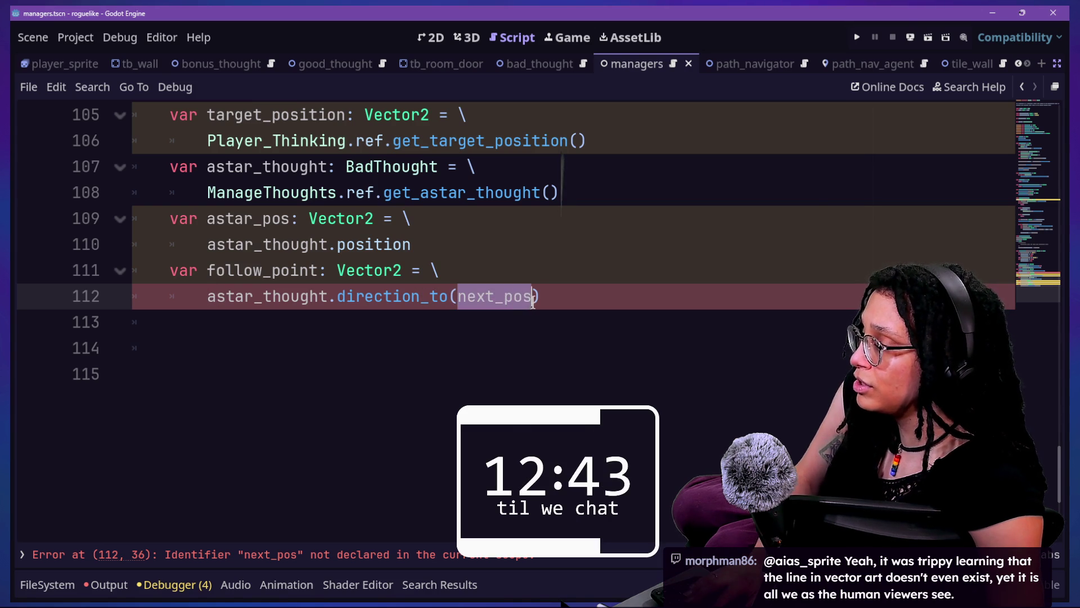
Use target_position as the direction_to argument, multiply by 2, and add a return follow_point line.
{"action": "type", "text": "target_position"}
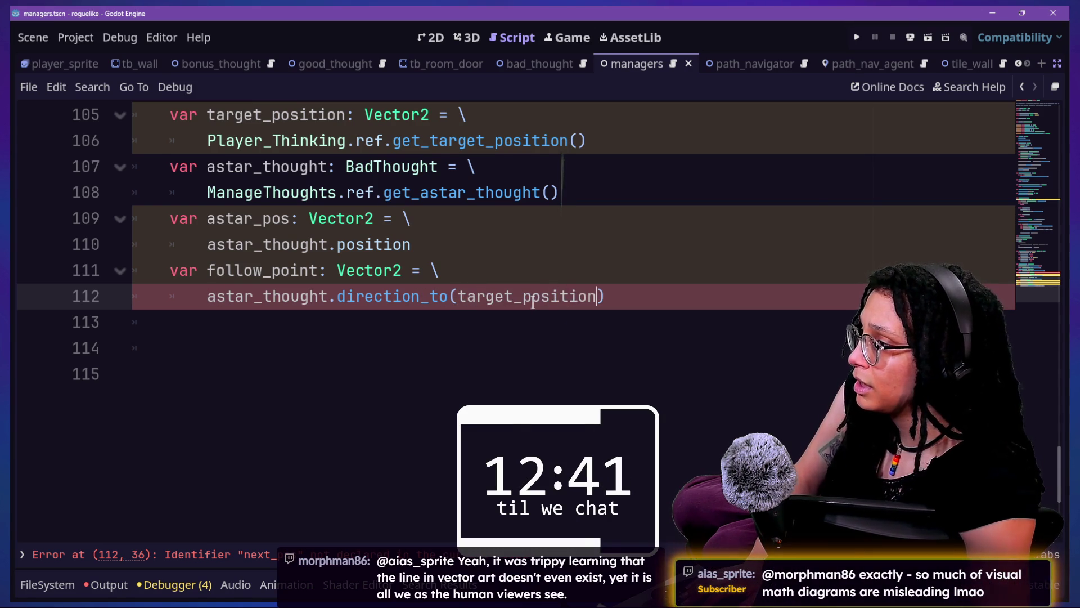
{"action": "left_click", "coordinate": [611, 296]}
{"action": "left_click", "coordinate": [672, 314]}
{"action": "left_click", "coordinate": [664, 296]}
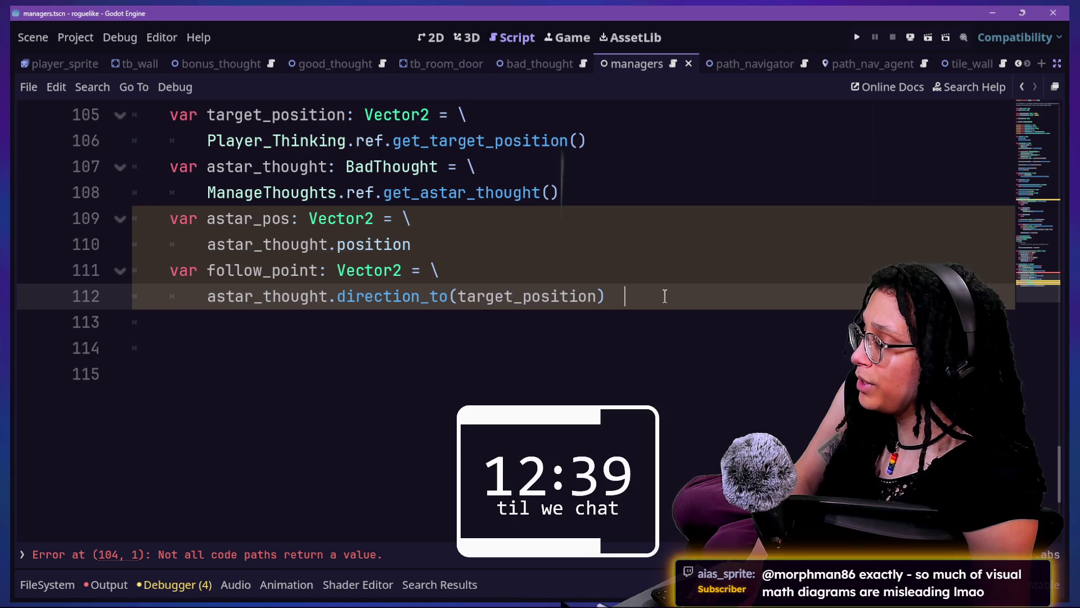
{"action": "type", "text": "* 2"}
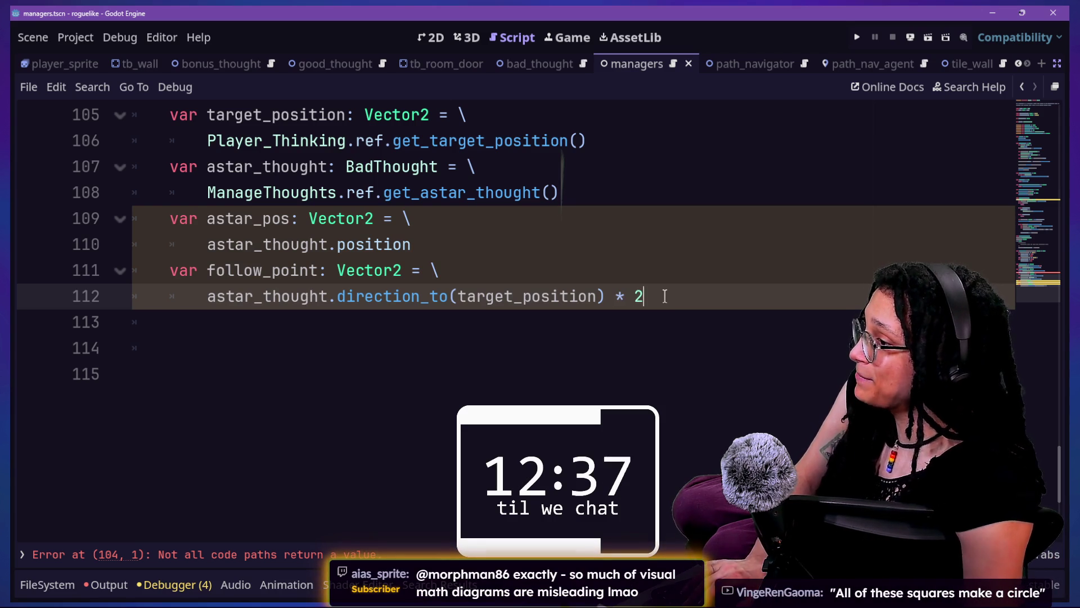
{"action": "key", "text": "Return"}
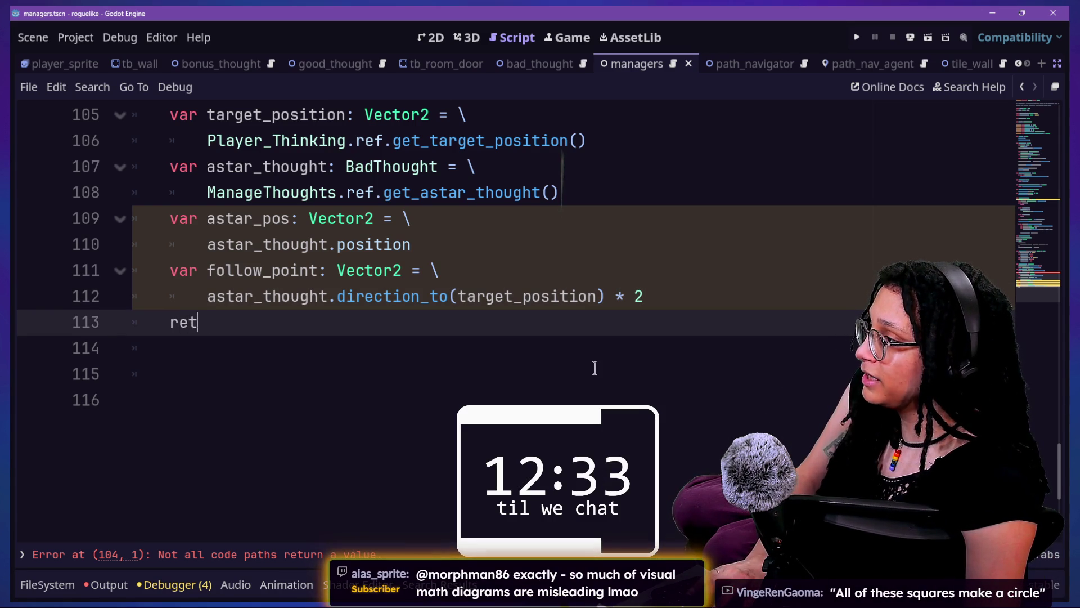
{"action": "type", "text": "turn follow_point"}
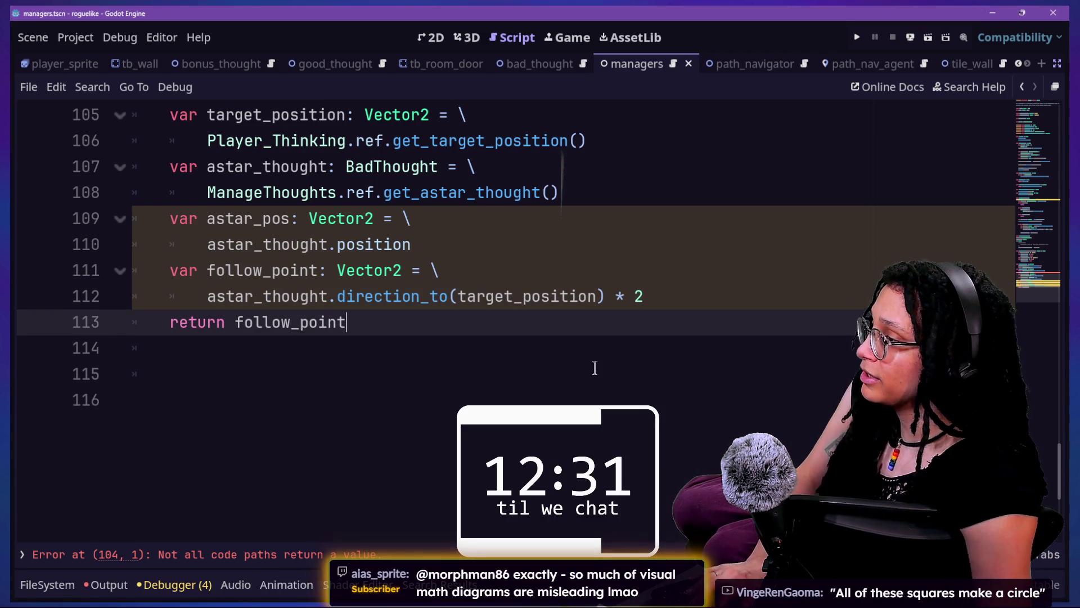
Change astar_thought to astar_pos on line 112, correcting the astar_pis typo.
{"action": "left_click", "coordinate": [528, 223]}
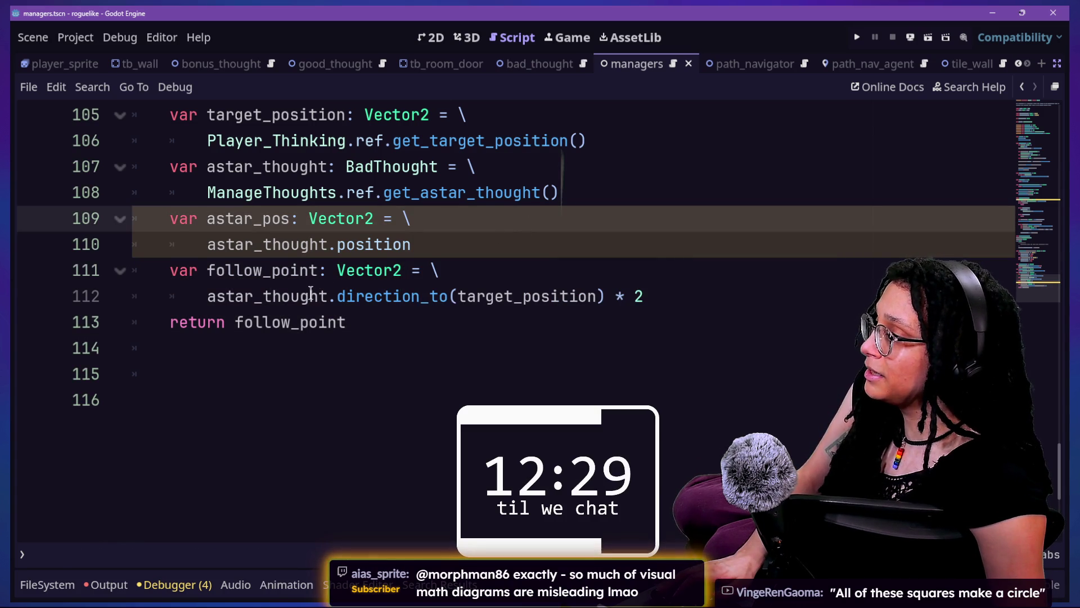
{"action": "left_click", "coordinate": [369, 343]}
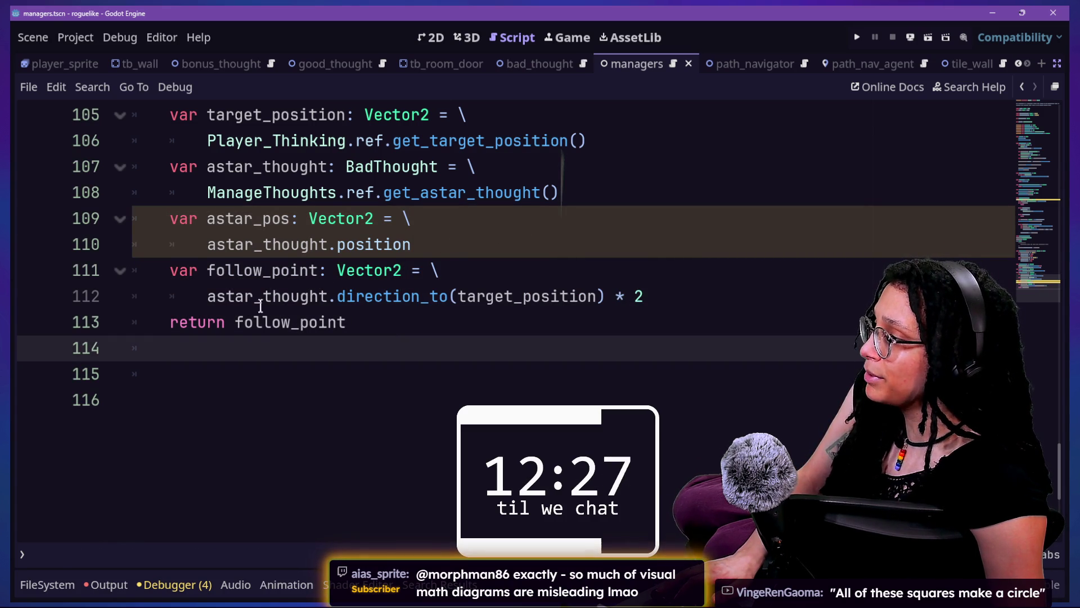
{"action": "left_click_drag", "start_coordinate": [260, 307], "coordinate": [303, 298]}
{"action": "type", "text": "["}
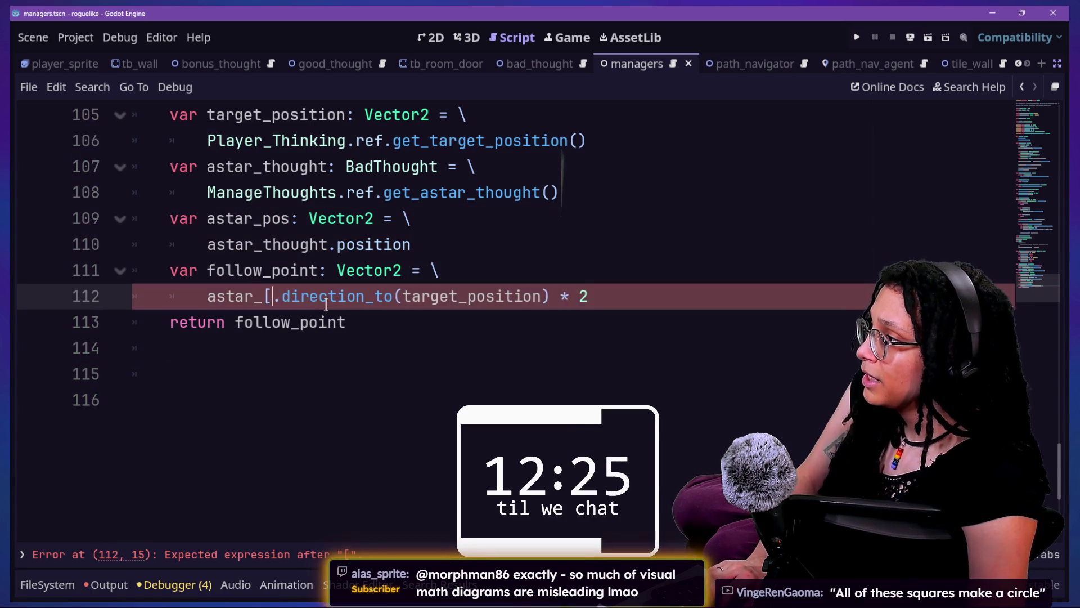
{"action": "key", "text": "BackSpace"}
{"action": "type", "text": "pis"}
{"action": "key", "text": "BackSpace"}
{"action": "key", "text": "BackSpace"}
{"action": "type", "text": "os"}
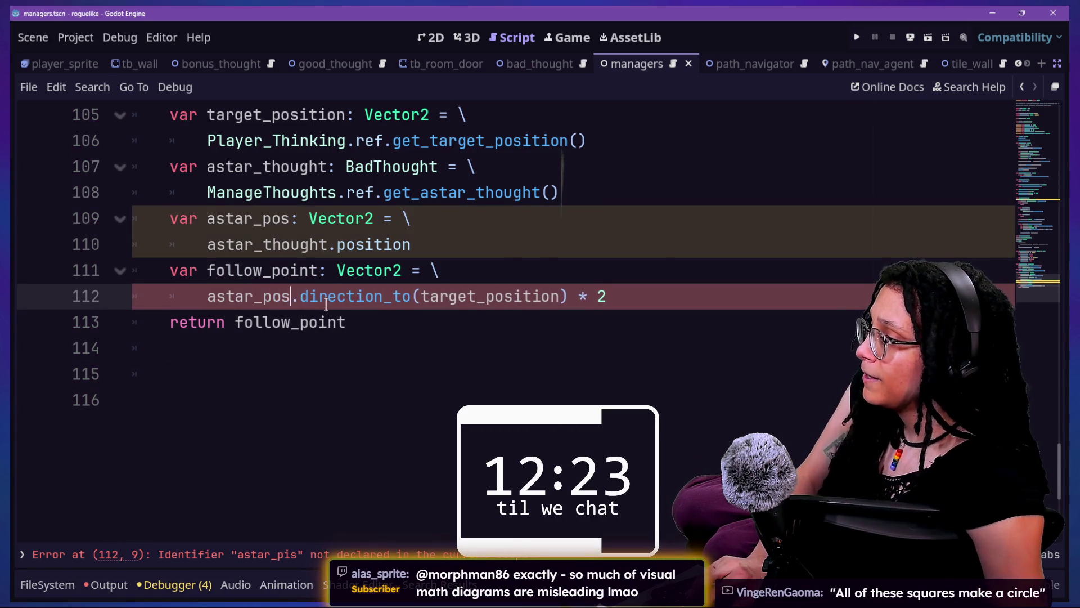
{"action": "key", "text": "Up"}
{"action": "key", "text": "Up"}
{"action": "key", "text": "Up"}
{"action": "key", "text": "Up"}
{"action": "key", "text": "Up"}
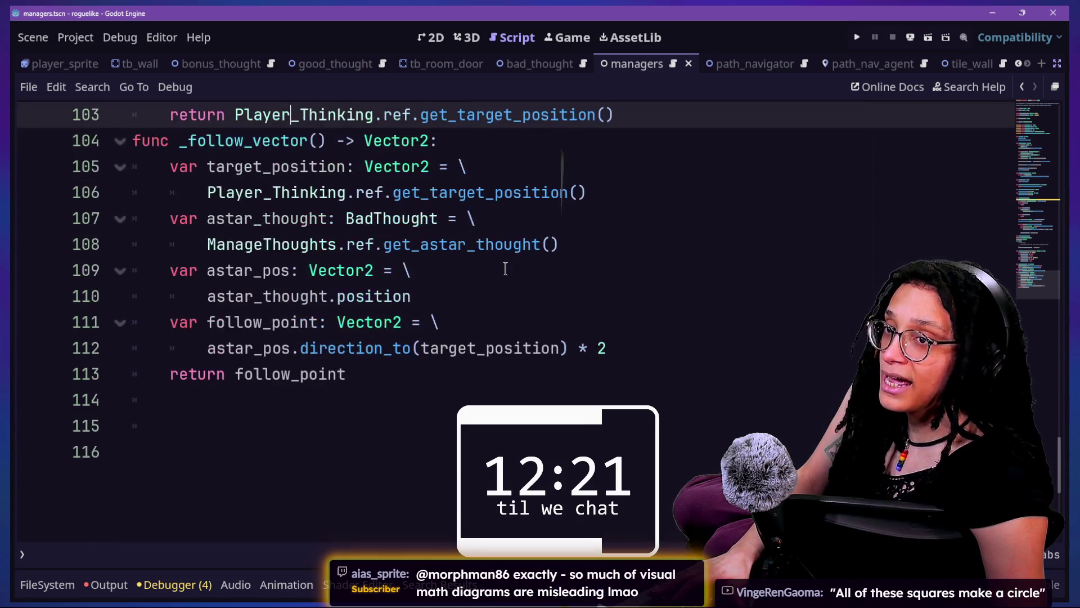
{"action": "key", "text": "Down"}
{"action": "key", "text": "Down"}
{"action": "key", "text": "Down"}
{"action": "key", "text": "Down"}
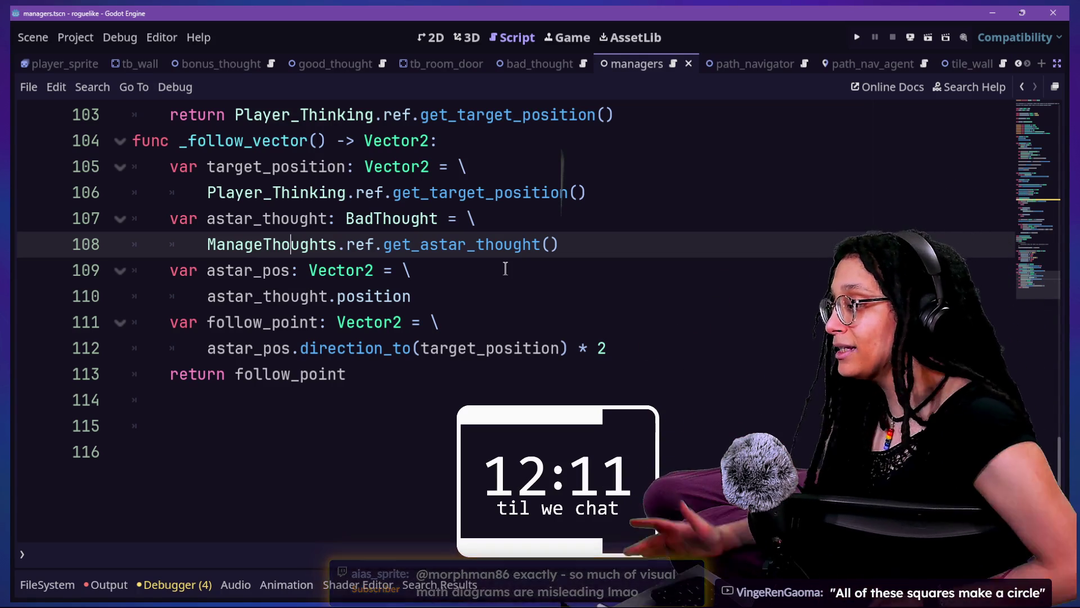
Save the managers script with Ctrl+S and bring back the Scene and Inspector docks.
{"action": "left_click", "coordinate": [317, 303]}
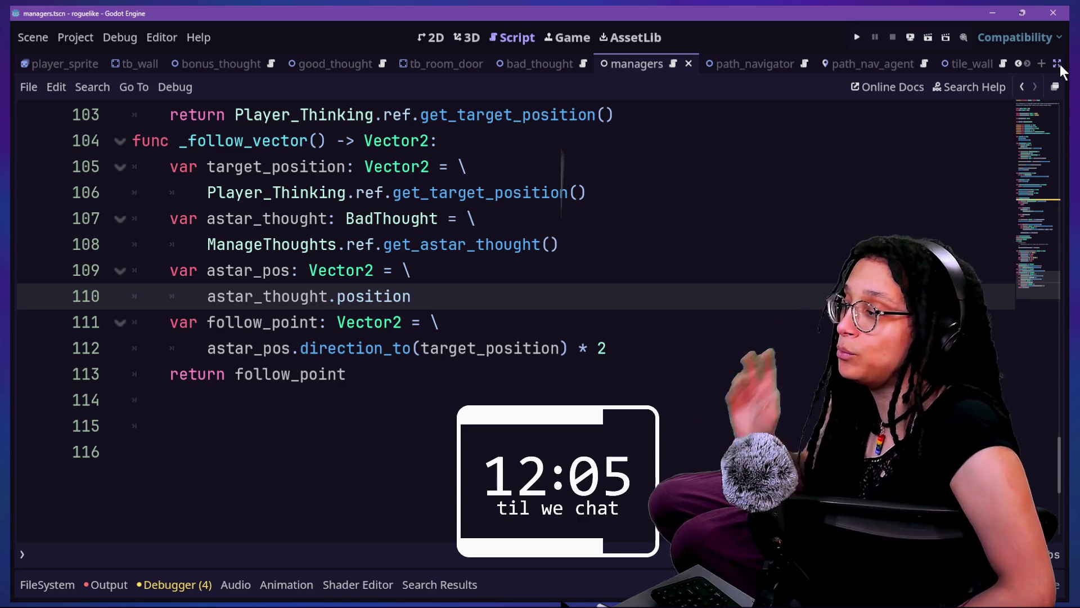
{"action": "key", "text": "Up"}
{"action": "key", "text": "Up"}
{"action": "key", "text": "Up"}
{"action": "key", "text": "End"}
{"action": "key", "text": "ctrl+s"}
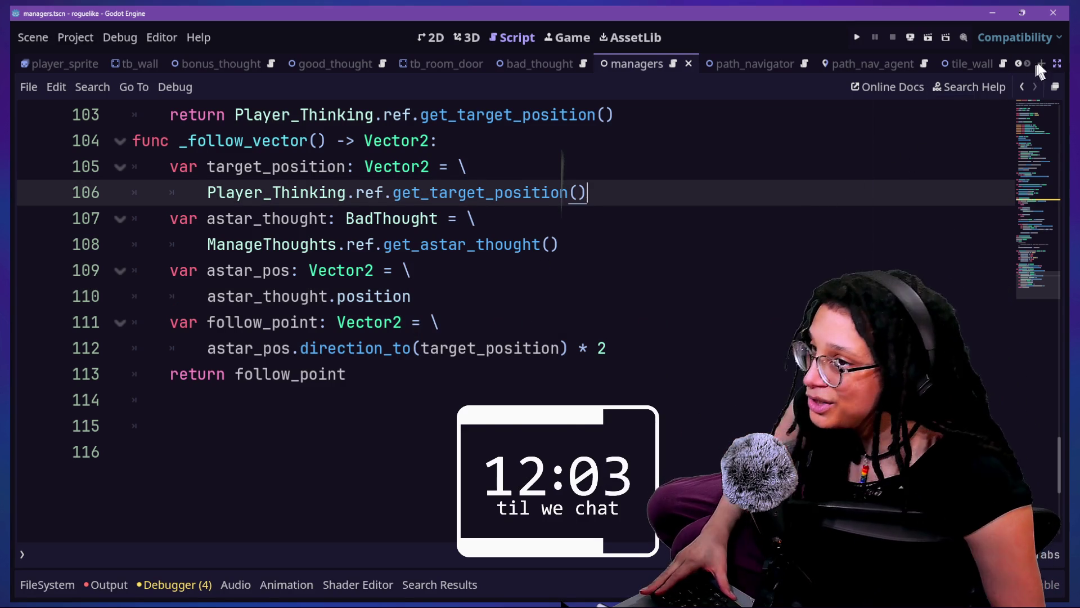
{"action": "left_click", "coordinate": [1058, 64]}
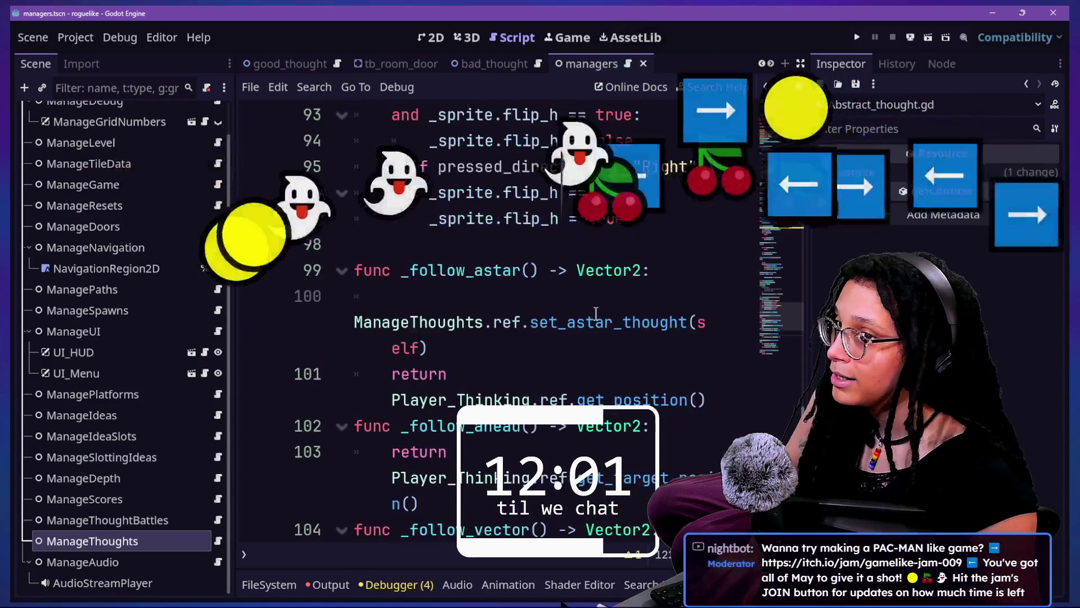
Return the managers script to distraction-free mode and bring up Quick Open.
{"action": "key", "text": "ctrl+shift+F11"}
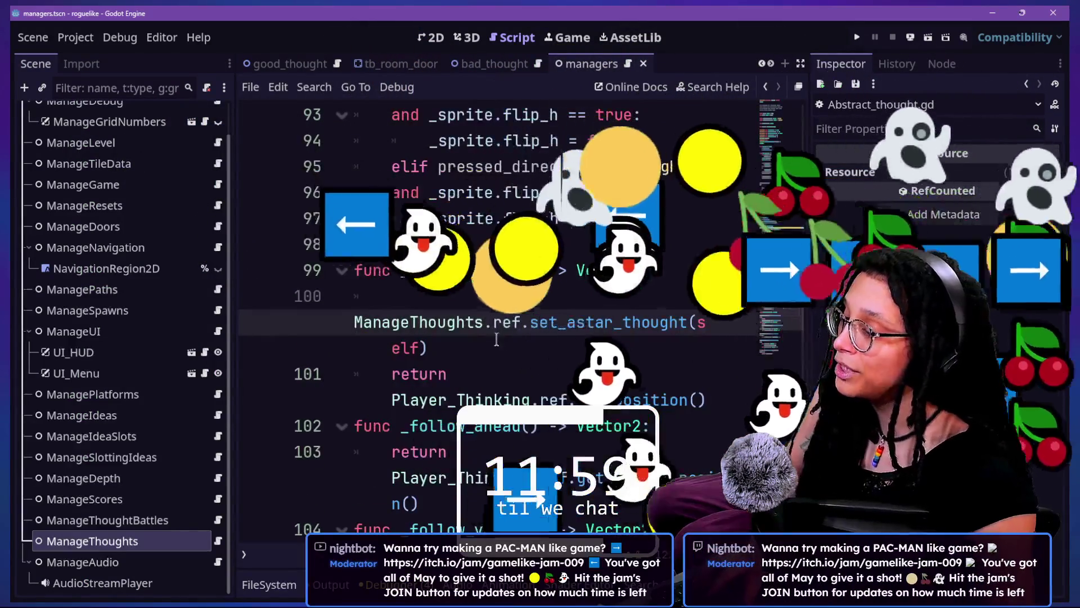
{"action": "scroll", "coordinate": [642, 334], "scroll_direction": "down", "scroll_amount": 3}
{"action": "scroll", "coordinate": [642, 334], "scroll_direction": "up", "scroll_amount": 2}
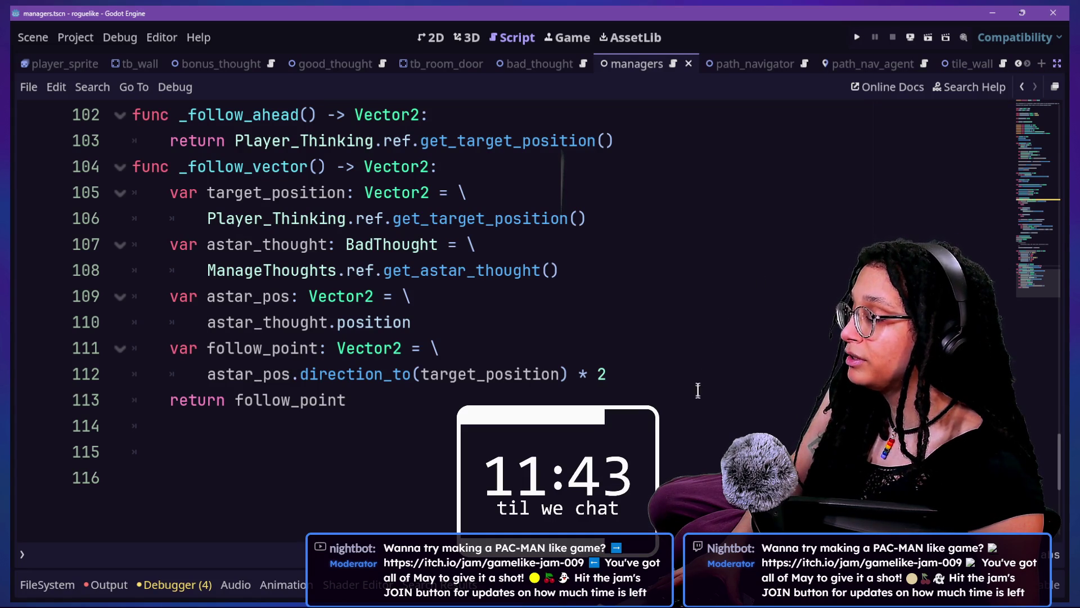
{"action": "left_click", "coordinate": [490, 393]}
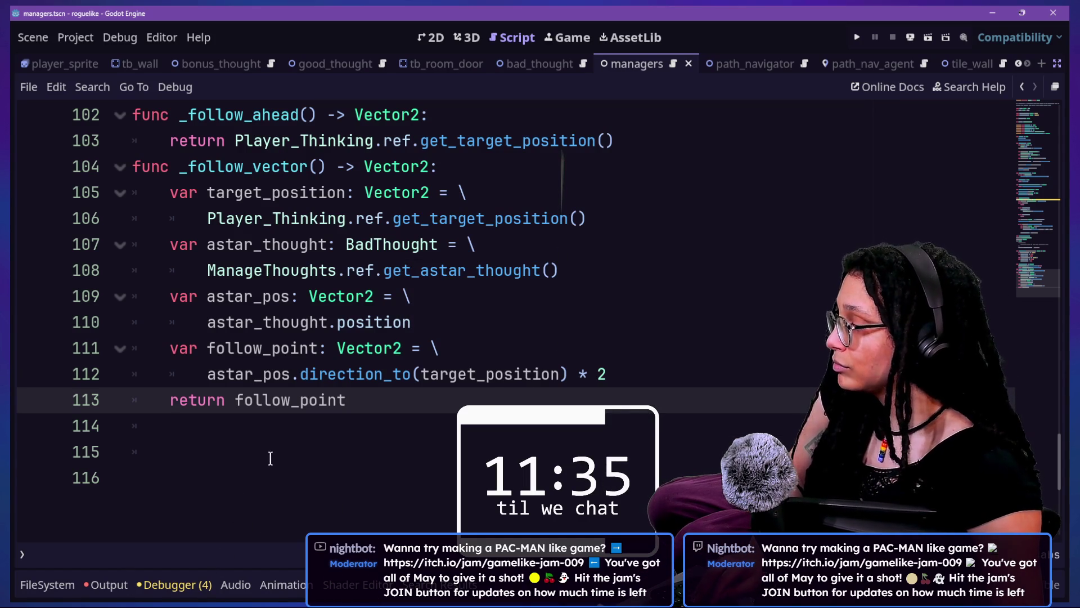
{"action": "key", "text": "shift+alt+o"}
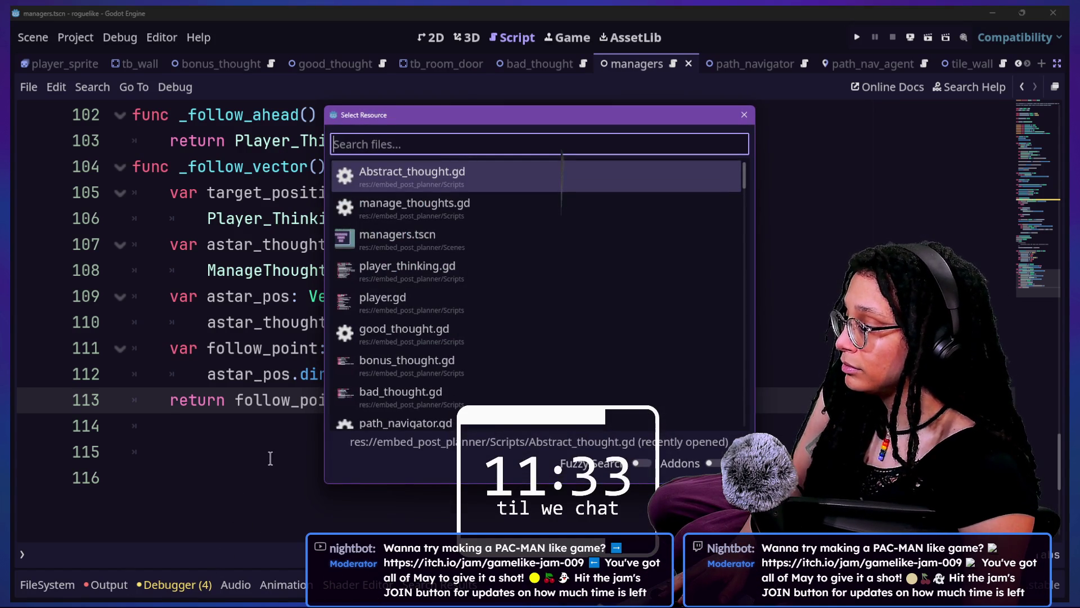
Create a new 2D scene and change its Node2D root's type to TextureRect.
{"action": "key", "text": "Escape"}
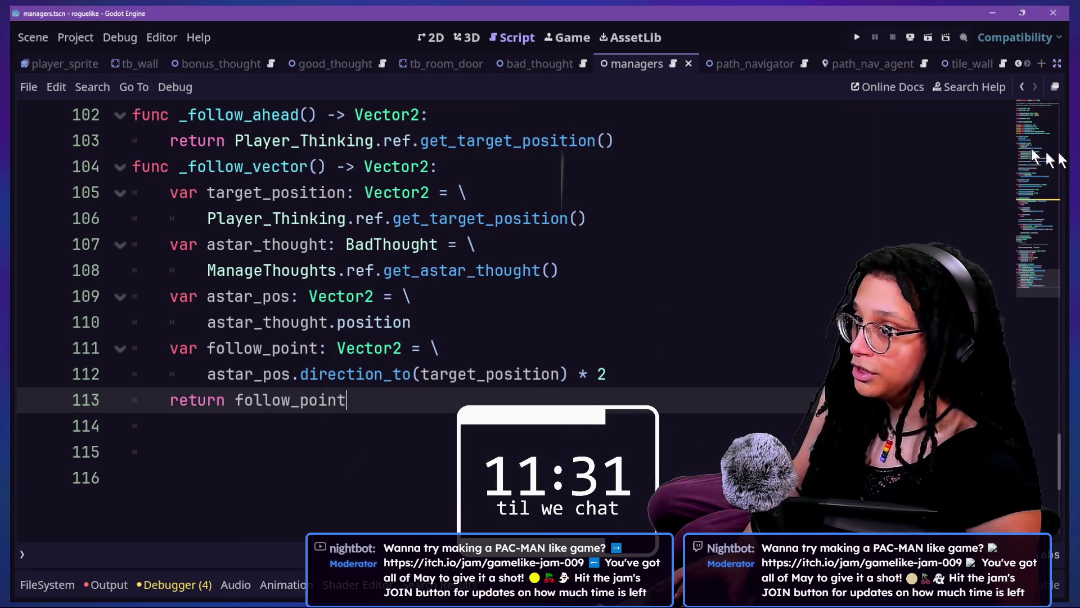
{"action": "left_click", "coordinate": [1041, 63]}
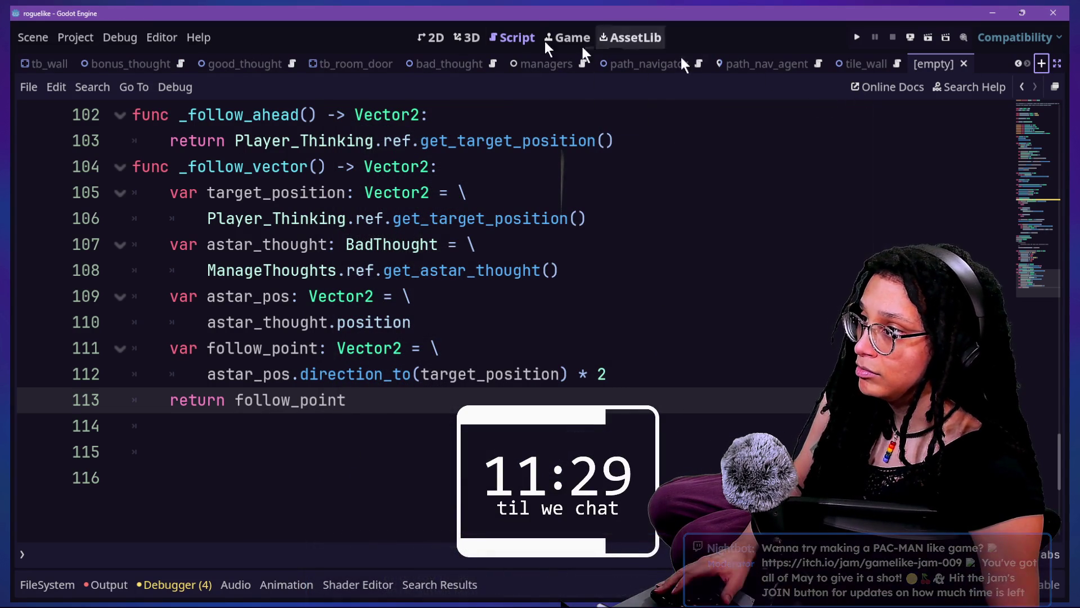
{"action": "left_click", "coordinate": [438, 45]}
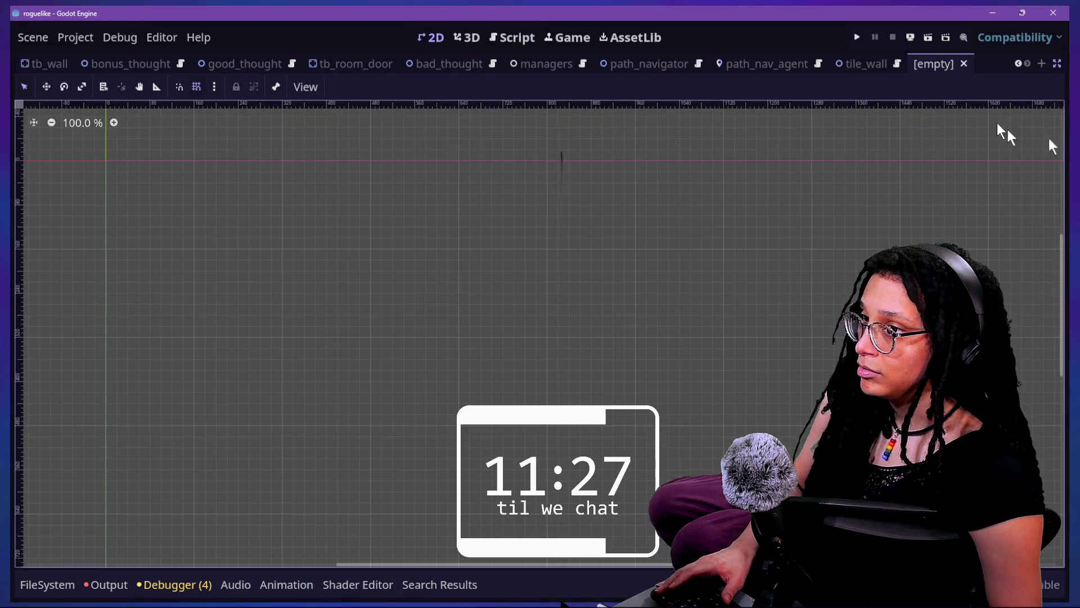
{"action": "left_click", "coordinate": [1053, 64]}
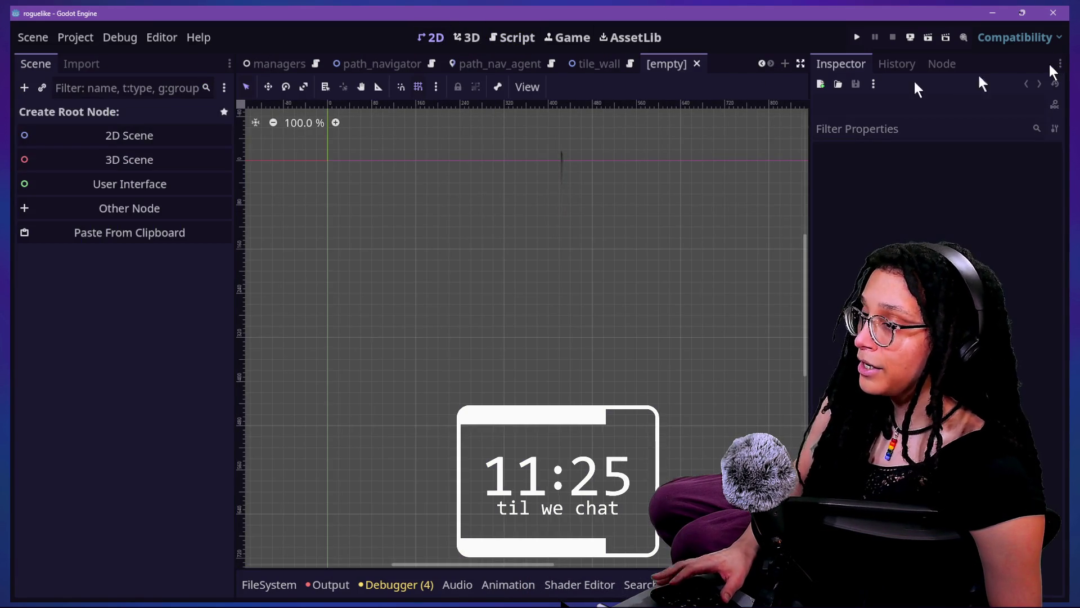
{"action": "left_click", "coordinate": [143, 136]}
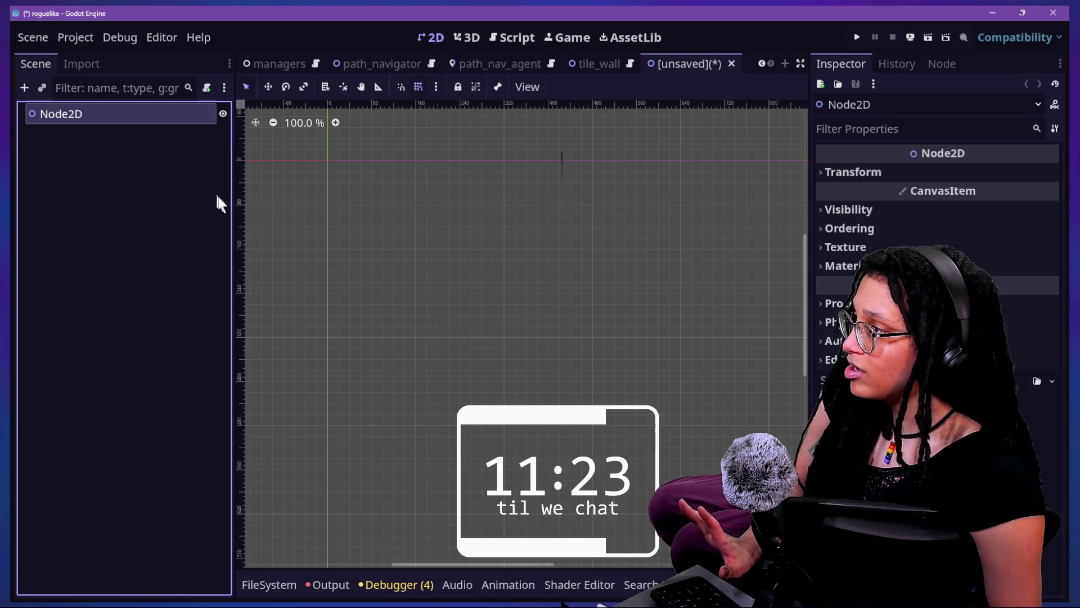
{"action": "right_click", "coordinate": [120, 112]}
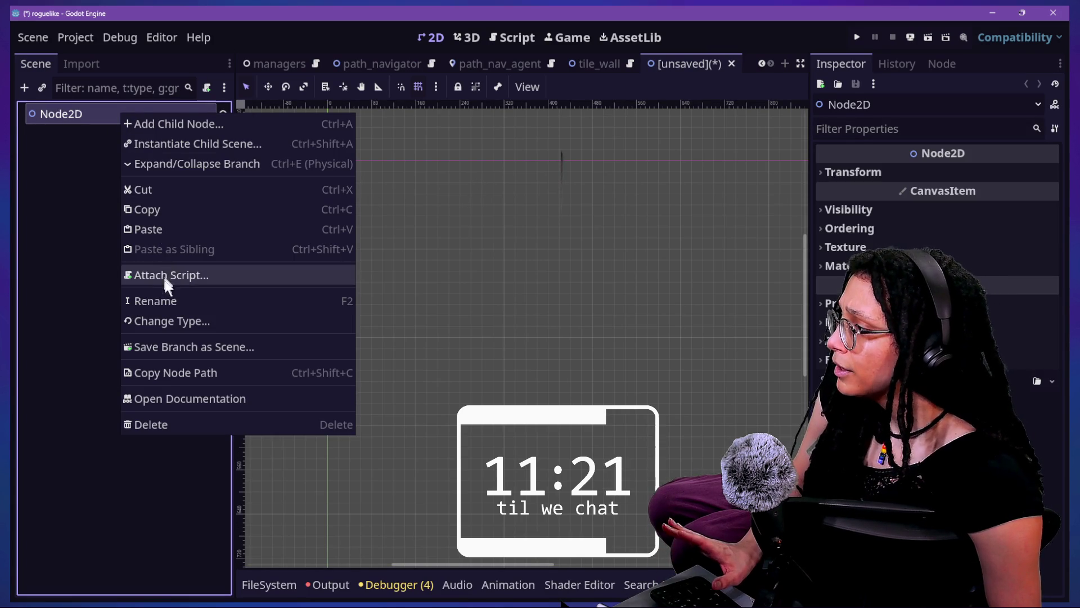
{"action": "left_click", "coordinate": [184, 322]}
{"action": "type", "text": "text"}
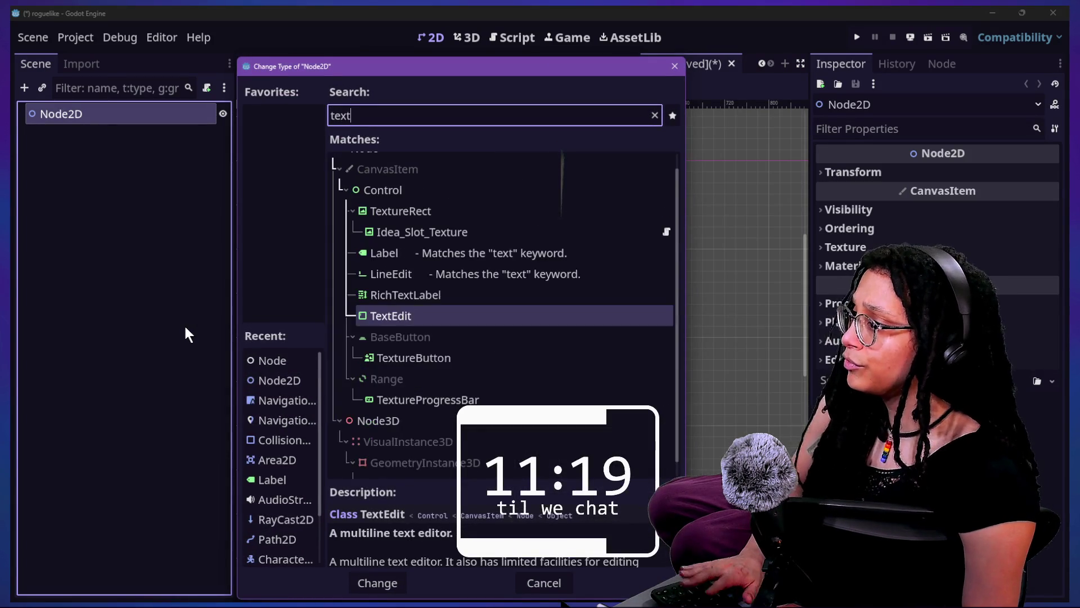
{"action": "type", "text": "ure"}
{"action": "key", "text": "Return"}
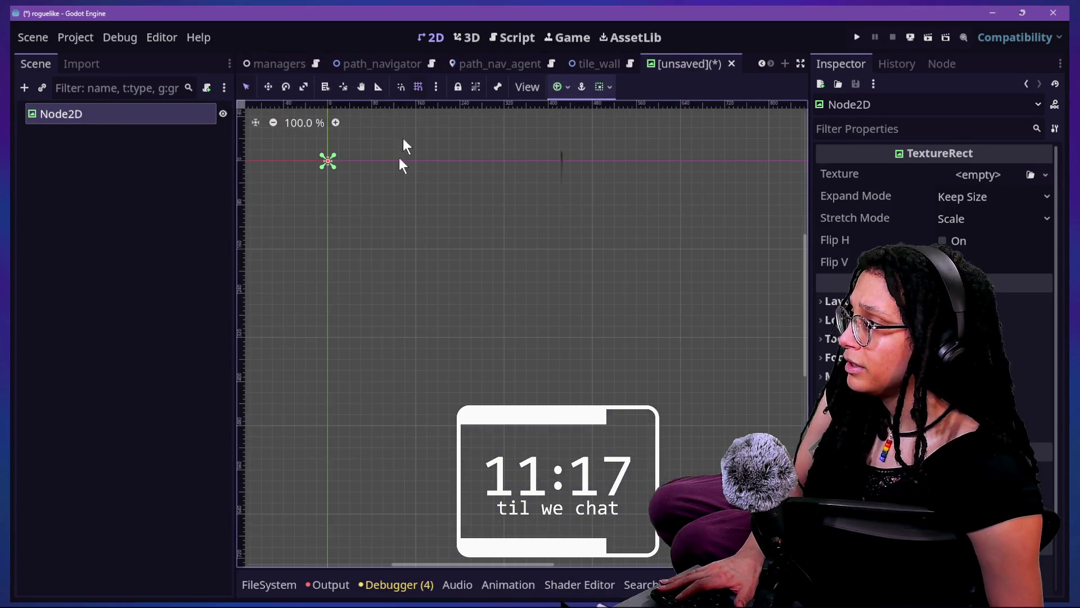
Assign a New GradientTexture2D to the TextureRect's Texture and zoom into the canvas.
{"action": "left_click", "coordinate": [1045, 174]}
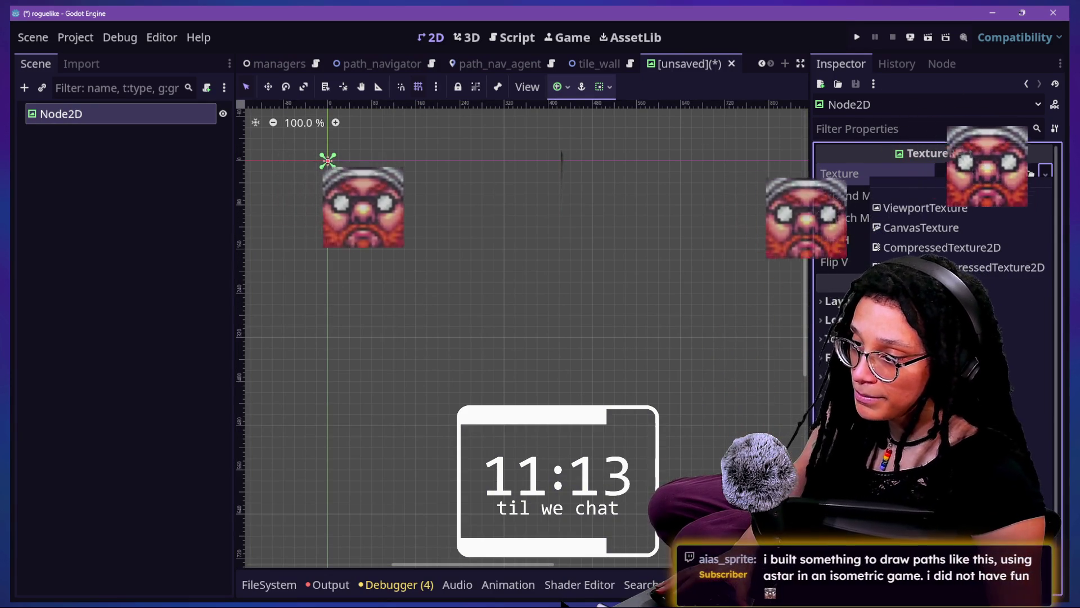
{"action": "left_click", "coordinate": [957, 405]}
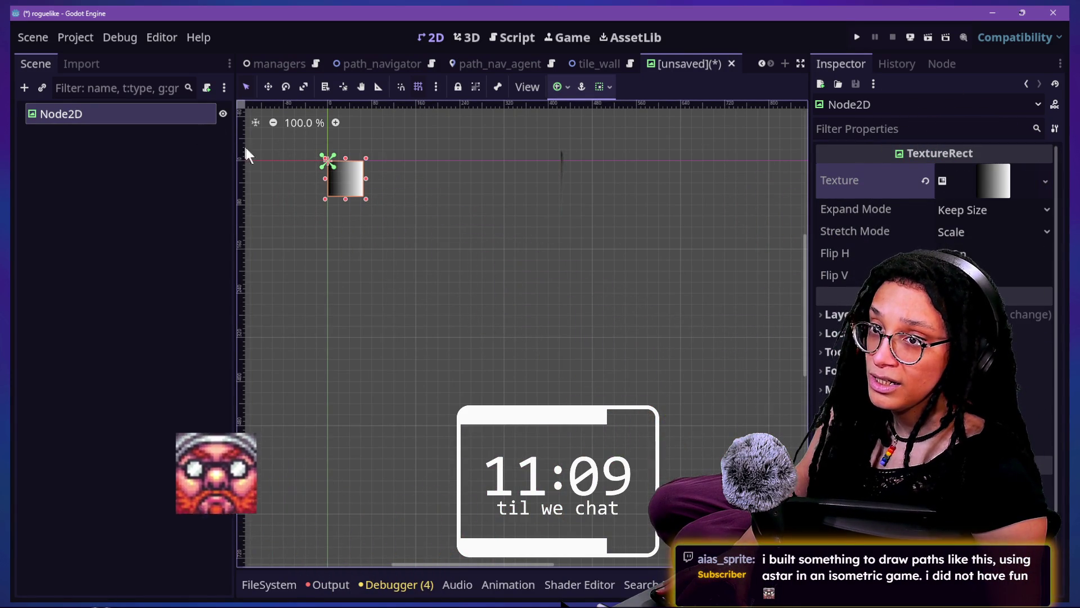
{"action": "scroll", "coordinate": [310, 157], "scroll_direction": "up", "scroll_amount": 3}
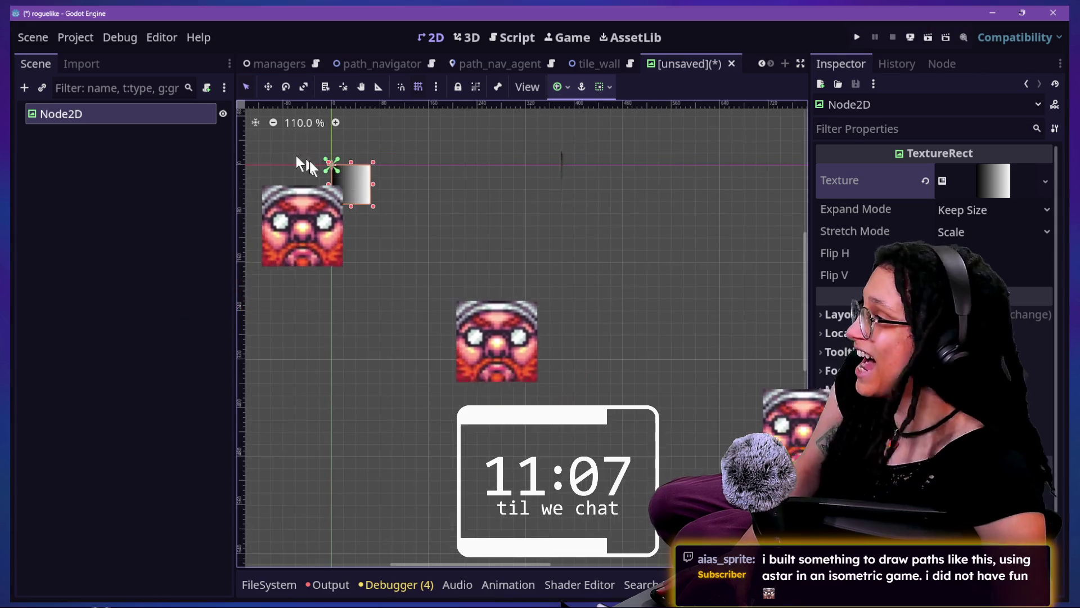
{"action": "scroll", "coordinate": [324, 168], "scroll_direction": "up", "scroll_amount": 1}
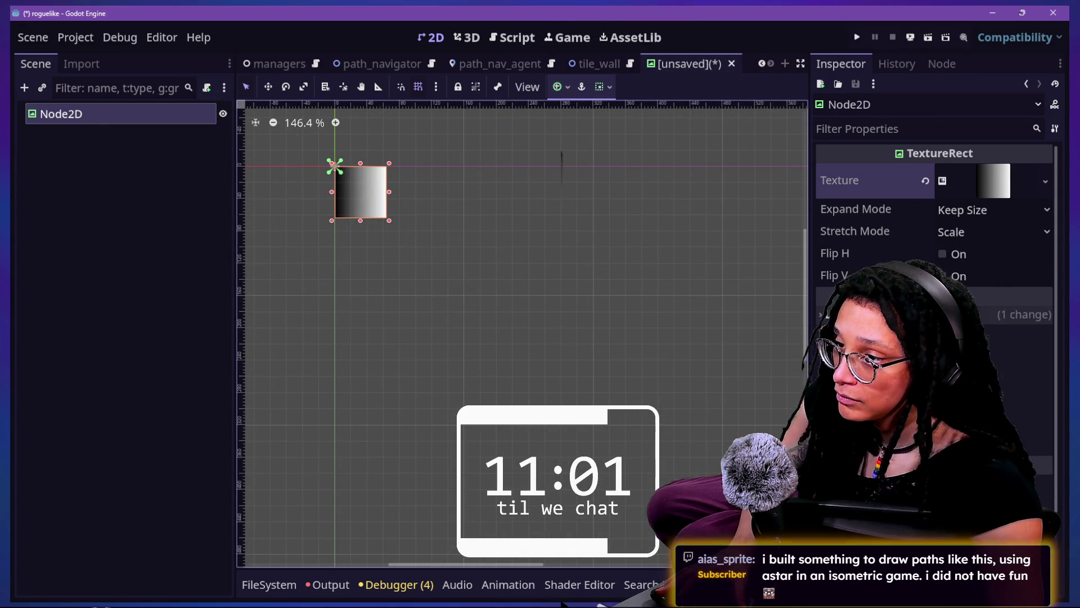
Try the Center anchor preset on the TextureRect, then undo it to keep top-left anchoring.
{"action": "left_click", "coordinate": [582, 86]}
{"action": "left_click", "coordinate": [603, 157]}
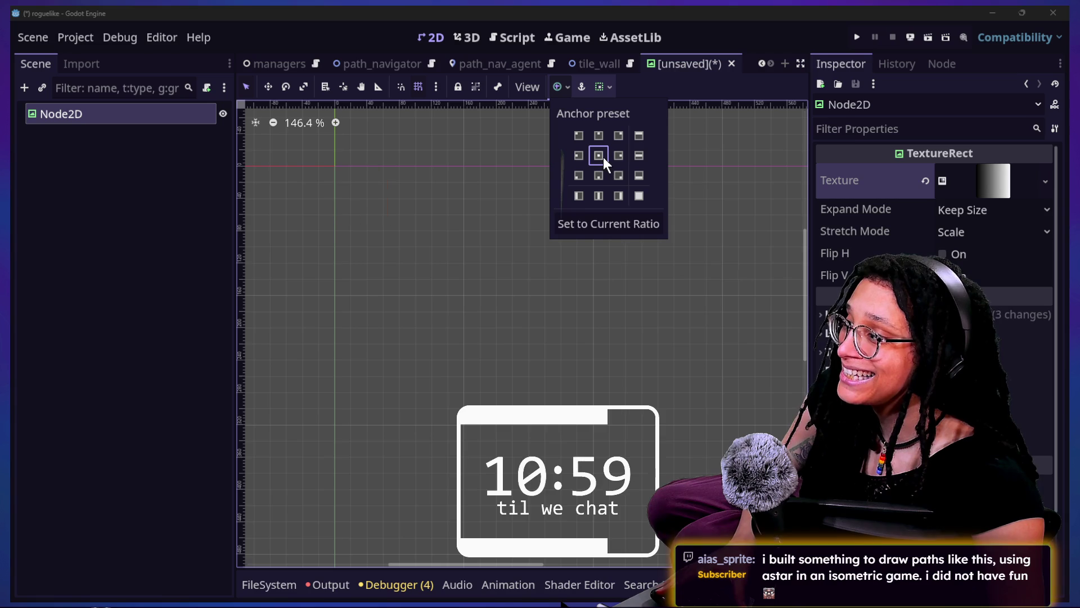
{"action": "scroll", "coordinate": [413, 213], "scroll_direction": "down", "scroll_amount": 6}
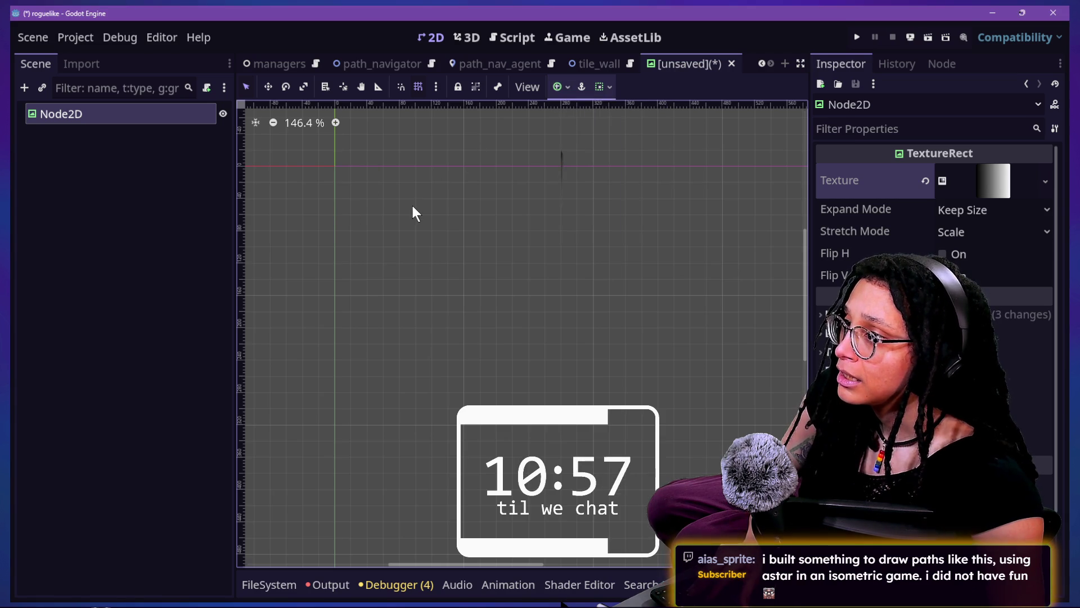
{"action": "scroll", "coordinate": [413, 205], "scroll_direction": "down", "scroll_amount": 2}
{"action": "key", "text": "ctrl+z"}
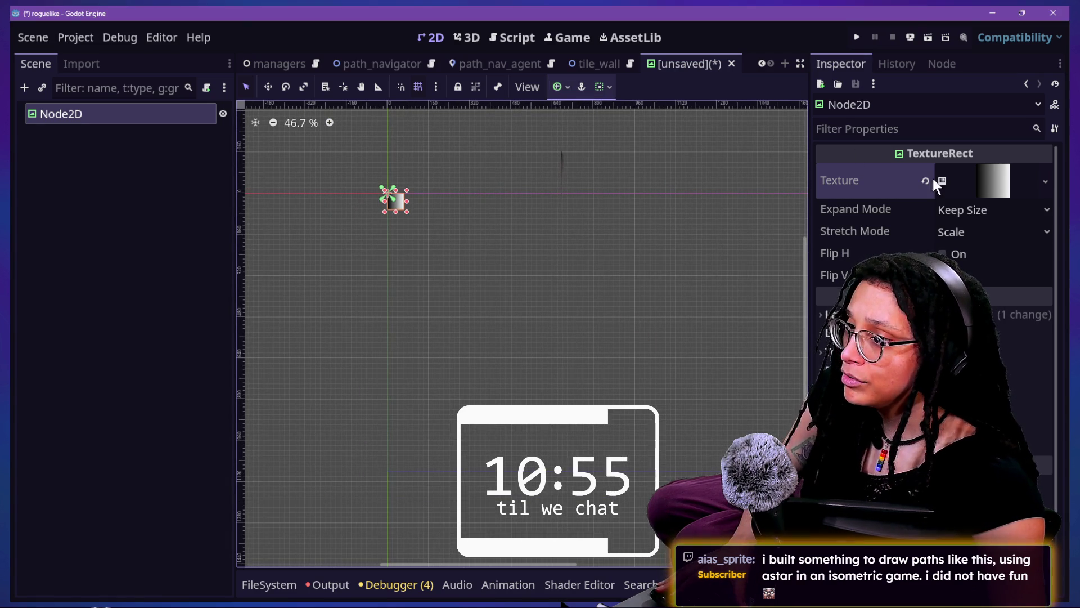
{"action": "left_click", "coordinate": [561, 86]}
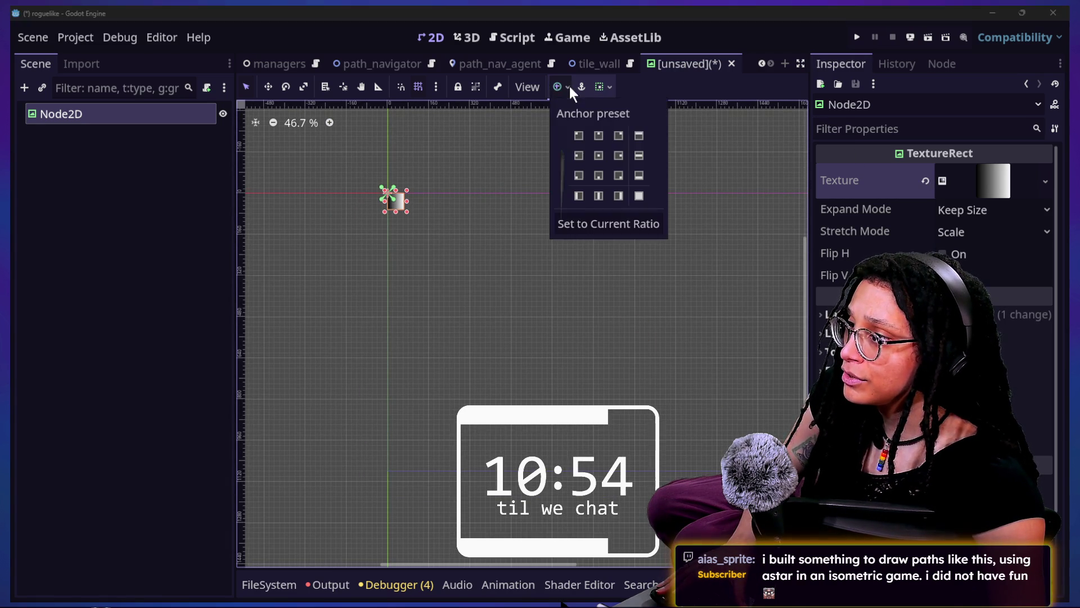
{"action": "left_click", "coordinate": [579, 134]}
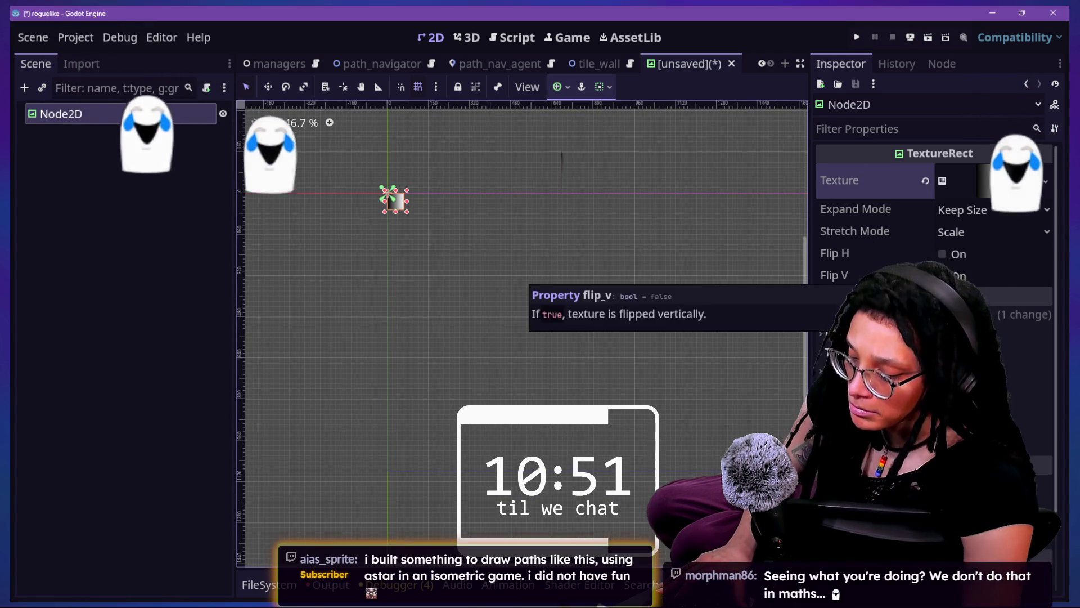
Set the TextureRect's container sizing to center alignment.
{"action": "scroll", "coordinate": [388, 147], "scroll_direction": "up", "scroll_amount": 2}
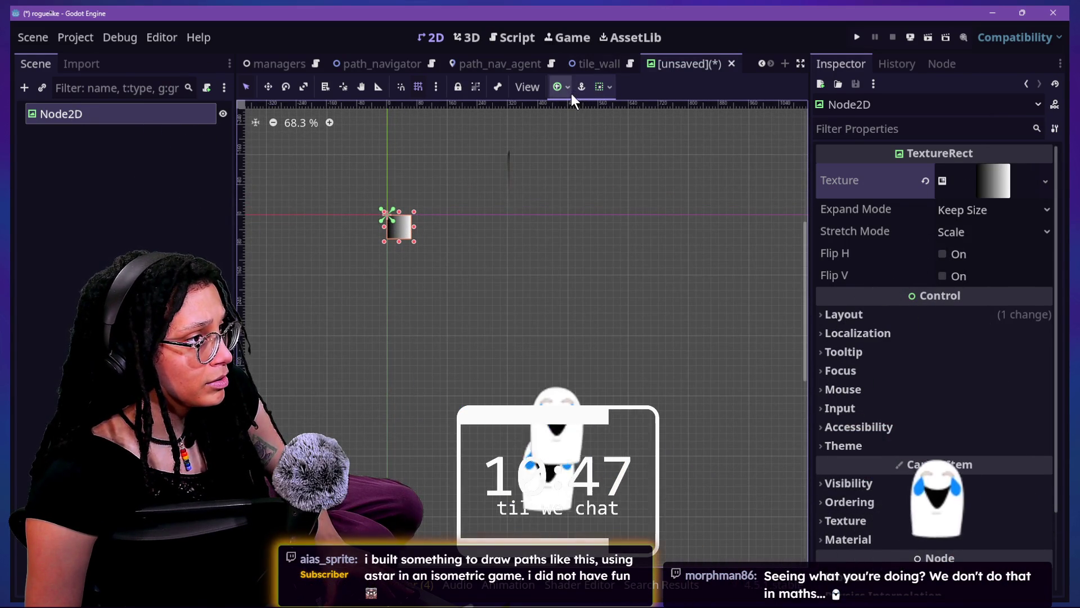
{"action": "left_click", "coordinate": [612, 85]}
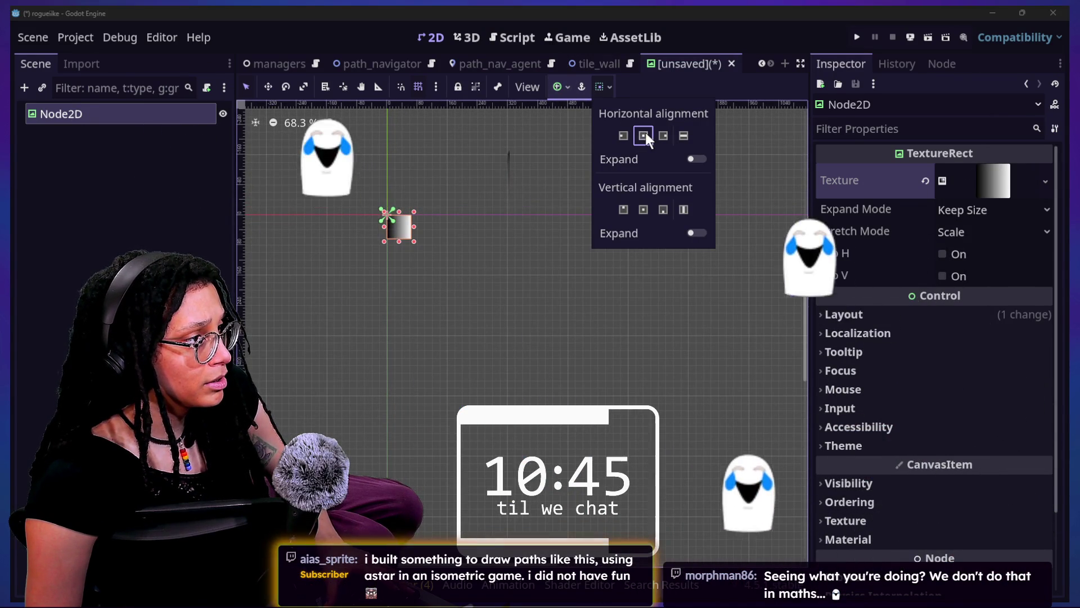
{"action": "left_click", "coordinate": [643, 210]}
{"action": "left_click", "coordinate": [850, 317]}
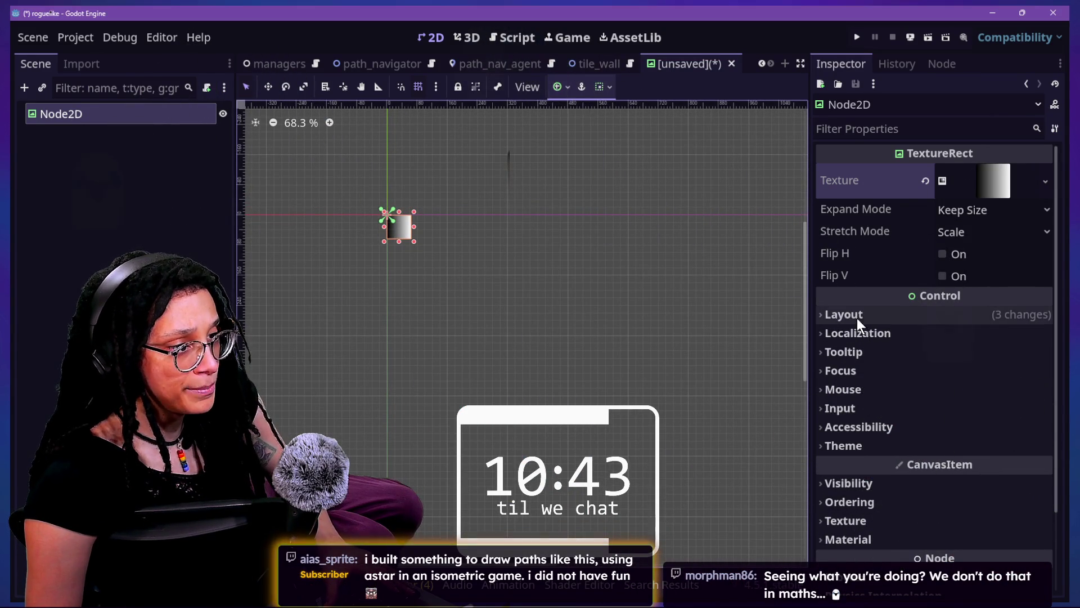
Expand the TextureRect's layout and Transform properties in the Inspector.
{"action": "left_click", "coordinate": [858, 333]}
{"action": "left_click", "coordinate": [861, 317]}
{"action": "scroll", "coordinate": [905, 407], "scroll_direction": "down", "scroll_amount": 3}
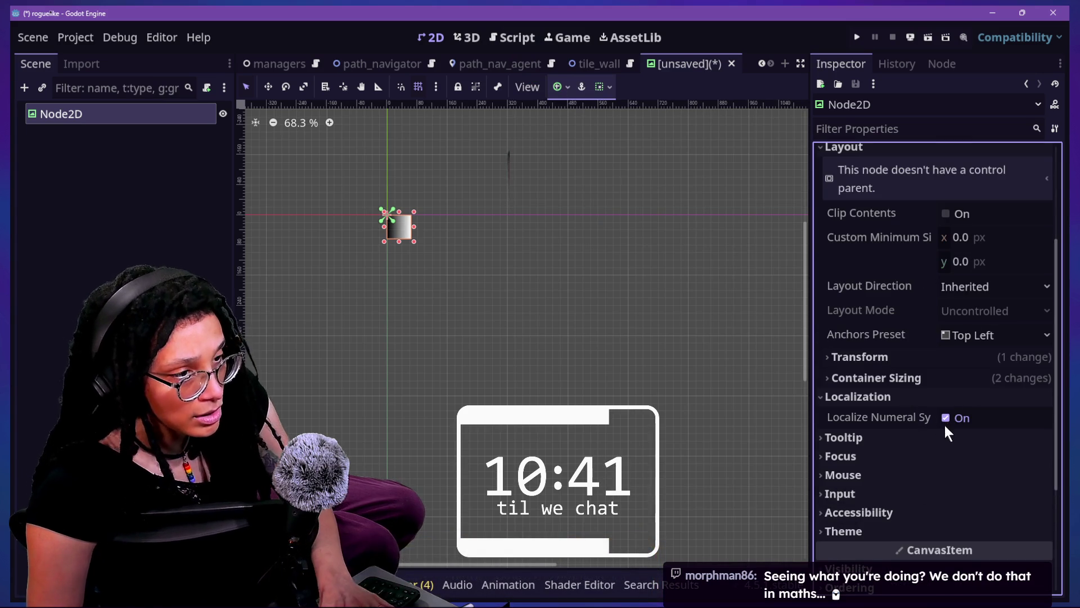
{"action": "left_click", "coordinate": [928, 378]}
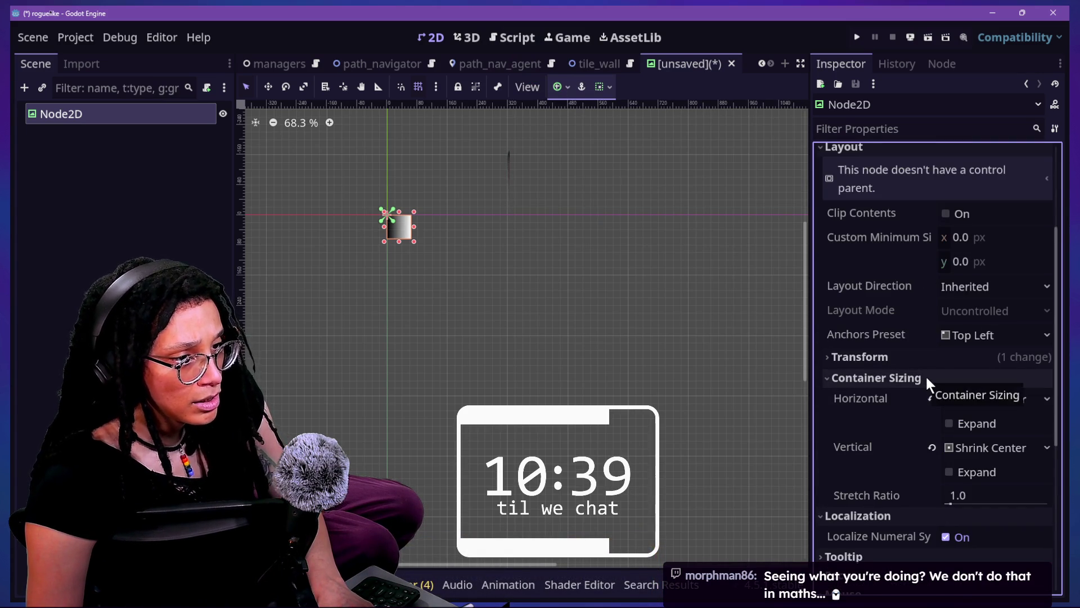
{"action": "left_click", "coordinate": [928, 378]}
{"action": "left_click", "coordinate": [921, 356]}
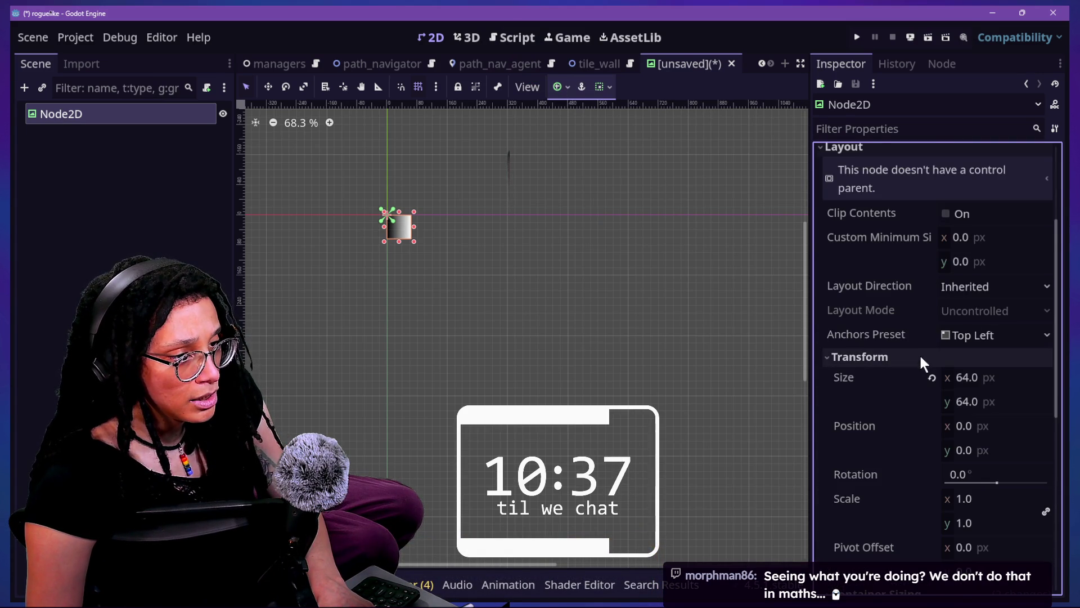
{"action": "scroll", "coordinate": [953, 419], "scroll_direction": "down", "scroll_amount": 3}
Set the Pivot Offset to x 32 and y 32.
{"action": "left_click", "coordinate": [972, 379]}
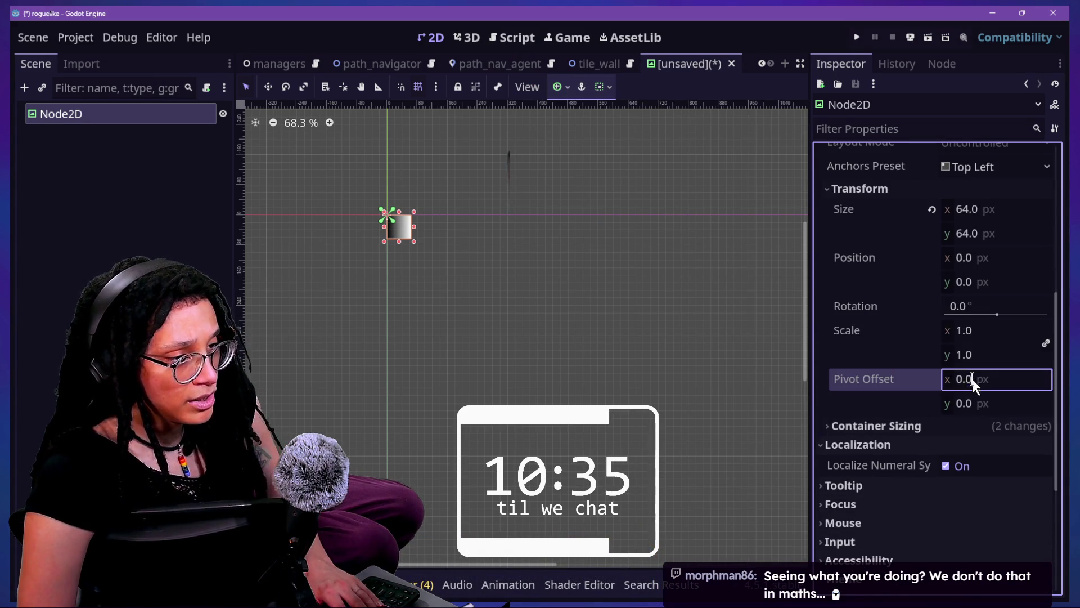
{"action": "type", "text": "0.5"}
{"action": "key", "text": "Return"}
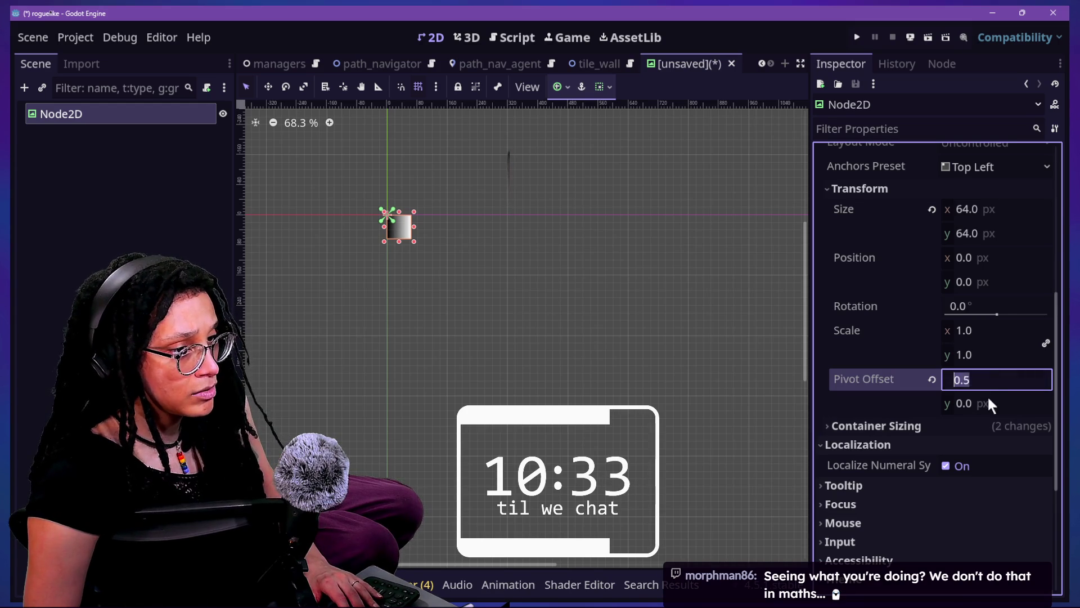
{"action": "left_click", "coordinate": [991, 404]}
{"action": "type", "text": "."}
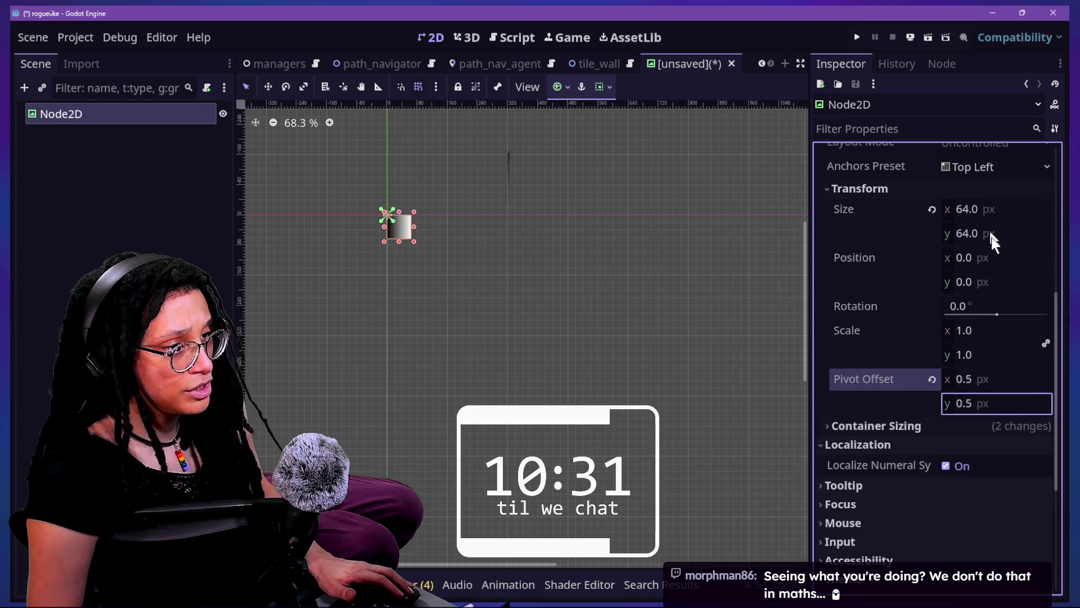
{"action": "left_click", "coordinate": [971, 376]}
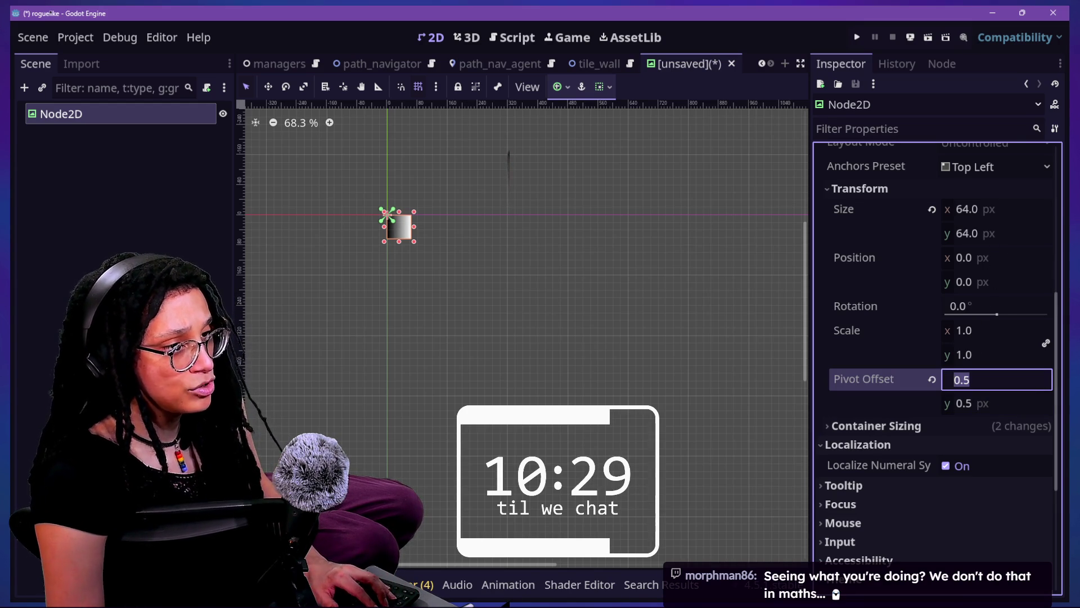
{"action": "type", "text": "2"}
{"action": "key", "text": "BackSpace"}
{"action": "type", "text": "32.0"}
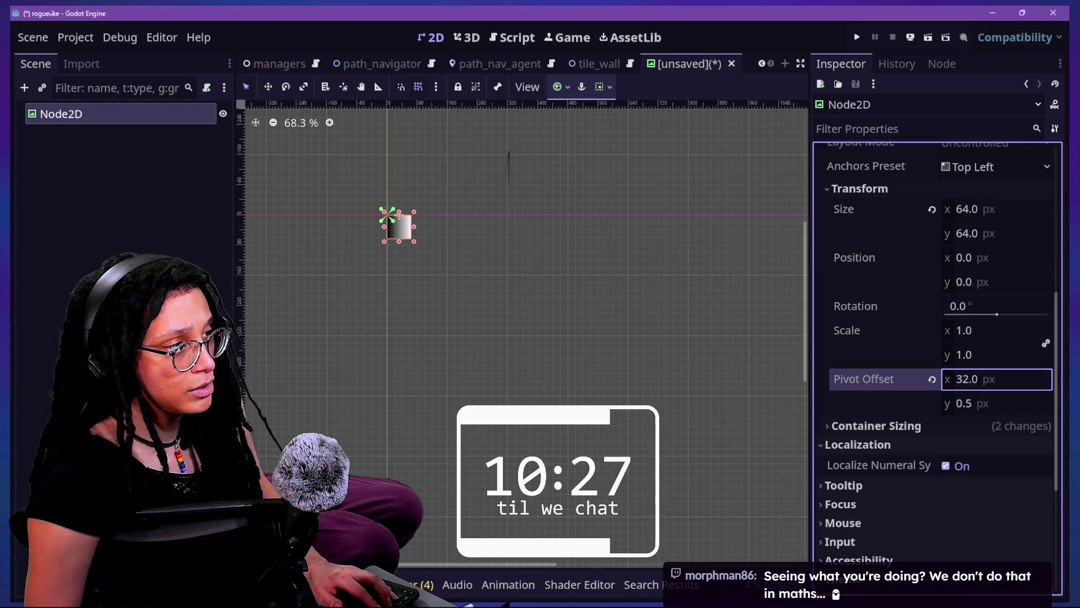
{"action": "left_click", "coordinate": [1000, 405]}
{"action": "type", "text": "32.0"}
Try anchoring the node to the centre, then undo it.
{"action": "scroll", "coordinate": [907, 335], "scroll_direction": "up", "scroll_amount": 5}
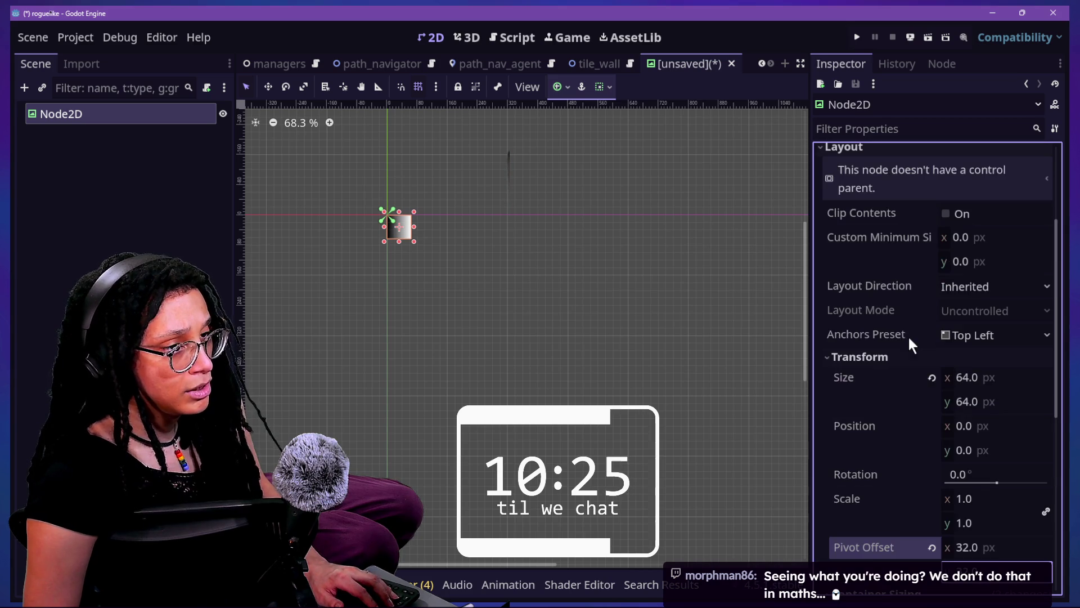
{"action": "left_click", "coordinate": [971, 336]}
{"action": "left_click", "coordinate": [987, 461]}
{"action": "key", "text": "ctrl+z"}
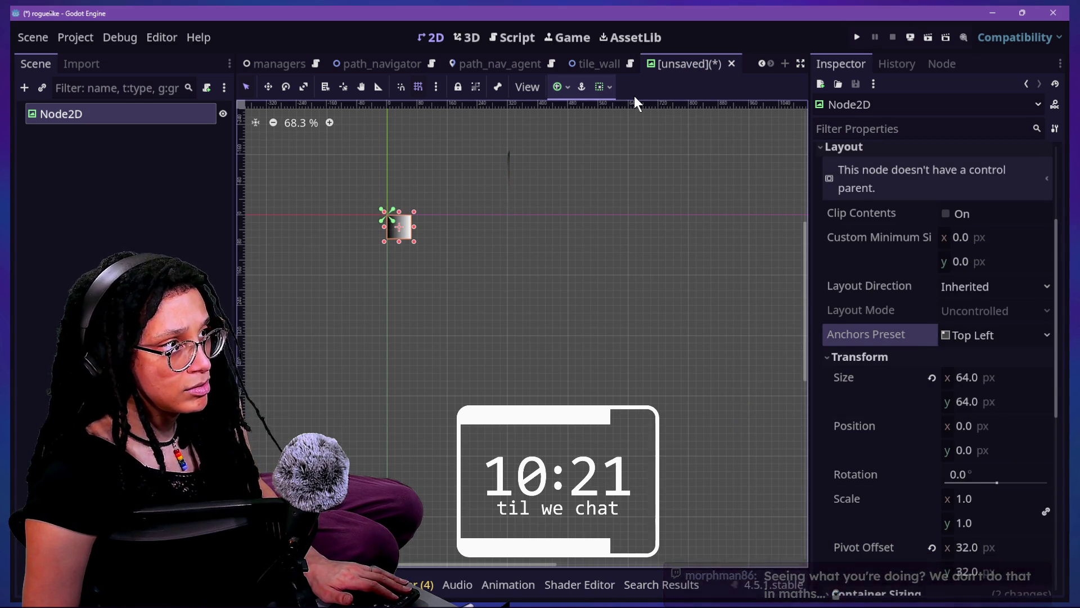
Set the anchors to the current ratio, then reset them to Top Left.
{"action": "left_click", "coordinate": [566, 87]}
{"action": "left_click", "coordinate": [563, 85]}
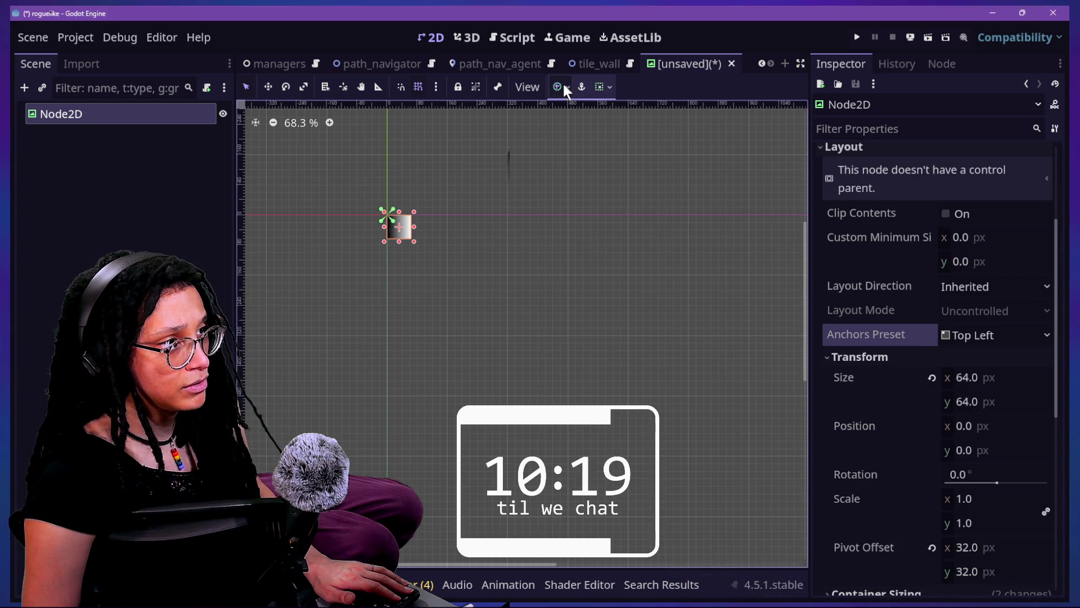
{"action": "left_click", "coordinate": [559, 86]}
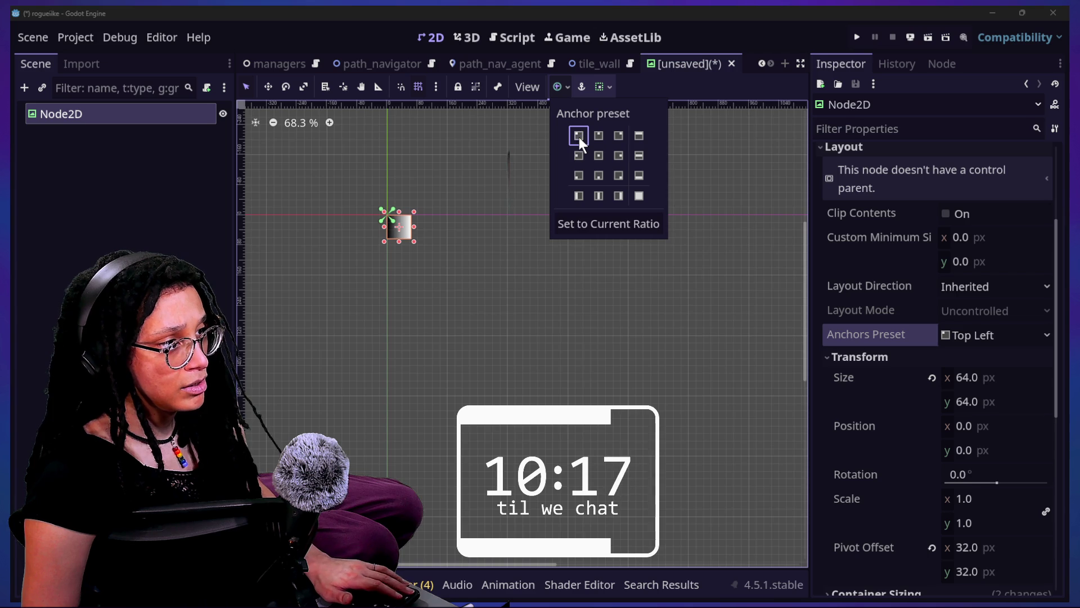
{"action": "left_click", "coordinate": [608, 226]}
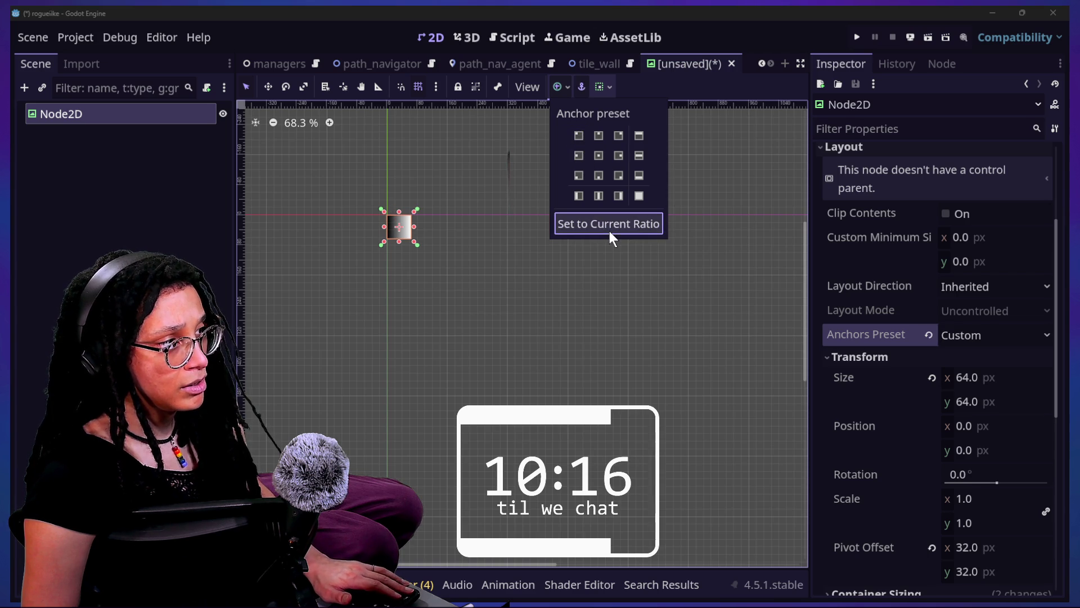
{"action": "left_click", "coordinate": [579, 136]}
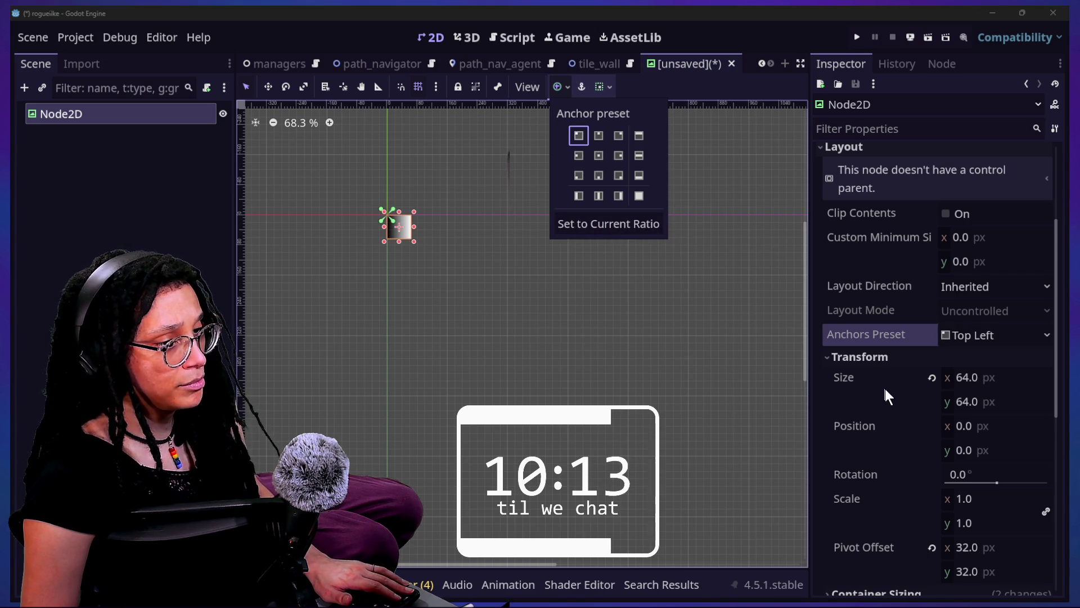
{"action": "scroll", "coordinate": [885, 388], "scroll_direction": "down", "scroll_amount": 2}
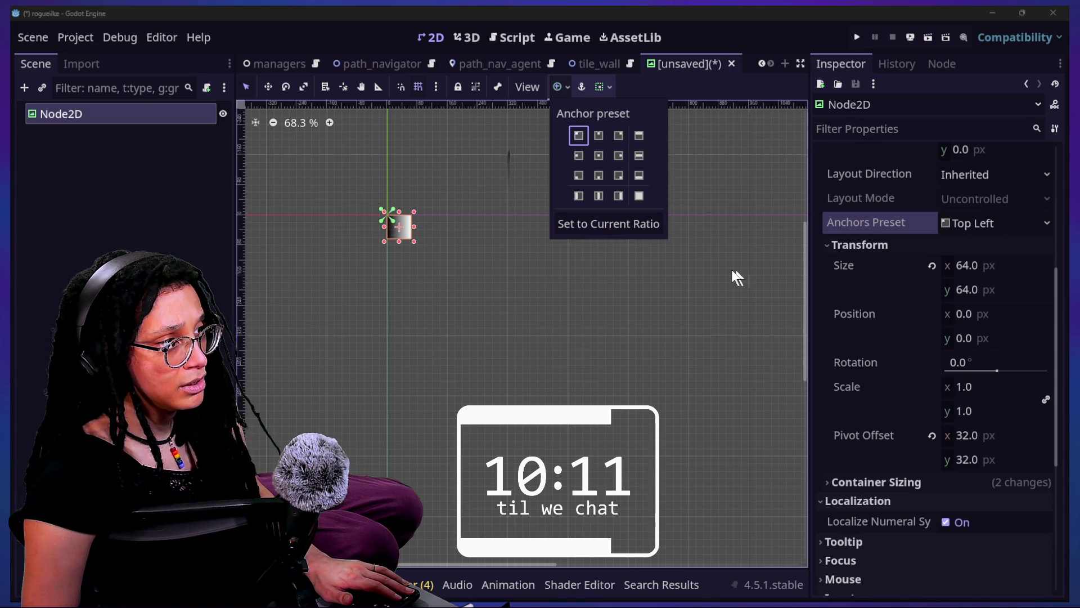
{"action": "scroll", "coordinate": [660, 330], "scroll_direction": "down", "scroll_amount": 5}
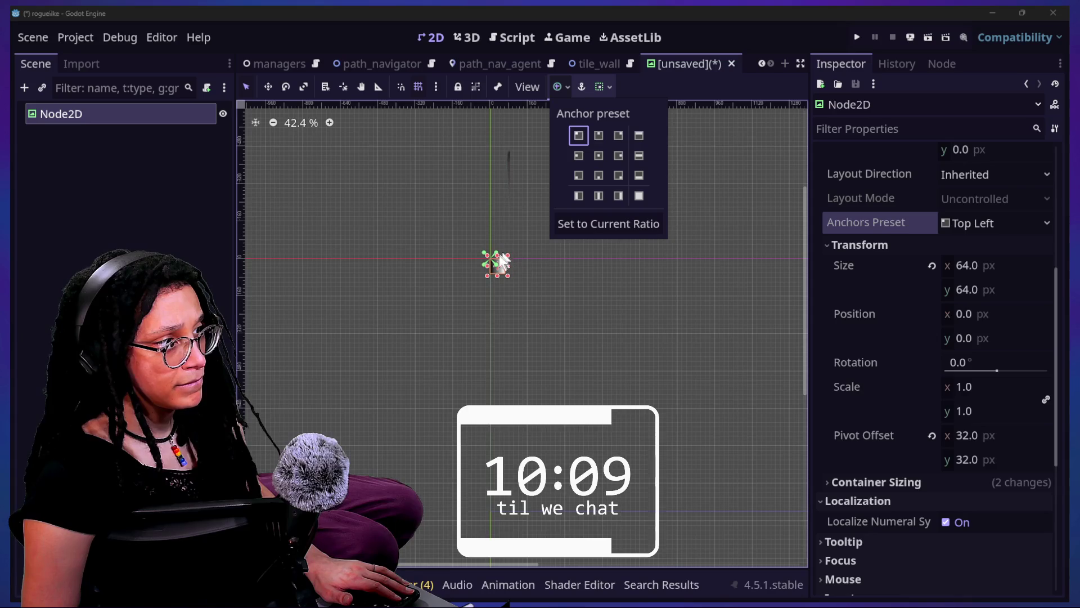
{"action": "left_click", "coordinate": [410, 276]}
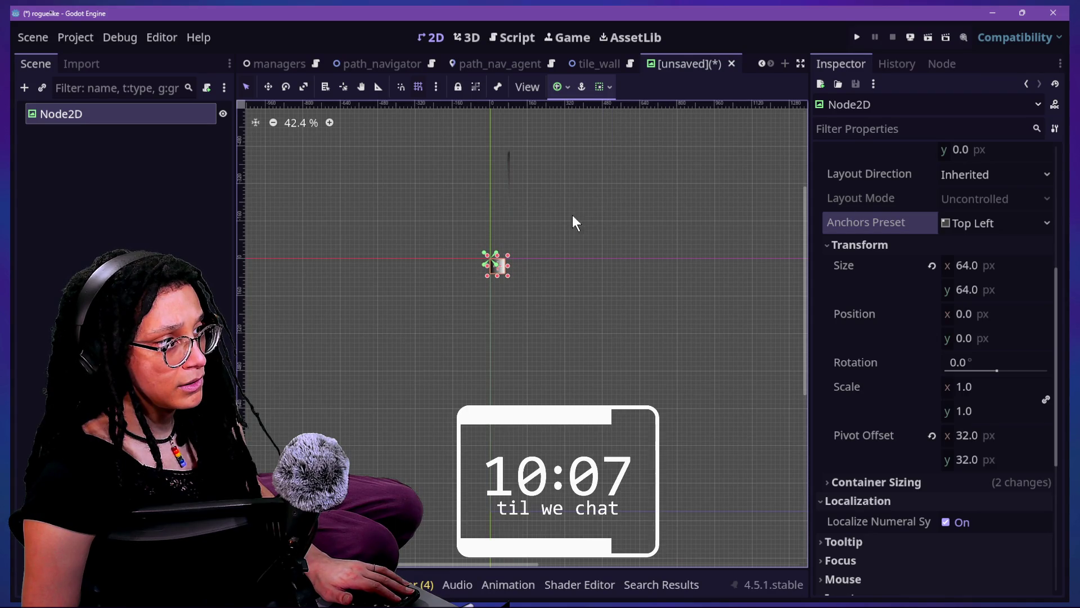
Drag the top-left handle to resize the square to 124 × 124 at -60, -60.
{"action": "left_click_drag", "start_coordinate": [471, 242], "coordinate": [464, 235]}
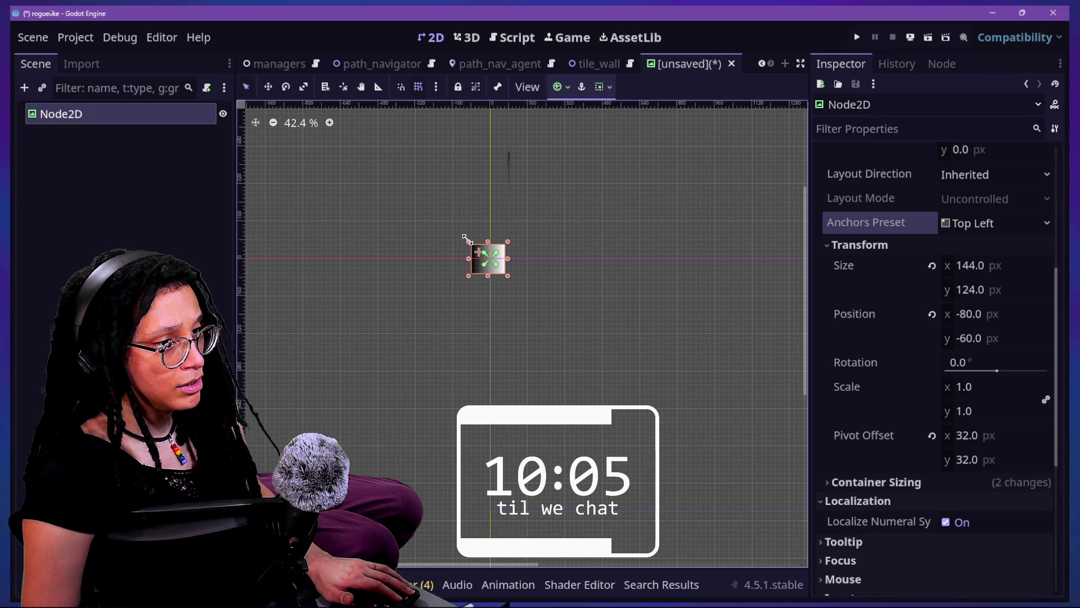
{"action": "left_click_drag", "start_coordinate": [477, 237], "coordinate": [469, 236]}
{"action": "scroll", "coordinate": [485, 252], "scroll_direction": "up", "scroll_amount": 6}
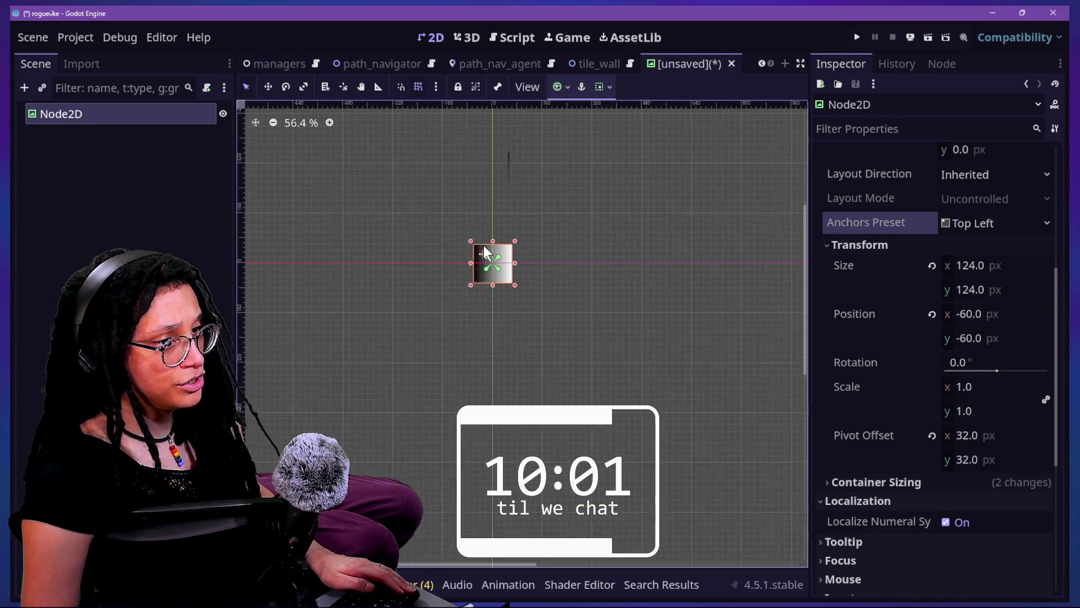
{"action": "scroll", "coordinate": [906, 279], "scroll_direction": "up", "scroll_amount": 5}
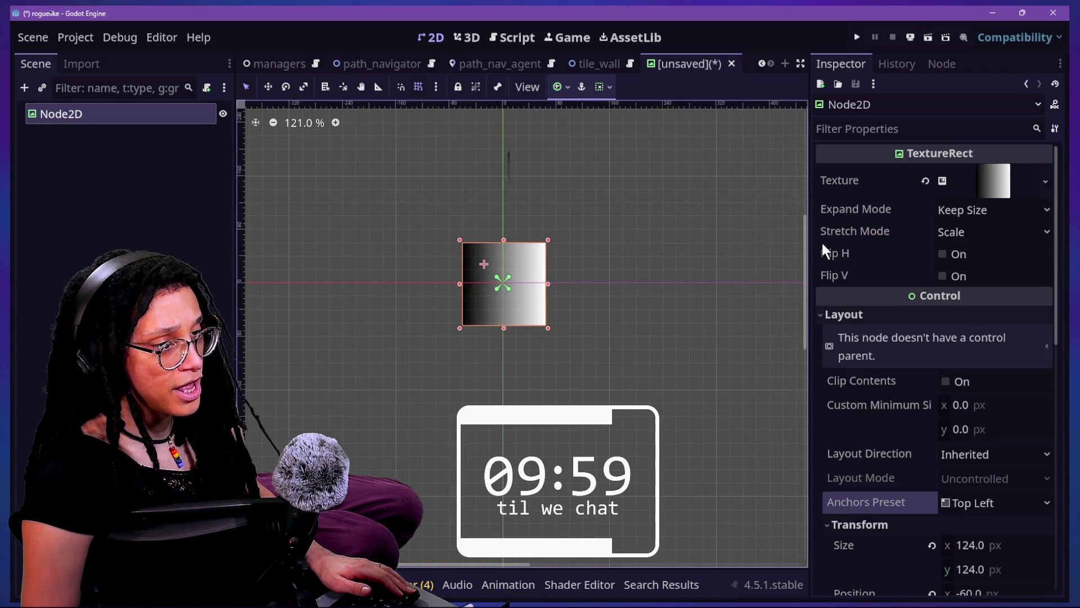
{"action": "left_click", "coordinate": [979, 181]}
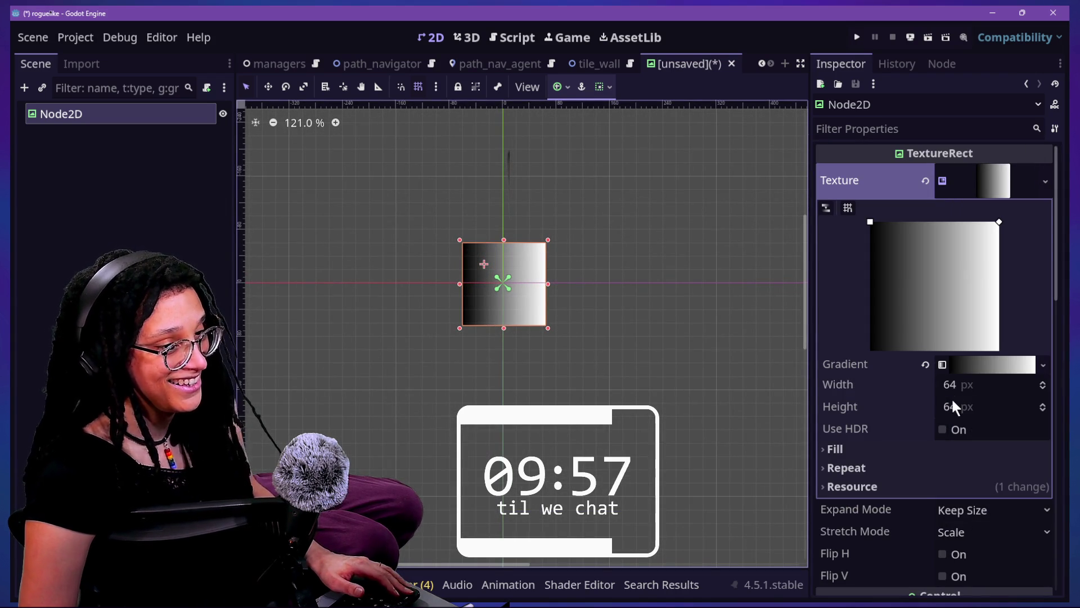
Move the gradient stops right and make the black stop fully transparent (alpha 0).
{"action": "left_click", "coordinate": [961, 363]}
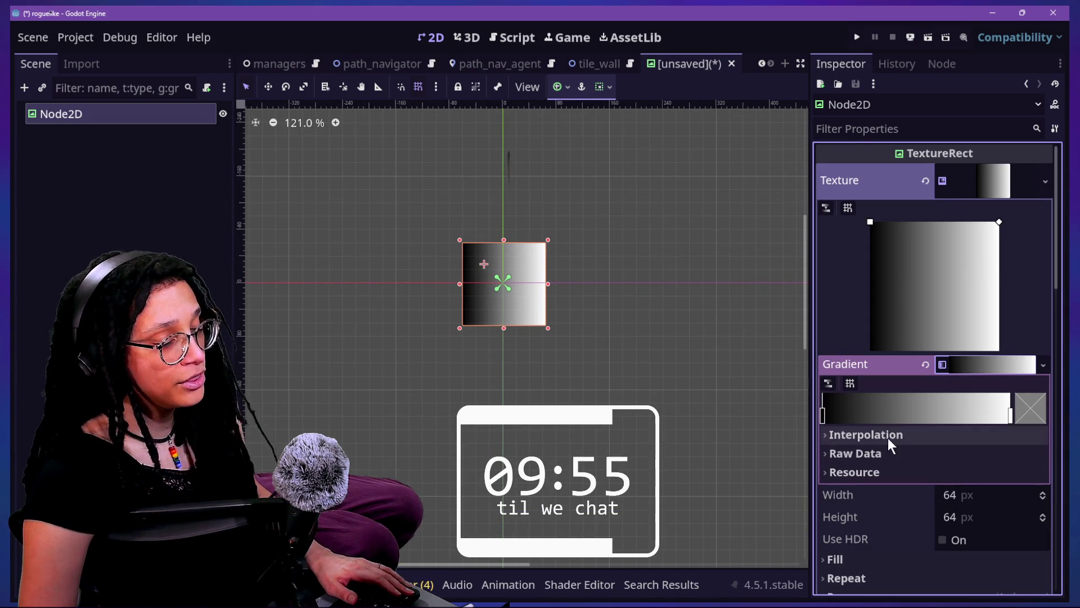
{"action": "left_click", "coordinate": [823, 415]}
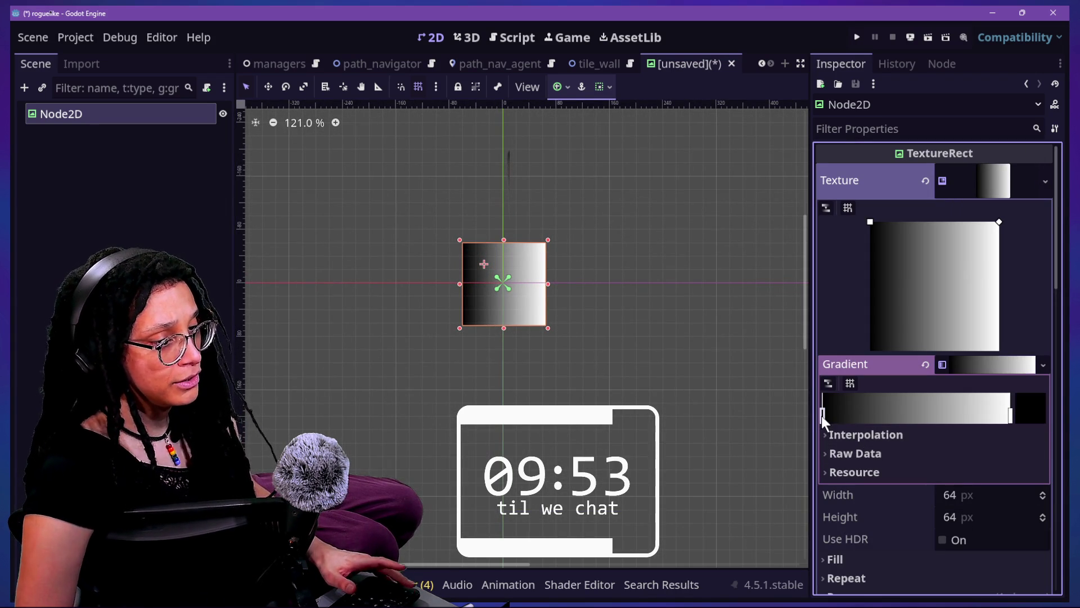
{"action": "left_click_drag", "start_coordinate": [1011, 416], "coordinate": [936, 416]}
{"action": "mouse_move", "coordinate": [825, 414]}
{"action": "left_mouse_down"}
{"action": "mouse_move", "coordinate": [1008, 415]}
{"action": "mouse_move", "coordinate": [990, 415]}
{"action": "left_mouse_up"}
{"action": "left_click", "coordinate": [1029, 414]}
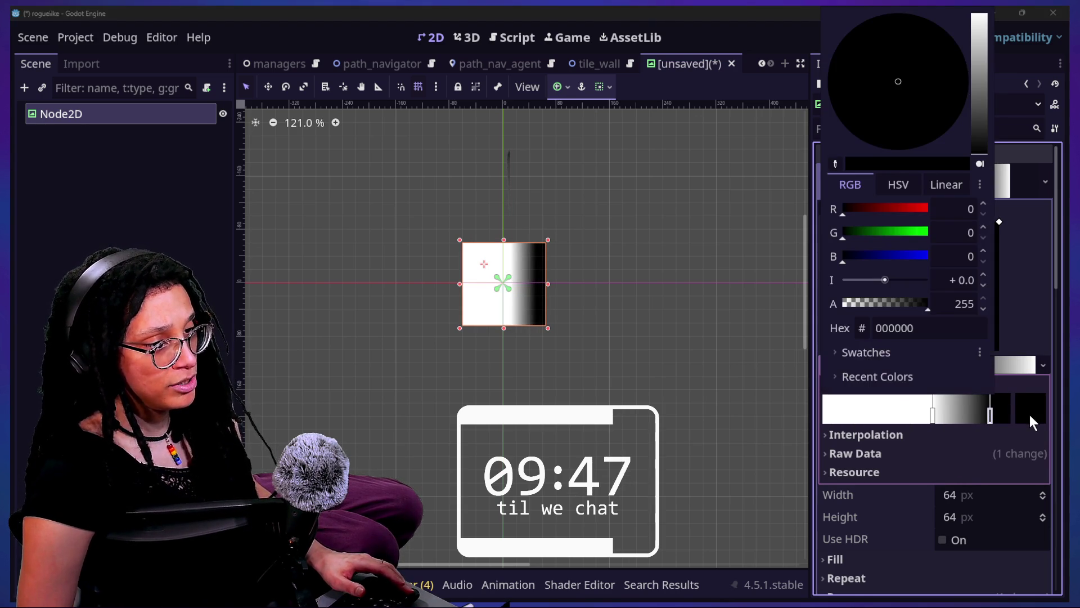
{"action": "left_click_drag", "start_coordinate": [882, 303], "coordinate": [762, 319]}
{"action": "left_click", "coordinate": [930, 426]}
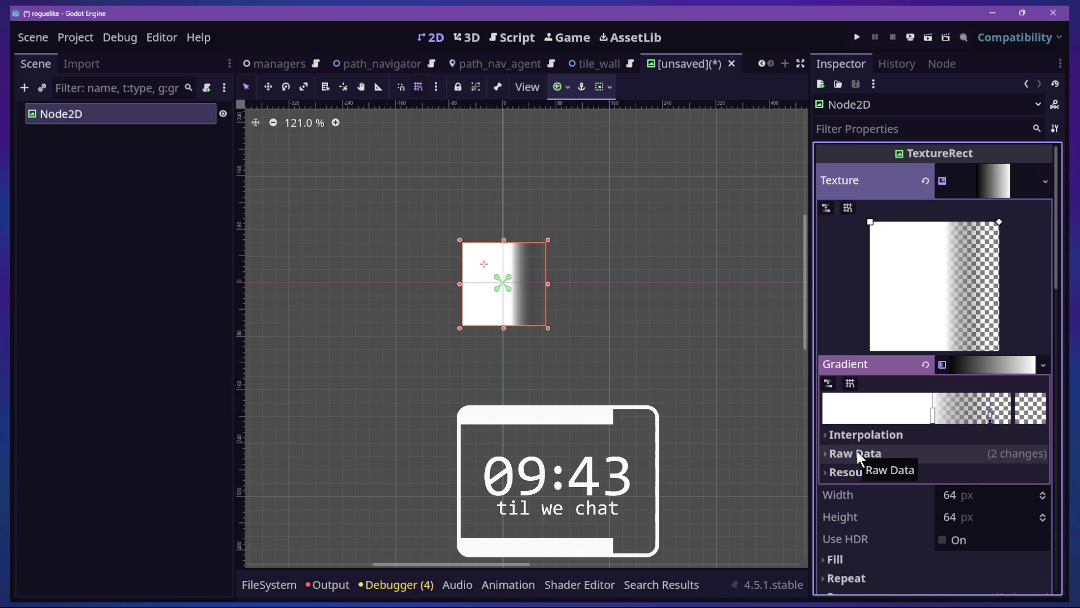
Set the gradient's Interpolation Mode to Constant for hard edges.
{"action": "left_click", "coordinate": [909, 454]}
{"action": "left_click", "coordinate": [900, 435]}
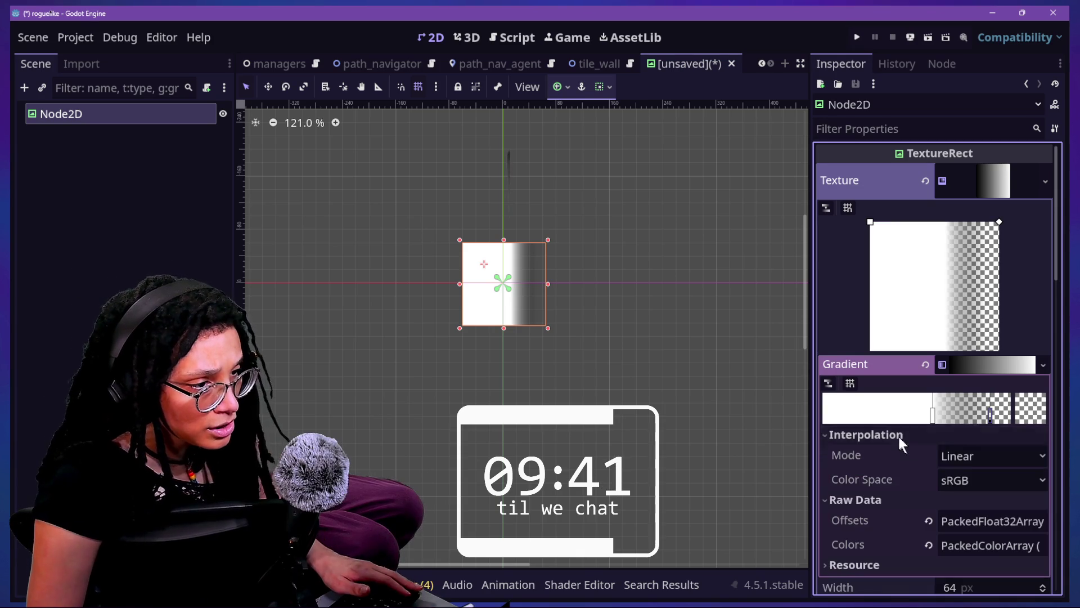
{"action": "left_click", "coordinate": [957, 456]}
{"action": "left_click", "coordinate": [964, 498]}
{"action": "scroll", "coordinate": [953, 491], "scroll_direction": "down", "scroll_amount": 3}
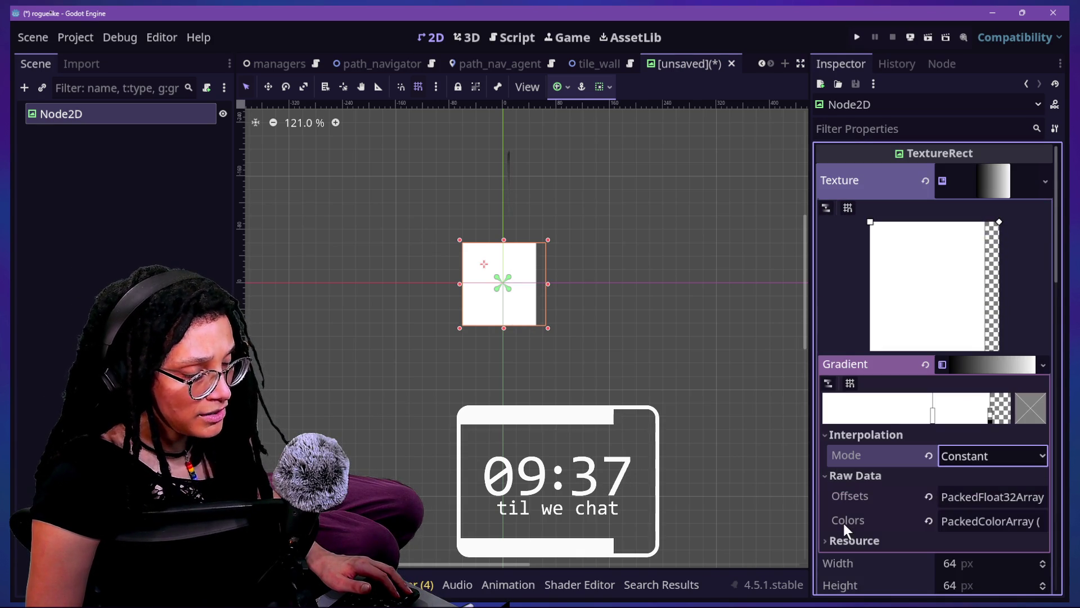
{"action": "scroll", "coordinate": [842, 521], "scroll_direction": "down", "scroll_amount": 5}
Change the GradientTexture2D fill type to Radial.
{"action": "left_click", "coordinate": [880, 290]}
{"action": "left_click", "coordinate": [945, 313]}
{"action": "left_click", "coordinate": [963, 355]}
{"action": "scroll", "coordinate": [838, 376], "scroll_direction": "up", "scroll_amount": 5}
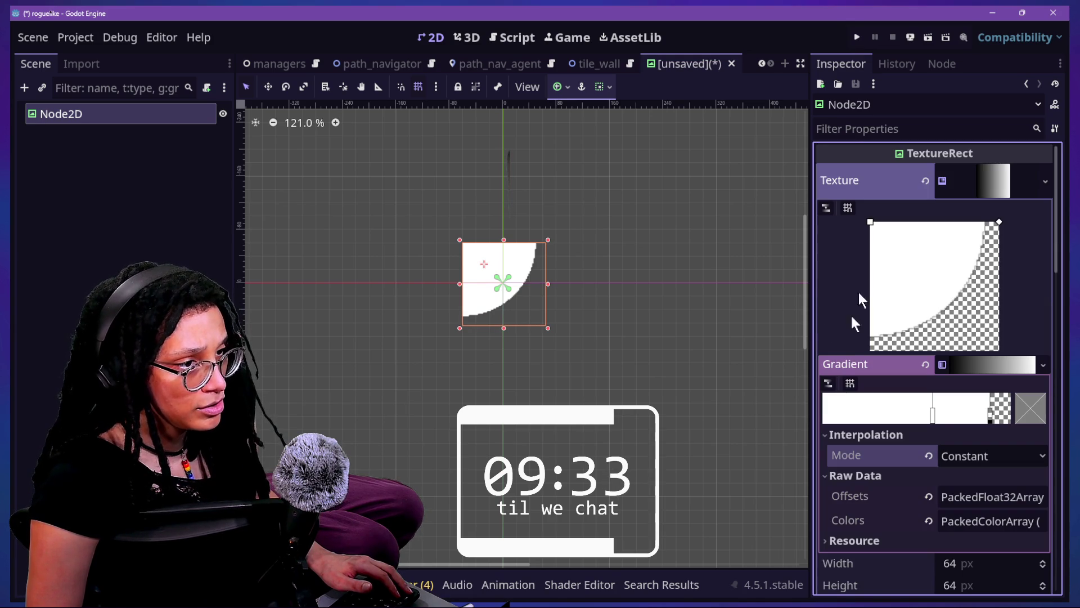
{"action": "scroll", "coordinate": [938, 423], "scroll_direction": "down", "scroll_amount": 5}
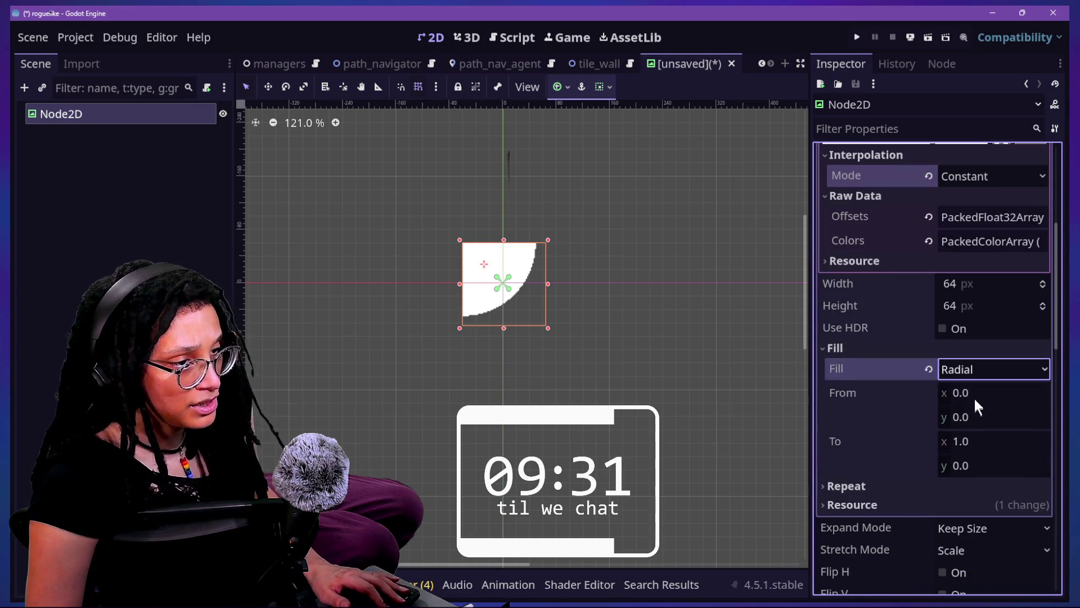
Set fill From to (0.5, 0.5) and To to (0.5, 0.5), then slightly shrink the circle.
{"action": "left_click", "coordinate": [974, 395]}
{"action": "type", "text": ".5"}
{"action": "key", "text": "Tab"}
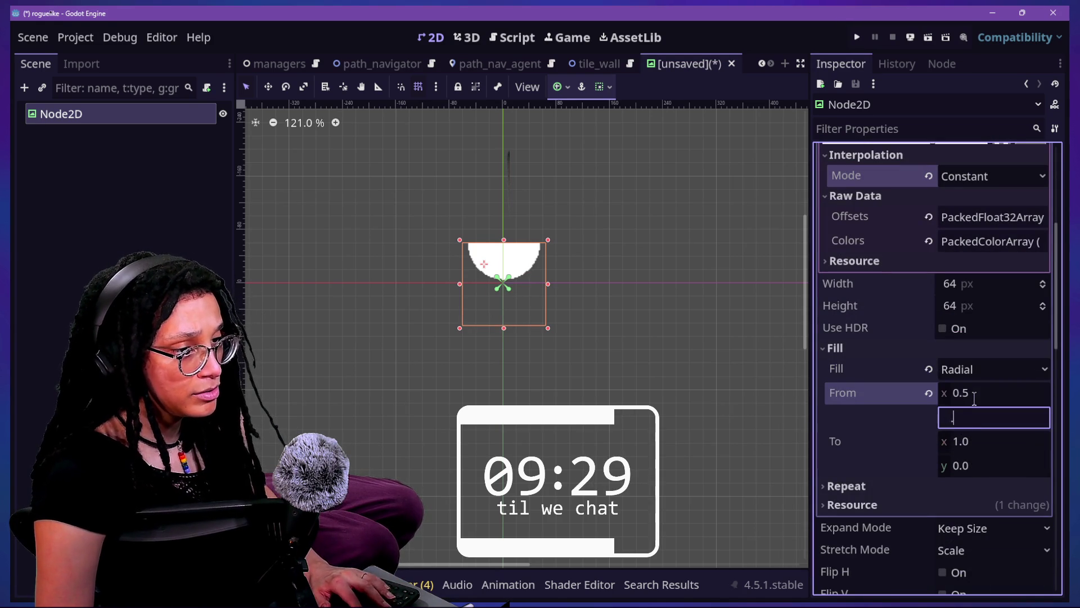
{"action": "type", "text": ".5"}
{"action": "left_click", "coordinate": [984, 439]}
{"action": "type", "text": ".5"}
{"action": "key", "text": "Return"}
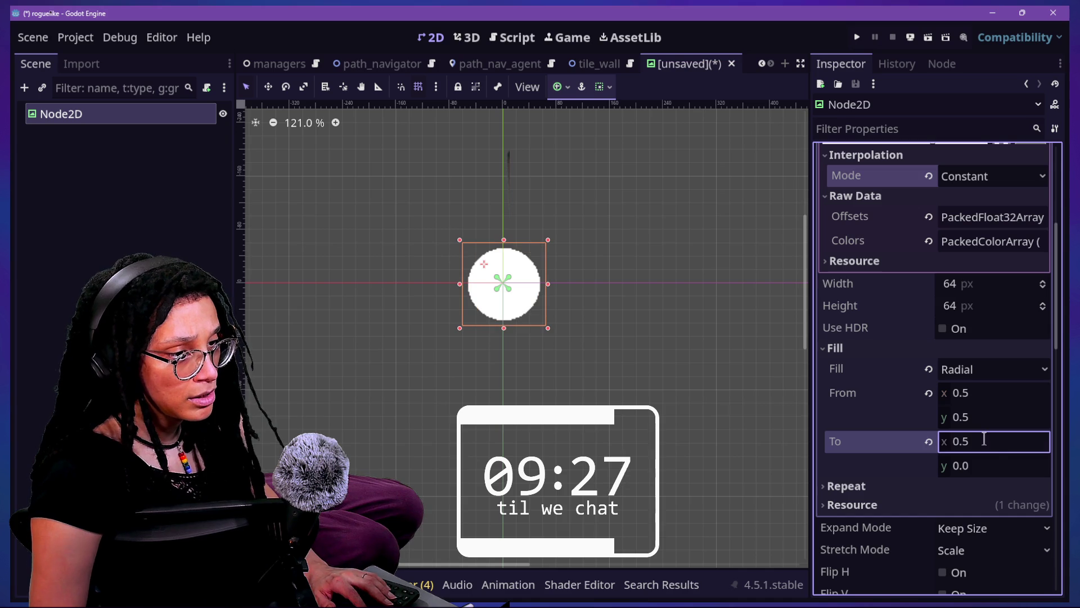
{"action": "left_click", "coordinate": [990, 464]}
{"action": "type", "text": ".5"}
{"action": "key", "text": "Return"}
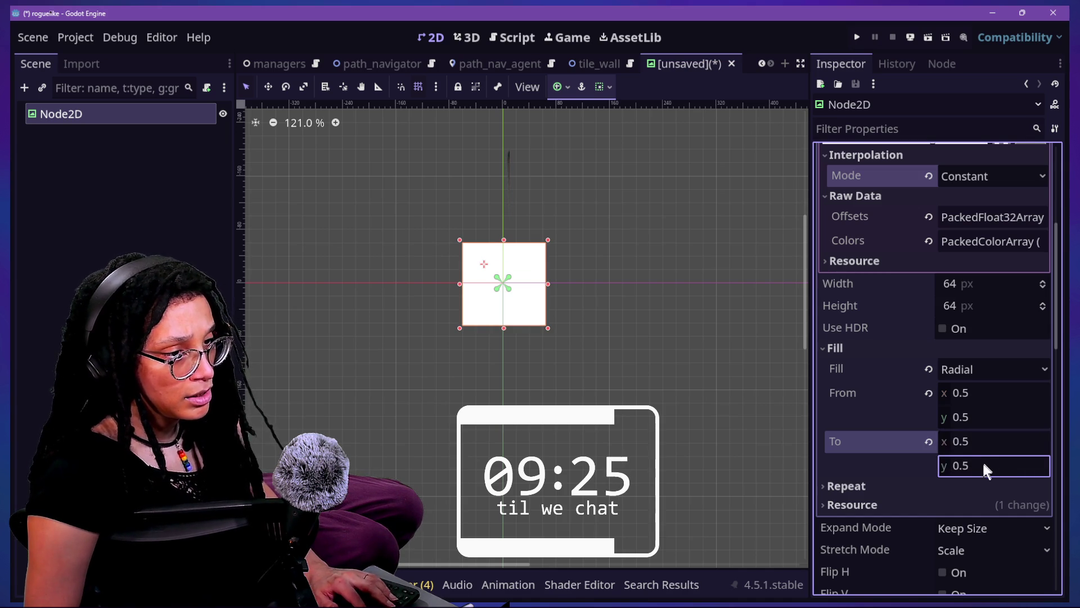
{"action": "key", "text": "Return"}
{"action": "scroll", "coordinate": [876, 362], "scroll_direction": "up", "scroll_amount": 5}
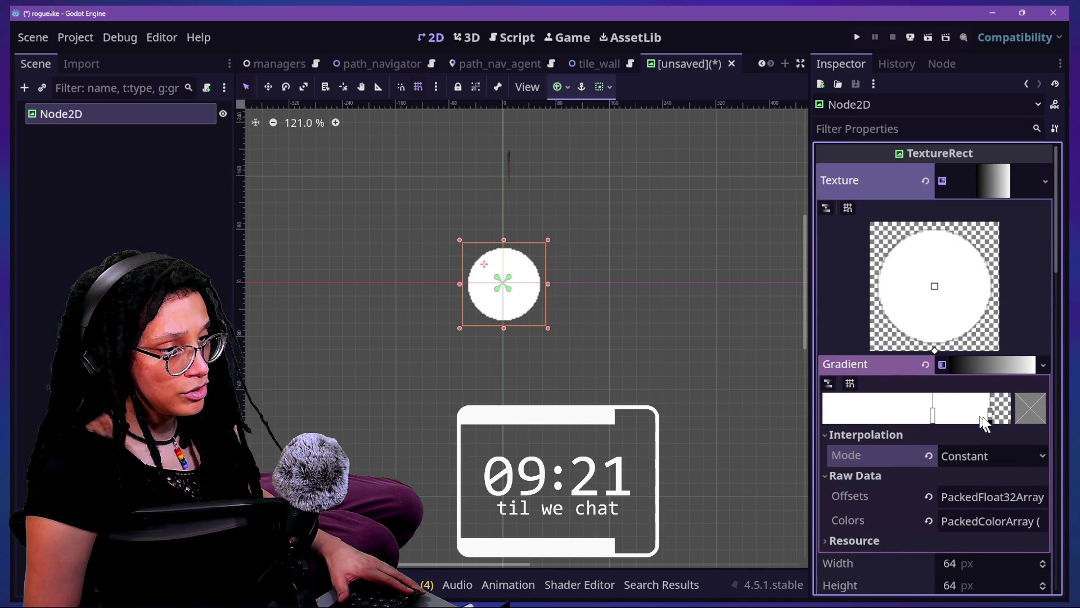
{"action": "left_click_drag", "start_coordinate": [990, 416], "coordinate": [964, 419]}
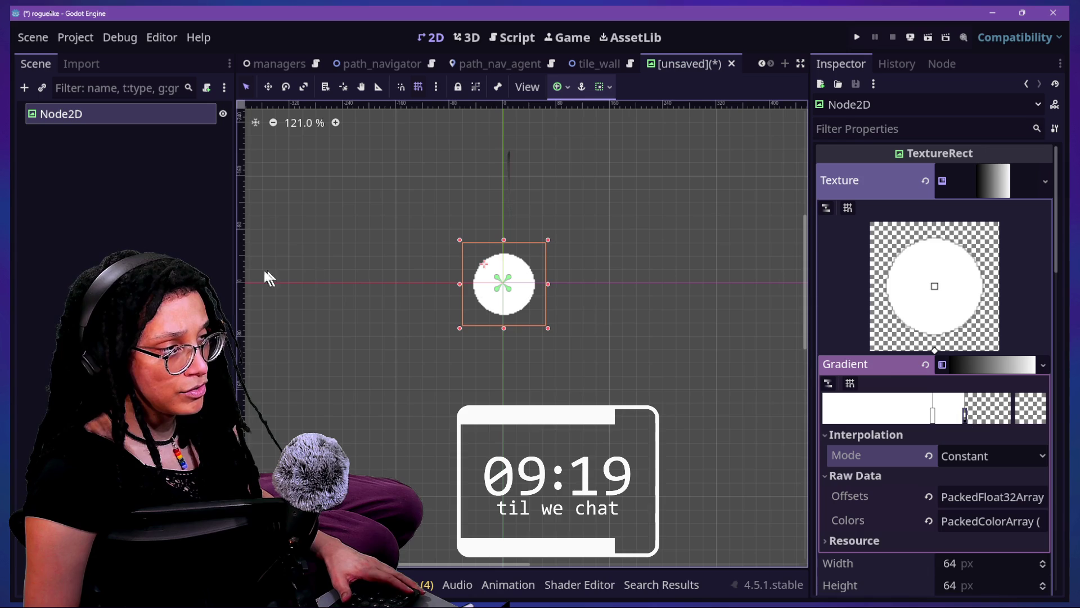
Recolour the gradient's inner stop to dark blue 00087a using the HSV picker.
{"action": "double_click", "coordinate": [933, 416]}
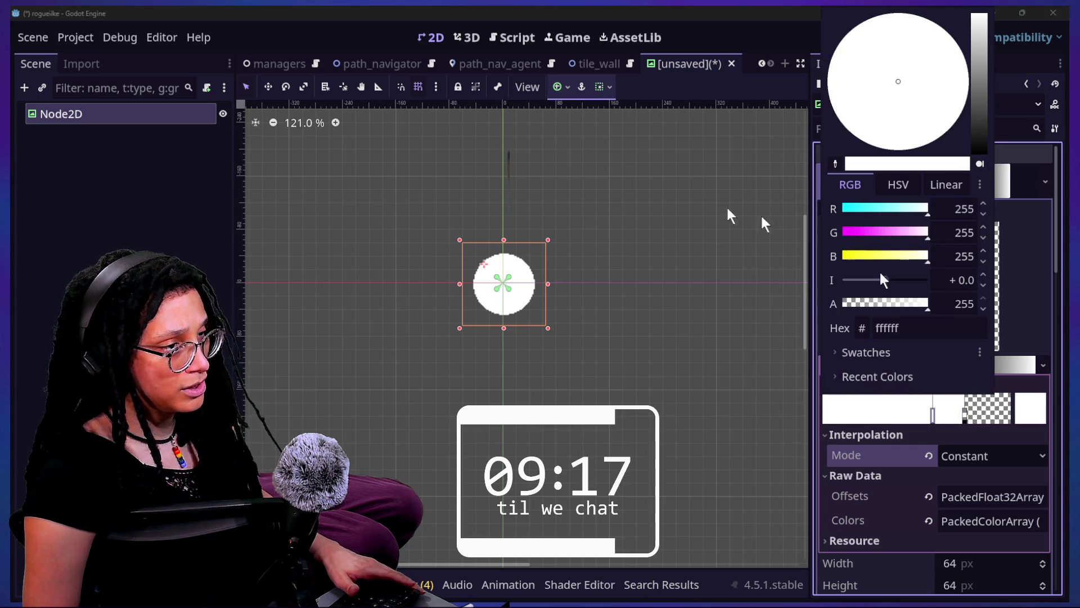
{"action": "left_click", "coordinate": [895, 185]}
{"action": "left_click_drag", "start_coordinate": [900, 233], "coordinate": [967, 237]}
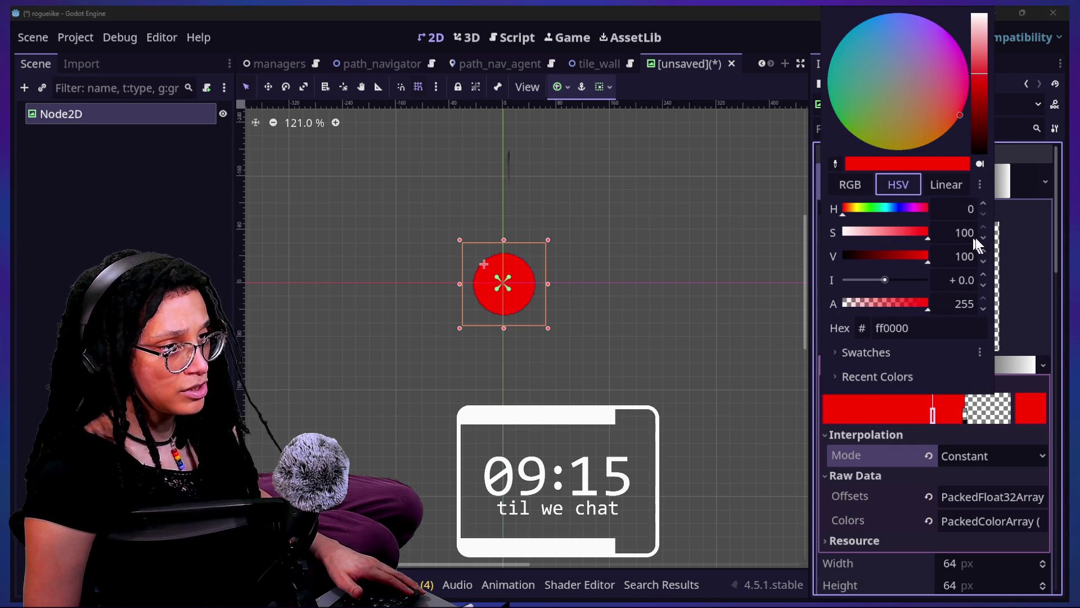
{"action": "mouse_move", "coordinate": [876, 214]}
{"action": "left_mouse_down"}
{"action": "mouse_move", "coordinate": [904, 210]}
{"action": "mouse_move", "coordinate": [854, 209]}
{"action": "mouse_move", "coordinate": [906, 210]}
{"action": "mouse_move", "coordinate": [836, 208]}
{"action": "left_mouse_up"}
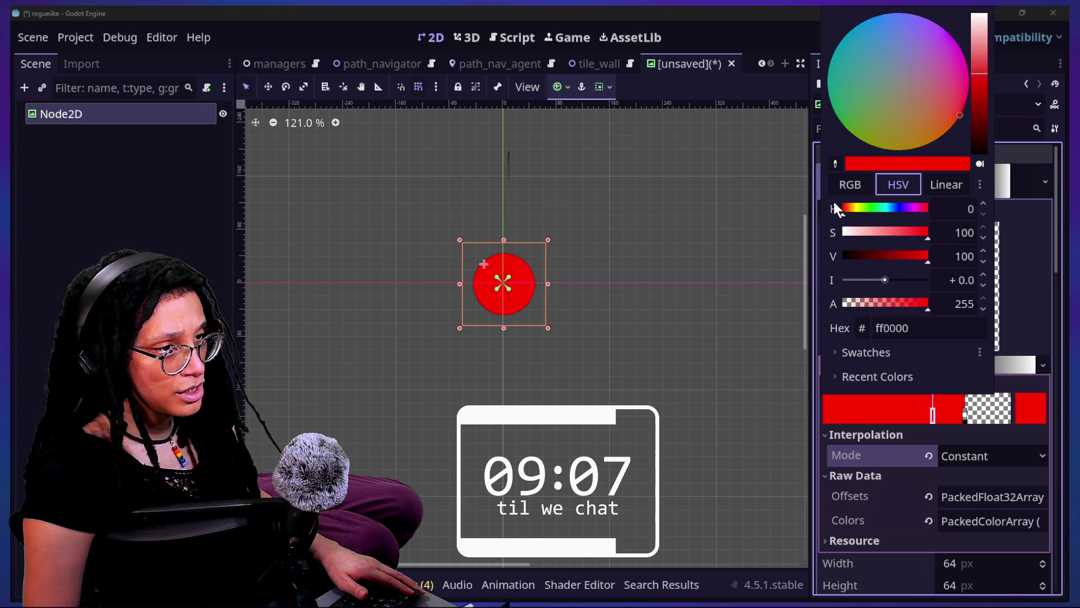
{"action": "mouse_move", "coordinate": [896, 254]}
{"action": "left_mouse_down"}
{"action": "mouse_move", "coordinate": [875, 265]}
{"action": "mouse_move", "coordinate": [883, 263]}
{"action": "left_mouse_up"}
{"action": "mouse_move", "coordinate": [888, 210]}
{"action": "left_mouse_down"}
{"action": "mouse_move", "coordinate": [879, 211]}
{"action": "mouse_move", "coordinate": [897, 207]}
{"action": "left_mouse_up"}
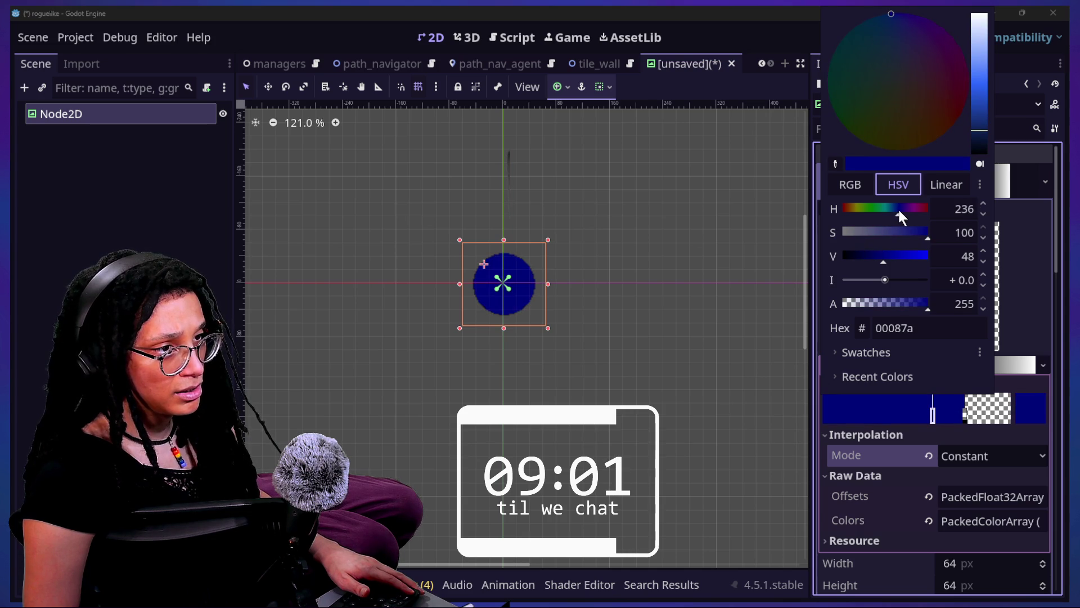
{"action": "left_click", "coordinate": [565, 230]}
{"action": "scroll", "coordinate": [565, 230], "scroll_direction": "down", "scroll_amount": 4}
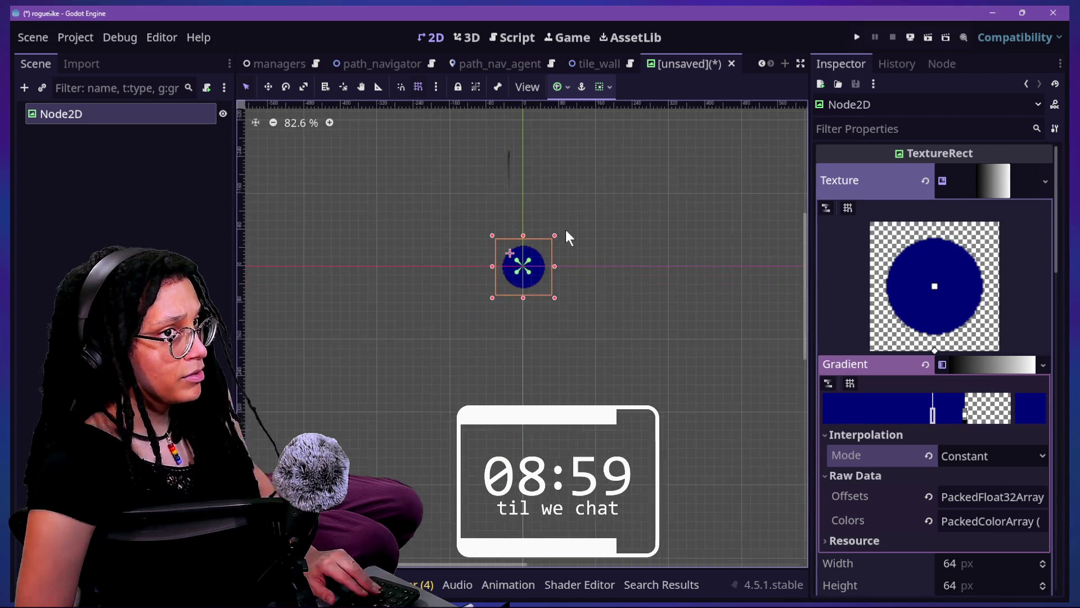
Rename the root Node2D to DEBUG_CIRCLE.
{"action": "double_click", "coordinate": [139, 114]}
{"action": "type", "text": "DEBUG_CIRCLE"}
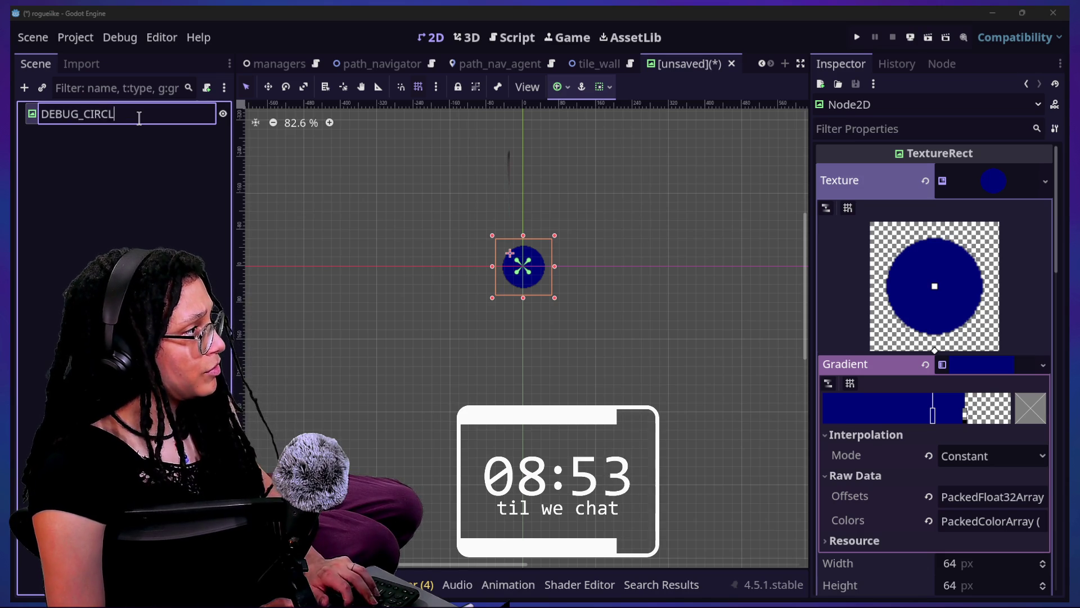
{"action": "key", "text": "Return"}
Save the scene as debug_circle.tscn in the project's Scenes folder.
{"action": "key", "text": "ctrl+s"}
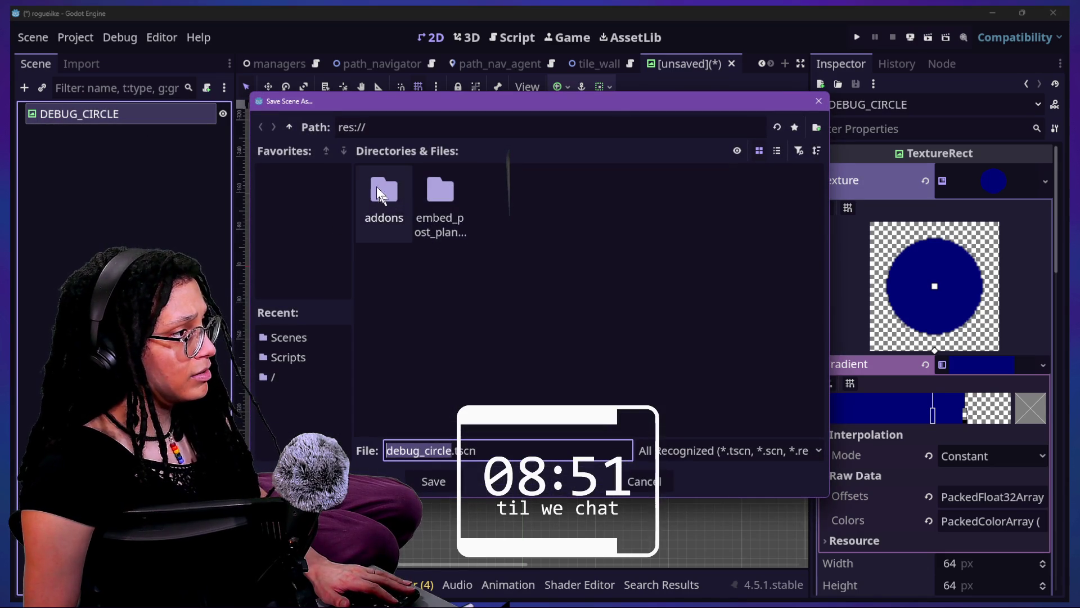
{"action": "left_click", "coordinate": [297, 340]}
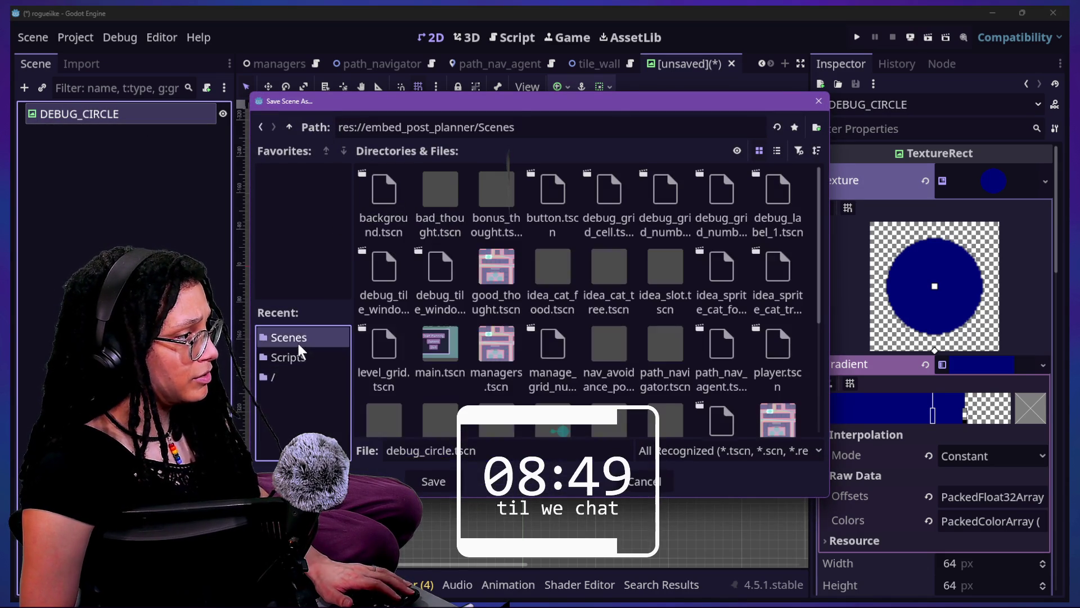
{"action": "left_click", "coordinate": [459, 482]}
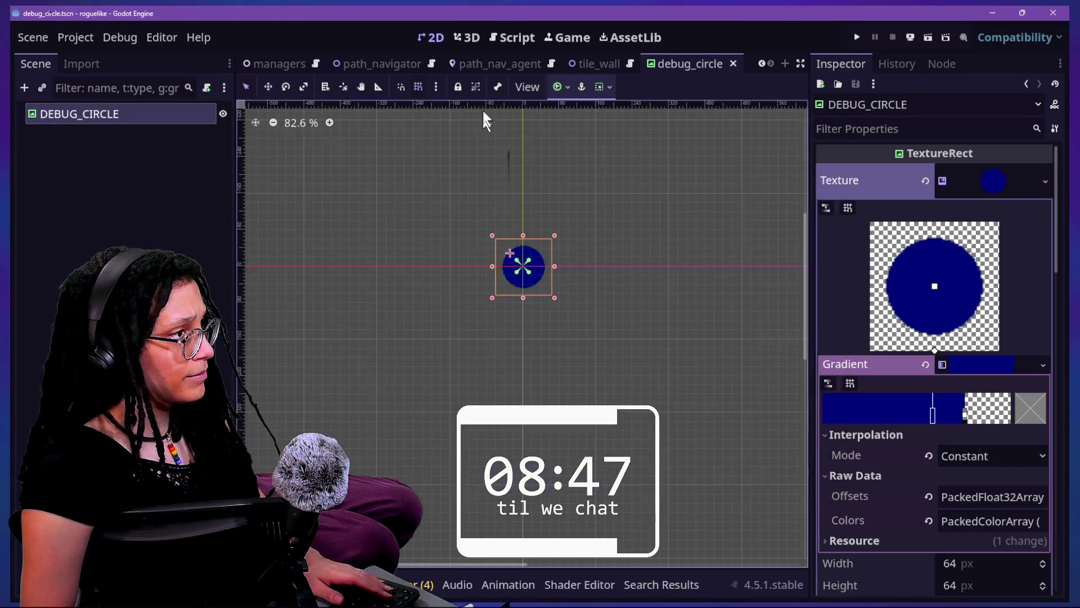
{"action": "left_click", "coordinate": [514, 37]}
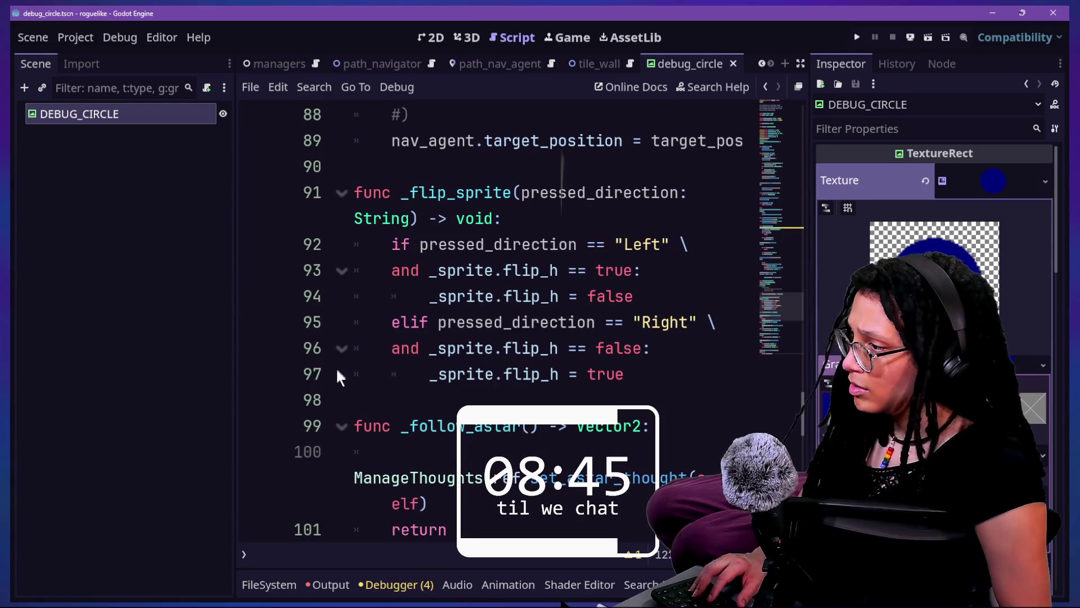
Enter distraction-free mode and add a line after line 106, then undo it.
{"action": "key", "text": "ctrl+shift+F11"}
{"action": "scroll", "coordinate": [385, 371], "scroll_direction": "down", "scroll_amount": 8}
{"action": "scroll", "coordinate": [418, 322], "scroll_direction": "up", "scroll_amount": 4}
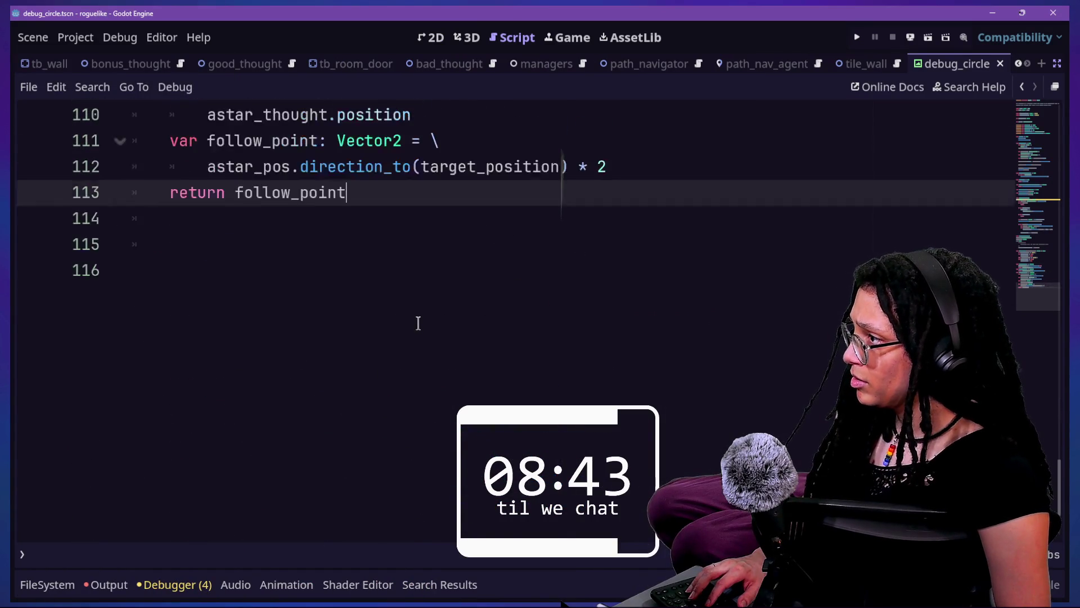
{"action": "mouse_move", "coordinate": [405, 400]}
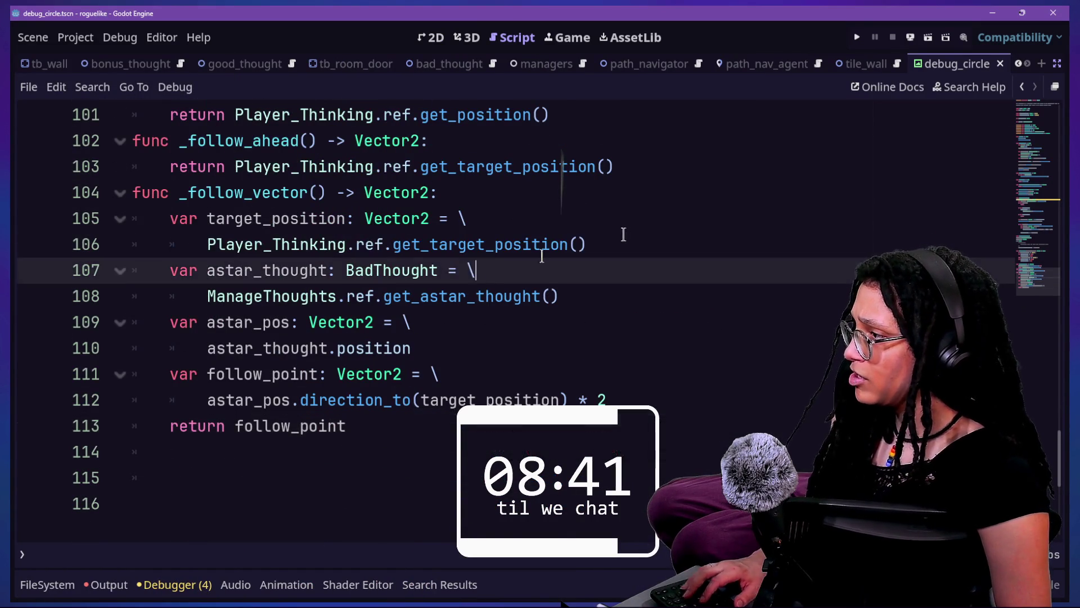
{"action": "left_click", "coordinate": [586, 243]}
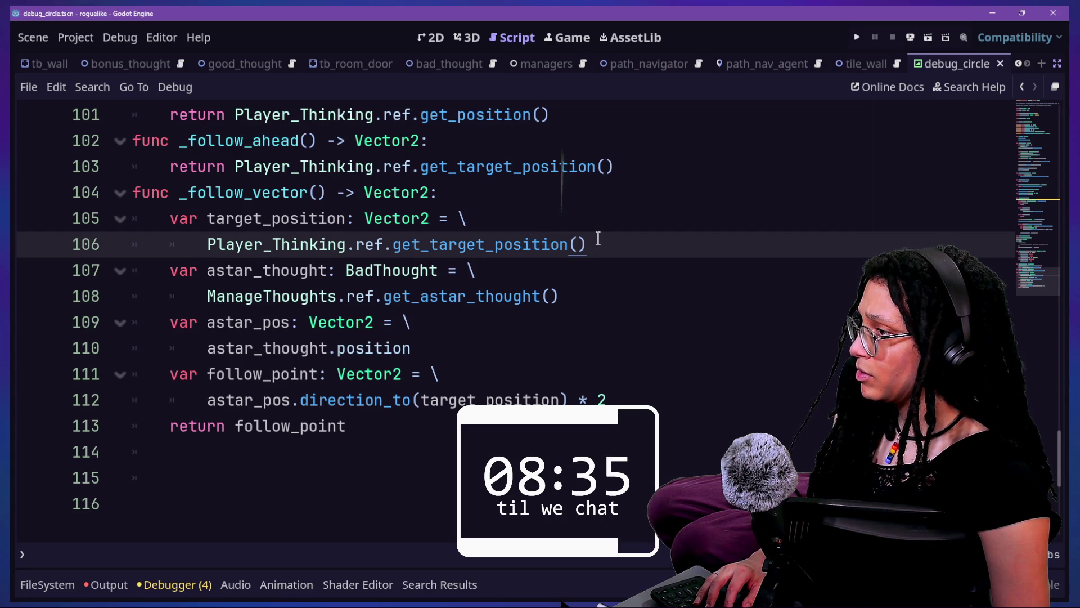
{"action": "key", "text": "Return"}
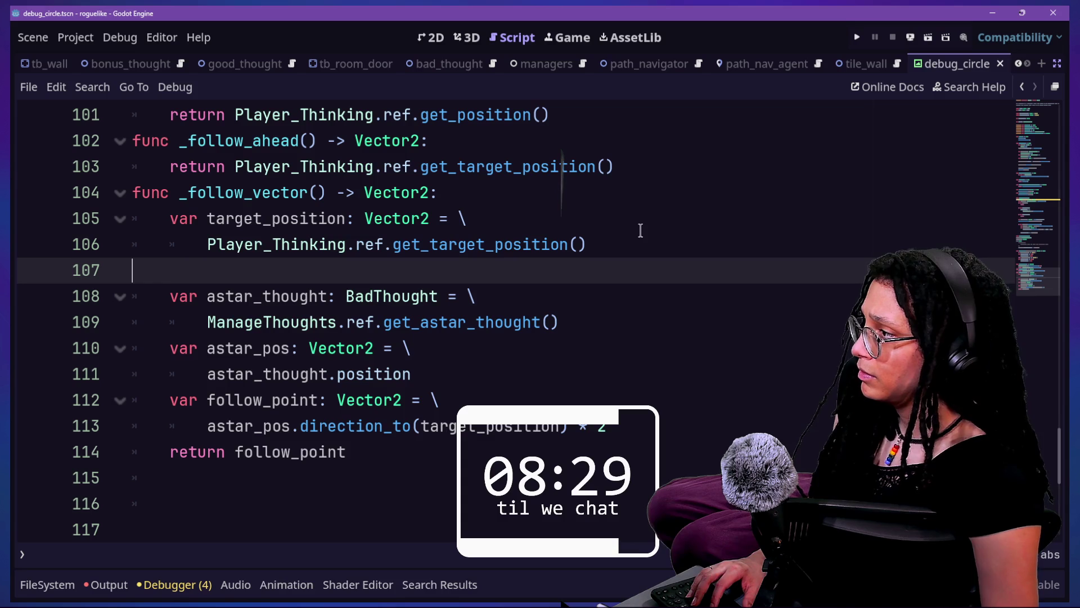
{"action": "key", "text": "ctrl+z"}
Click through the follow_point calculation and return line around line 112.
{"action": "scroll", "coordinate": [557, 276], "scroll_direction": "up", "scroll_amount": 2}
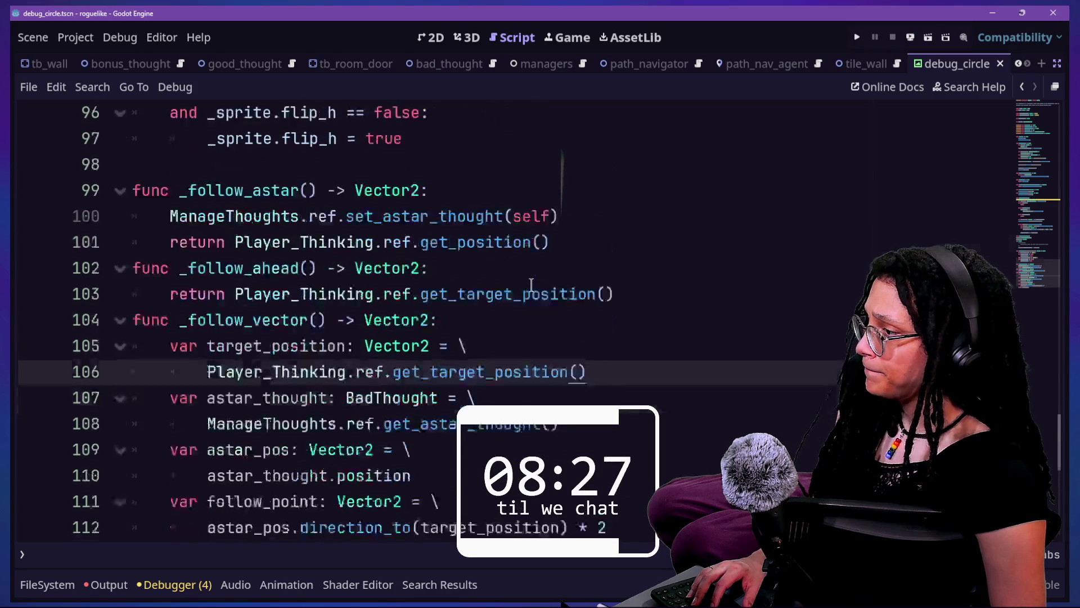
{"action": "scroll", "coordinate": [467, 321], "scroll_direction": "down", "scroll_amount": 2}
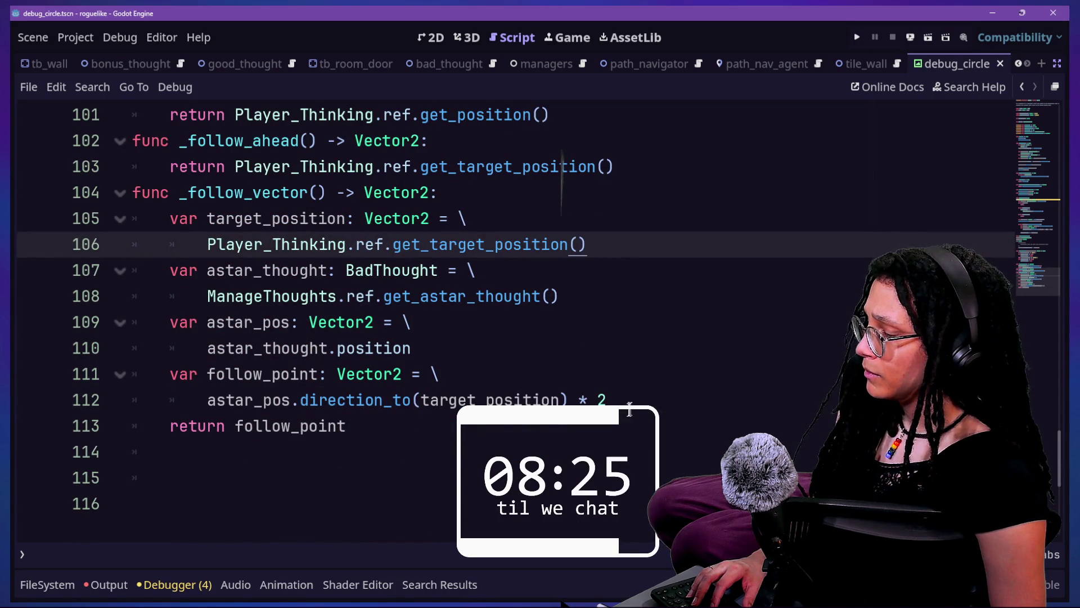
{"action": "left_click", "coordinate": [284, 349]}
{"action": "left_click", "coordinate": [553, 400]}
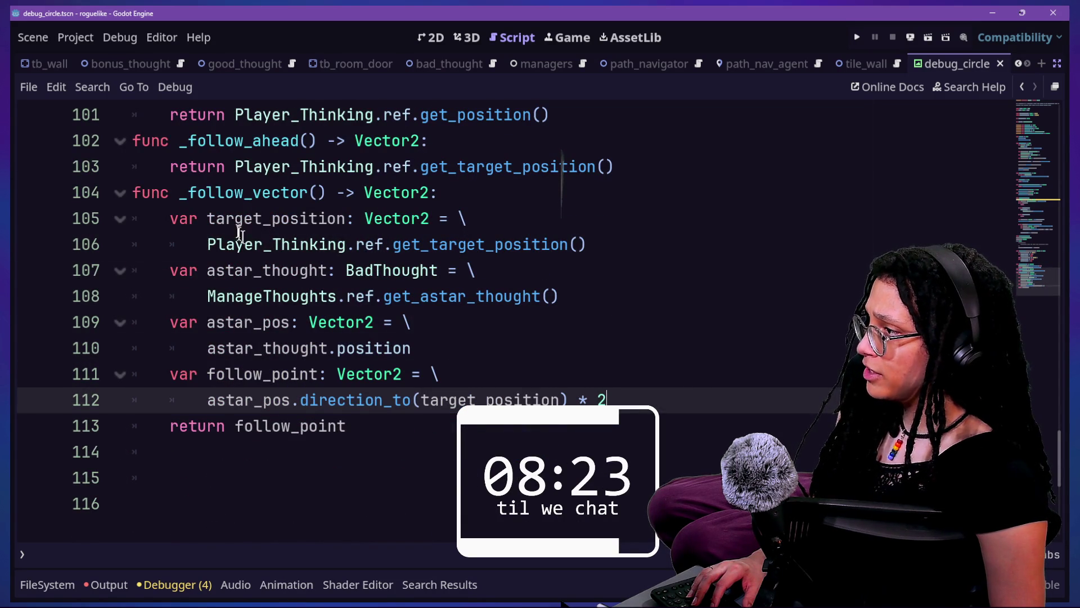
{"action": "left_click_drag", "start_coordinate": [133, 141], "coordinate": [473, 352]}
{"action": "left_click", "coordinate": [349, 426]}
{"action": "left_click", "coordinate": [357, 245]}
Scroll through the Thought script and select several code ranges to review them.
{"action": "scroll", "coordinate": [359, 248], "scroll_direction": "up", "scroll_amount": 2}
{"action": "scroll", "coordinate": [358, 248], "scroll_direction": "up", "scroll_amount": 10}
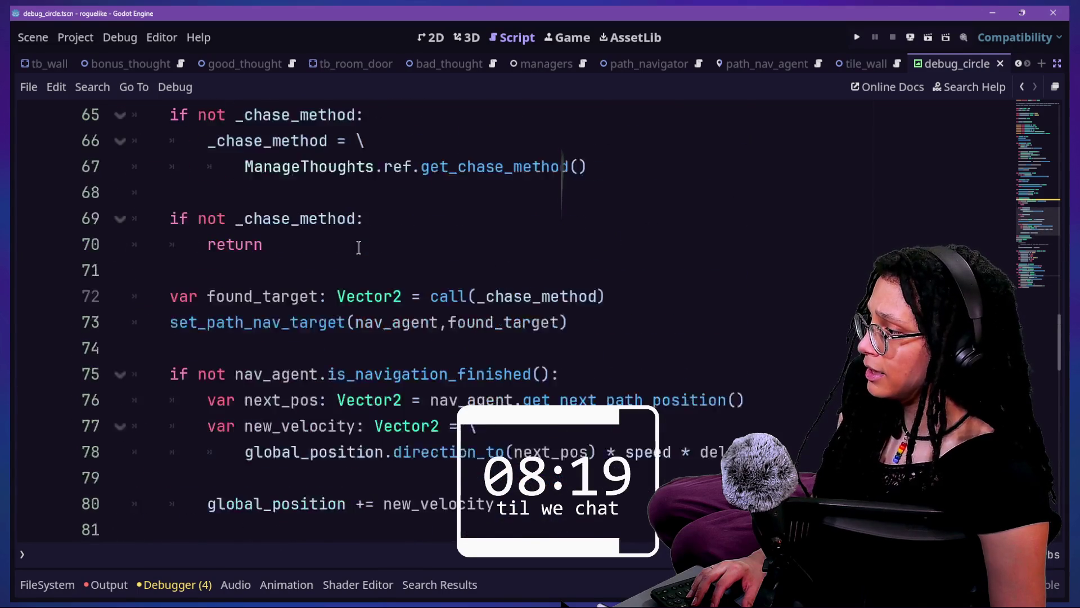
{"action": "scroll", "coordinate": [359, 247], "scroll_direction": "up", "scroll_amount": 4}
{"action": "mouse_move", "coordinate": [271, 270]}
{"action": "left_mouse_down"}
{"action": "mouse_move", "coordinate": [306, 292]}
{"action": "mouse_move", "coordinate": [365, 452]}
{"action": "left_mouse_up"}
{"action": "scroll", "coordinate": [217, 278], "scroll_direction": "down", "scroll_amount": 2}
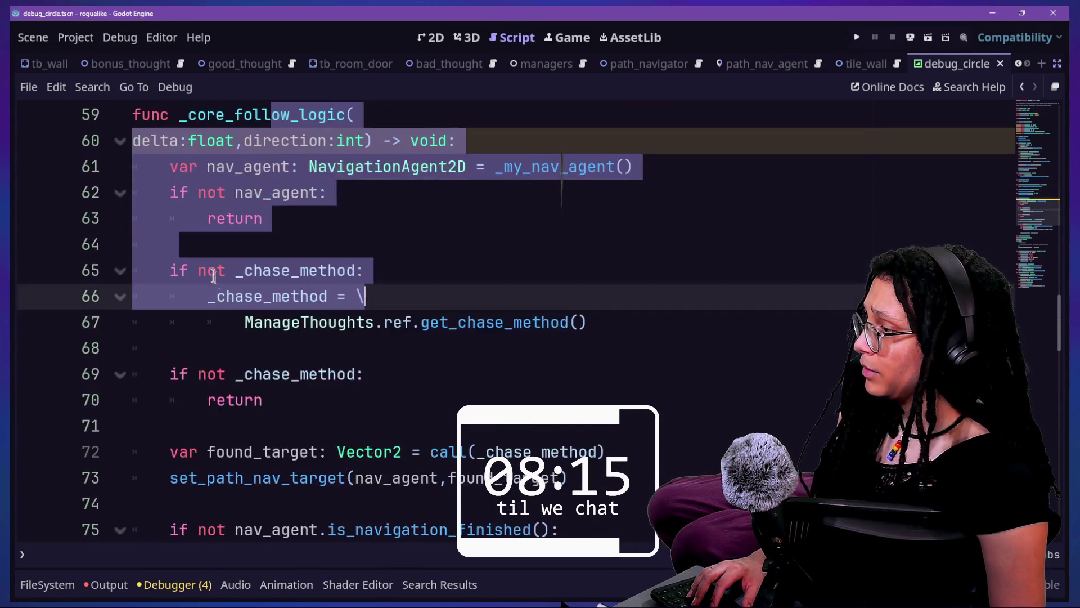
{"action": "scroll", "coordinate": [244, 361], "scroll_direction": "down", "scroll_amount": 1}
{"action": "left_click_drag", "start_coordinate": [216, 452], "coordinate": [152, 452]}
{"action": "scroll", "coordinate": [202, 338], "scroll_direction": "down", "scroll_amount": 1}
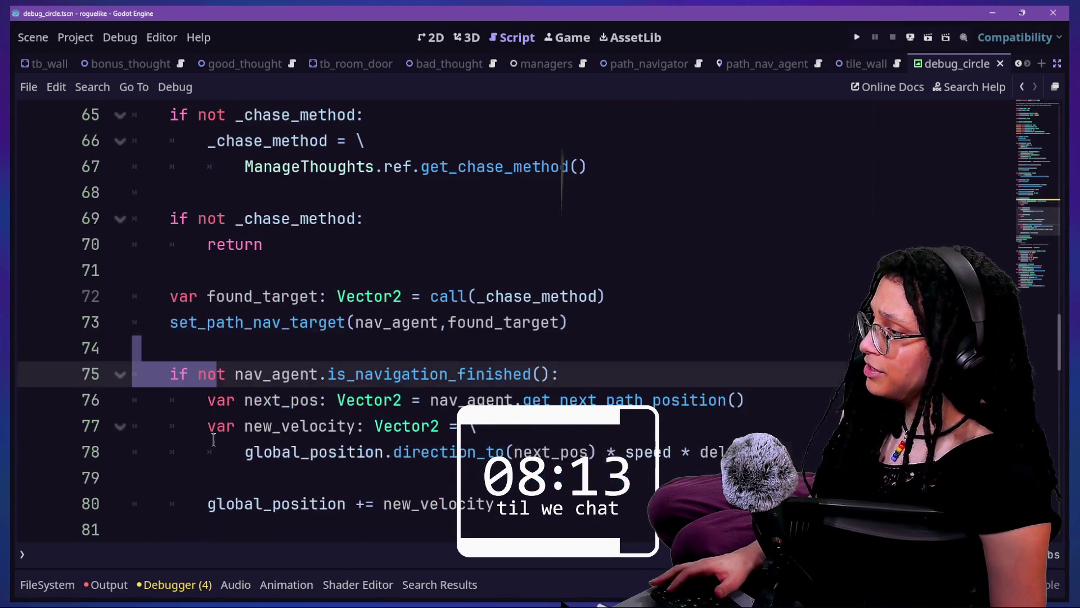
{"action": "left_click_drag", "start_coordinate": [170, 322], "coordinate": [439, 322]}
{"action": "left_click_drag", "start_coordinate": [384, 400], "coordinate": [671, 451]}
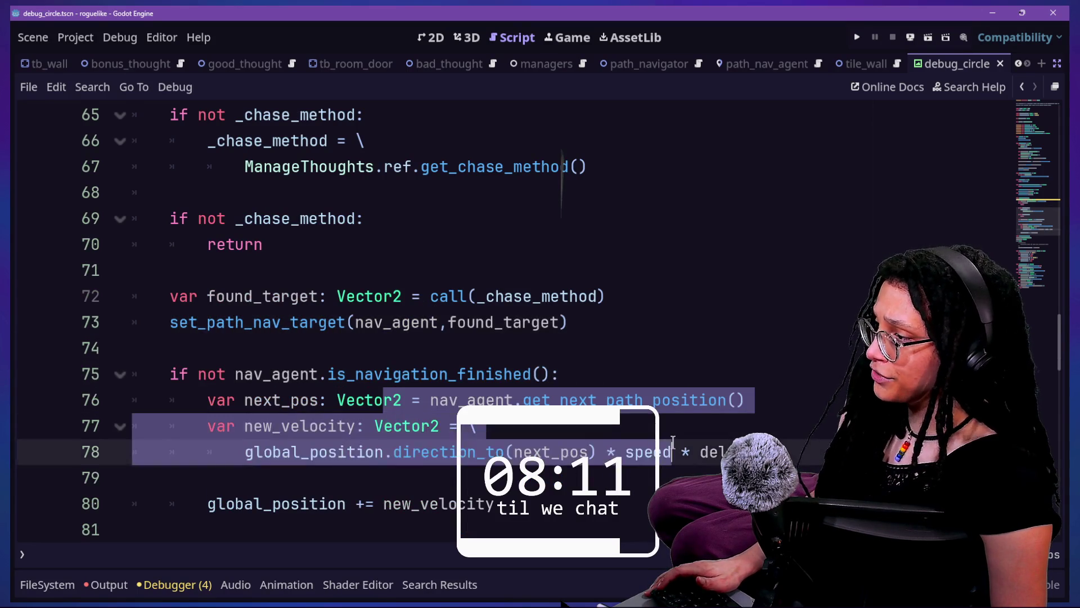
{"action": "scroll", "coordinate": [404, 262], "scroll_direction": "down", "scroll_amount": 1}
{"action": "left_click", "coordinate": [265, 221]}
{"action": "left_click_drag", "start_coordinate": [422, 244], "coordinate": [499, 245]}
Insert a blank line after the set_path_nav_target call in _core_follow_logic.
{"action": "left_click", "coordinate": [590, 242]}
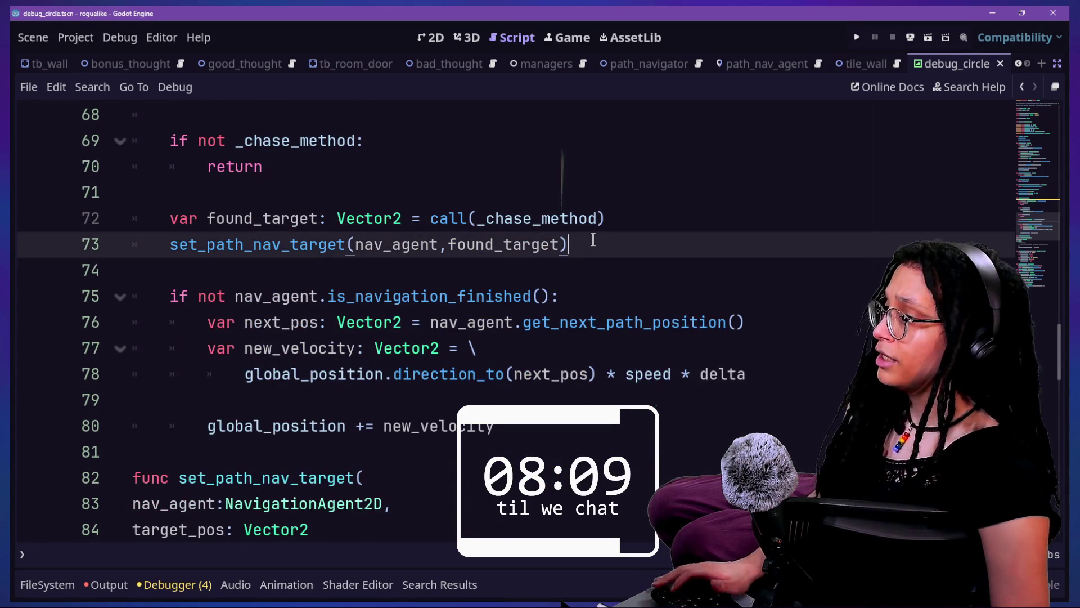
{"action": "key", "text": "Return"}
{"action": "scroll", "coordinate": [594, 239], "scroll_direction": "up", "scroll_amount": 1}
{"action": "left_click", "coordinate": [592, 236]}
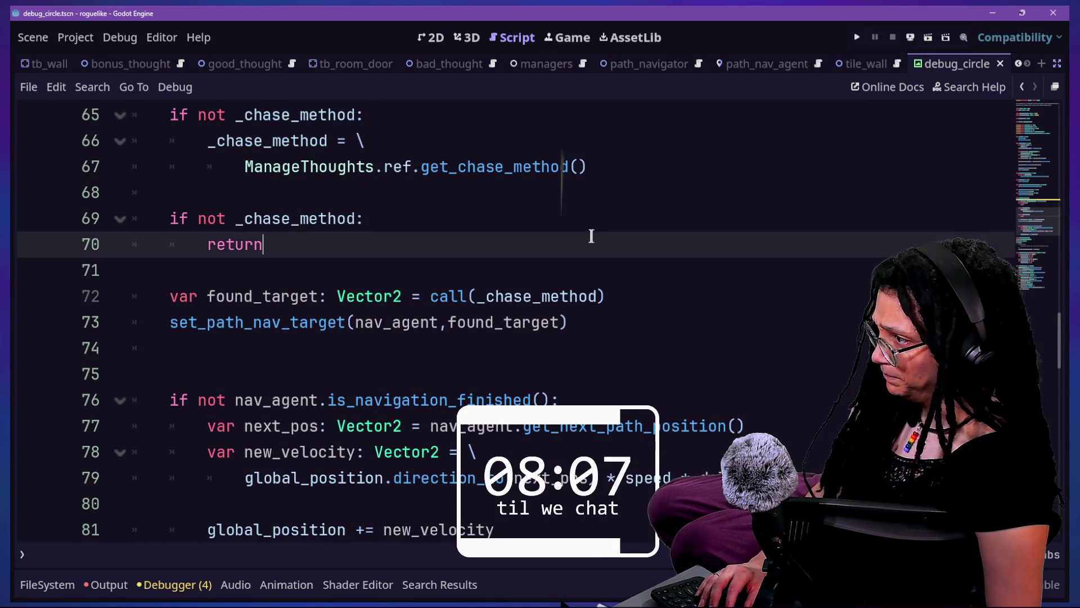
{"action": "scroll", "coordinate": [579, 222], "scroll_direction": "up", "scroll_amount": 20}
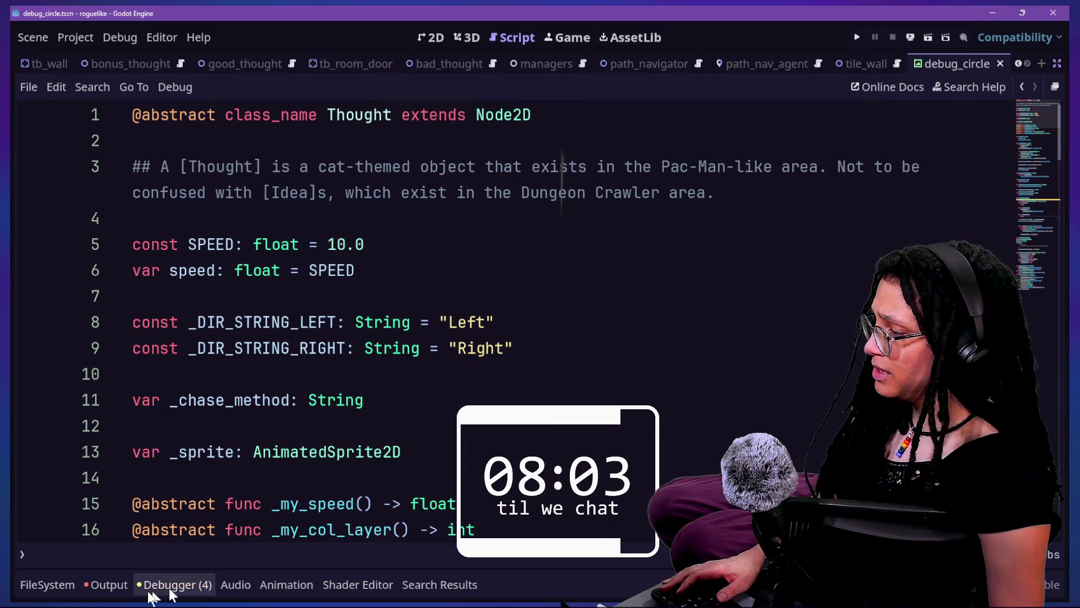
Filter the FileSystem dock for 'debug_circl' and drag debug_circle.tscn toward the script.
{"action": "left_click", "coordinate": [51, 584]}
{"action": "left_click", "coordinate": [359, 361]}
{"action": "type", "text": "debug_circl"}
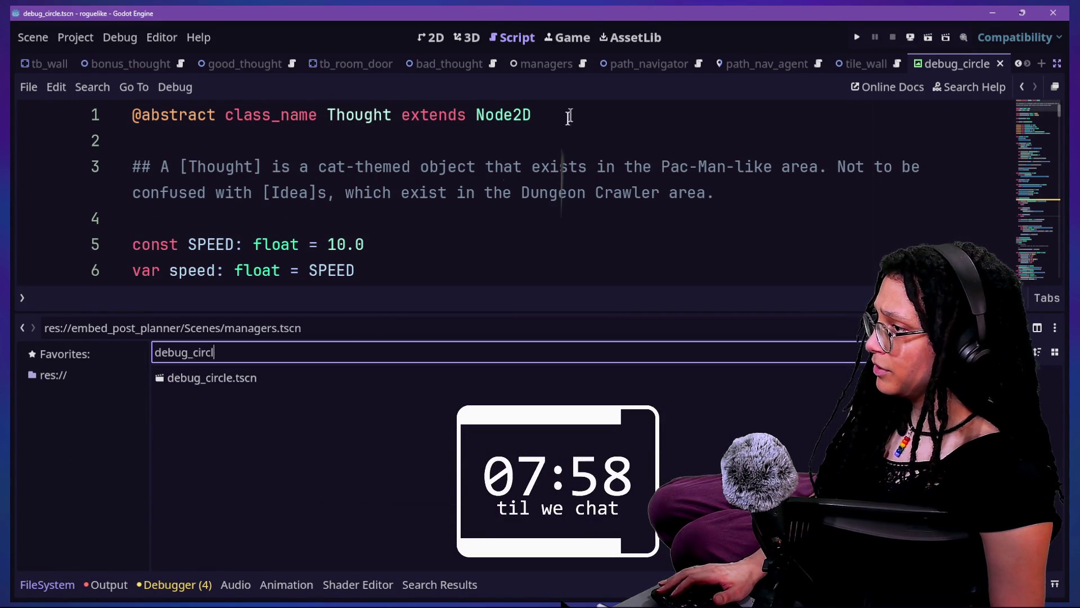
{"action": "scroll", "coordinate": [566, 118], "scroll_direction": "down", "scroll_amount": 3}
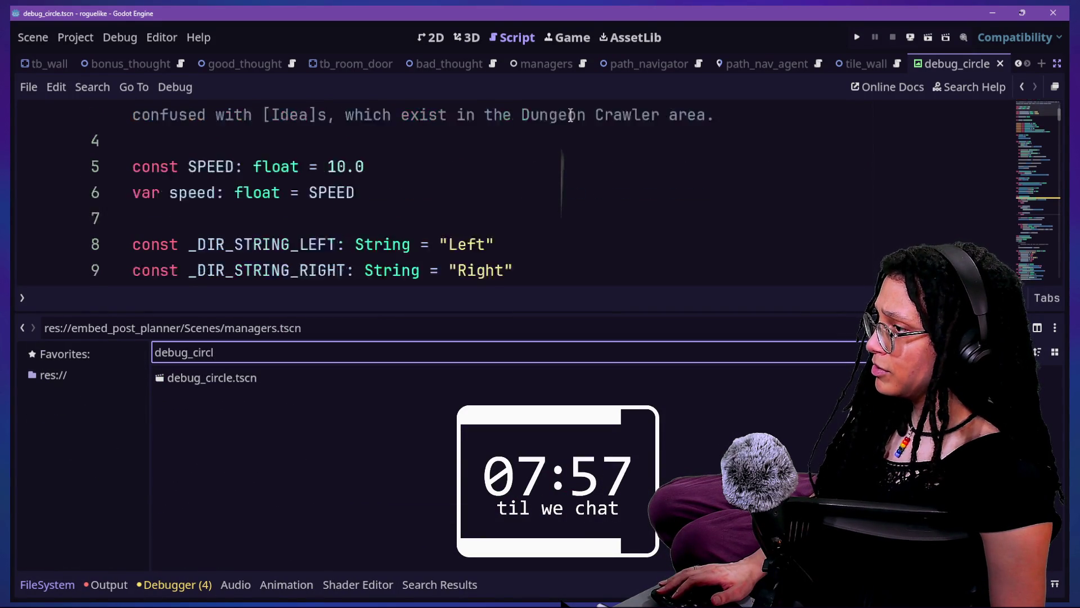
{"action": "scroll", "coordinate": [571, 115], "scroll_direction": "down", "scroll_amount": 5}
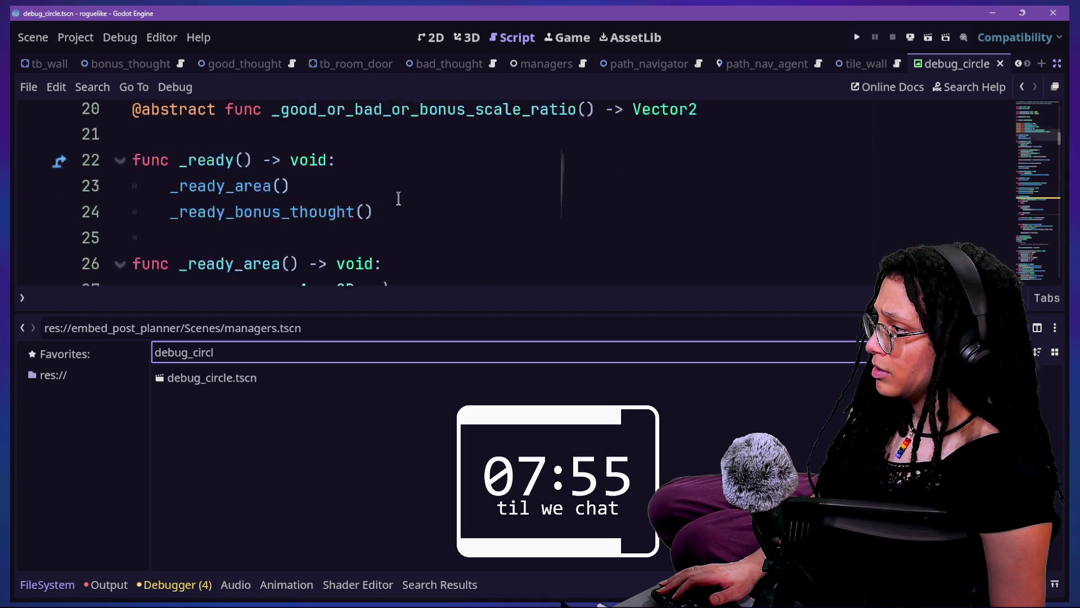
{"action": "scroll", "coordinate": [398, 199], "scroll_direction": "up", "scroll_amount": 7}
{"action": "scroll", "coordinate": [398, 198], "scroll_direction": "down", "scroll_amount": 2}
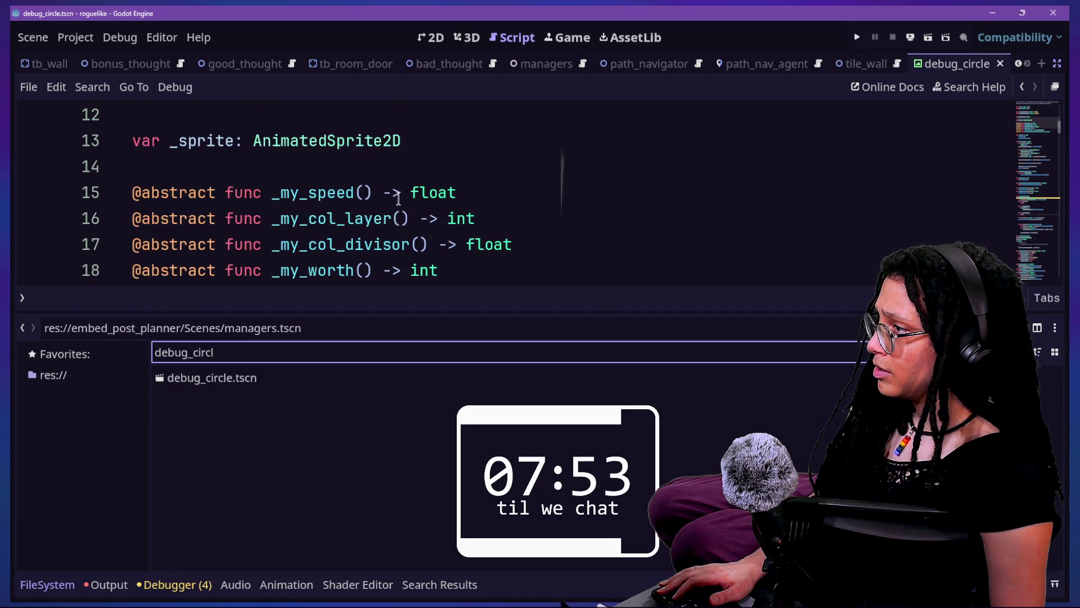
{"action": "scroll", "coordinate": [399, 198], "scroll_direction": "up", "scroll_amount": 1}
{"action": "mouse_move", "coordinate": [164, 380]}
{"action": "left_mouse_down"}
{"action": "mouse_move", "coordinate": [296, 171]}
{"action": "mouse_move", "coordinate": [298, 141]}
{"action": "left_mouse_up"}
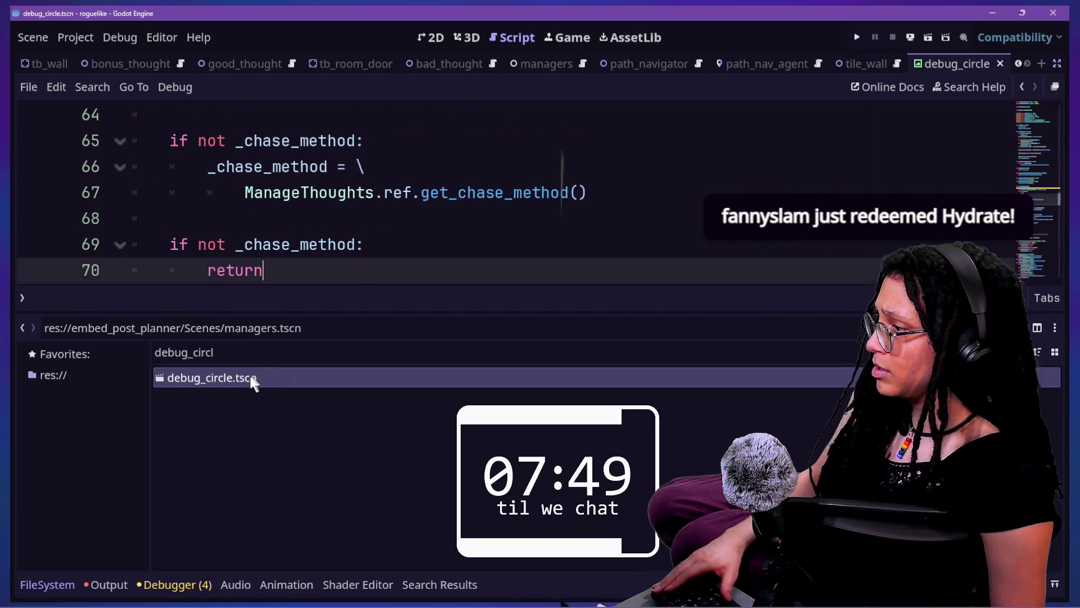
{"action": "scroll", "coordinate": [448, 203], "scroll_direction": "up", "scroll_amount": 6}
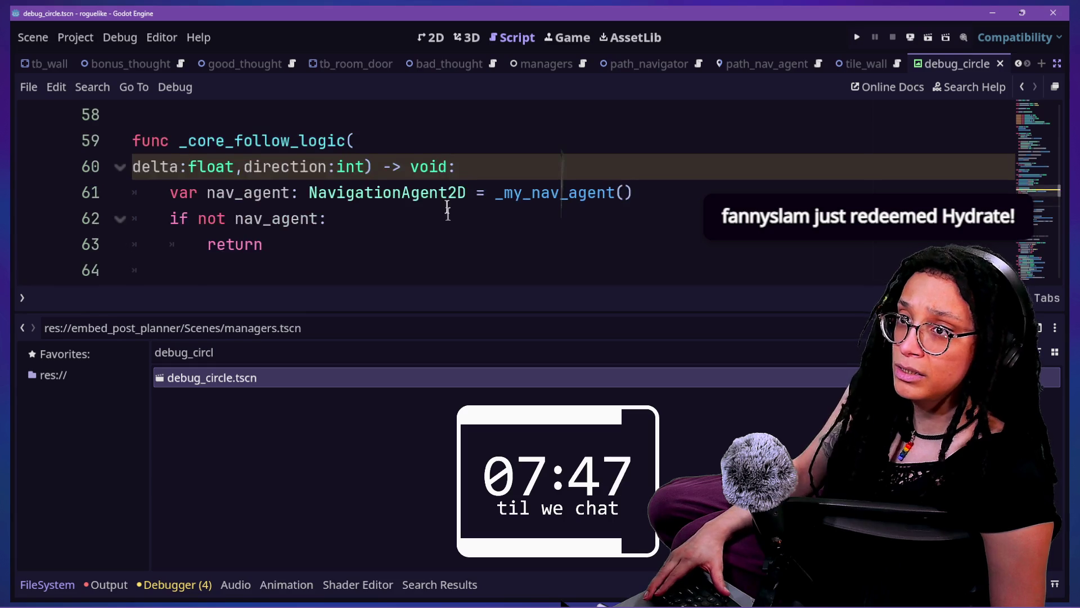
{"action": "scroll", "coordinate": [448, 214], "scroll_direction": "up", "scroll_amount": 3}
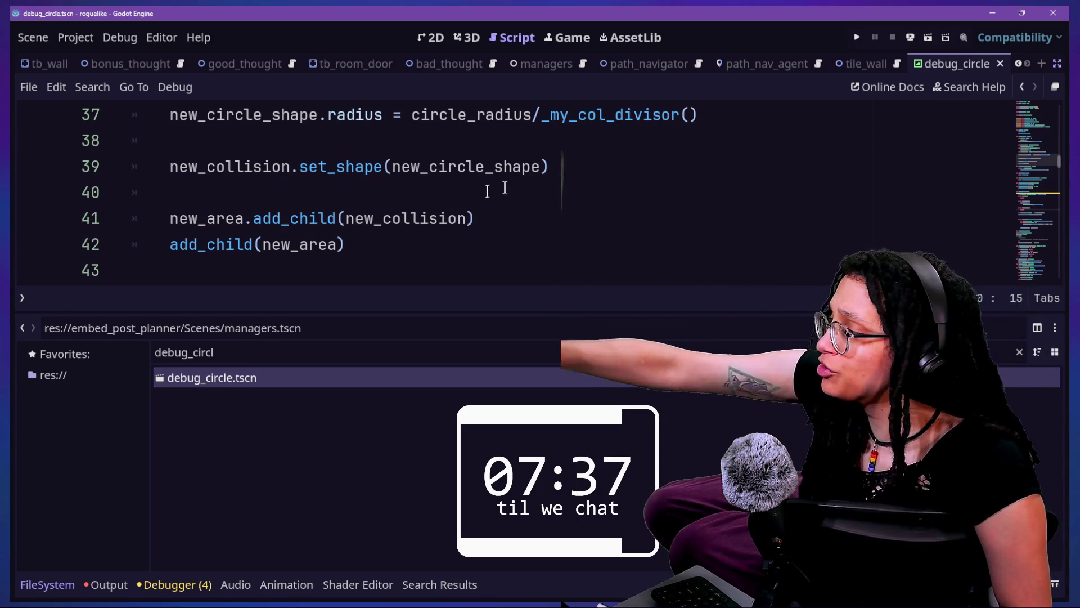
Drop debug_circle.tscn into line 10 as a DEBUG_CIRCLE preload constant.
{"action": "left_click", "coordinate": [284, 191]}
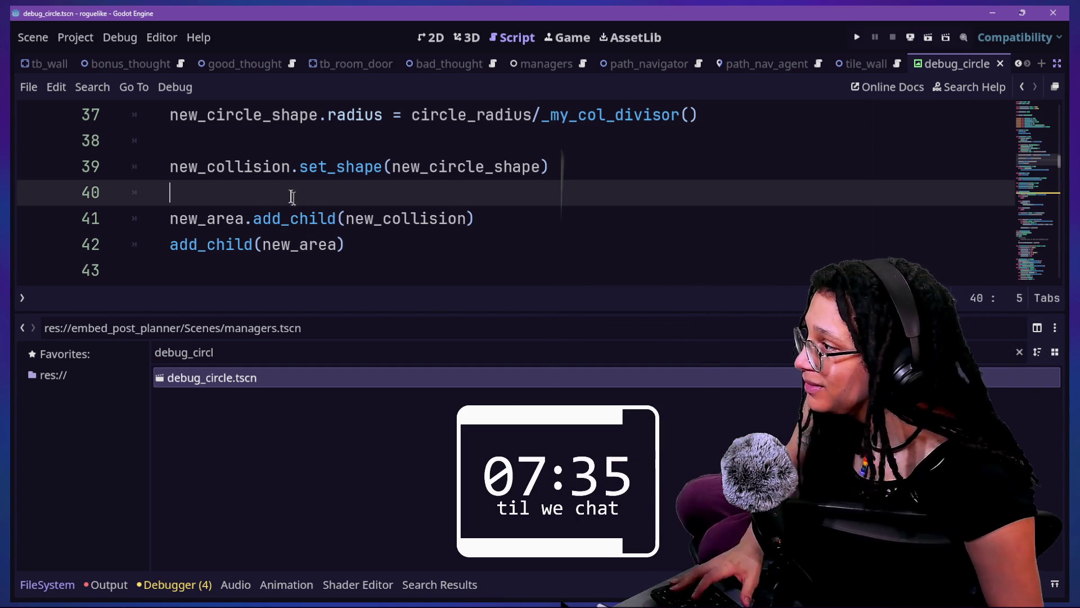
{"action": "key", "text": "alt+o"}
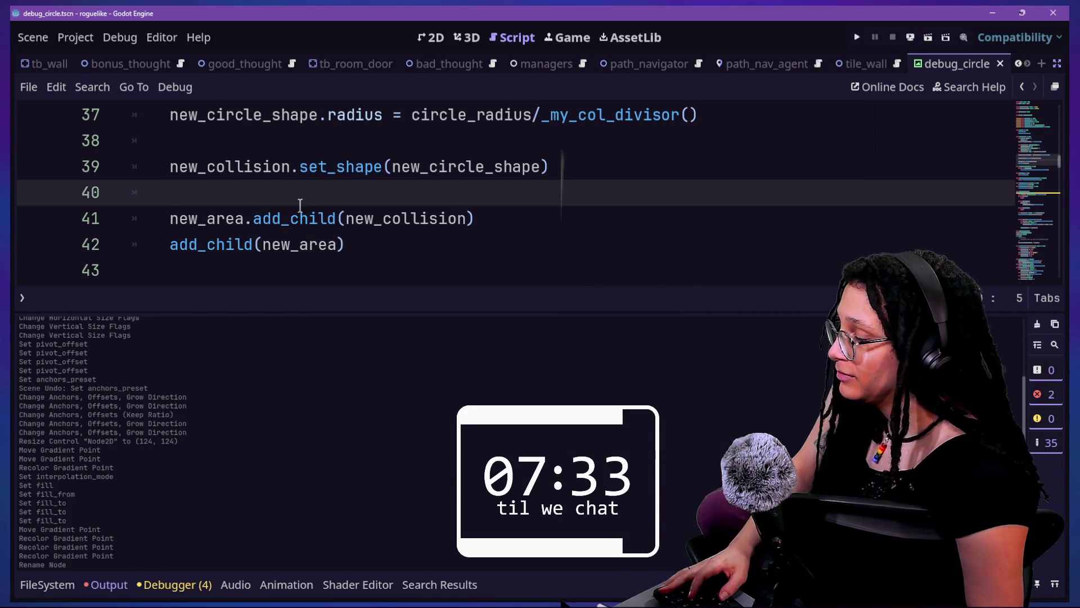
{"action": "key", "text": "alt+o"}
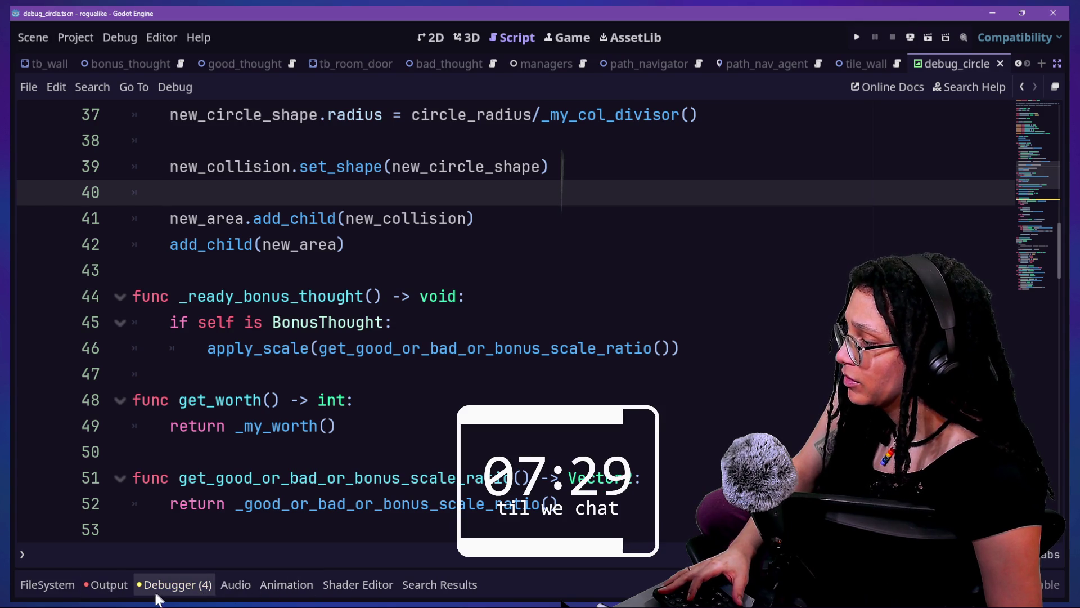
{"action": "left_click", "coordinate": [59, 585]}
{"action": "mouse_move", "coordinate": [208, 509]}
{"action": "left_mouse_down"}
{"action": "mouse_move", "coordinate": [381, 370]}
{"action": "mouse_move", "coordinate": [407, 386]}
{"action": "left_mouse_up"}
Give the DEBUG_CIRCLE constant the ': PackedScene' type hint.
{"action": "left_click", "coordinate": [293, 375]}
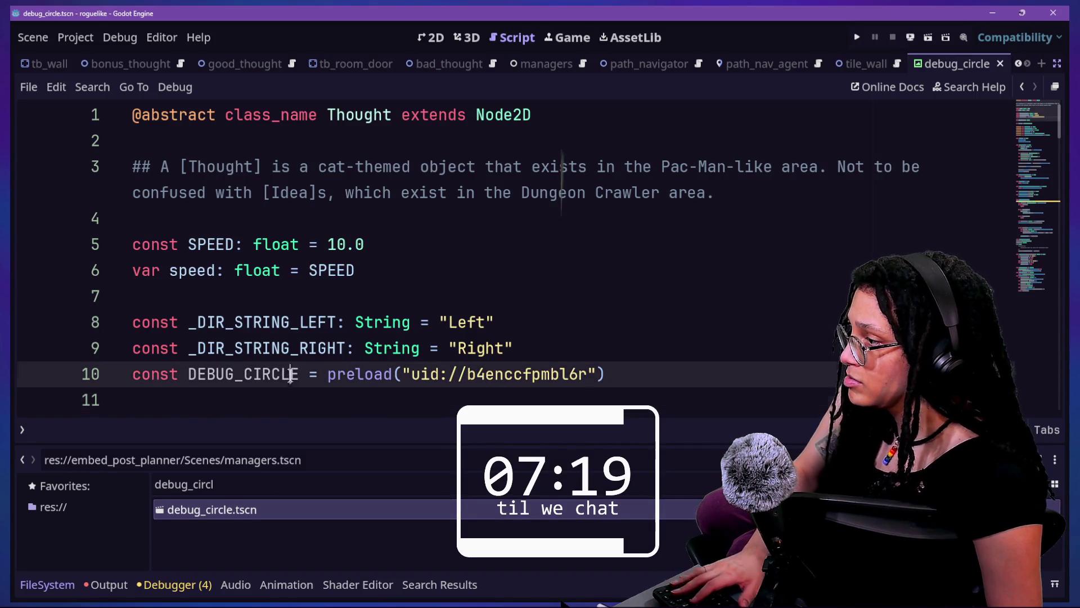
{"action": "type", "text": ": Tex"}
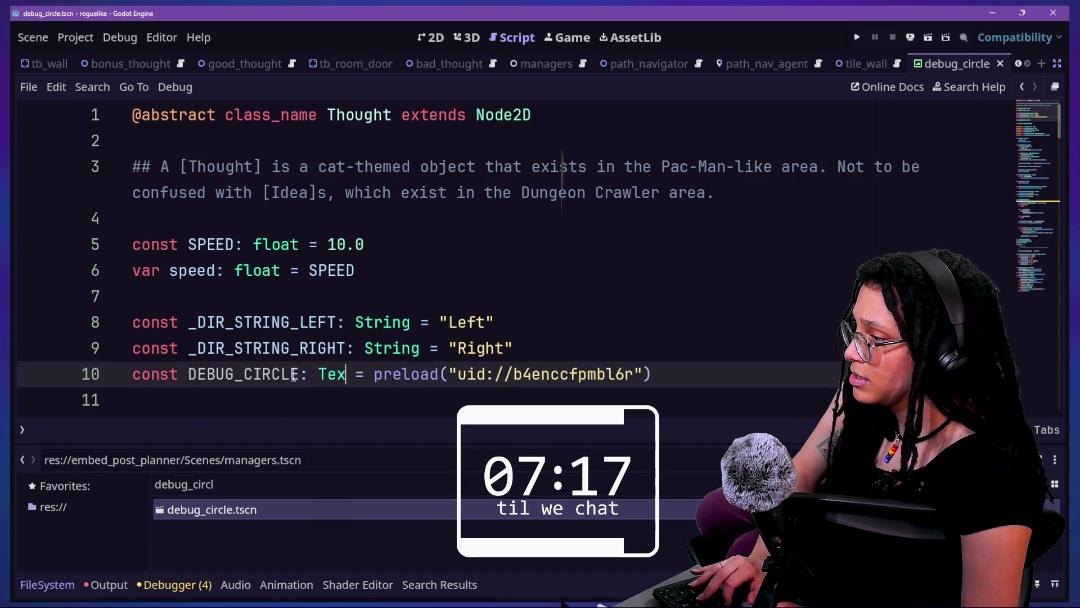
{"action": "key", "text": "BackSpace"}
{"action": "key", "text": "BackSpace"}
{"action": "key", "text": "BackSpace"}
{"action": "type", "text": "PackedSc"}
{"action": "key", "text": "Return"}
{"action": "left_click", "coordinate": [281, 303]}
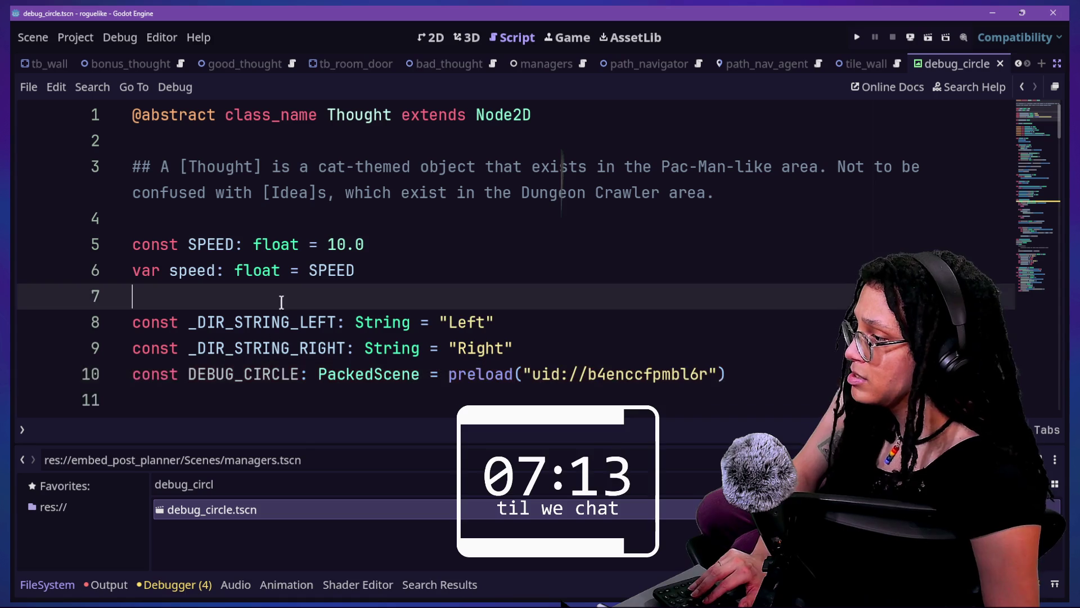
{"action": "key", "text": "alt+o"}
{"action": "key", "text": "alt+o"}
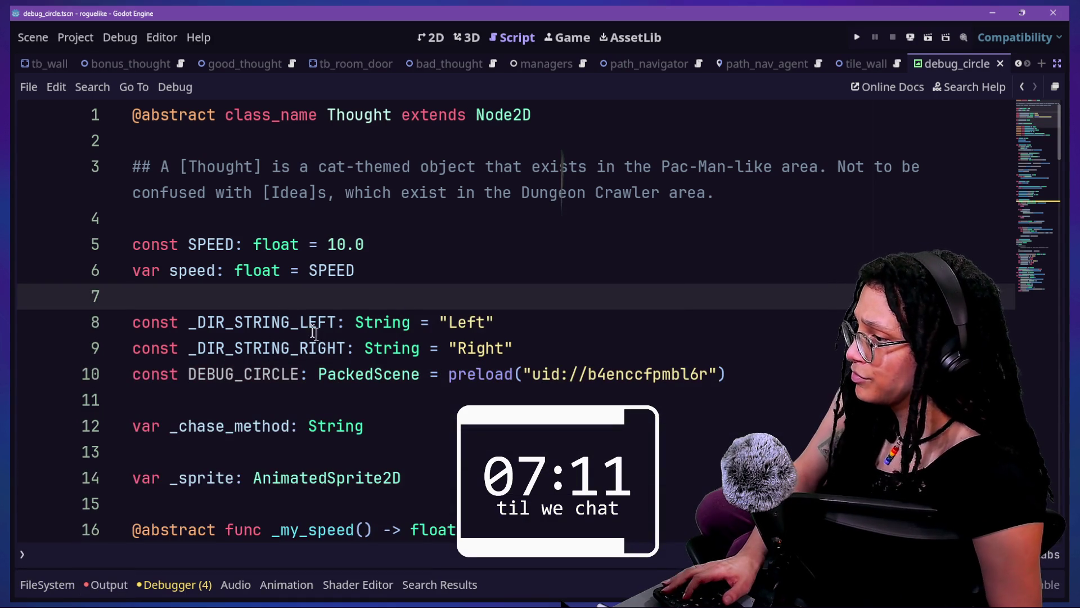
{"action": "left_click", "coordinate": [597, 374]}
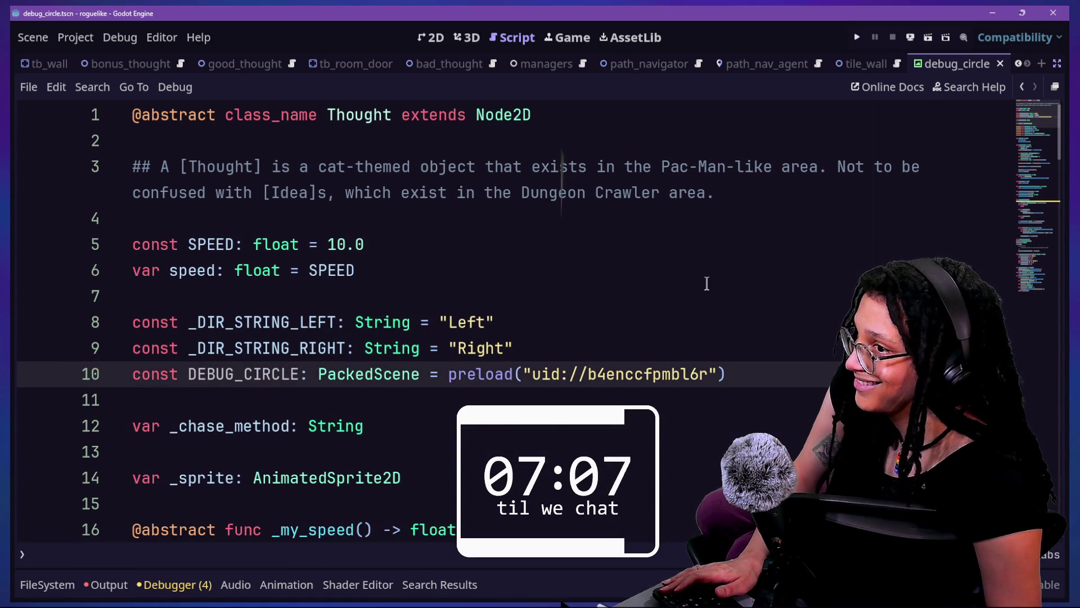
Open a new line below set_path_nav_target on line 74 and start declaring var debug_circle.
{"action": "scroll", "coordinate": [706, 283], "scroll_direction": "down", "scroll_amount": 15}
{"action": "scroll", "coordinate": [707, 283], "scroll_direction": "up", "scroll_amount": 2}
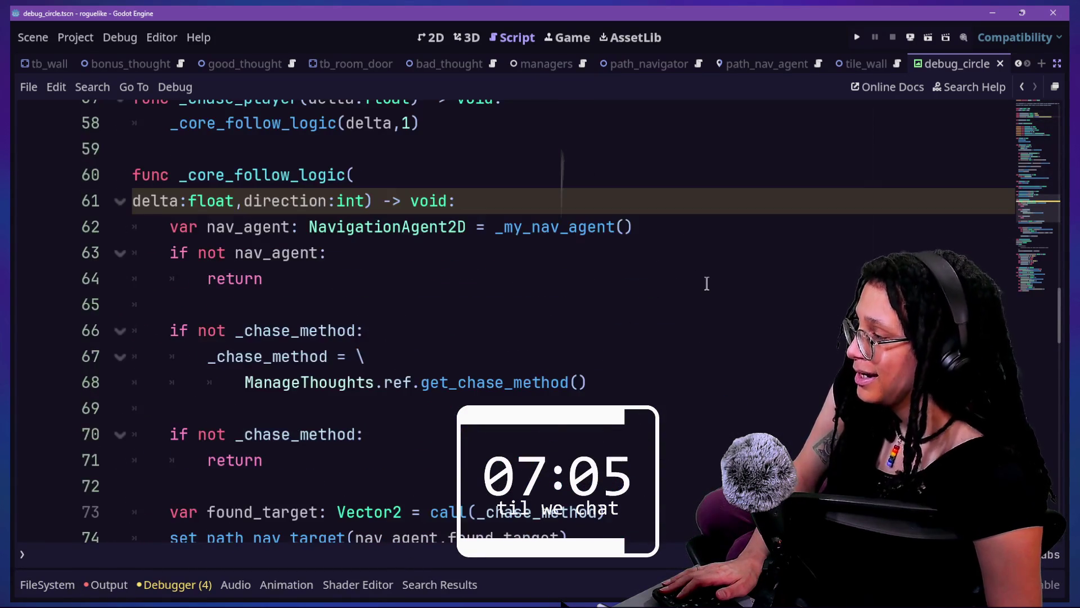
{"action": "scroll", "coordinate": [417, 272], "scroll_direction": "down", "scroll_amount": 1}
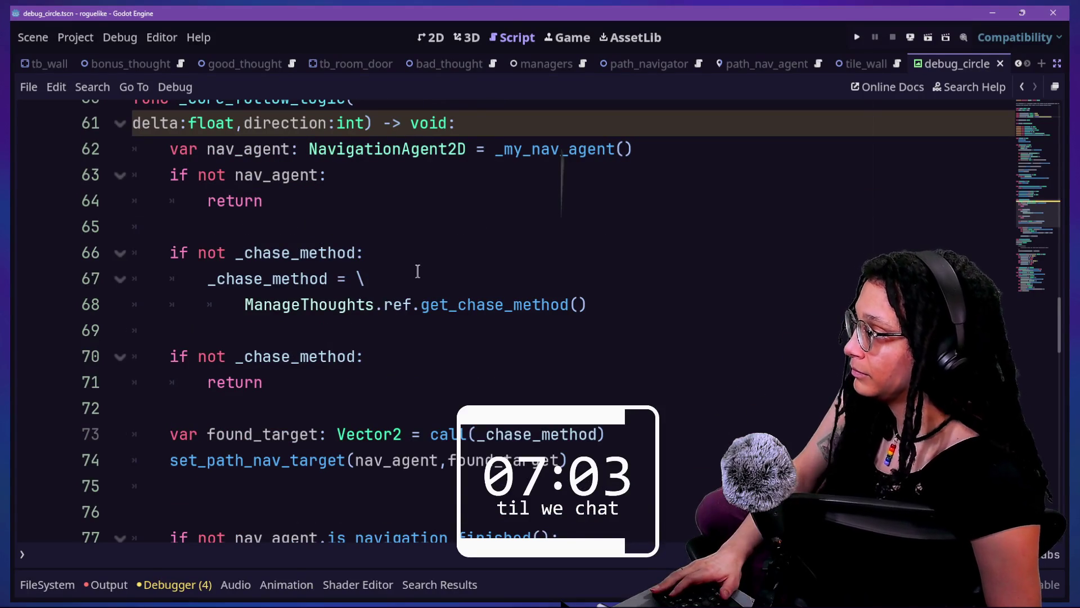
{"action": "scroll", "coordinate": [418, 272], "scroll_direction": "down", "scroll_amount": 1}
{"action": "scroll", "coordinate": [418, 272], "scroll_direction": "up", "scroll_amount": 2}
{"action": "scroll", "coordinate": [418, 272], "scroll_direction": "down", "scroll_amount": 2}
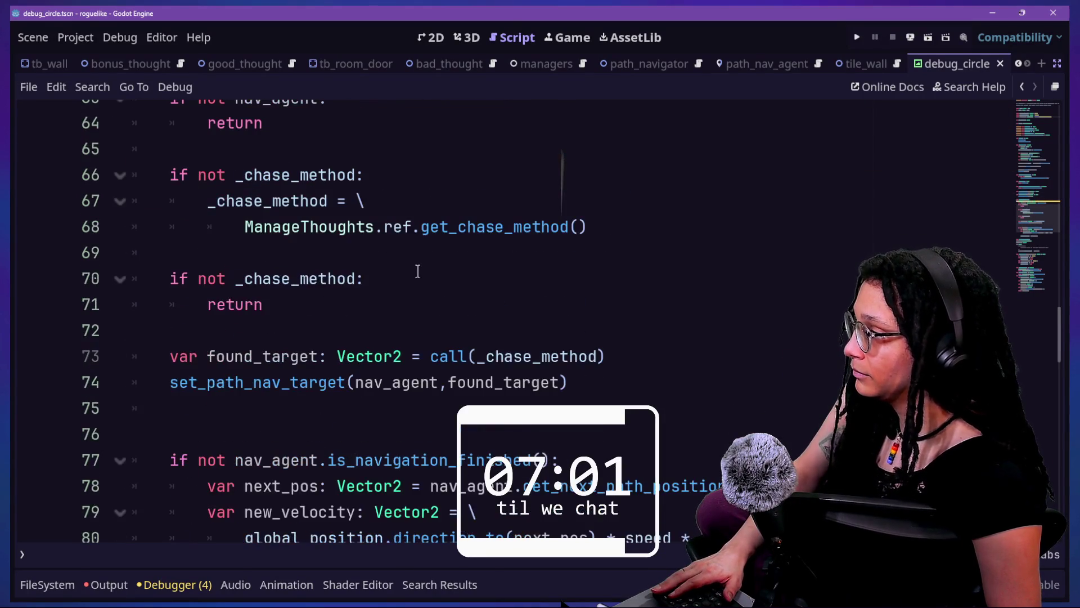
{"action": "left_click", "coordinate": [382, 306]}
{"action": "left_click", "coordinate": [612, 386]}
{"action": "key", "text": "Return"}
{"action": "key", "text": "Return"}
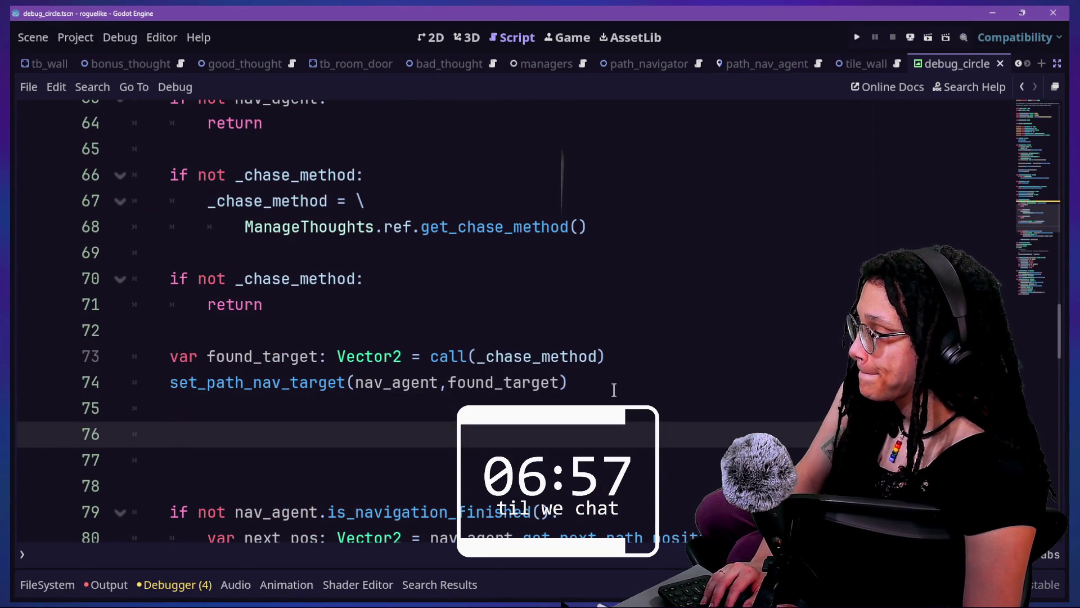
{"action": "type", "text": "var debug_circle: T"}
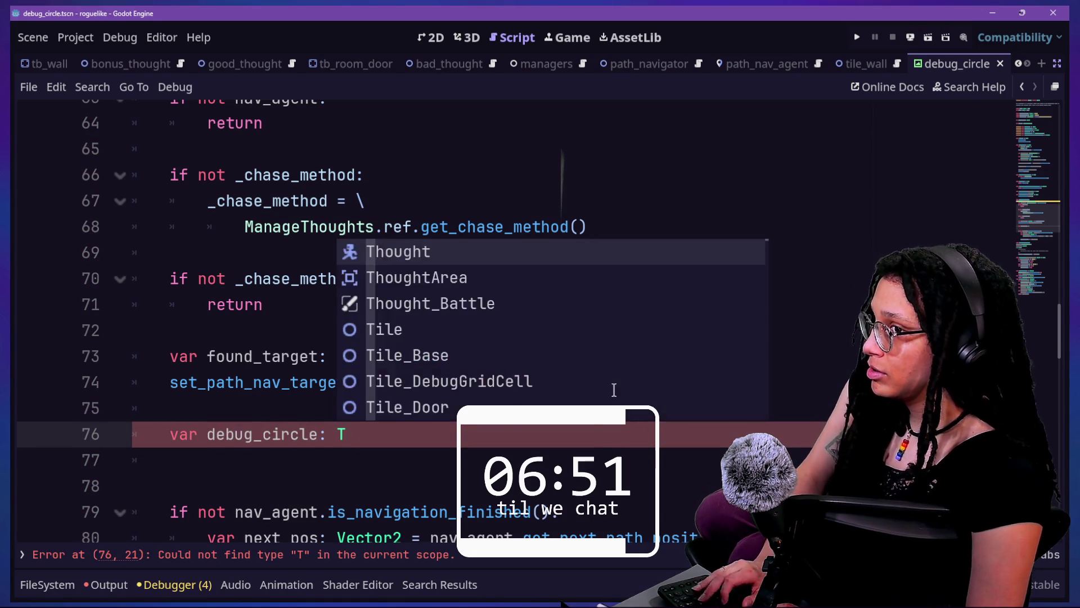
{"action": "type", "text": "e"}
{"action": "key", "text": "Down"}
{"action": "key", "text": "Escape"}
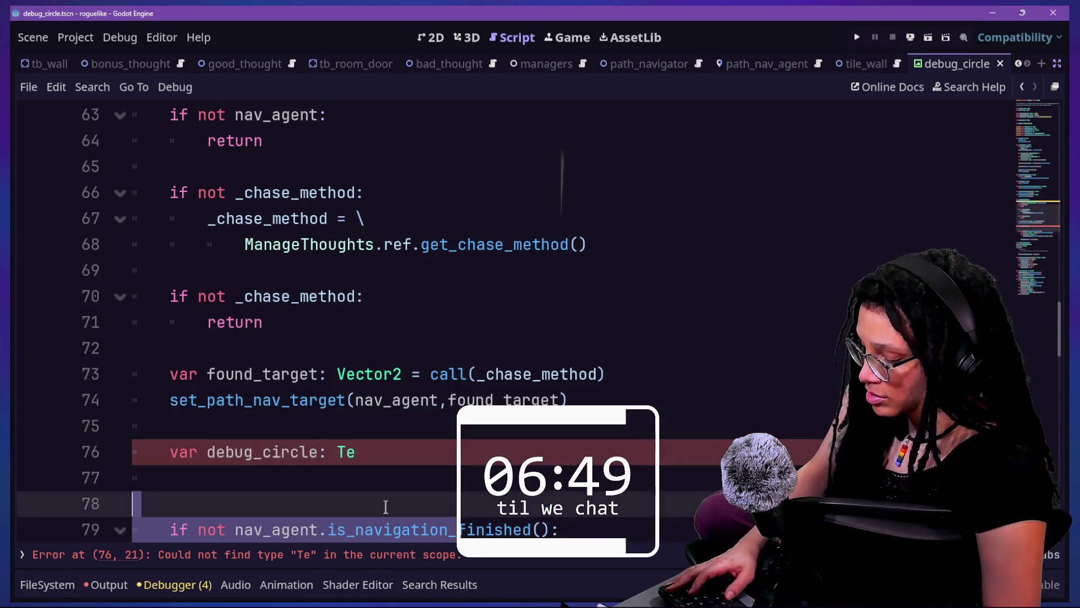
Complete it as 'debug_circle: TextureRect = \' DEBUG_CIRCLE and jump to DEBUG_CIRCLE's declaration.
{"action": "key", "text": "alt+o"}
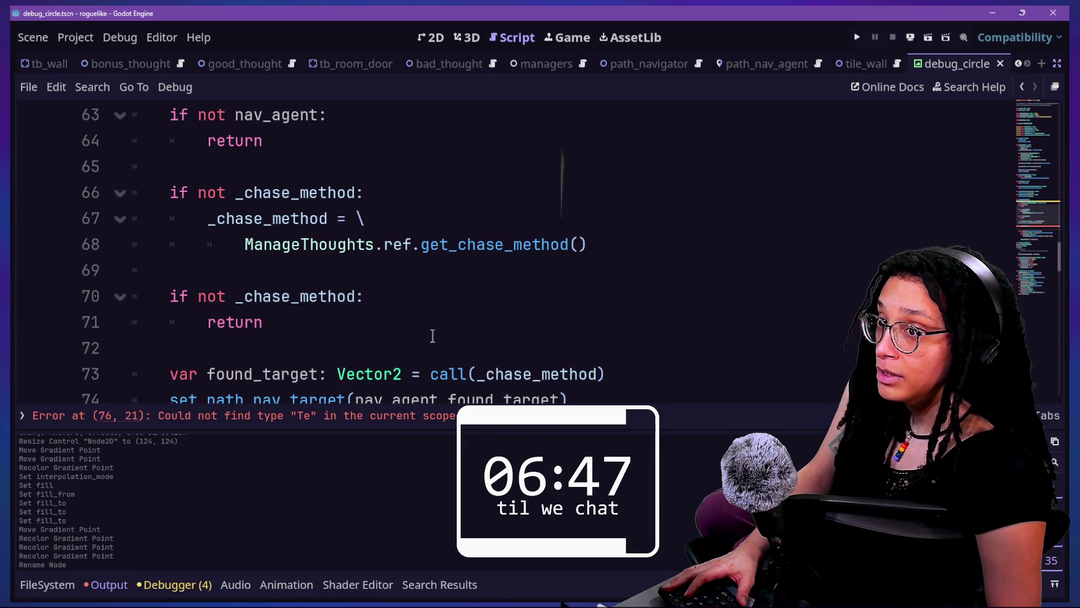
{"action": "scroll", "coordinate": [433, 336], "scroll_direction": "down", "scroll_amount": 2}
{"action": "left_click", "coordinate": [397, 378]}
{"action": "type", "text": "ureRect = \\"}
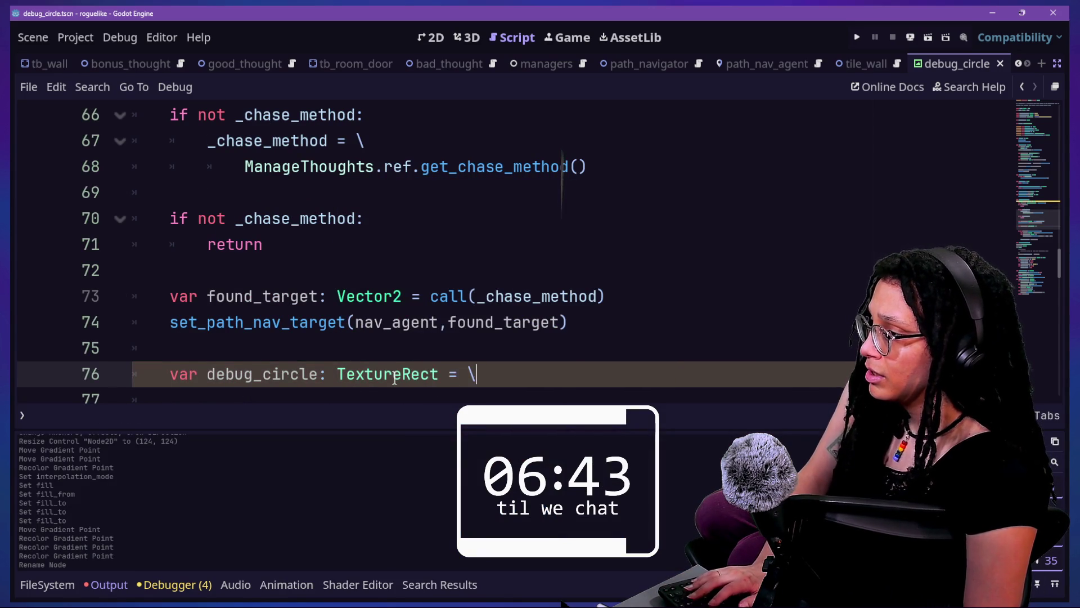
{"action": "key", "text": "Return"}
{"action": "type", "text": "D"}
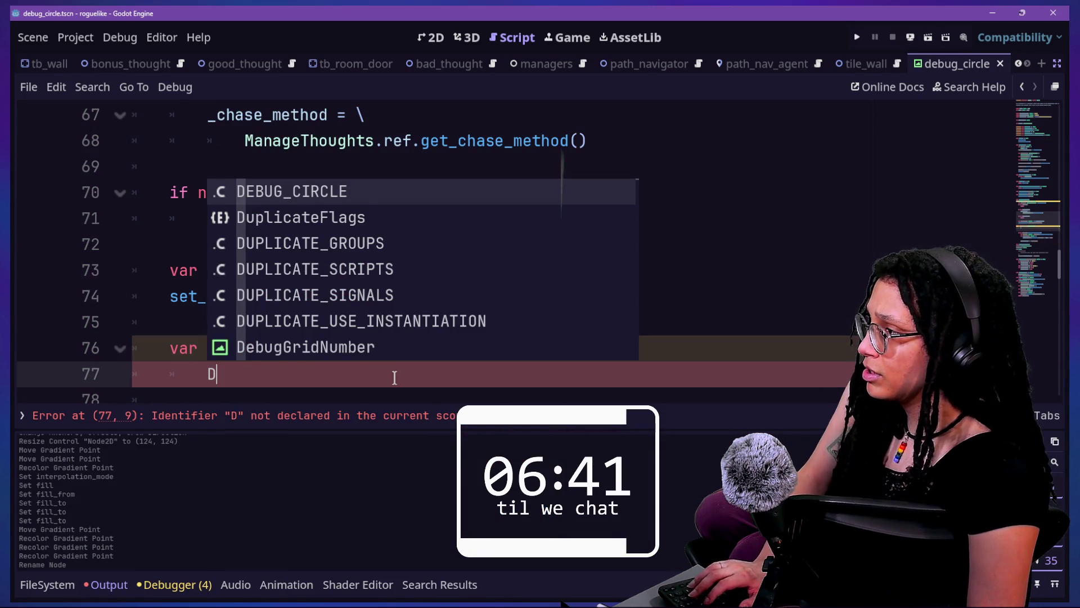
{"action": "key", "text": "Return"}
{"action": "left_click", "coordinate": [298, 374], "text": "ctrl"}
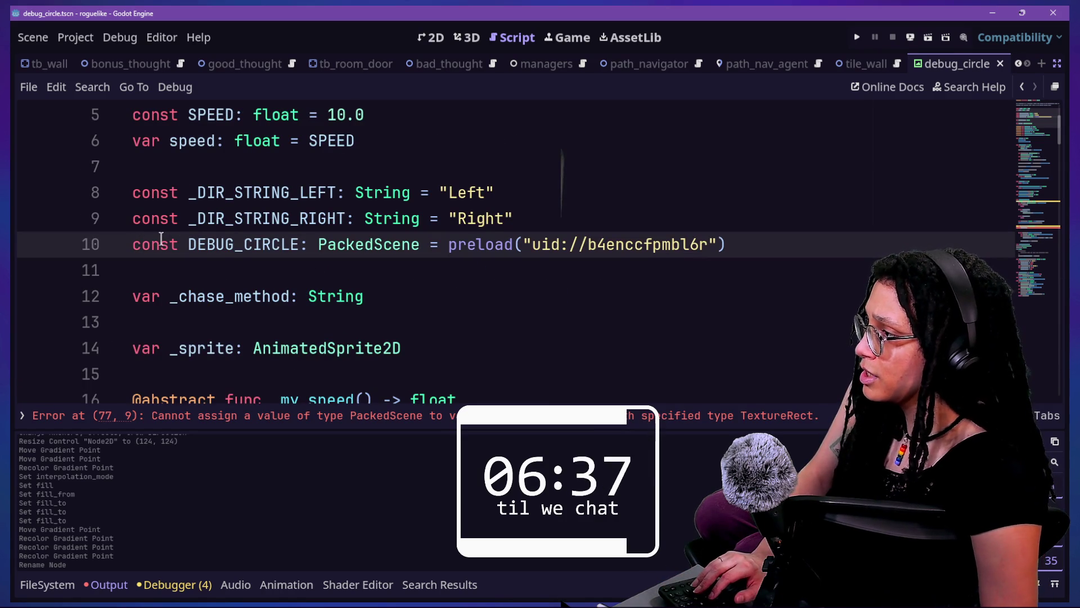
Prefix speed and DEBUG_CIRCLE with underscores on lines 6, 10 and 83.
{"action": "type", "text": "-"}
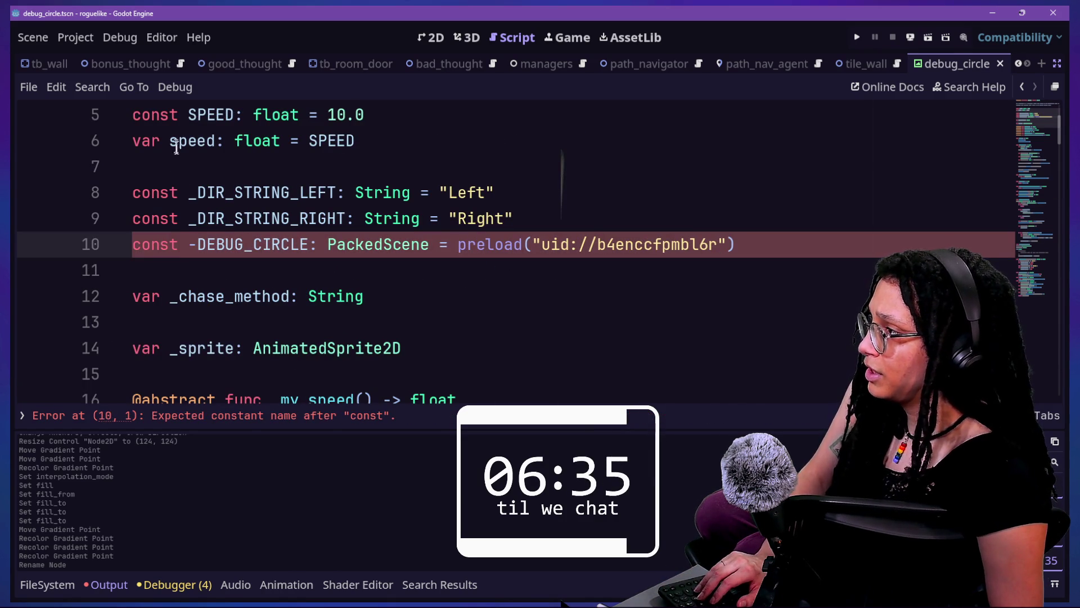
{"action": "left_click", "coordinate": [170, 141]}
{"action": "type", "text": "_"}
{"action": "left_click", "coordinate": [202, 249]}
{"action": "key", "text": "BackSpace"}
{"action": "type", "text": "_"}
{"action": "scroll", "coordinate": [301, 353], "scroll_direction": "down", "scroll_amount": 10}
{"action": "scroll", "coordinate": [301, 353], "scroll_direction": "down", "scroll_amount": 5}
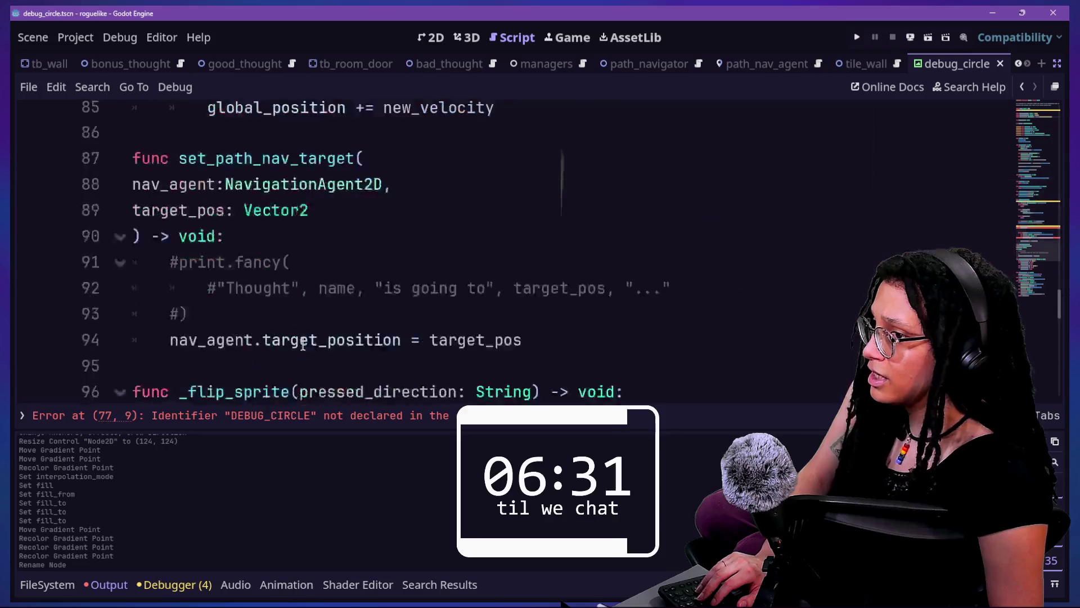
{"action": "scroll", "coordinate": [302, 344], "scroll_direction": "up", "scroll_amount": 2}
{"action": "left_click", "coordinate": [624, 272]}
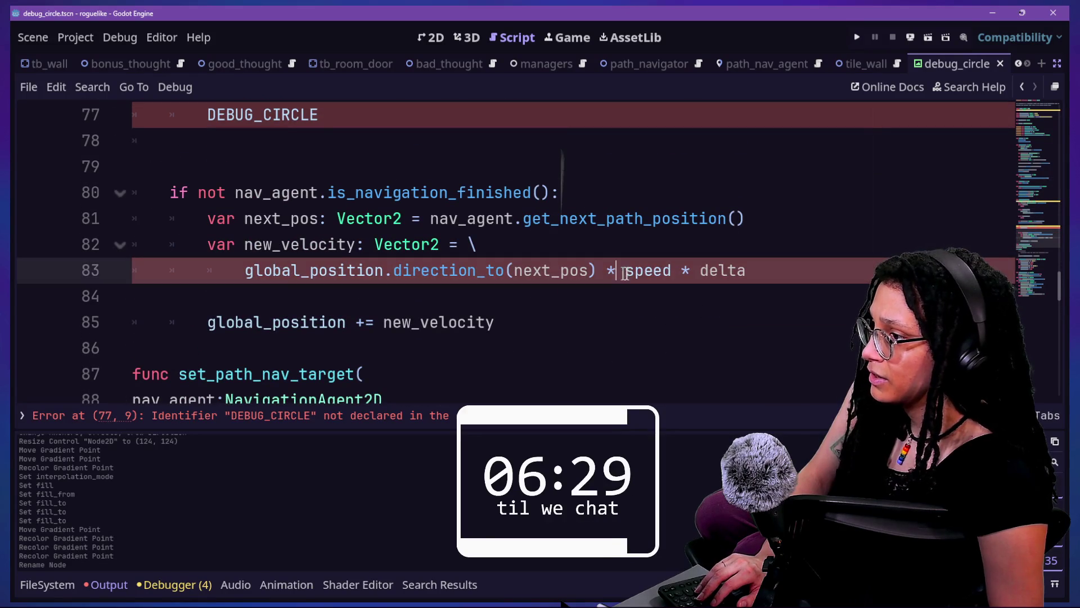
{"action": "type", "text": "_"}
{"action": "scroll", "coordinate": [221, 210], "scroll_direction": "up", "scroll_amount": 1}
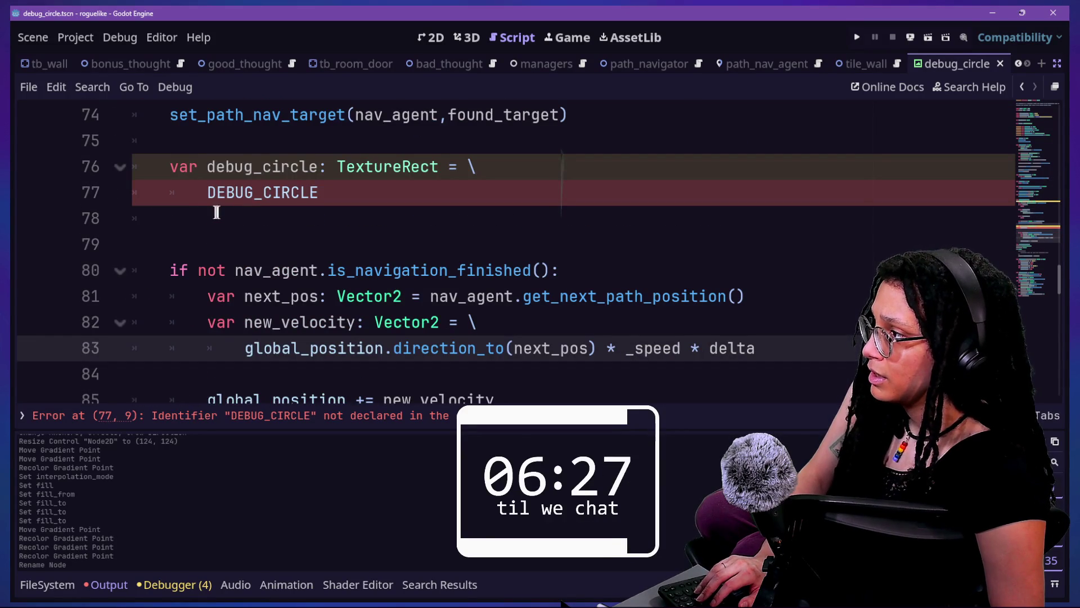
Change line 77 to _DEBUG_CIRCLE.instantiate() and add blank lines below it.
{"action": "left_click", "coordinate": [208, 193]}
{"action": "left_click", "coordinate": [380, 191]}
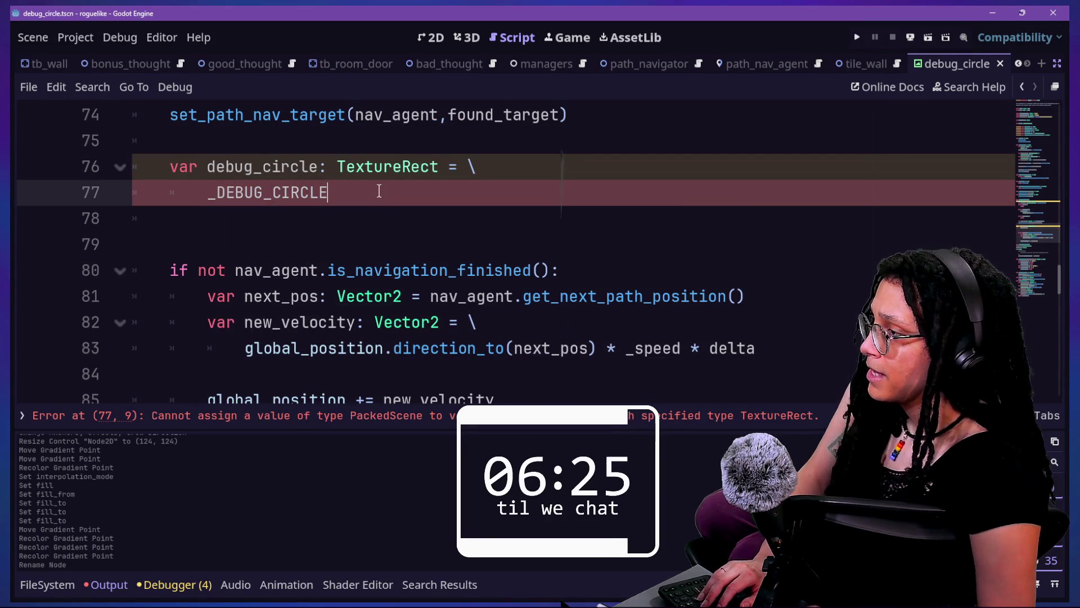
{"action": "type", "text": ".i"}
{"action": "key", "text": "Return"}
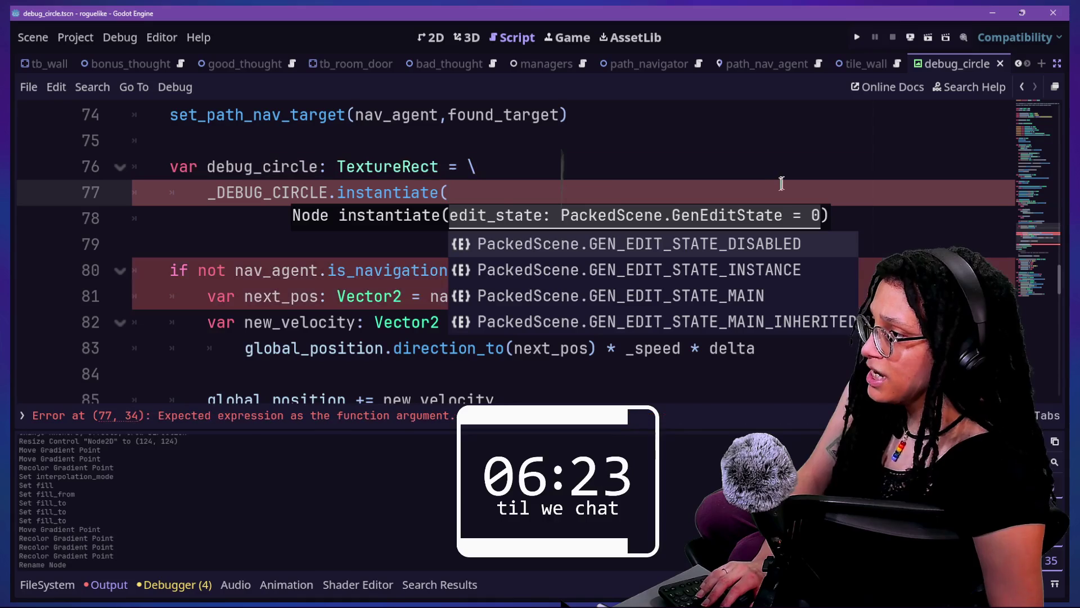
{"action": "type", "text": ")"}
{"action": "key", "text": "Return"}
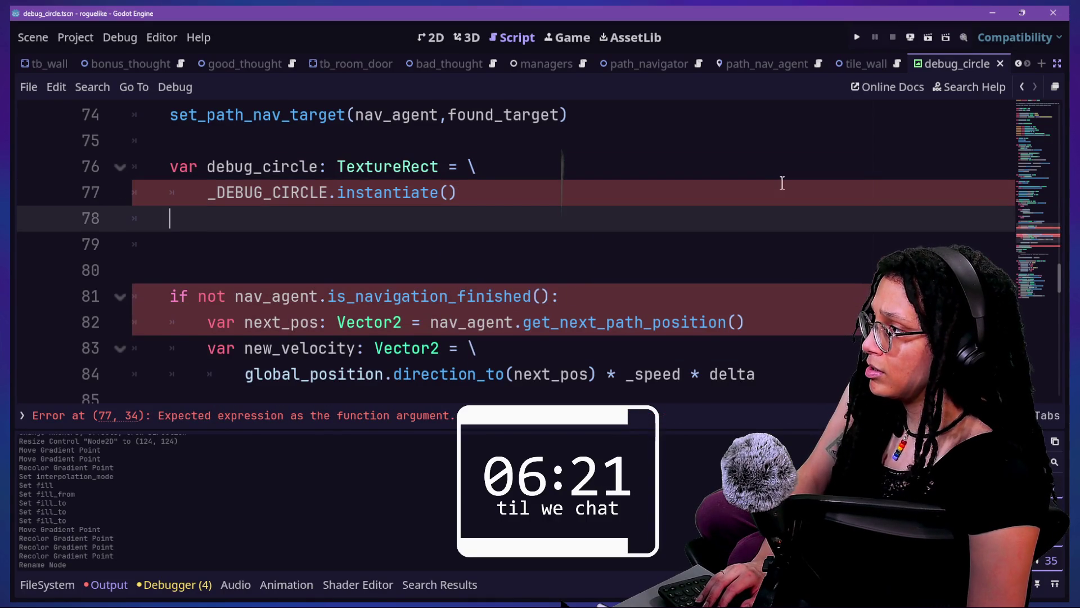
{"action": "key", "text": "Return"}
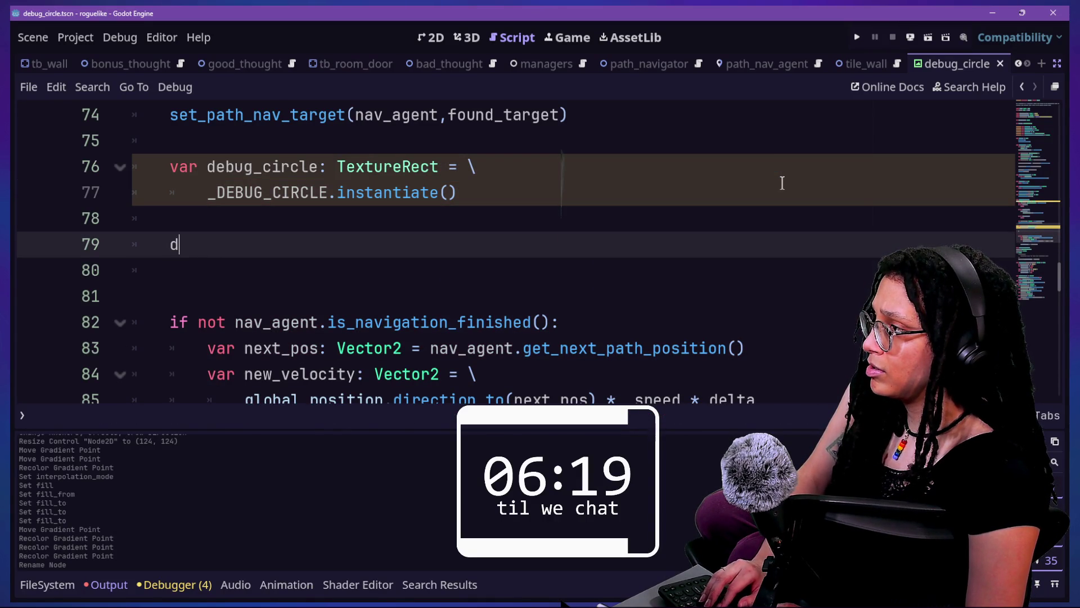
Write 'ManageThoughtBattles.ref. add_child(' on line 79 with autocomplete.
{"action": "type", "text": "eb"}
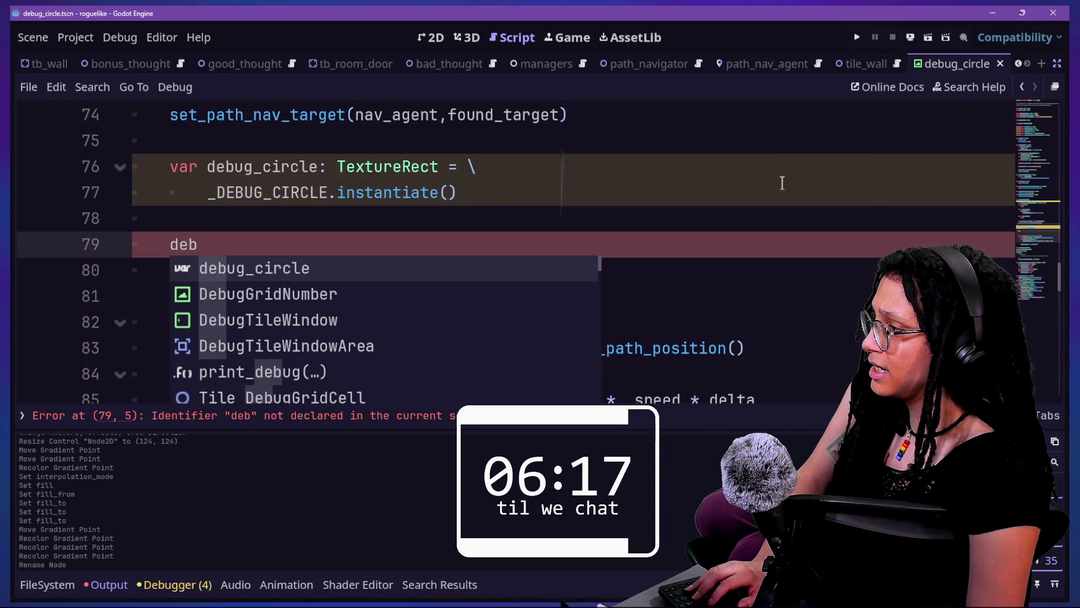
{"action": "key", "text": "BackSpace"}
{"action": "key", "text": "BackSpace"}
{"action": "key", "text": "BackSpace"}
{"action": "type", "text": "add"}
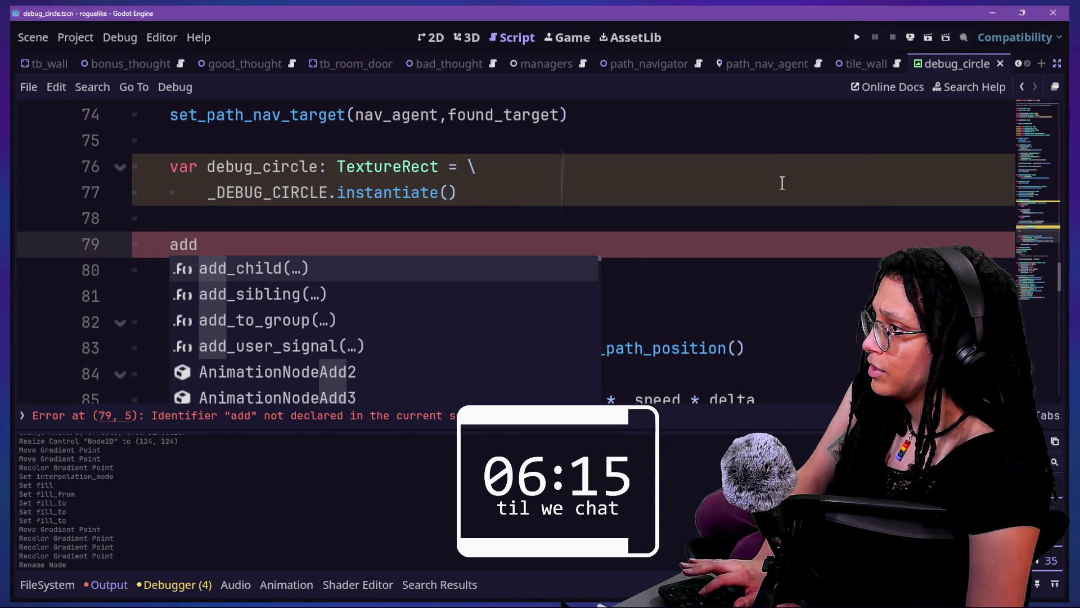
{"action": "key", "text": "Return"}
{"action": "scroll", "coordinate": [378, 210], "scroll_direction": "up", "scroll_amount": 1}
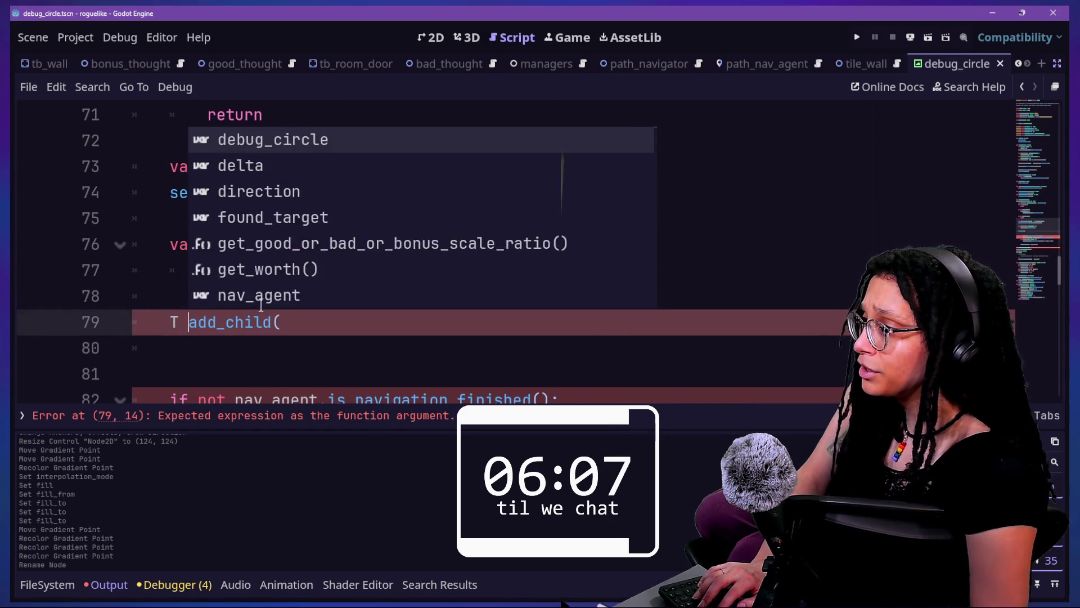
{"action": "type", "text": "hought"}
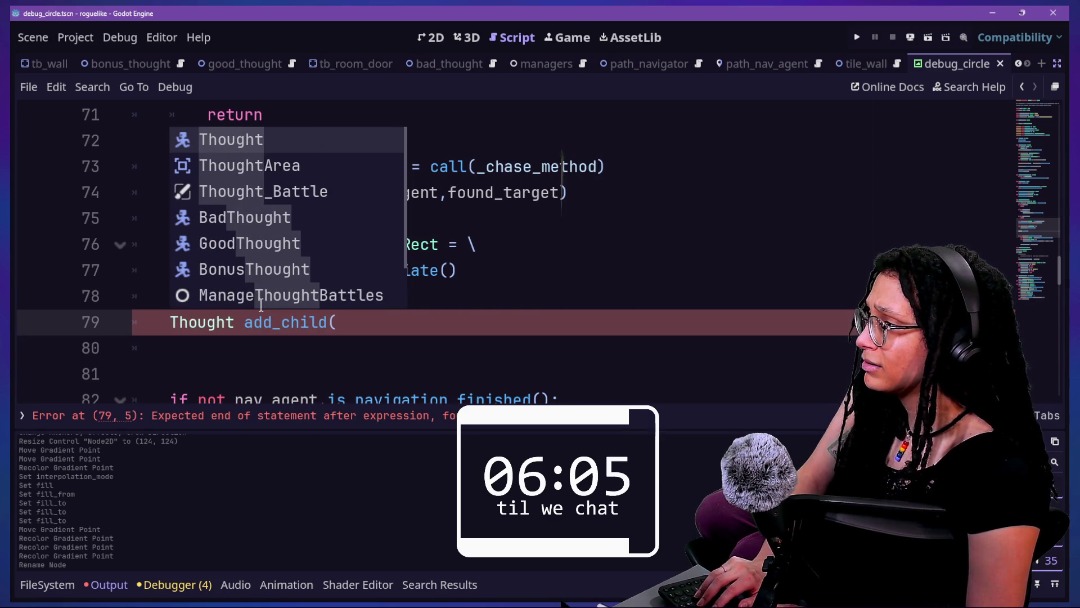
{"action": "key", "text": "Down"}
{"action": "key", "text": "Down"}
{"action": "key", "text": "Return"}
{"action": "type", "text": ".ref"}
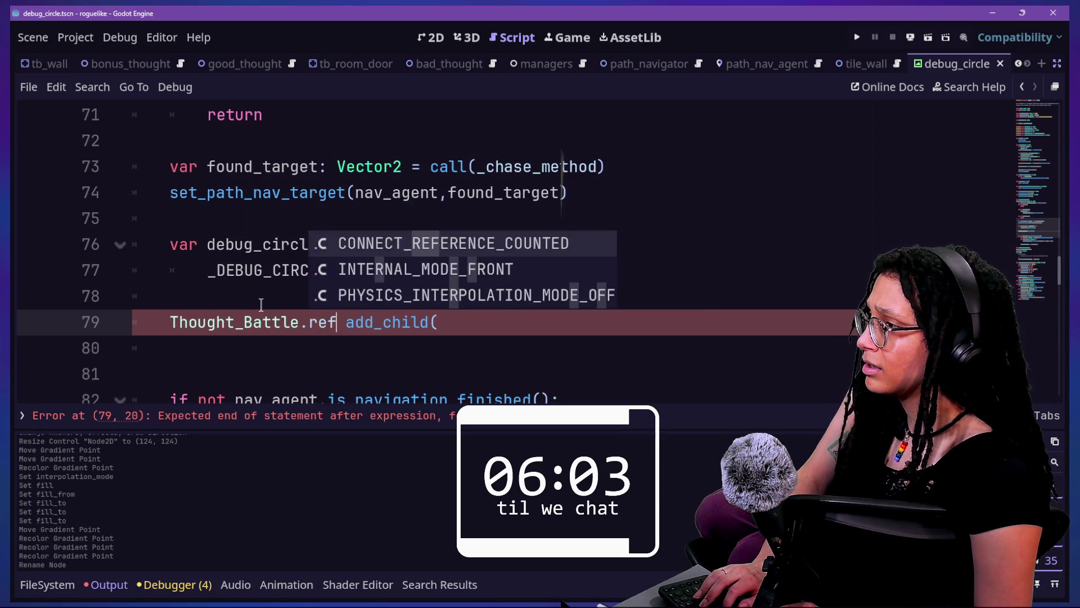
{"action": "key", "text": "BackSpace"}
{"action": "key", "text": "BackSpace"}
{"action": "key", "text": "BackSpace"}
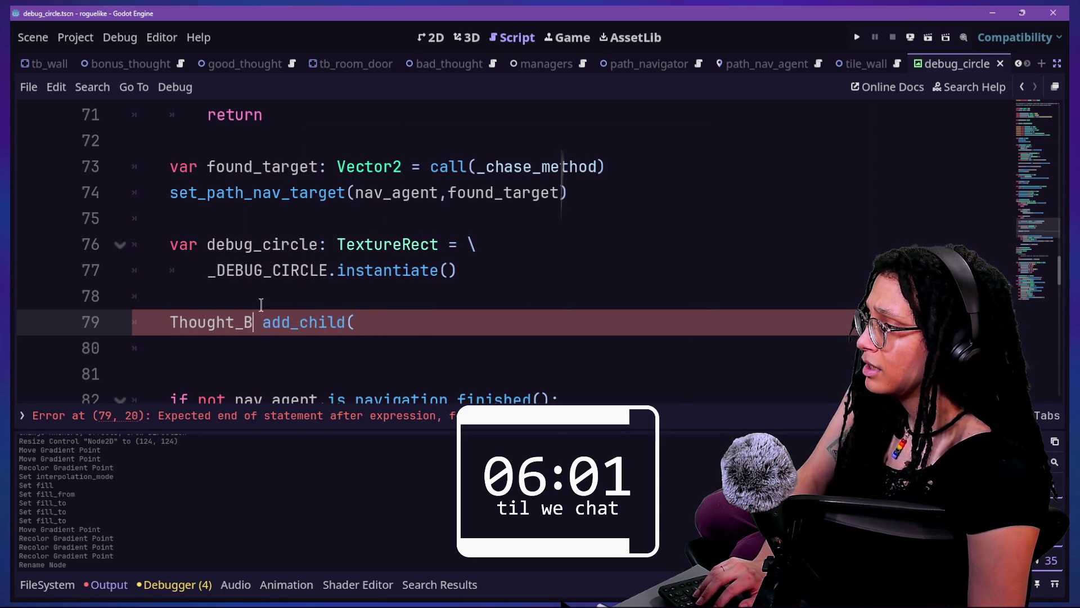
{"action": "type", "text": "ManageTho"}
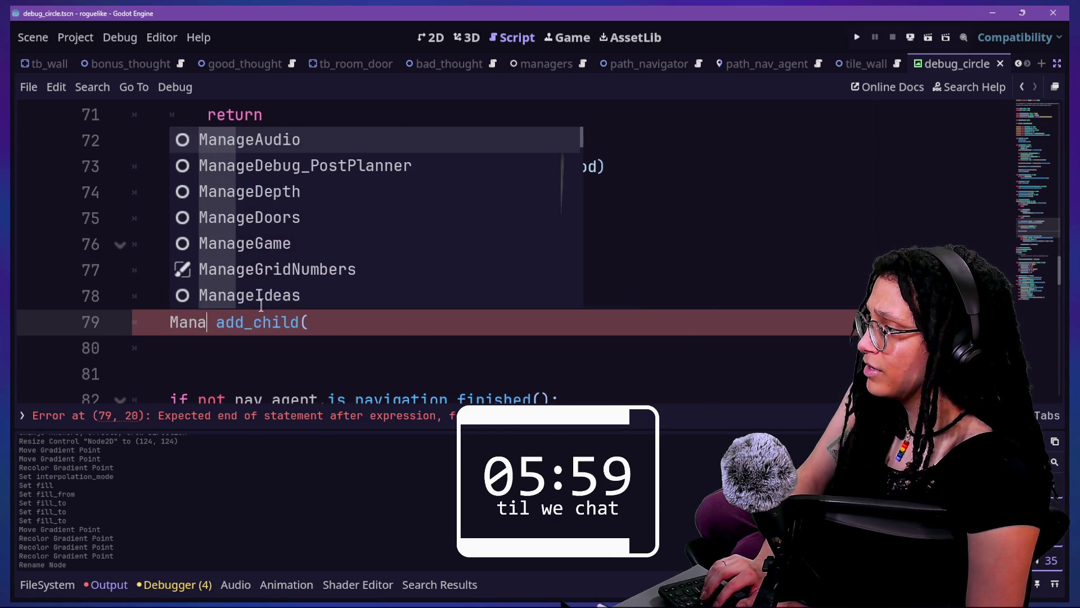
{"action": "key", "text": "Return"}
{"action": "type", "text": ".ref."}
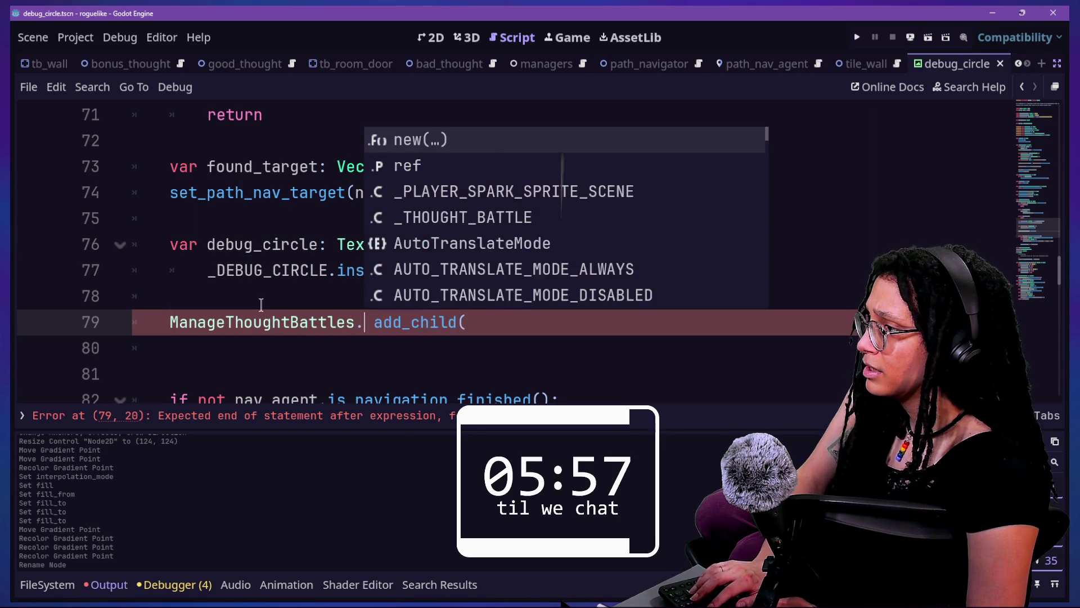
{"action": "type", "text": "g"}
{"action": "key", "text": "BackSpace"}
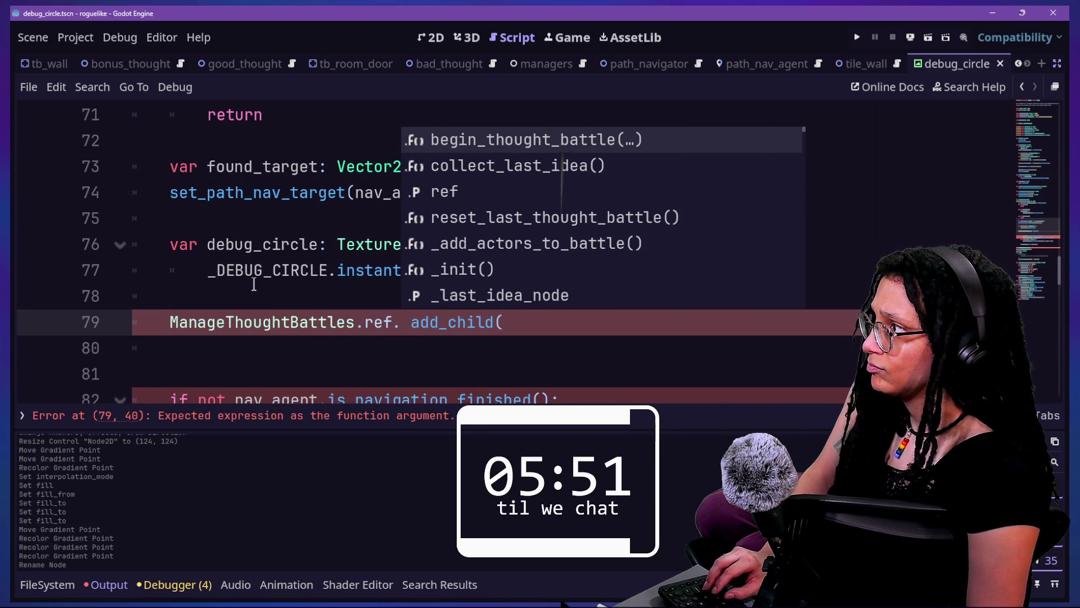
Restore the side docks, collapse the output panel and bring up the quick file search.
{"action": "key", "text": "ctrl+shift+F11"}
{"action": "key", "text": "ctrl+shift+F11"}
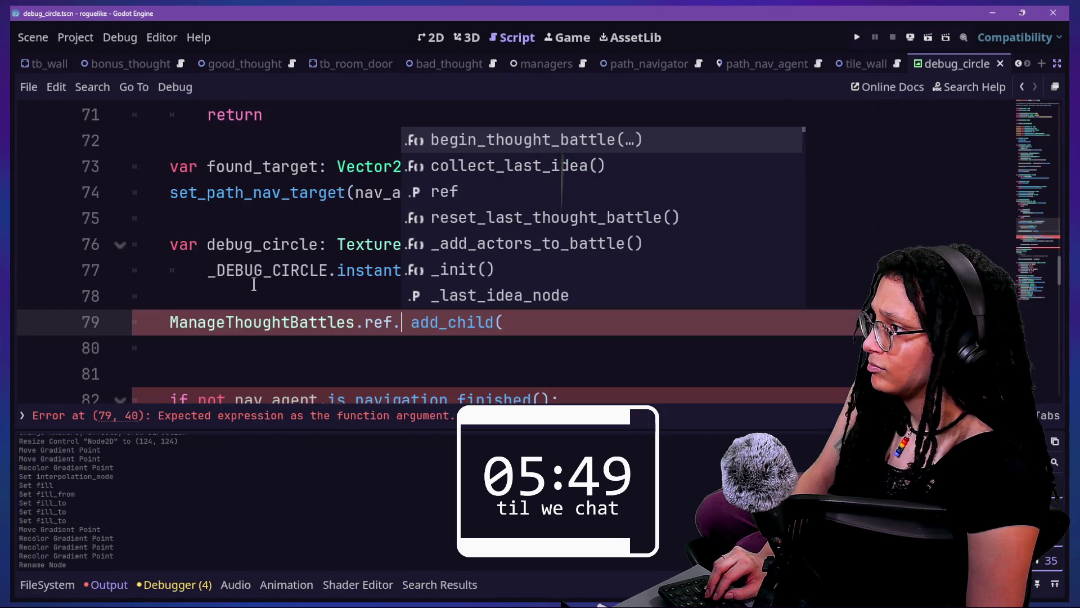
{"action": "key", "text": "ctrl+j"}
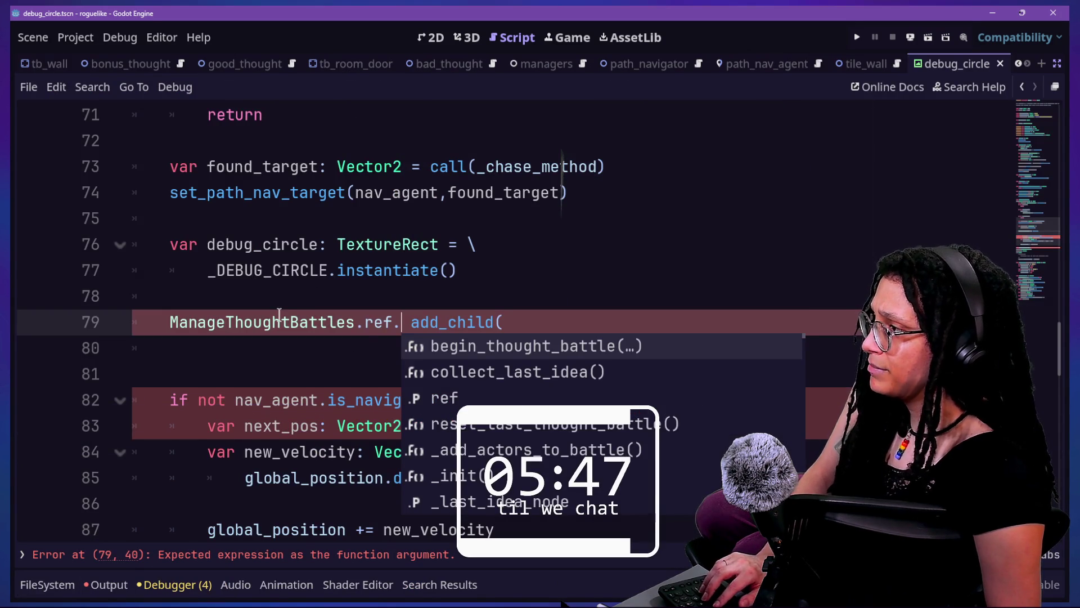
{"action": "scroll", "coordinate": [279, 316], "scroll_direction": "down", "scroll_amount": 1}
{"action": "key", "text": "shift+alt+o"}
Open the thought_battle scene, then quick-open debug_circle.tscn.
{"action": "type", "text": "thought_batt"}
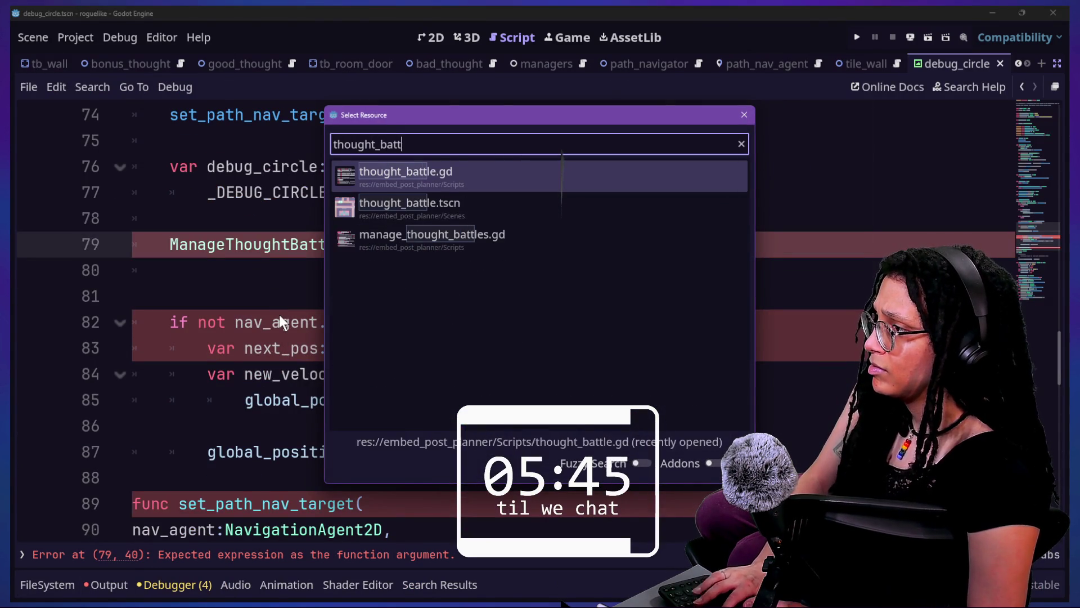
{"action": "key", "text": "Down"}
{"action": "key", "text": "Return"}
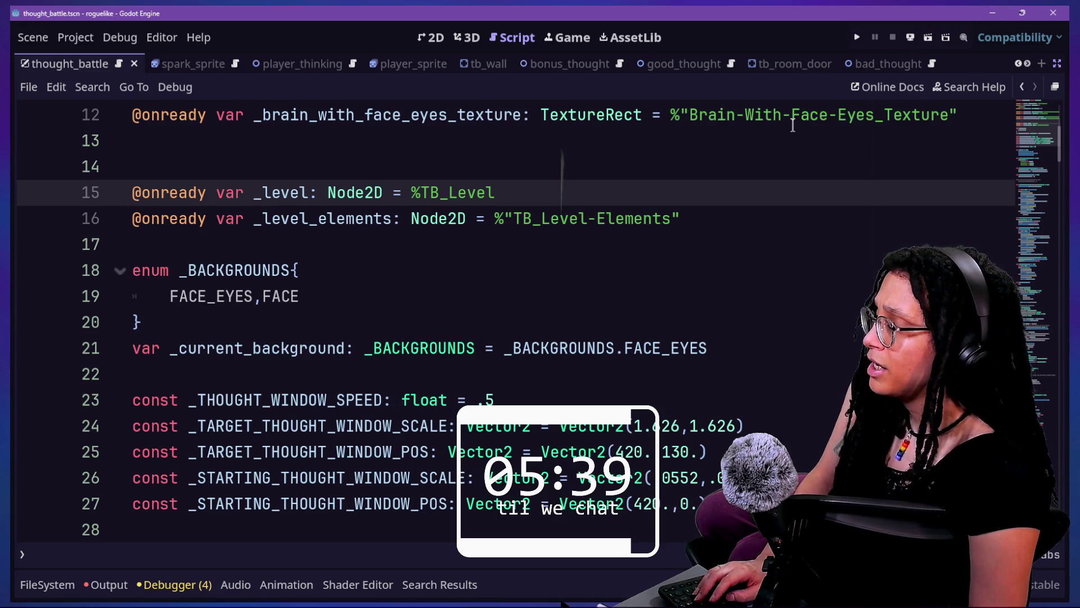
{"action": "key", "text": "ctrl+shift+F11"}
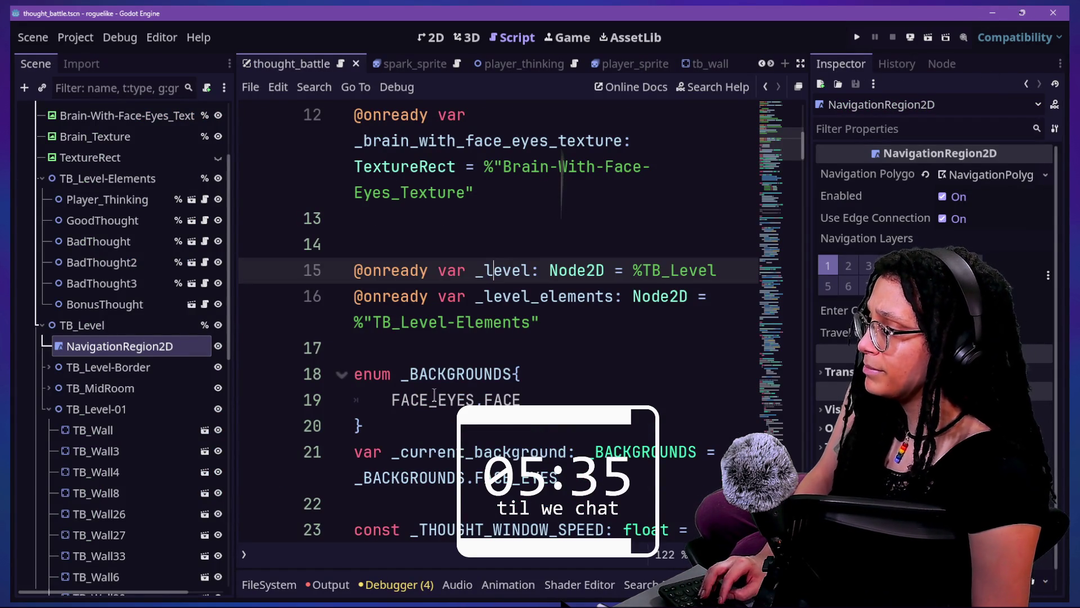
{"action": "key", "text": "shift+alt+o"}
{"action": "key", "text": "Escape"}
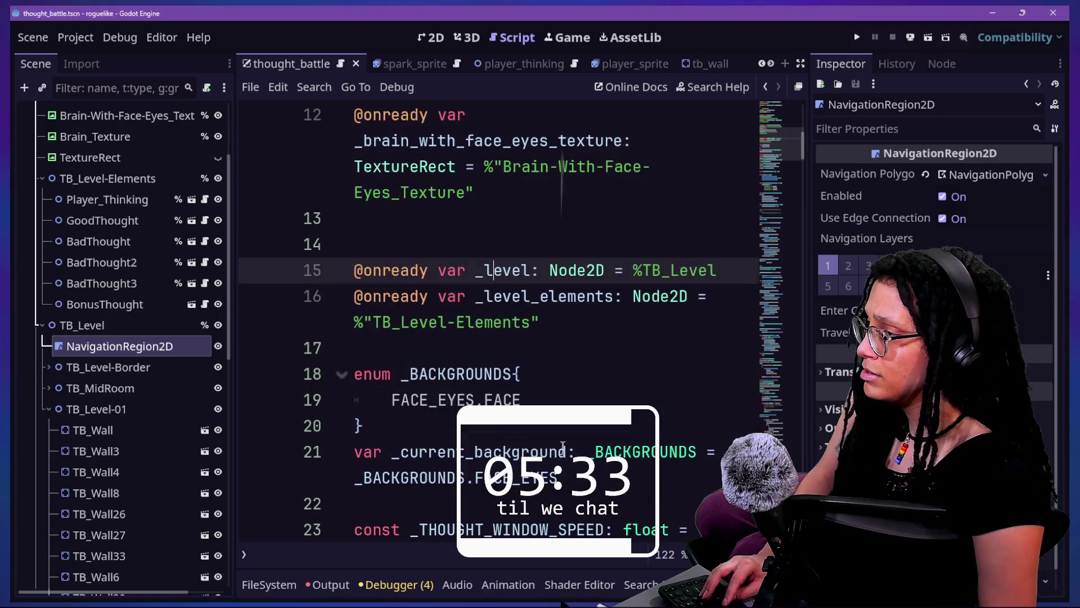
{"action": "key", "text": "shift+alt+o"}
{"action": "type", "text": "debug_ci"}
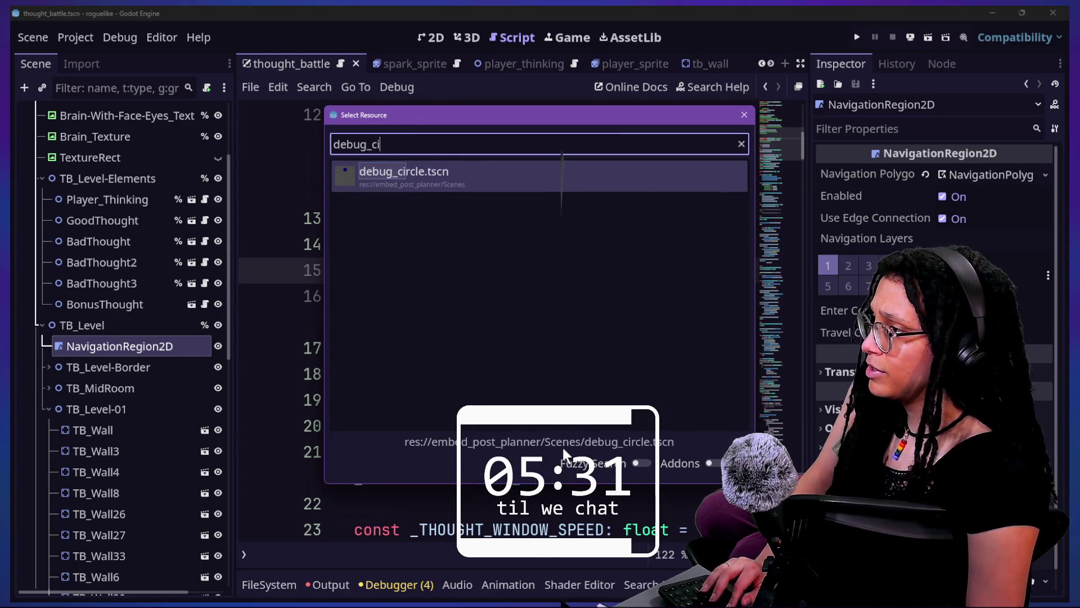
{"action": "key", "text": "Return"}
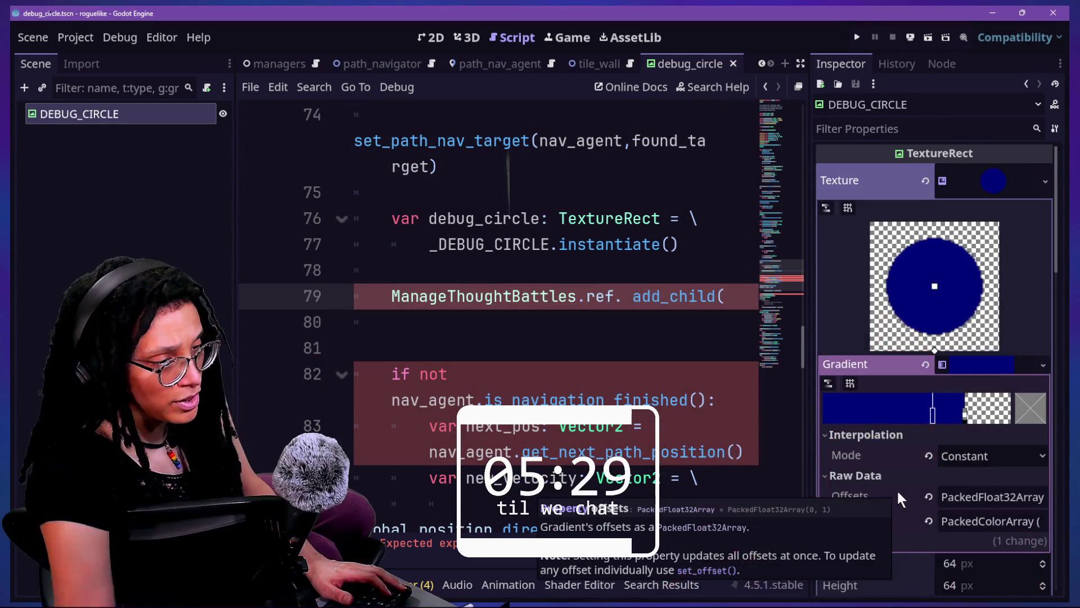
Set the debug circle's Ordering Z Index to 4096 and return to the script.
{"action": "scroll", "coordinate": [898, 498], "scroll_direction": "down", "scroll_amount": 10}
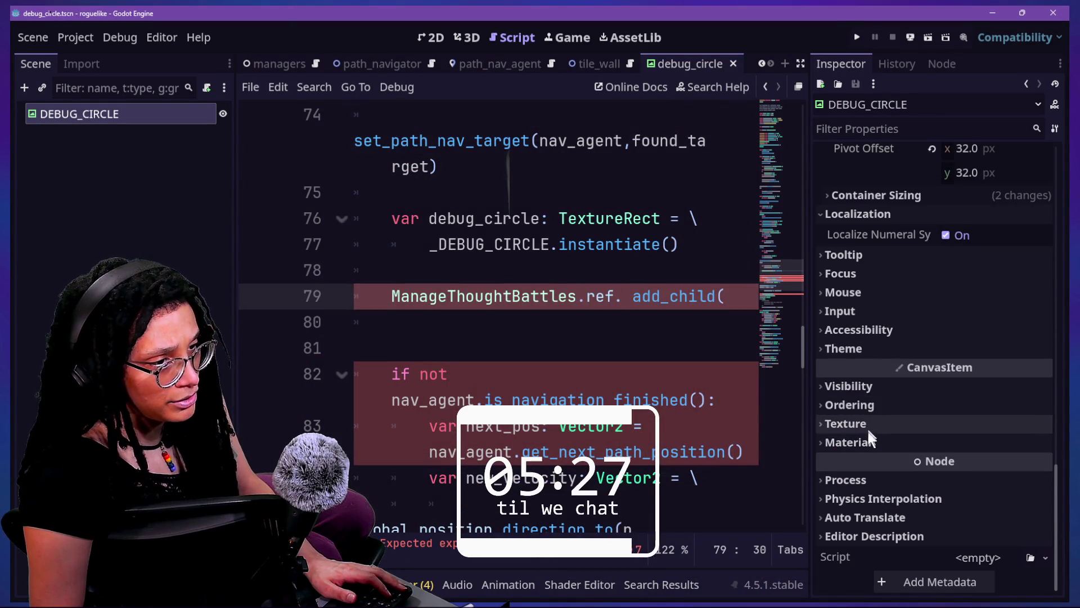
{"action": "left_click", "coordinate": [856, 386]}
{"action": "scroll", "coordinate": [893, 447], "scroll_direction": "down", "scroll_amount": 4}
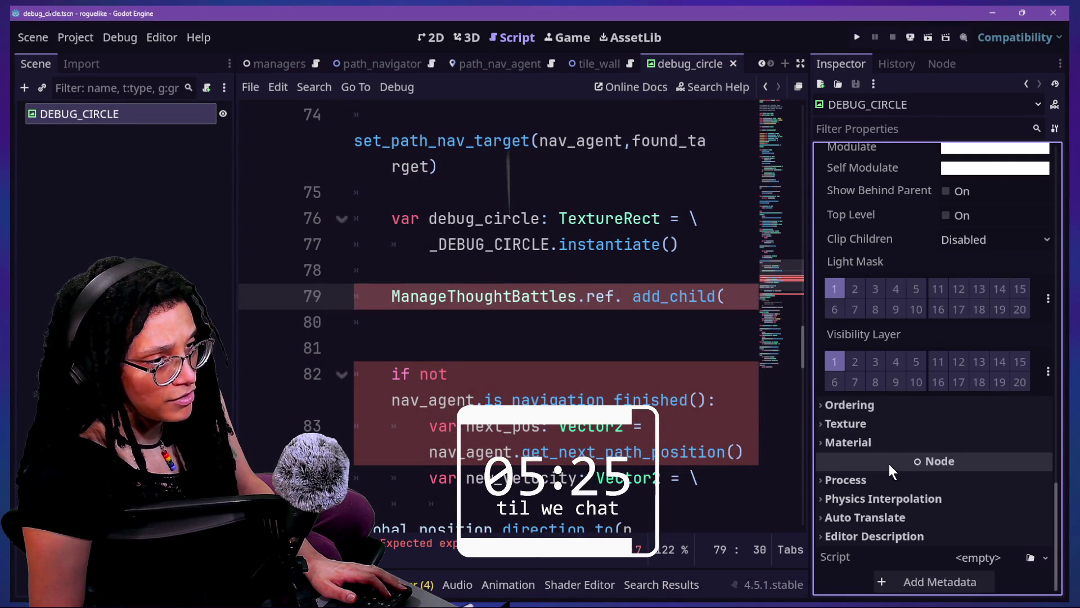
{"action": "left_click", "coordinate": [923, 407]}
{"action": "left_click_drag", "start_coordinate": [954, 431], "coordinate": [1046, 431]}
{"action": "left_click", "coordinate": [446, 265]}
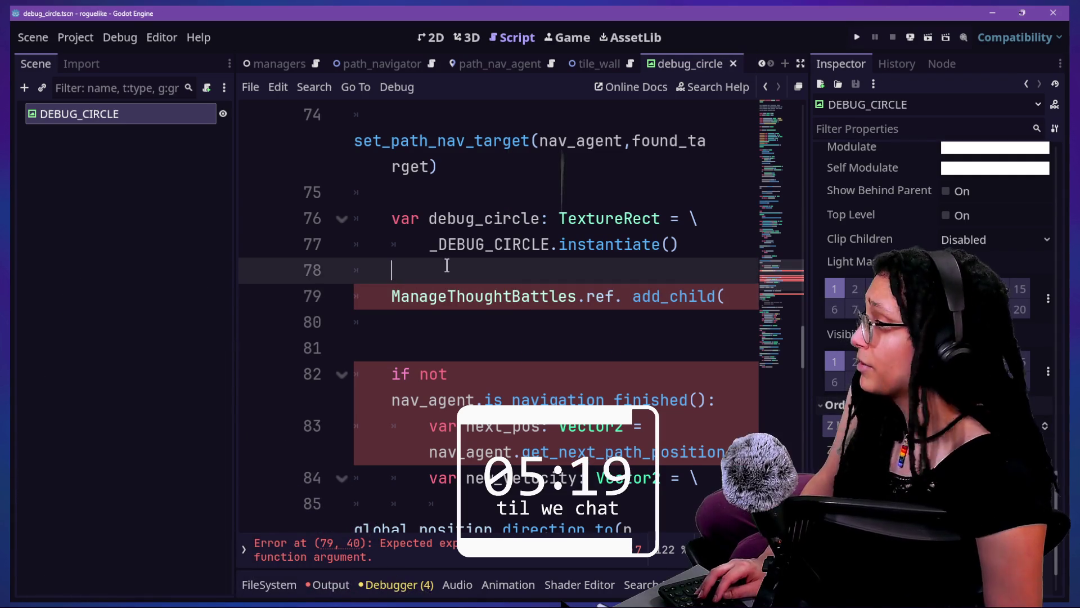
{"action": "key", "text": "ctrl+shift+F11"}
Correct line 79 to ManageThoughtBattles.ref.add_child(debug_circle) and save with Ctrl+S.
{"action": "scroll", "coordinate": [460, 260], "scroll_direction": "down", "scroll_amount": 1}
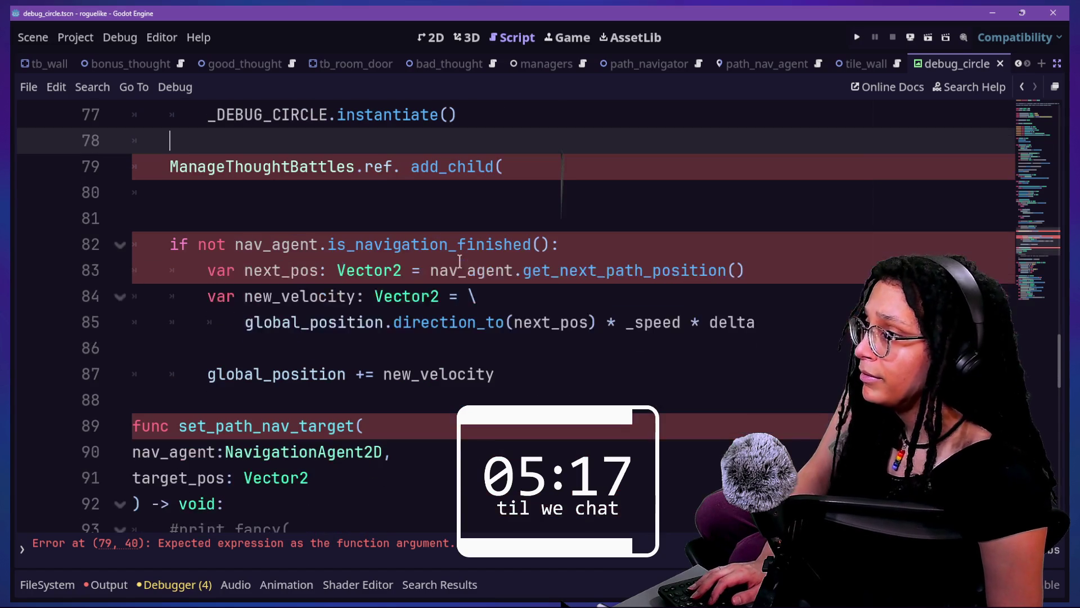
{"action": "left_click", "coordinate": [346, 296]}
{"action": "scroll", "coordinate": [344, 434], "scroll_direction": "down", "scroll_amount": 1}
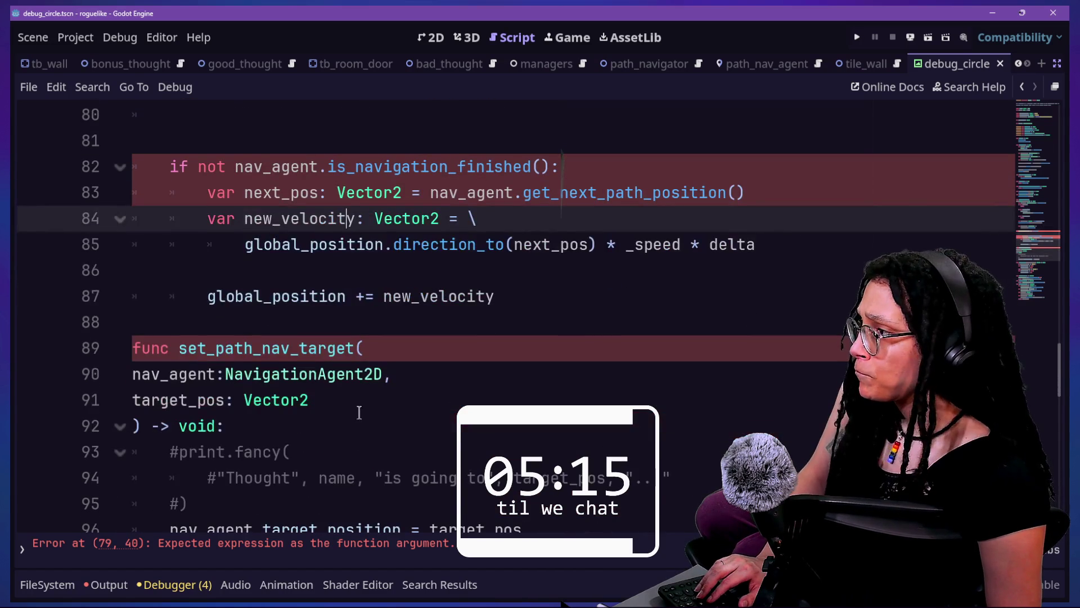
{"action": "scroll", "coordinate": [362, 365], "scroll_direction": "up", "scroll_amount": 2}
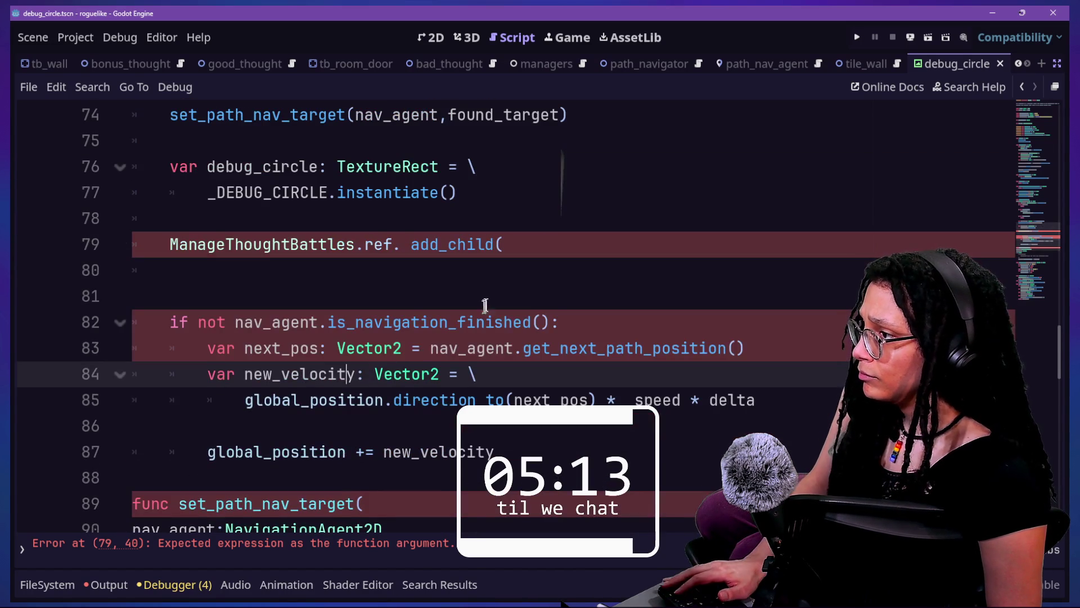
{"action": "left_click", "coordinate": [504, 245]}
{"action": "key", "text": "shift+Left"}
{"action": "key", "text": "shift+Left"}
{"action": "key", "text": "shift+Left"}
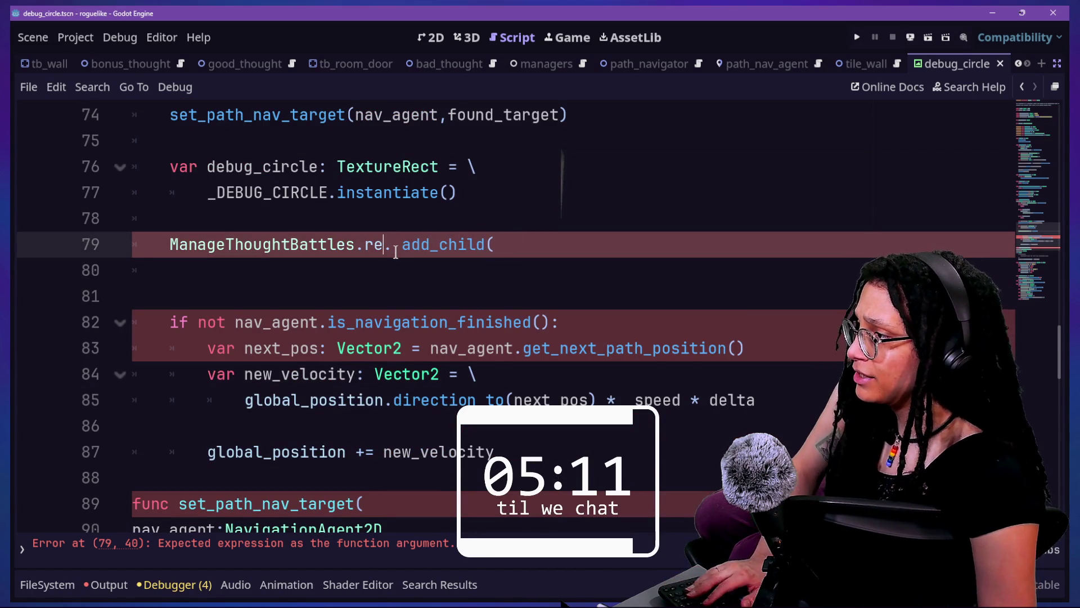
{"action": "type", "text": "f"}
{"action": "key", "text": "Delete"}
{"action": "key", "text": "Delete"}
{"action": "type", "text": "."}
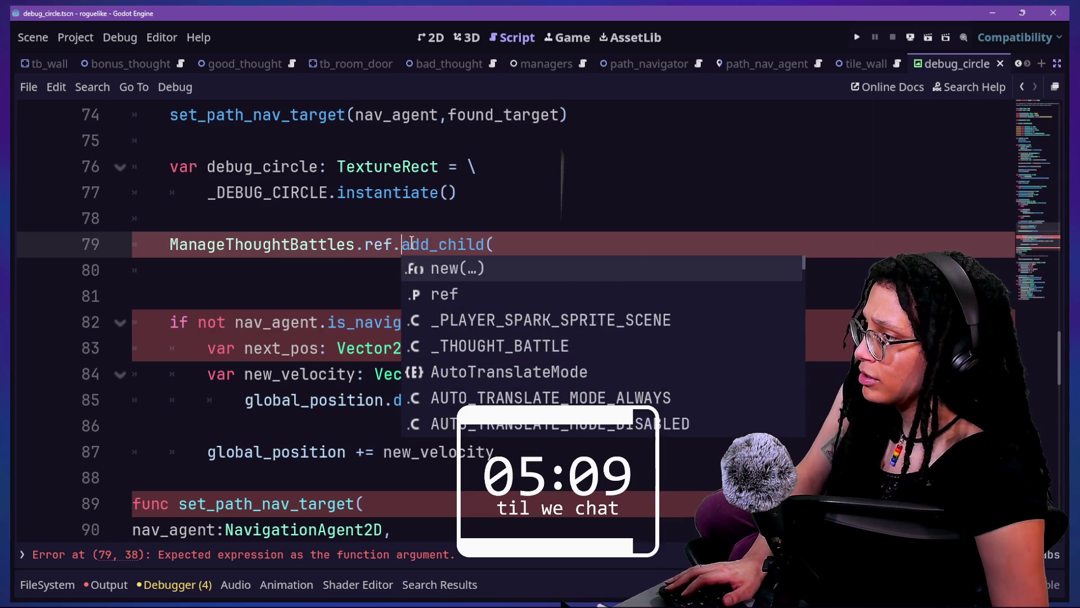
{"action": "left_click", "coordinate": [532, 241]}
{"action": "type", "text": "debug_circle)"}
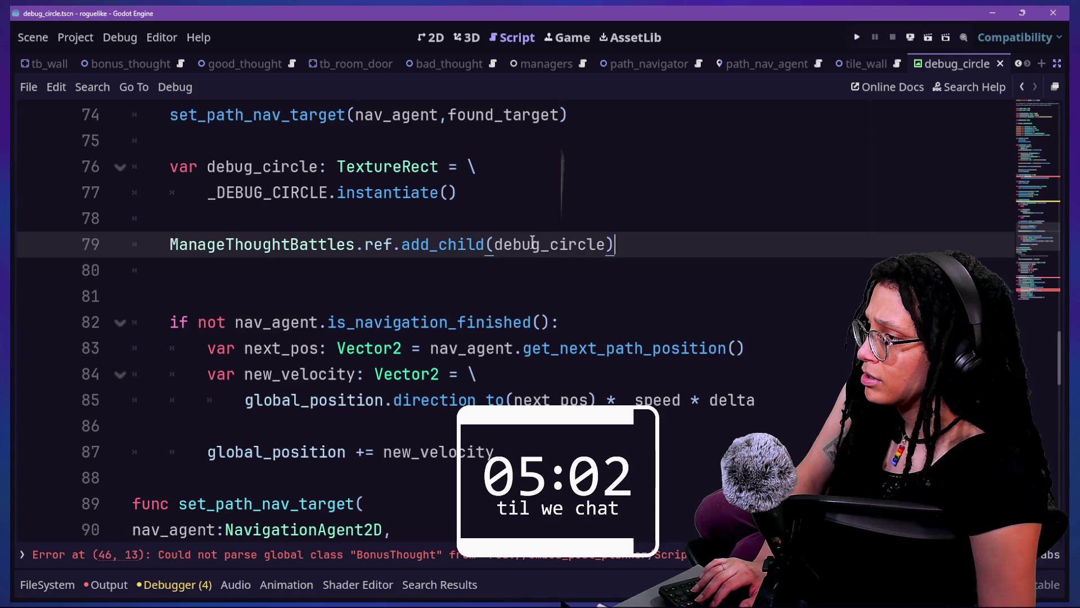
{"action": "key", "text": "ctrl+s"}
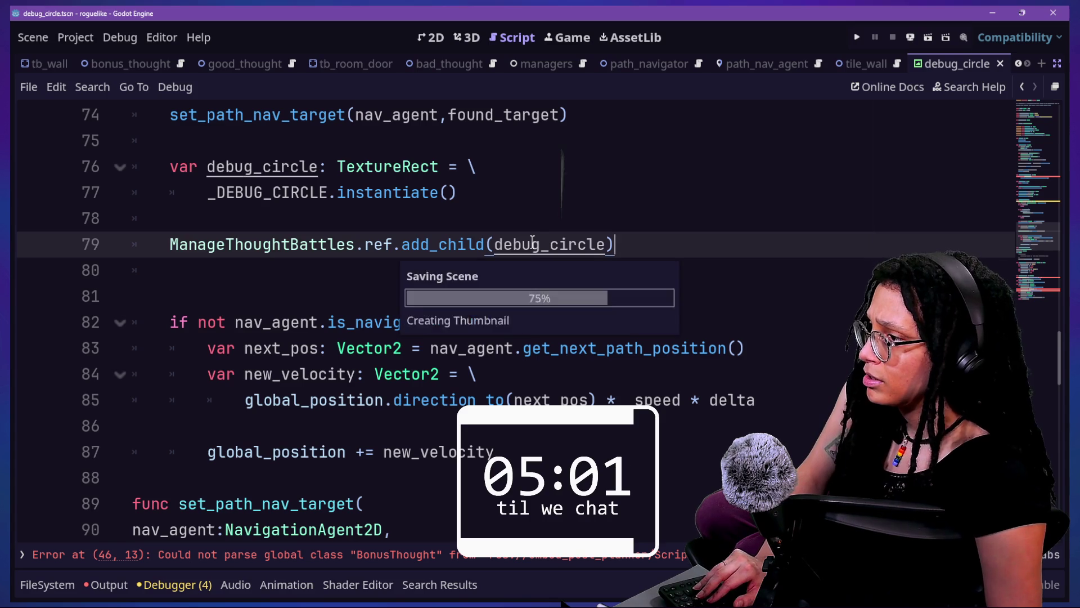
Add 'debug_circle.position = found_target' on line 81, then launch the game.
{"action": "key", "text": "Return"}
{"action": "key", "text": "Return"}
{"action": "type", "text": "debug_circle."}
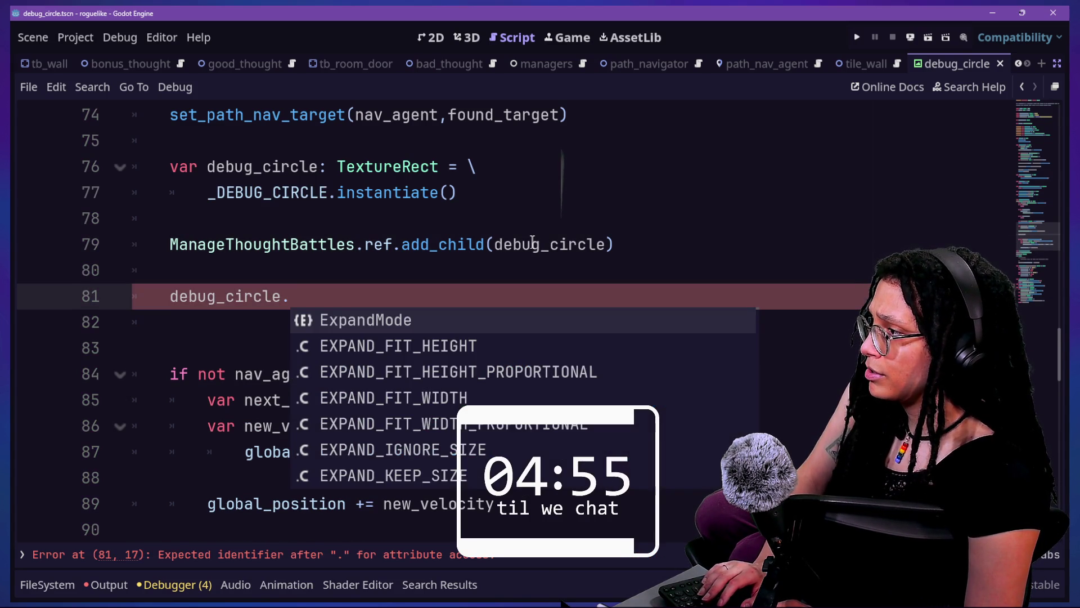
{"action": "type", "text": "position = "}
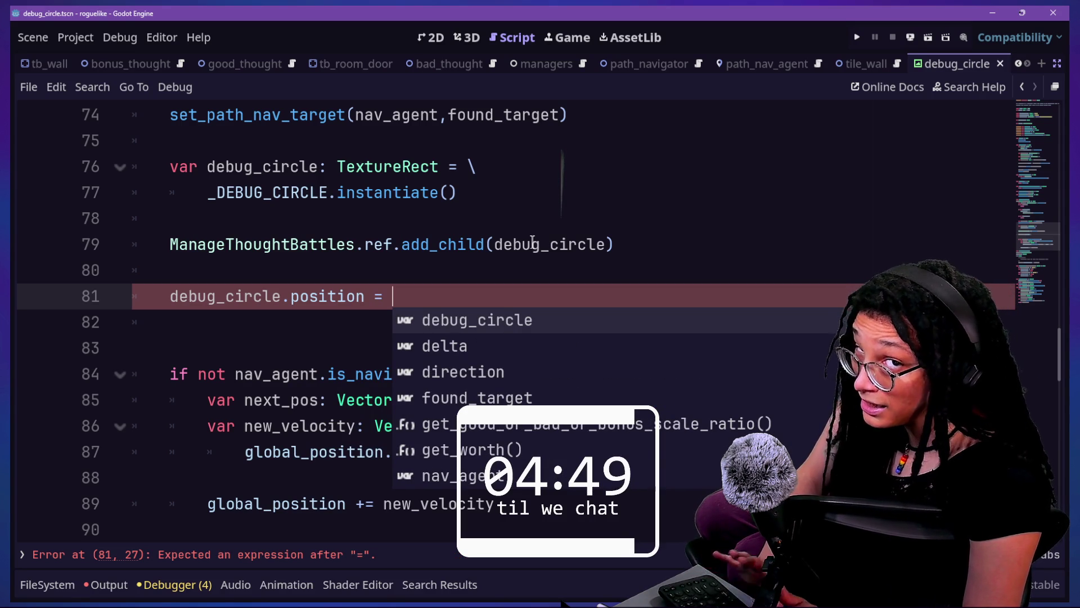
{"action": "type", "text": "f"}
{"action": "key", "text": "BackSpace"}
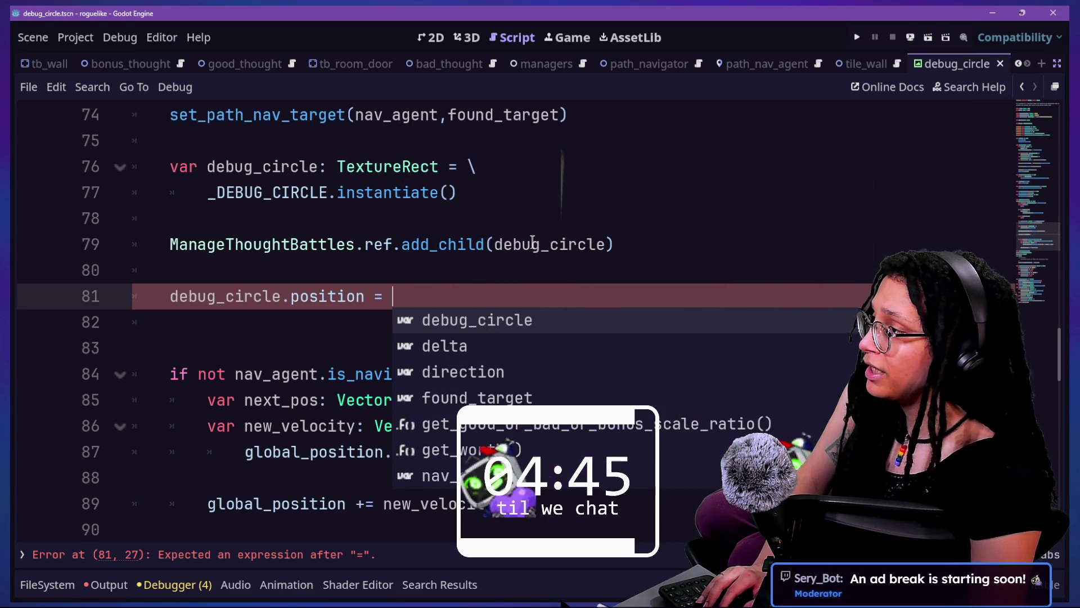
{"action": "scroll", "coordinate": [532, 242], "scroll_direction": "up", "scroll_amount": 1}
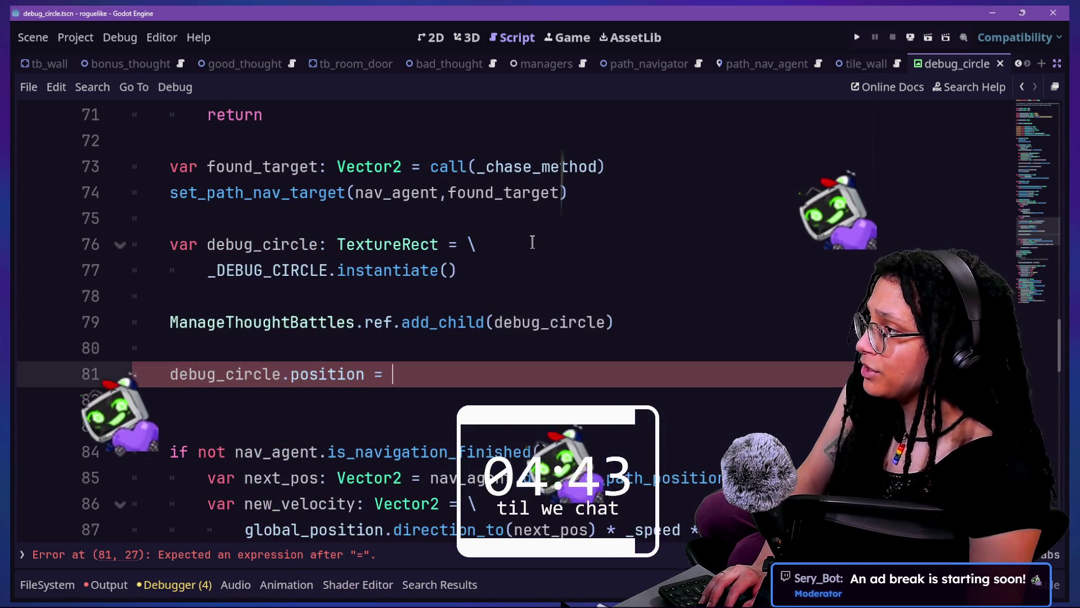
{"action": "type", "text": "found_target"}
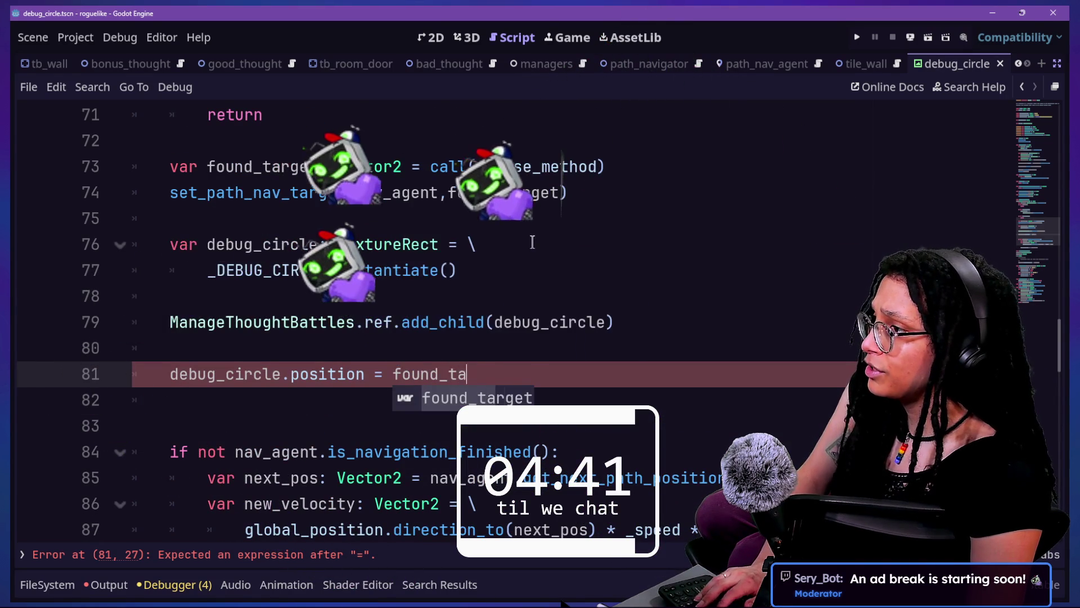
{"action": "left_click", "coordinate": [533, 242]}
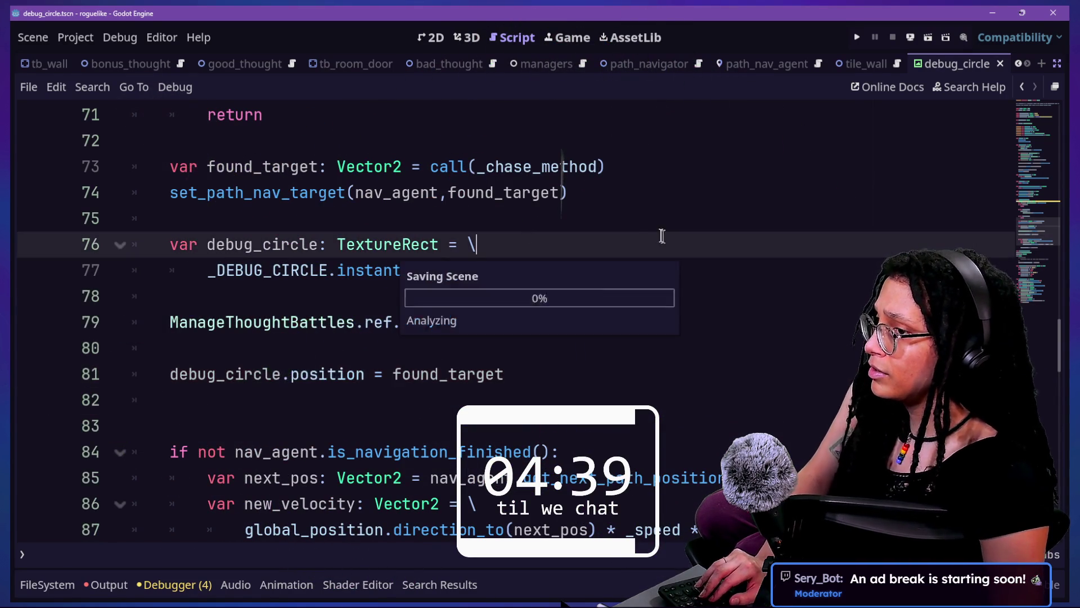
{"action": "scroll", "coordinate": [429, 327], "scroll_direction": "down", "scroll_amount": 9}
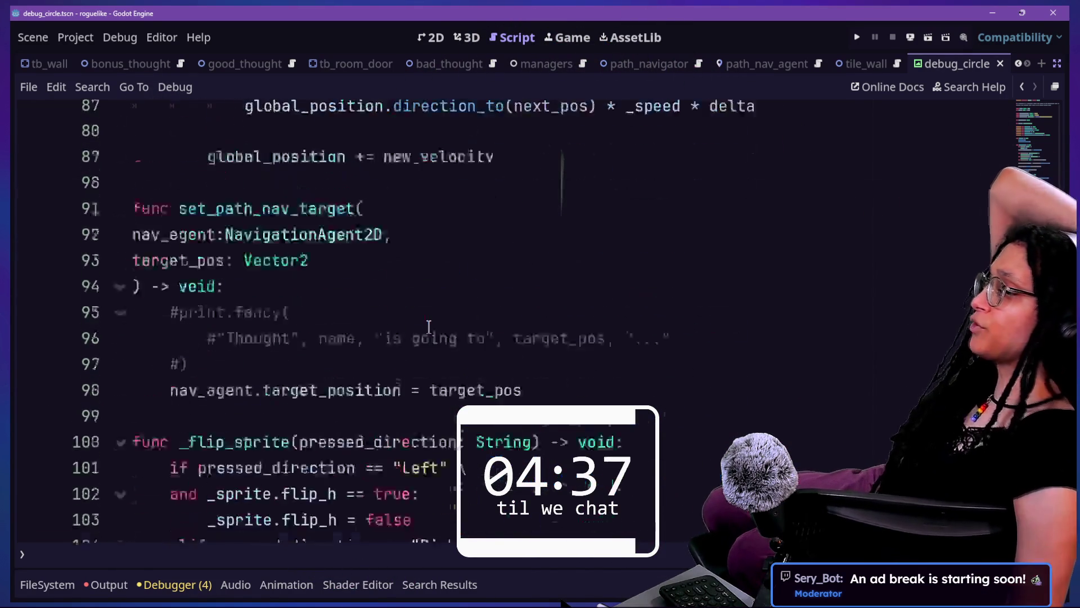
{"action": "scroll", "coordinate": [429, 326], "scroll_direction": "up", "scroll_amount": 3}
{"action": "scroll", "coordinate": [427, 323], "scroll_direction": "down", "scroll_amount": 9}
{"action": "scroll", "coordinate": [428, 324], "scroll_direction": "up", "scroll_amount": 20}
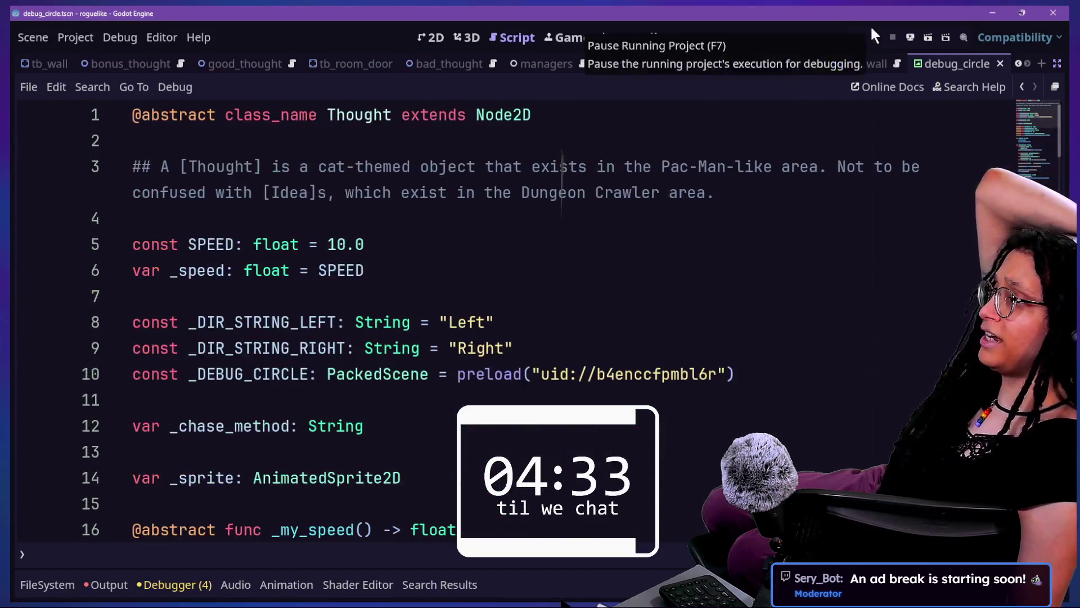
{"action": "left_click", "coordinate": [857, 37]}
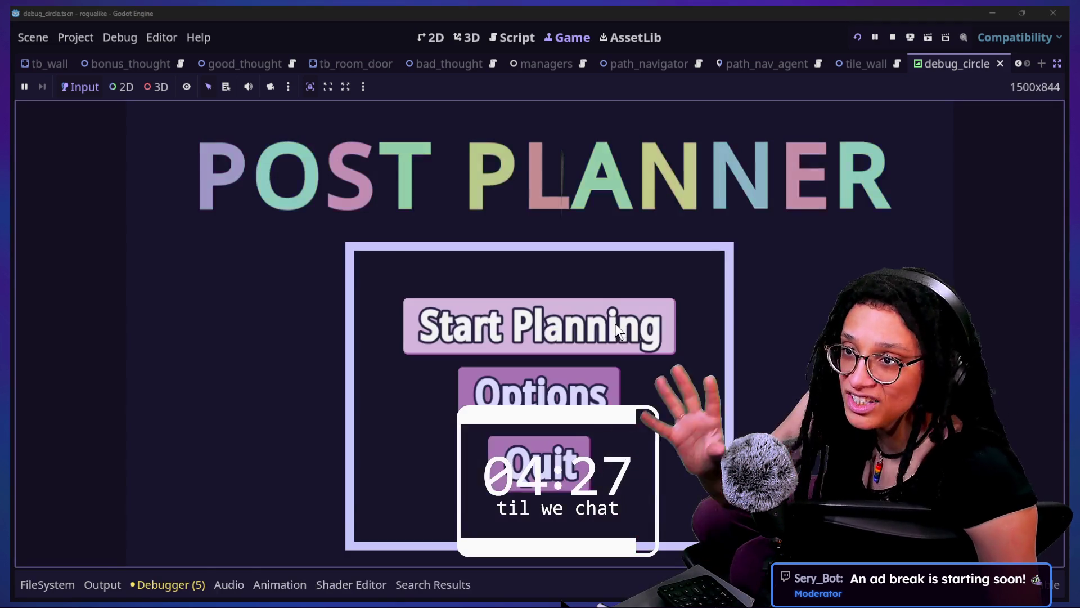
Choose Start Planning, pick Catstagram, and move up and right until the debugger halts at line 118.
{"action": "left_click", "coordinate": [533, 332]}
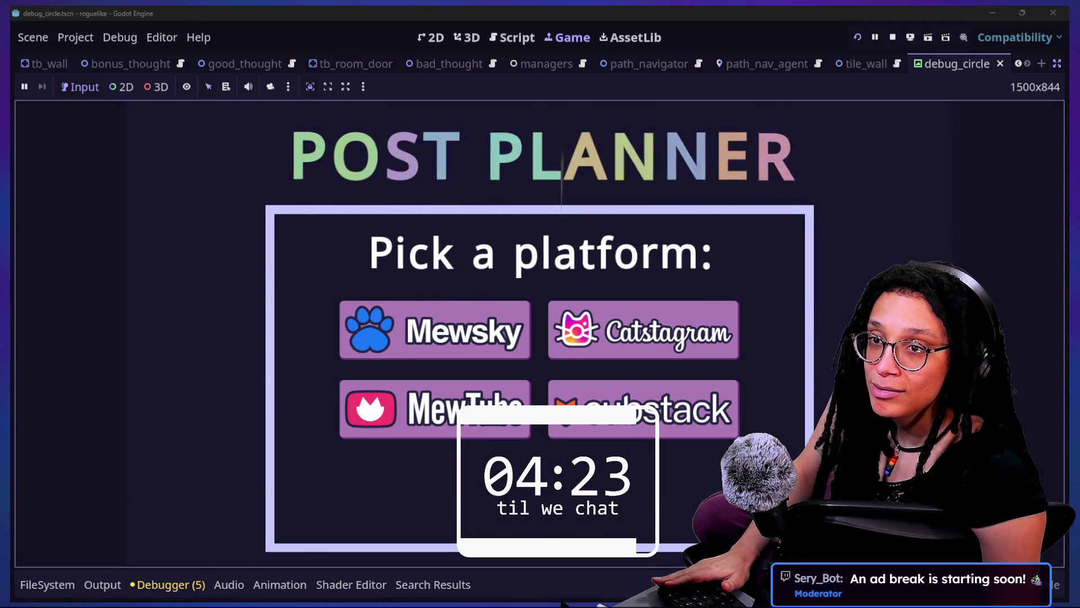
{"action": "left_click", "coordinate": [711, 321]}
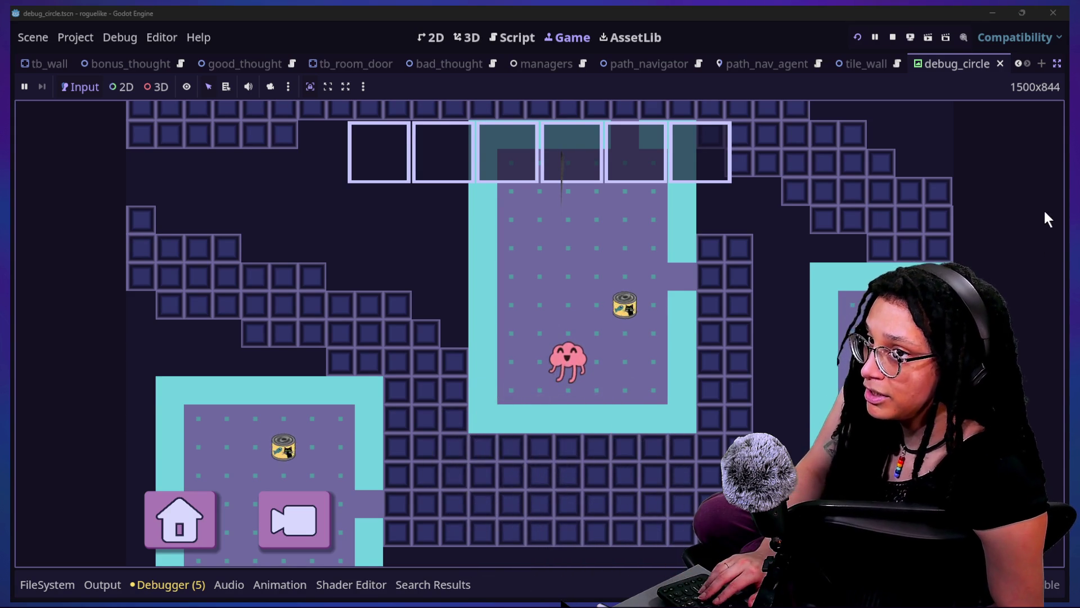
{"action": "key", "text": "Up"}
{"action": "key", "text": "Right"}
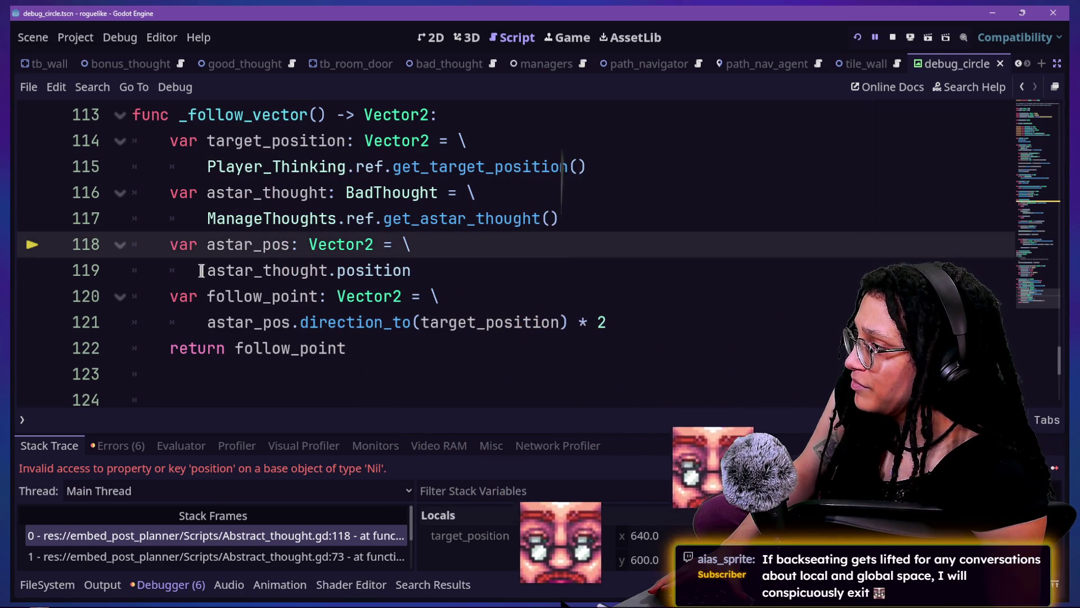
{"action": "mouse_move", "coordinate": [338, 169]}
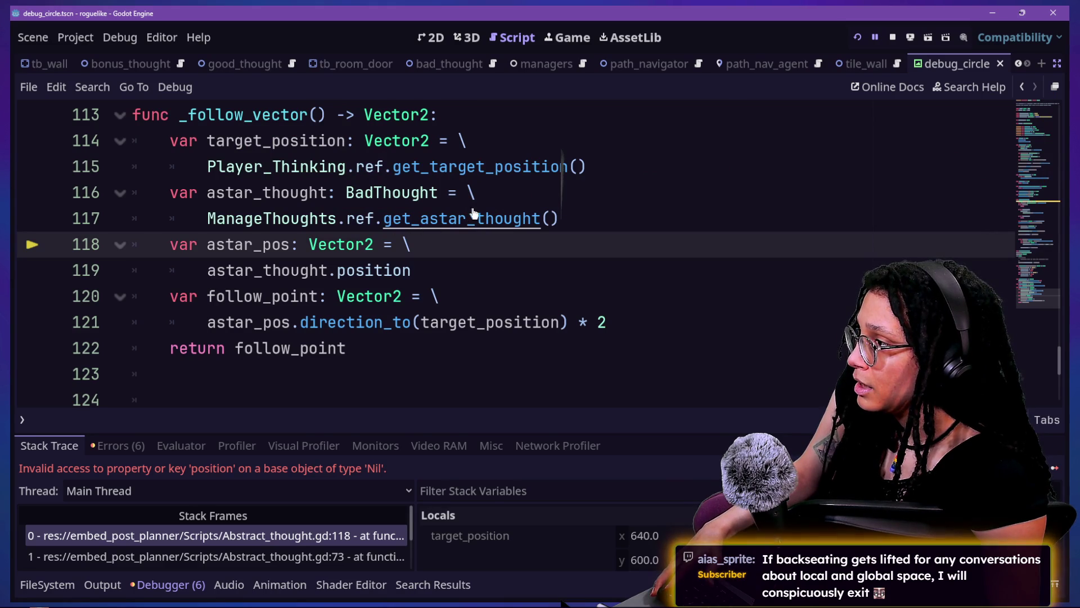
{"action": "scroll", "coordinate": [545, 170], "scroll_direction": "up", "scroll_amount": 1}
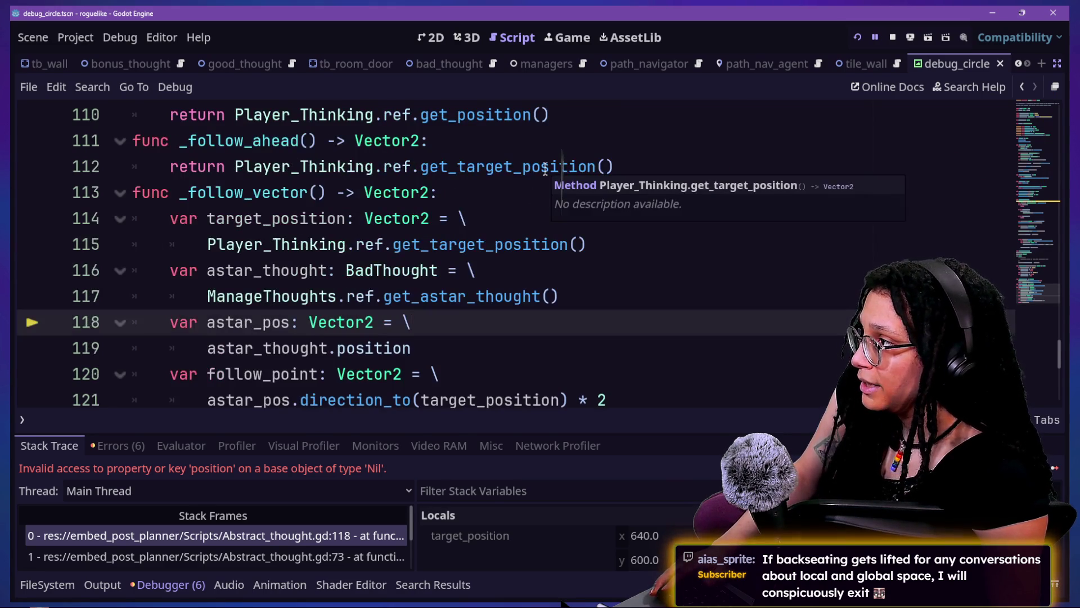
{"action": "left_click", "coordinate": [535, 188]}
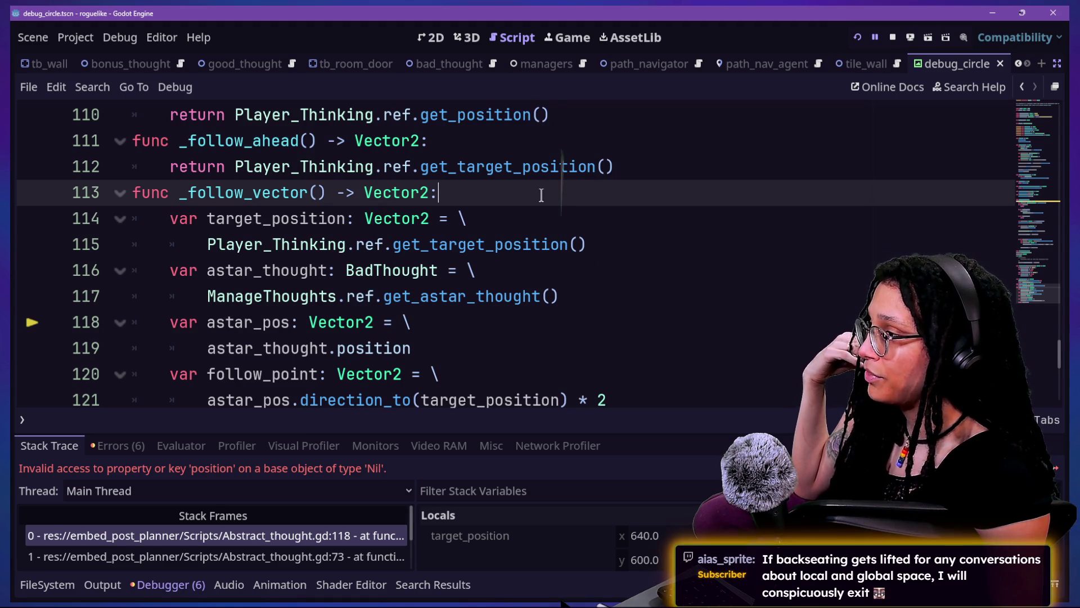
{"action": "left_click", "coordinate": [598, 296]}
Add an 'if not astar_thought:' check with an indented return below the astar lookup in _follow_vector.
{"action": "key", "text": "Return"}
{"action": "type", "text": "if not astar_thought"}
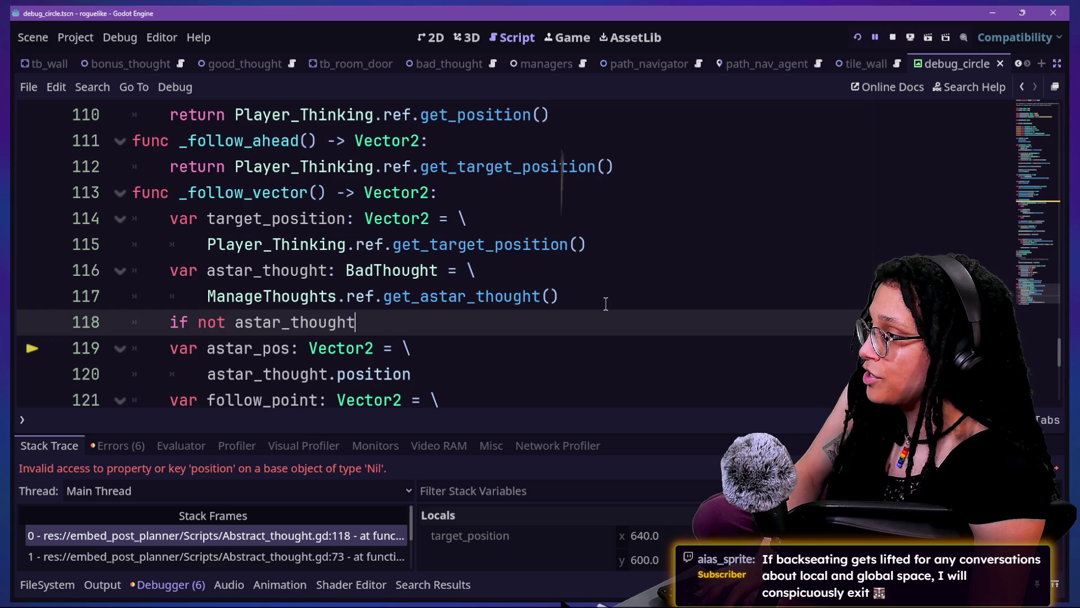
{"action": "type", "text": ":"}
{"action": "key", "text": "Return"}
{"action": "type", "text": "return"}
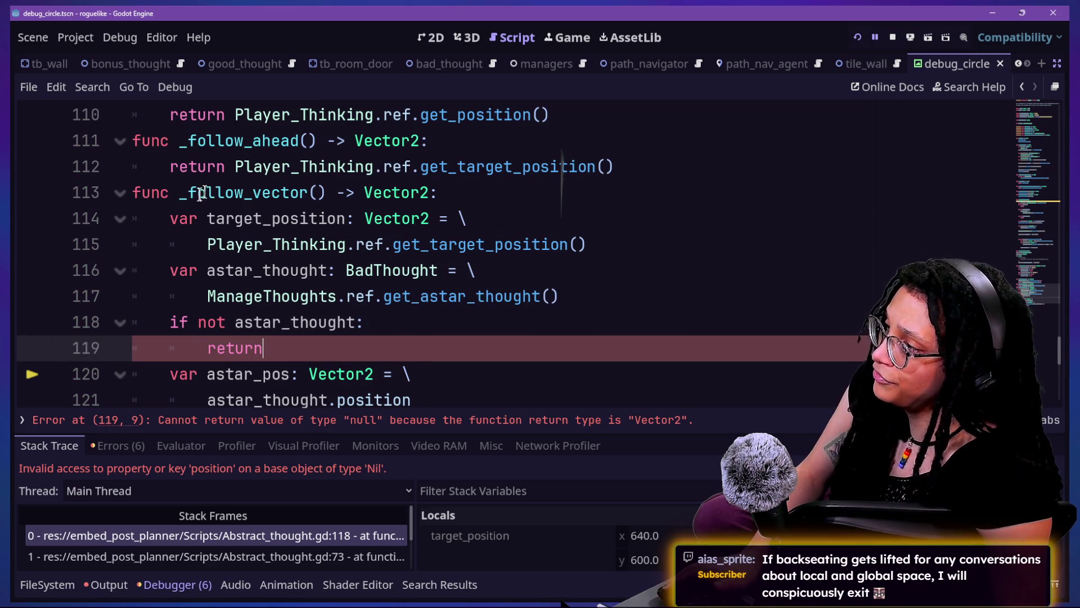
{"action": "left_click_drag", "start_coordinate": [191, 192], "coordinate": [289, 192]}
{"action": "left_click", "coordinate": [281, 346]}
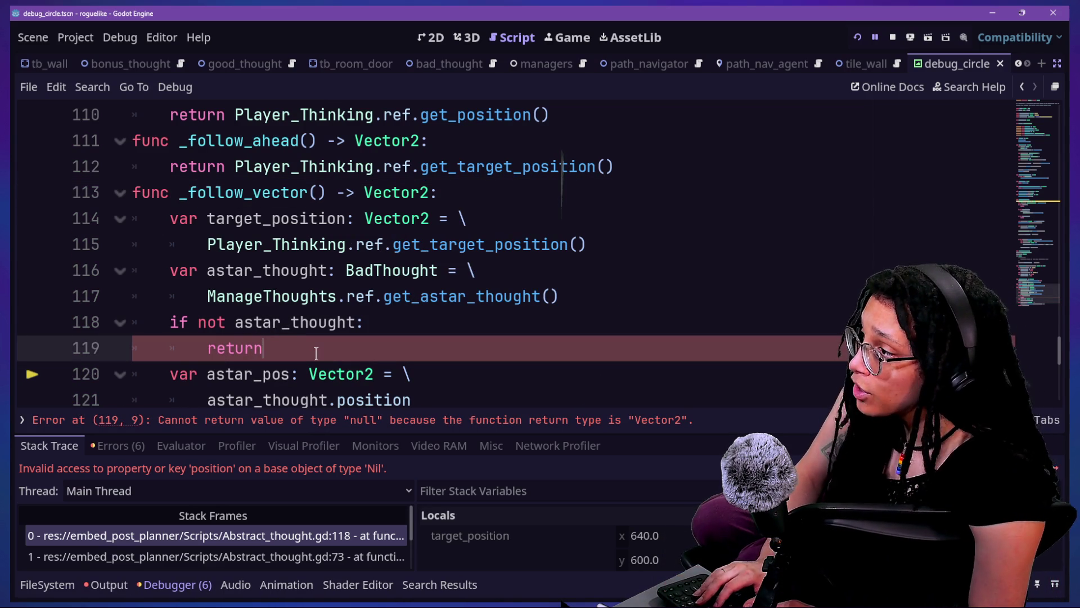
{"action": "type", "text": "Vector"}
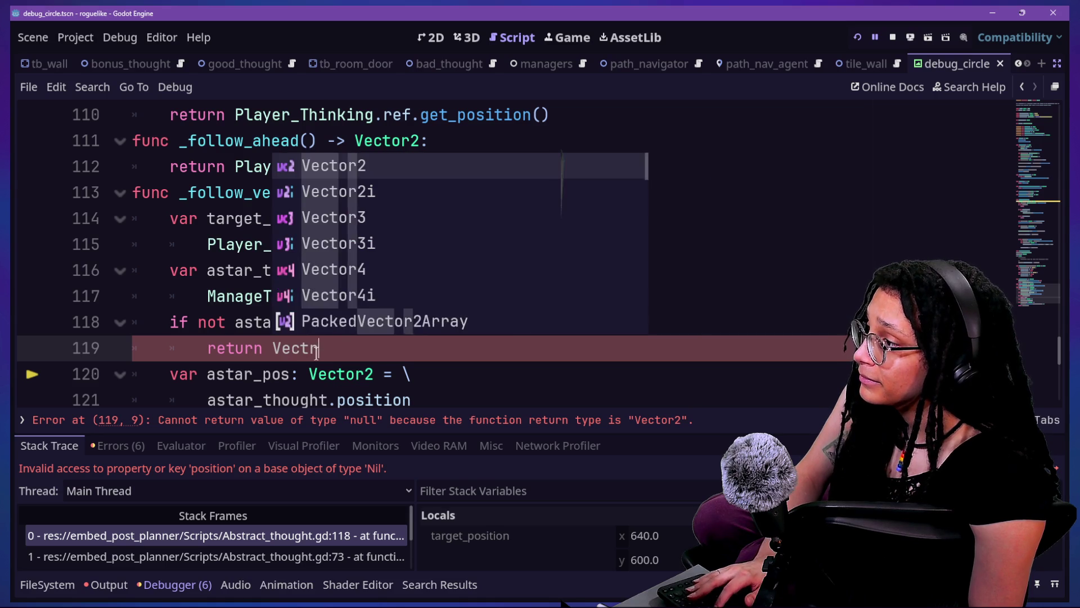
{"action": "left_click", "coordinate": [312, 354]}
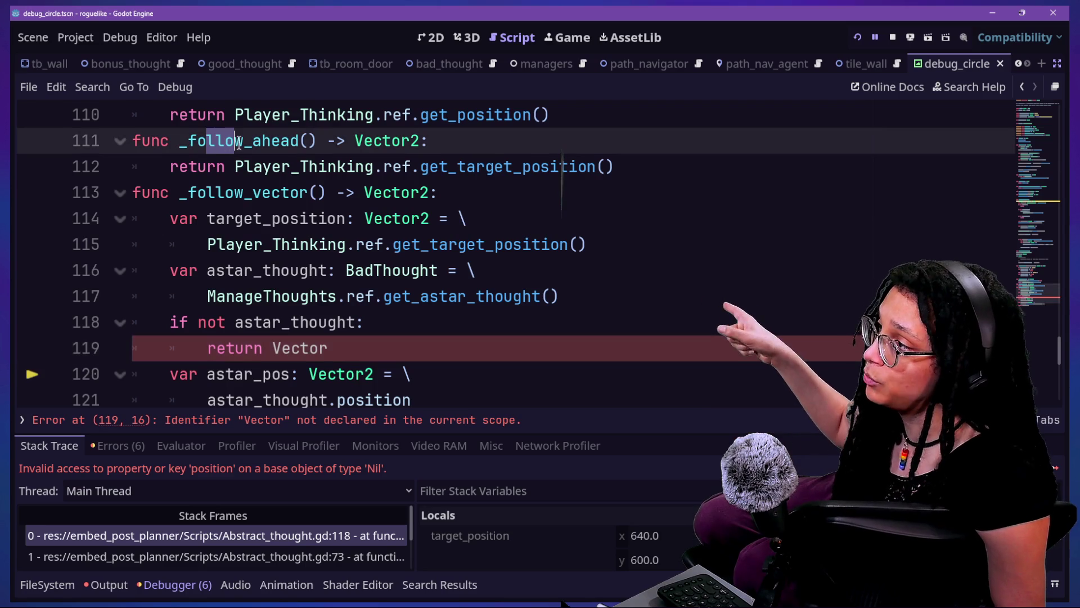
Finish the guard's body as 'return position' and relaunch the game to test the fix.
{"action": "scroll", "coordinate": [235, 141], "scroll_direction": "up", "scroll_amount": 1}
{"action": "left_click", "coordinate": [233, 298]}
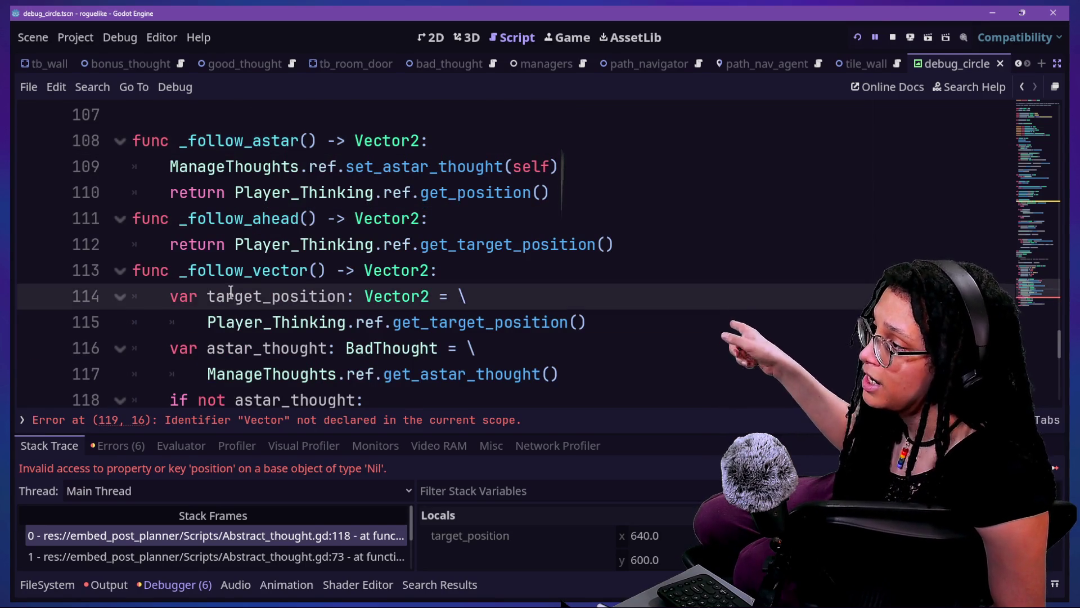
{"action": "scroll", "coordinate": [231, 292], "scroll_direction": "down", "scroll_amount": 1}
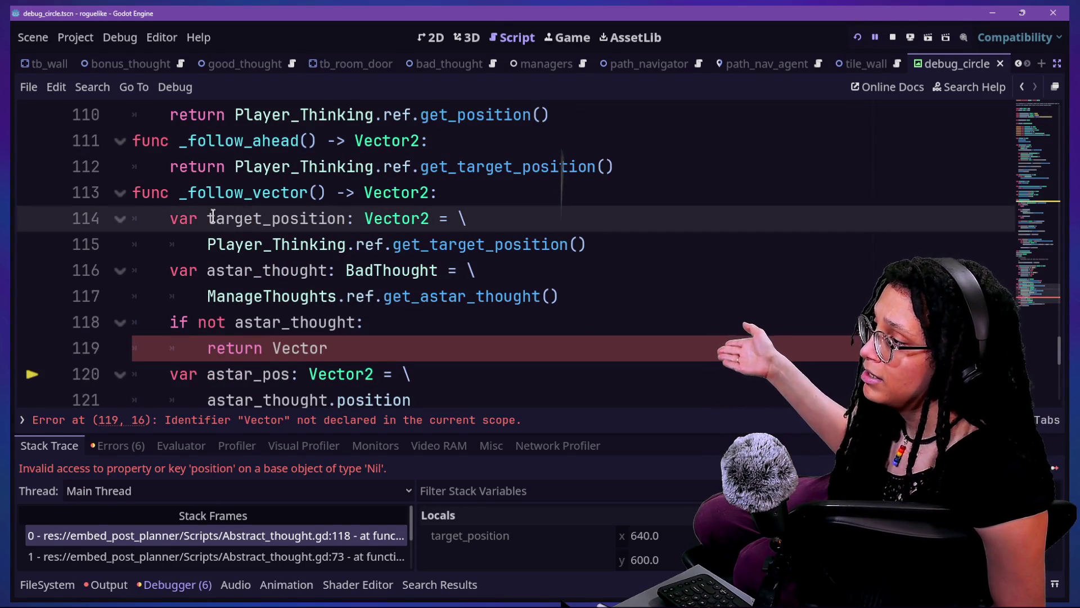
{"action": "left_click_drag", "start_coordinate": [179, 193], "coordinate": [327, 193]}
{"action": "left_click_drag", "start_coordinate": [227, 322], "coordinate": [383, 296]}
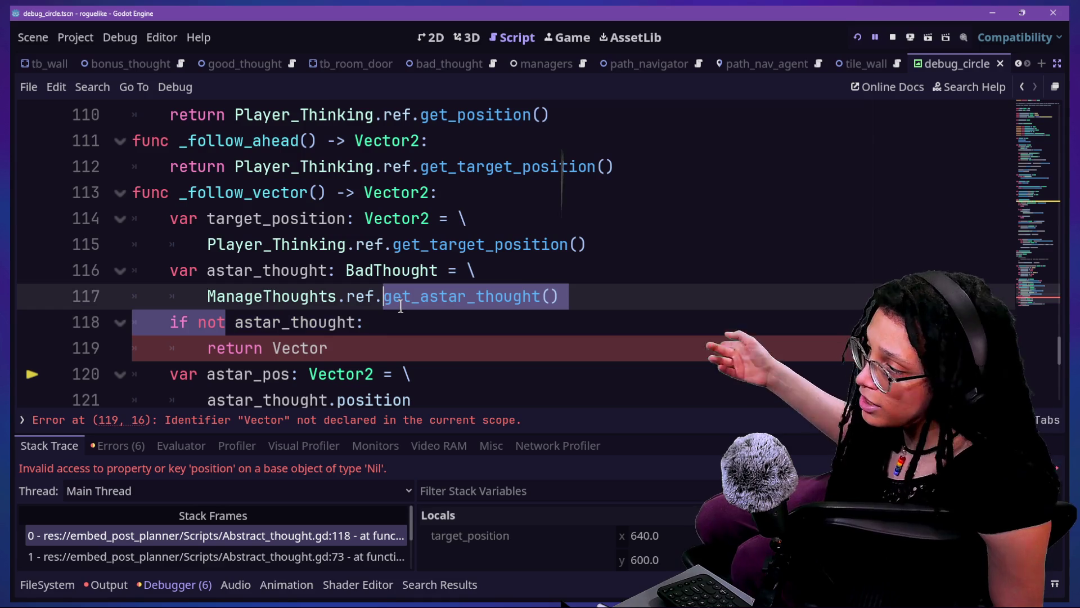
{"action": "left_click", "coordinate": [384, 350]}
{"action": "type", "text": "p"}
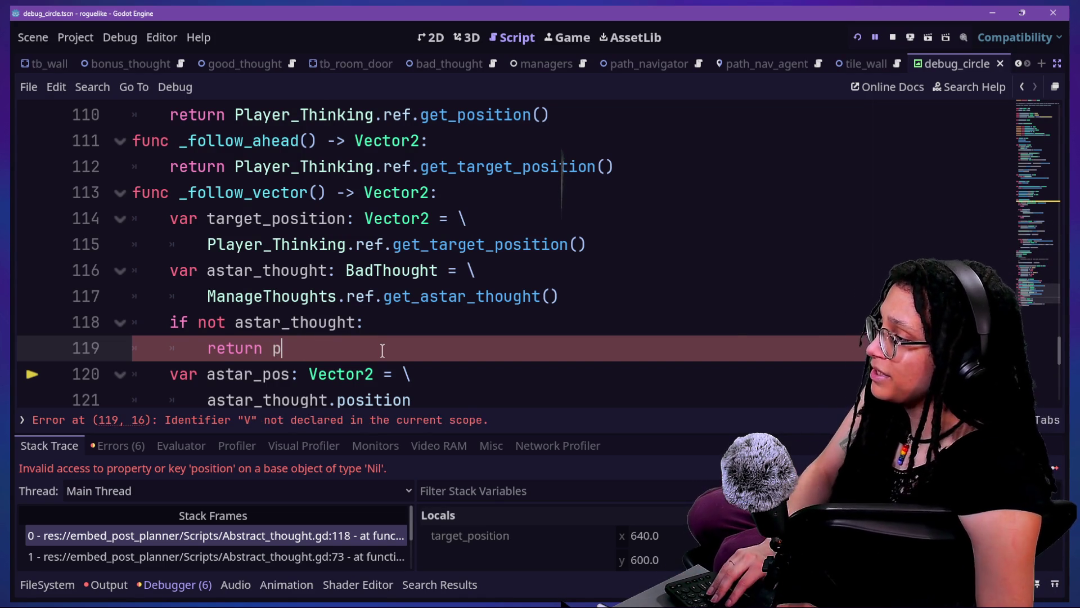
{"action": "key", "text": "BackSpace"}
{"action": "type", "text": "s"}
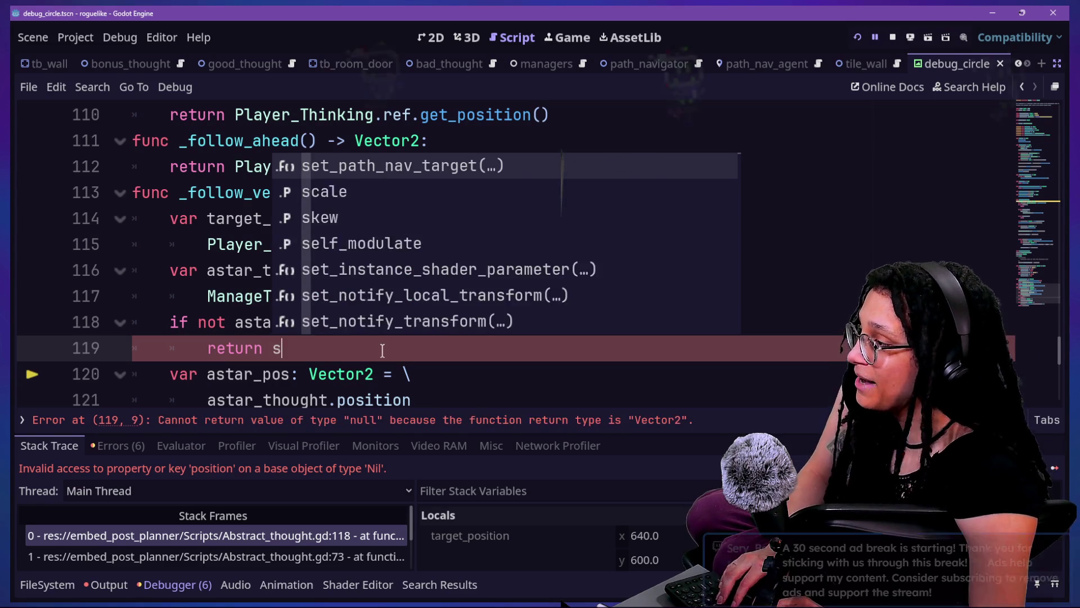
{"action": "type", "text": "e"}
{"action": "key", "text": "BackSpace"}
{"action": "key", "text": "BackSpace"}
{"action": "type", "text": "position"}
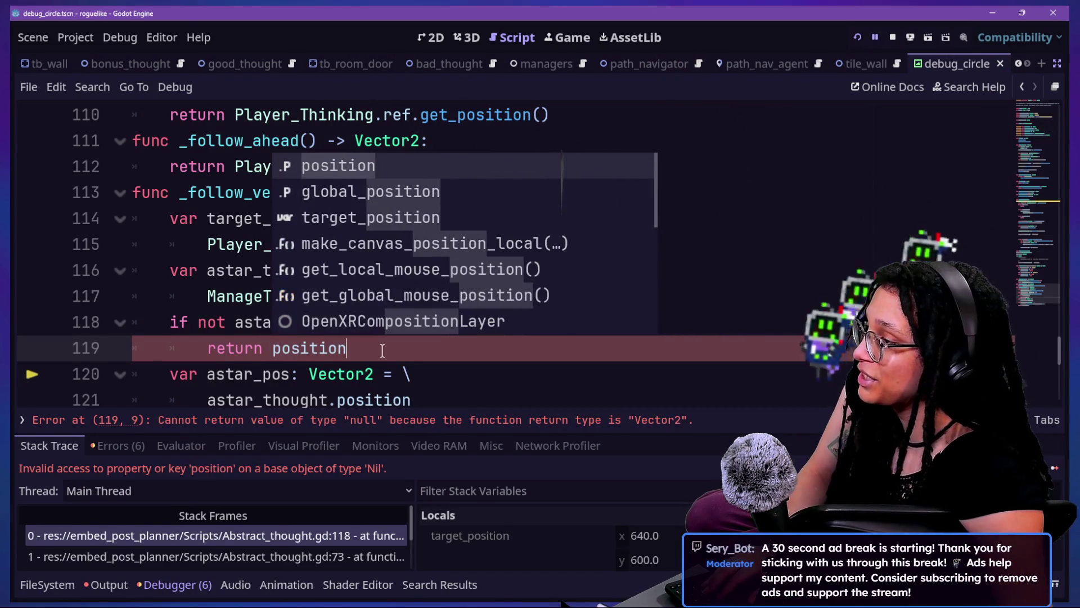
{"action": "key", "text": "Escape"}
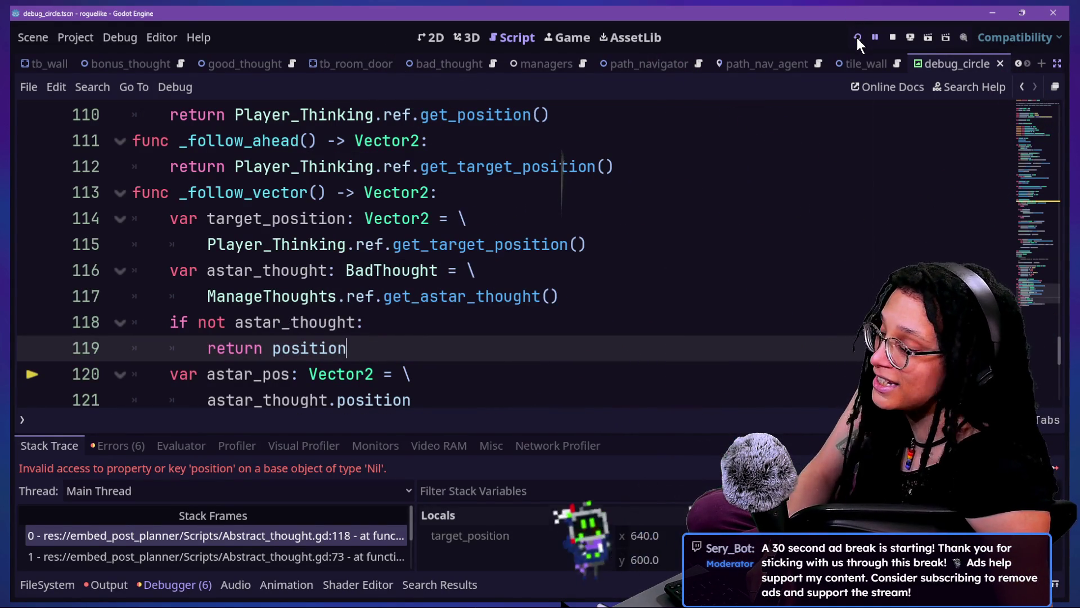
{"action": "left_click", "coordinate": [856, 37]}
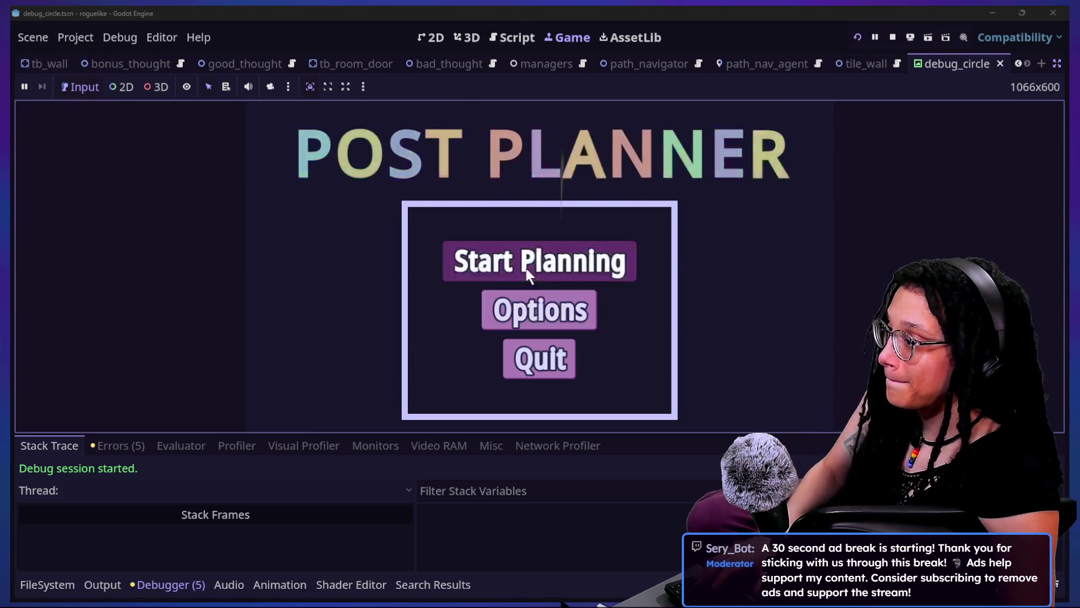
Start planning, pick a platform to enter the dungeon level, and hide the bottom panel with Ctrl+J.
{"action": "left_click", "coordinate": [529, 269]}
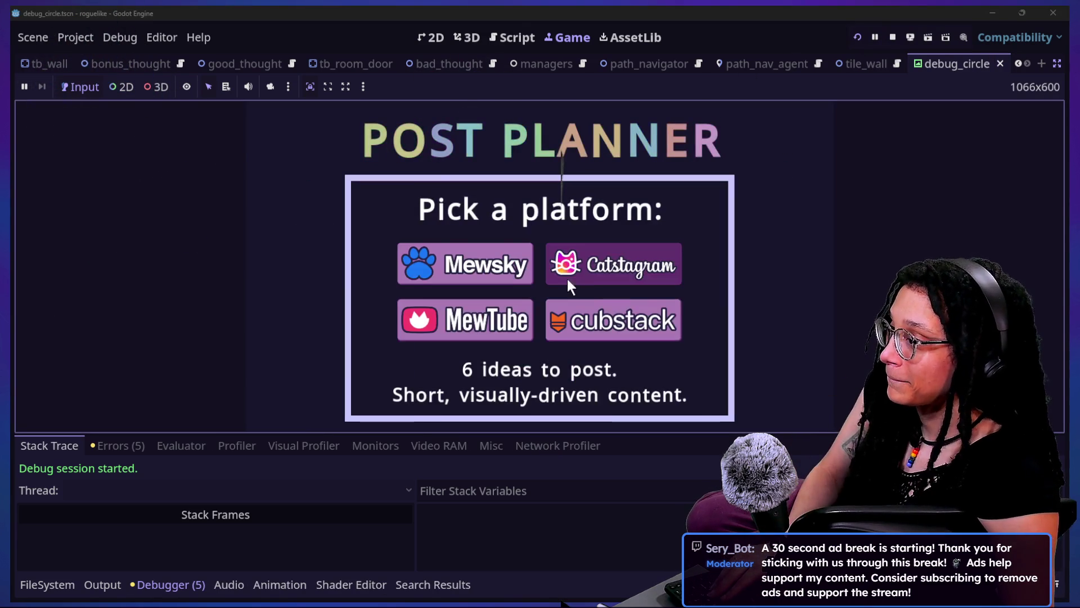
{"action": "left_click", "coordinate": [569, 285]}
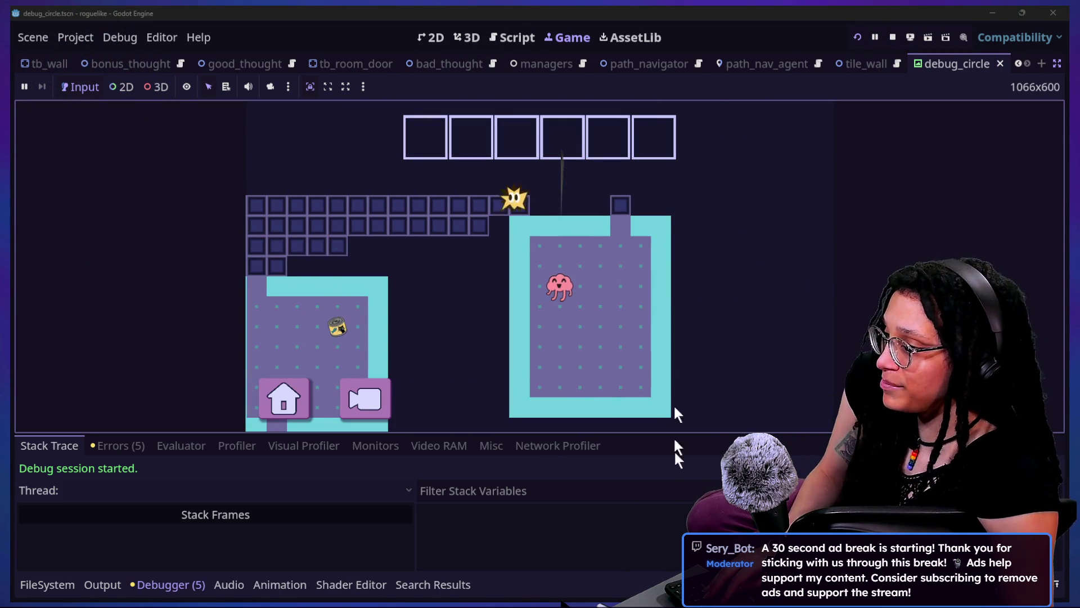
{"action": "key", "text": "ctrl+j"}
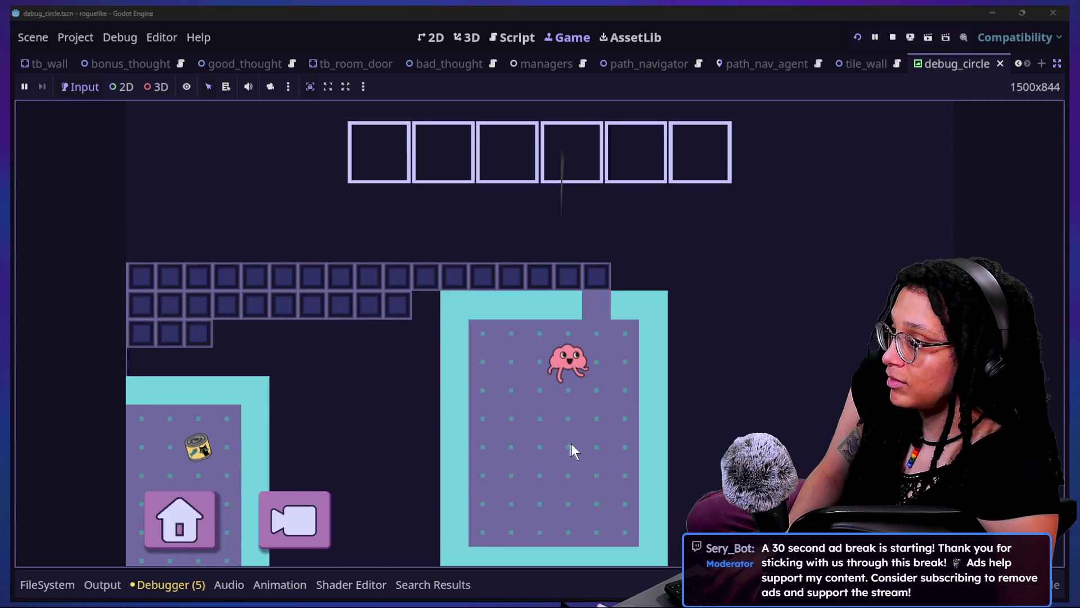
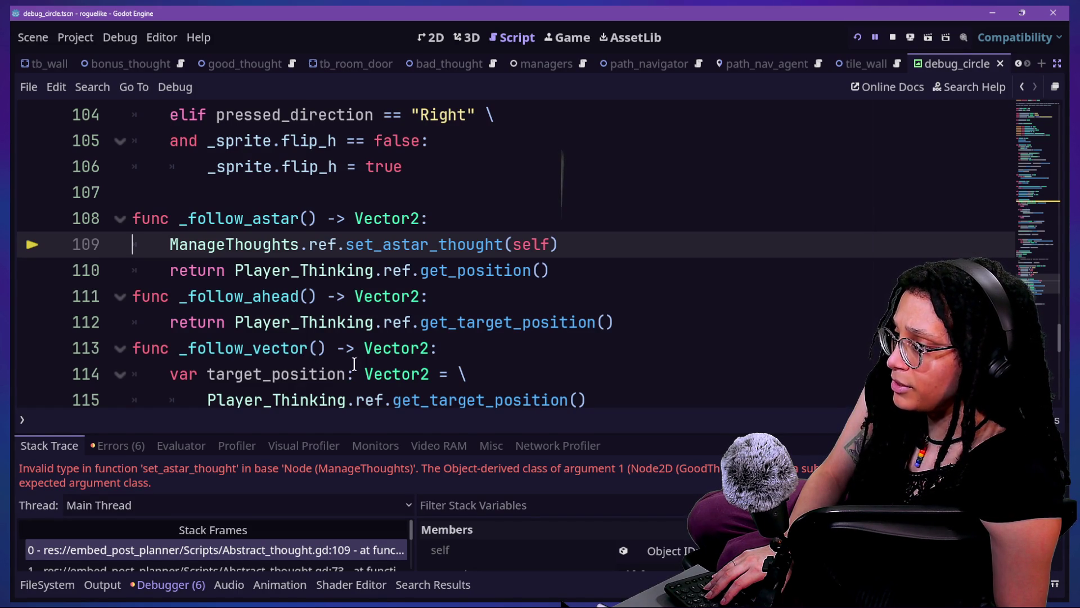
Review the _follow_vector code in Abstract_thought.gd, then bring up Quick Open.
{"action": "left_click", "coordinate": [353, 373]}
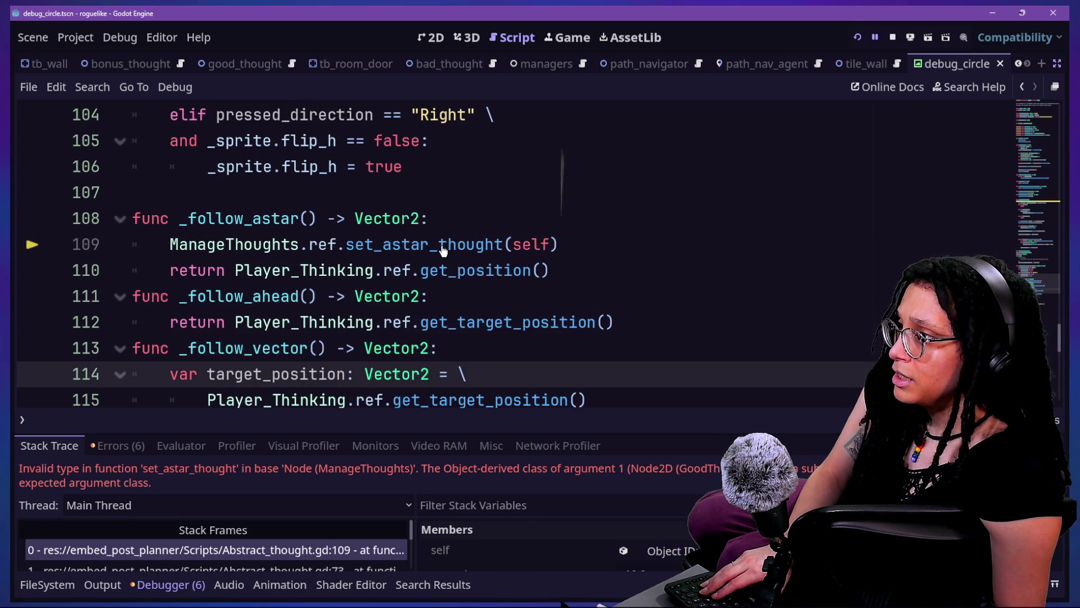
{"action": "scroll", "coordinate": [443, 250], "scroll_direction": "up", "scroll_amount": 2}
{"action": "scroll", "coordinate": [444, 245], "scroll_direction": "up", "scroll_amount": 20}
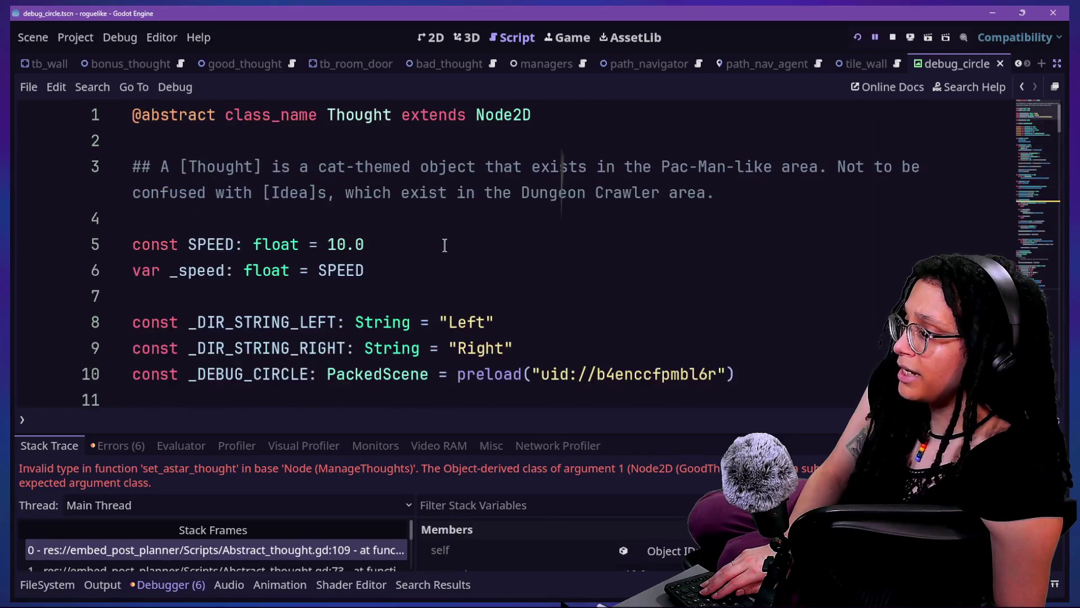
{"action": "scroll", "coordinate": [445, 245], "scroll_direction": "down", "scroll_amount": 6}
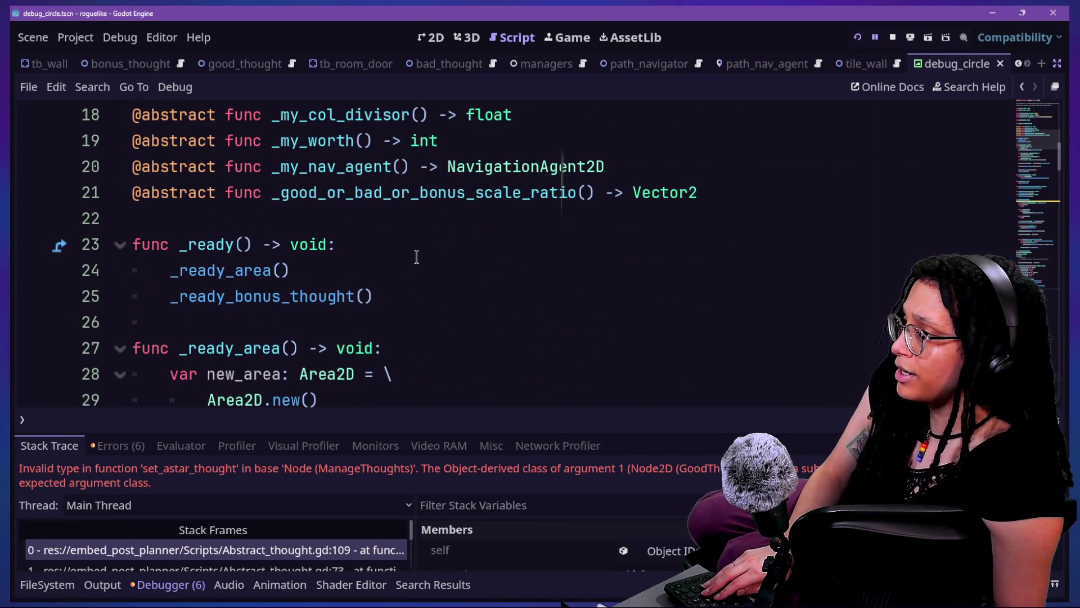
{"action": "scroll", "coordinate": [416, 257], "scroll_direction": "down", "scroll_amount": 3}
{"action": "key", "text": "shift+alt+o"}
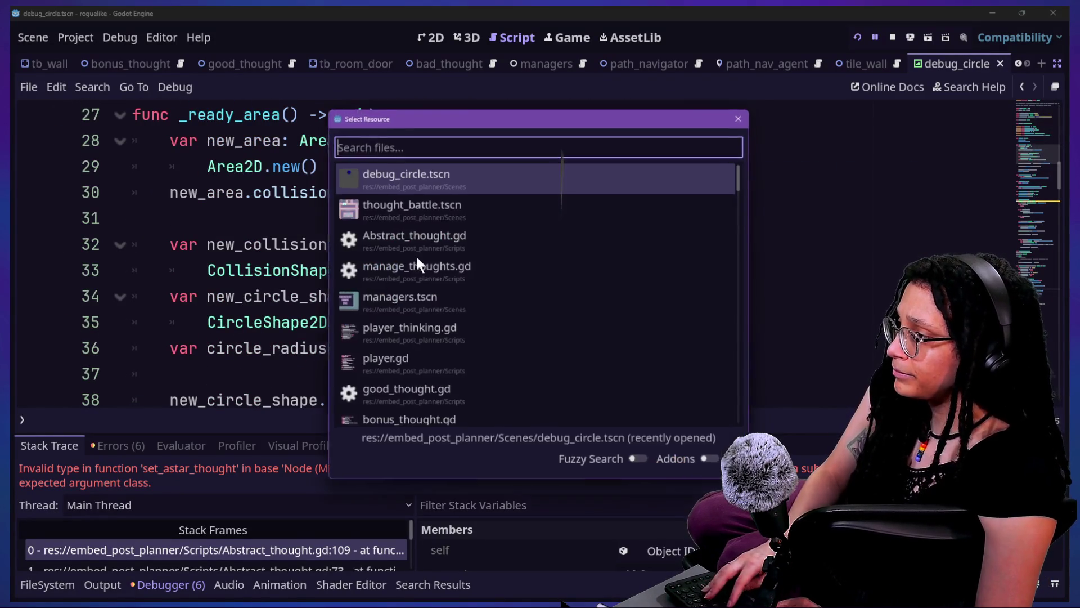
Open good_thought.gd through Quick Open.
{"action": "type", "text": "good"}
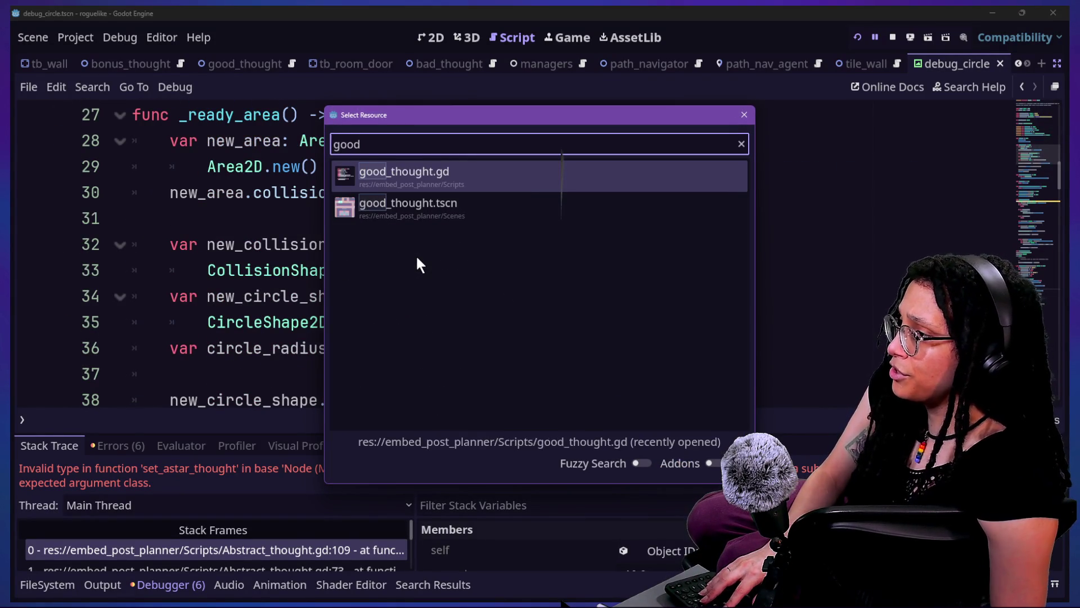
{"action": "key", "text": "Return"}
{"action": "scroll", "coordinate": [386, 255], "scroll_direction": "down", "scroll_amount": 2}
{"action": "scroll", "coordinate": [386, 255], "scroll_direction": "down", "scroll_amount": 2}
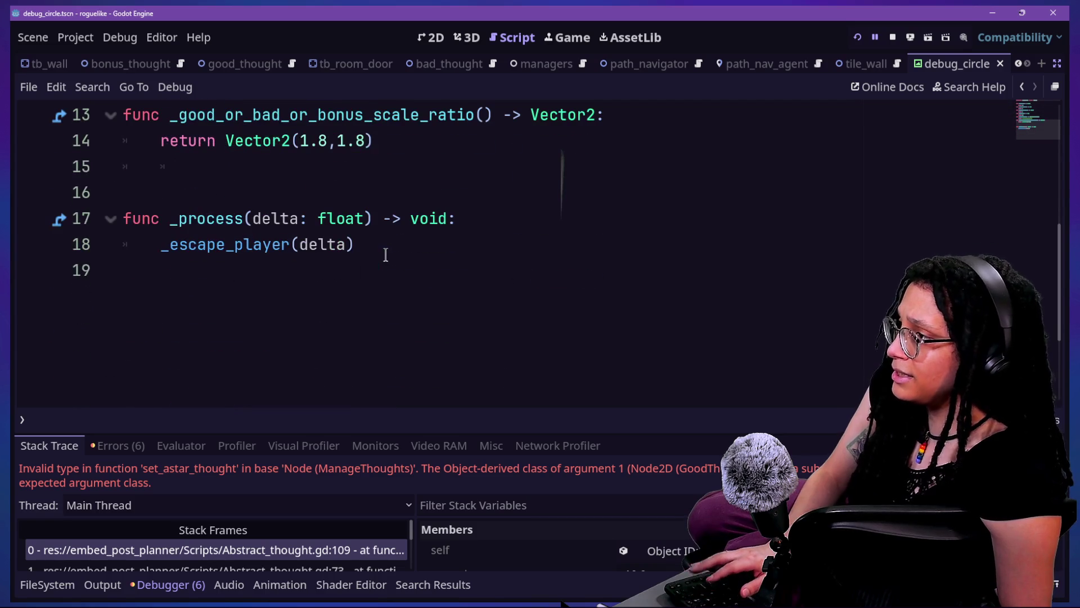
{"action": "scroll", "coordinate": [386, 255], "scroll_direction": "up", "scroll_amount": 3}
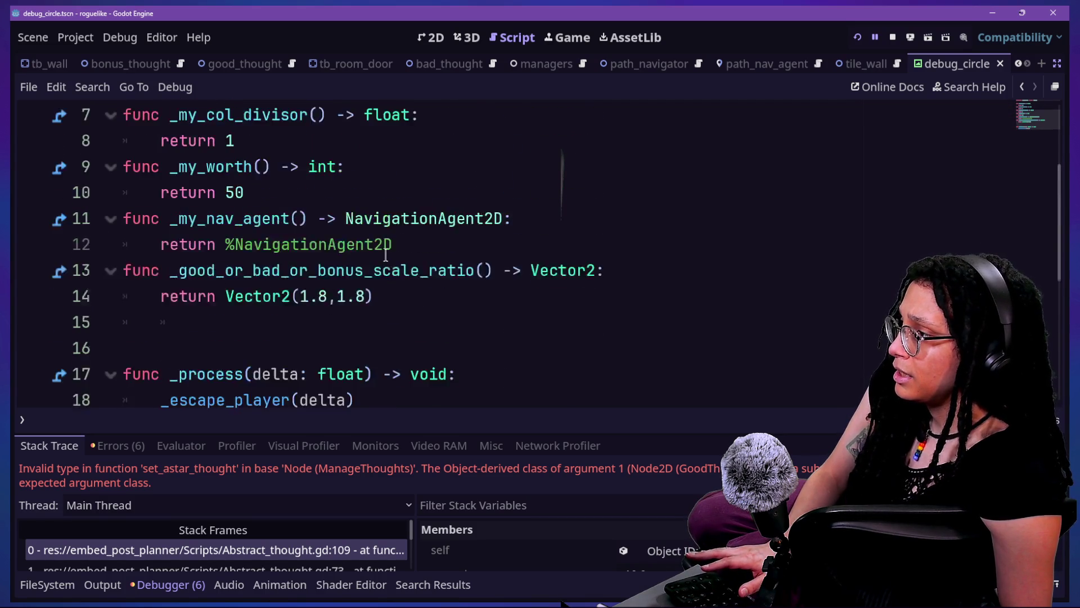
Replace %NavigationAgent2D on line 12 with null, then run the game.
{"action": "left_click", "coordinate": [271, 320]}
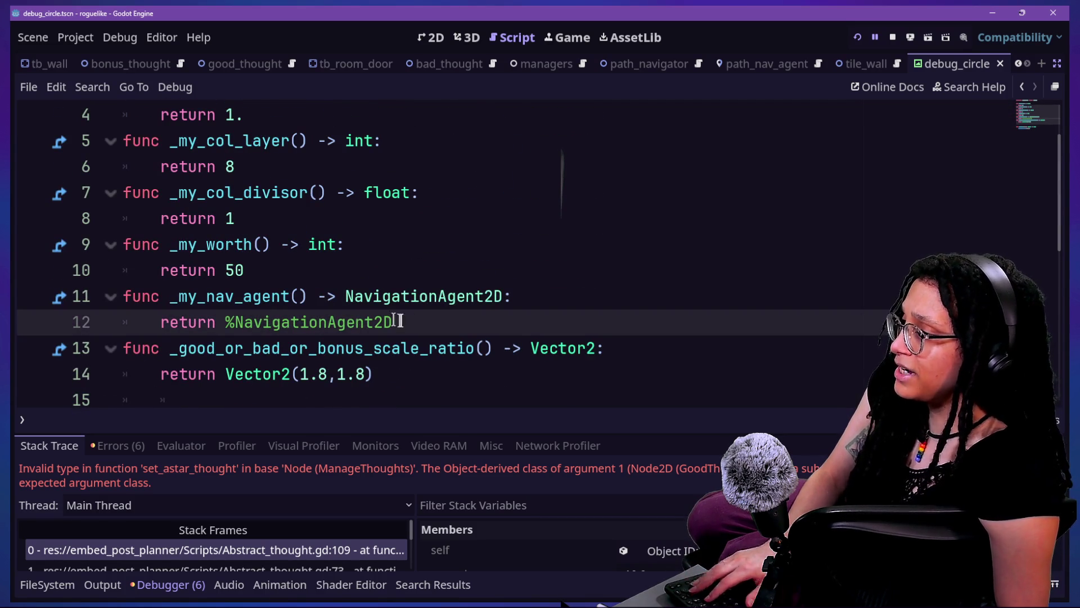
{"action": "left_click_drag", "start_coordinate": [252, 326], "coordinate": [227, 324]}
{"action": "key", "text": "BackSpace"}
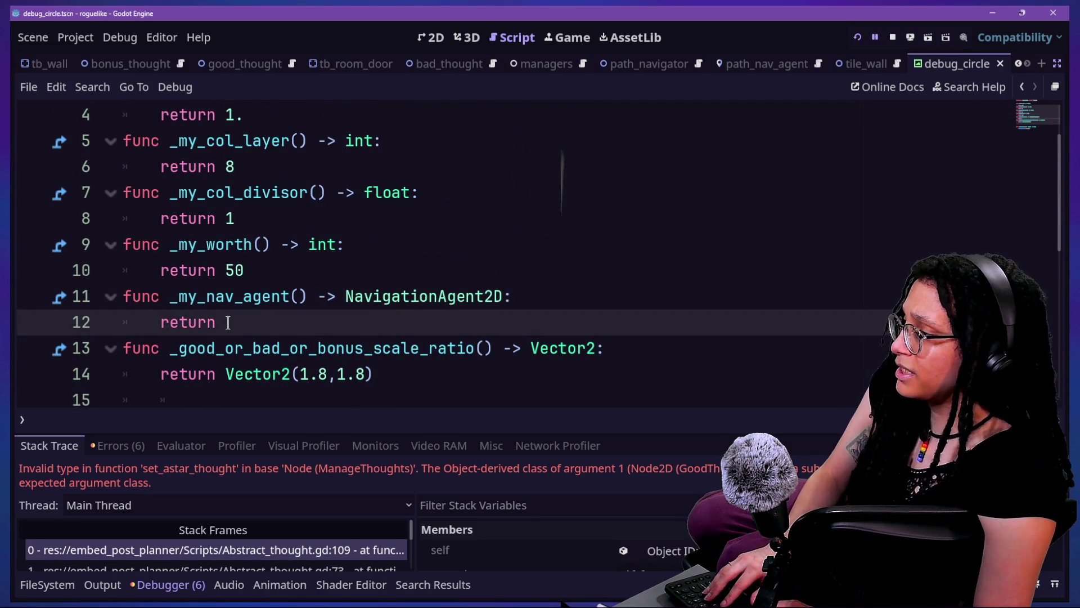
{"action": "type", "text": "null"}
{"action": "left_click", "coordinate": [309, 347]}
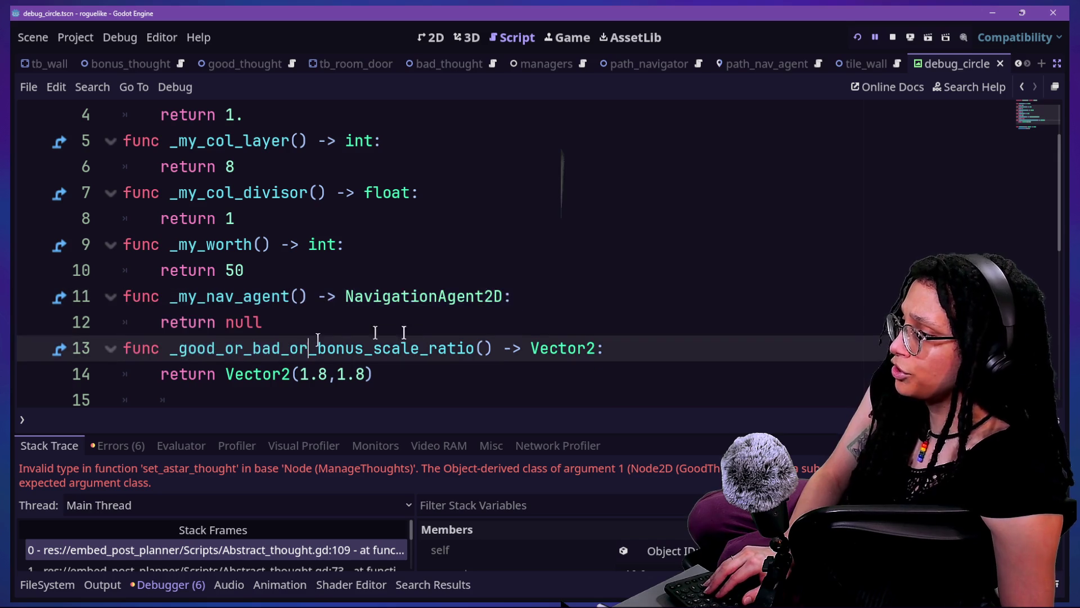
{"action": "left_click", "coordinate": [854, 42]}
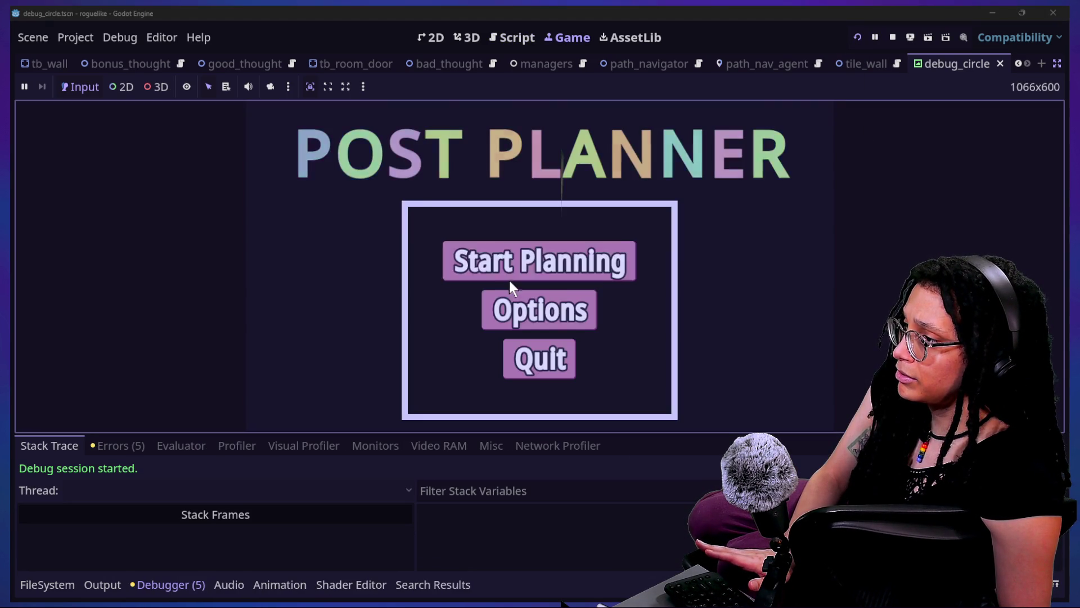
Enter the Catstagram level from the title screen, then pause and stop the game.
{"action": "left_click", "coordinate": [509, 279]}
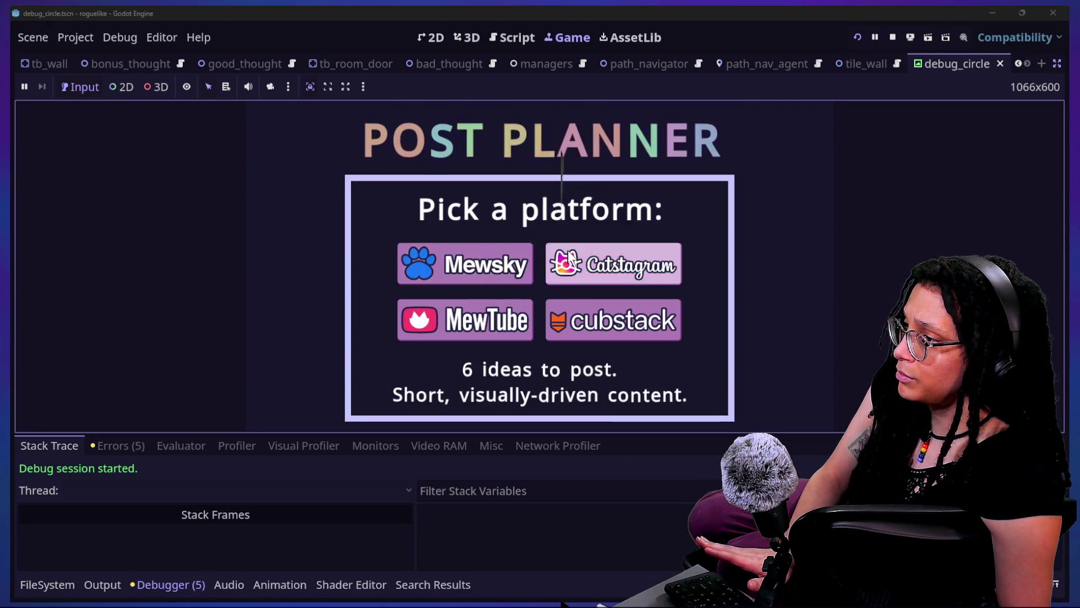
{"action": "left_click", "coordinate": [570, 259]}
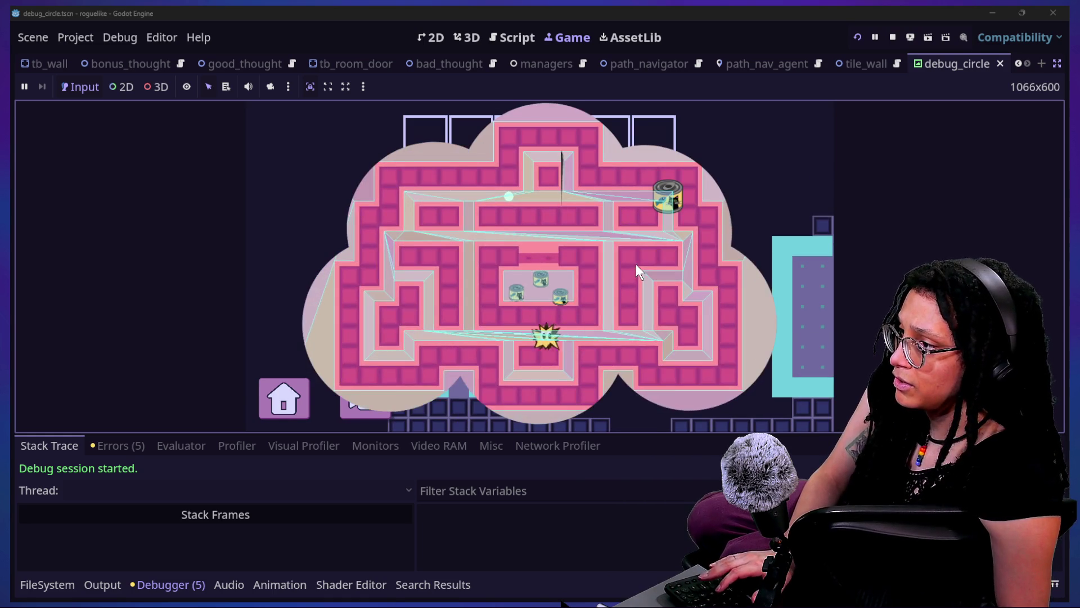
{"action": "left_click", "coordinate": [875, 38]}
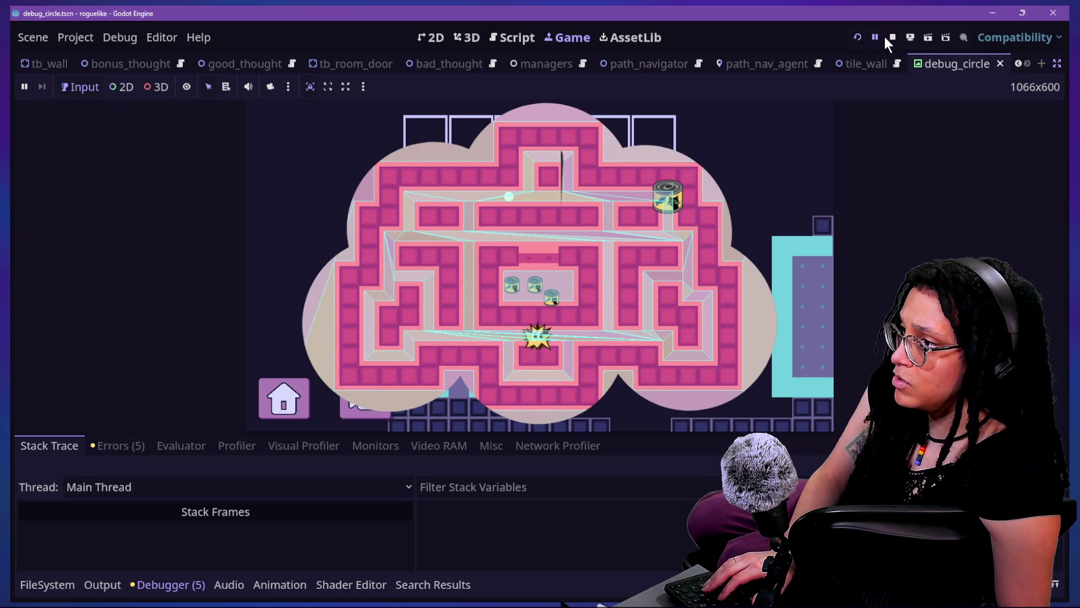
{"action": "left_click", "coordinate": [892, 37]}
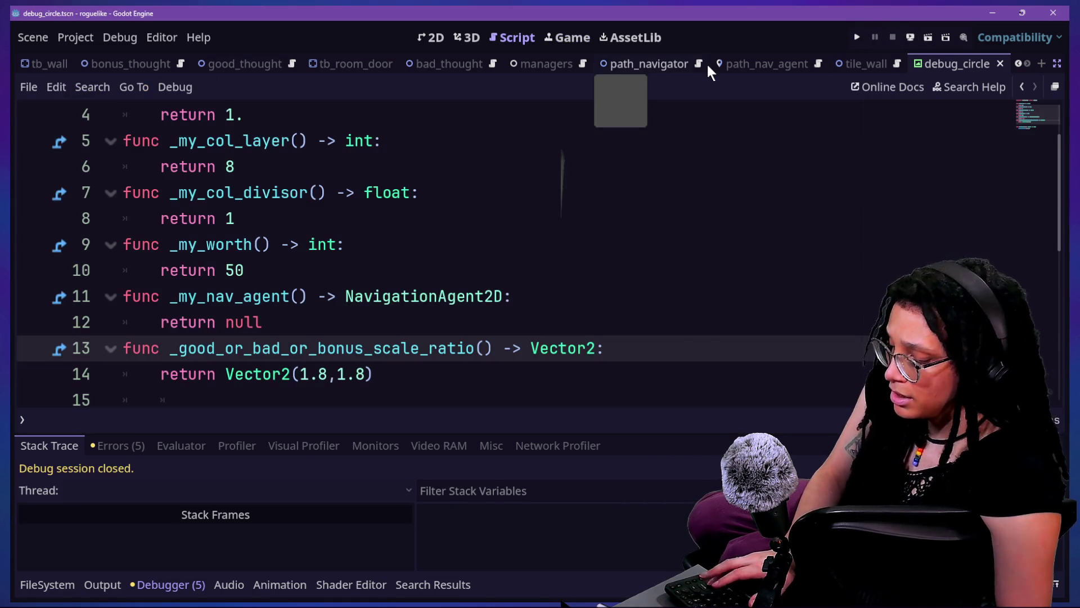
Open thought_battle.tscn and select its NavigationRegion2D node.
{"action": "left_click", "coordinate": [569, 193]}
{"action": "key", "text": "shift+alt+o"}
{"action": "type", "text": "thought_battle"}
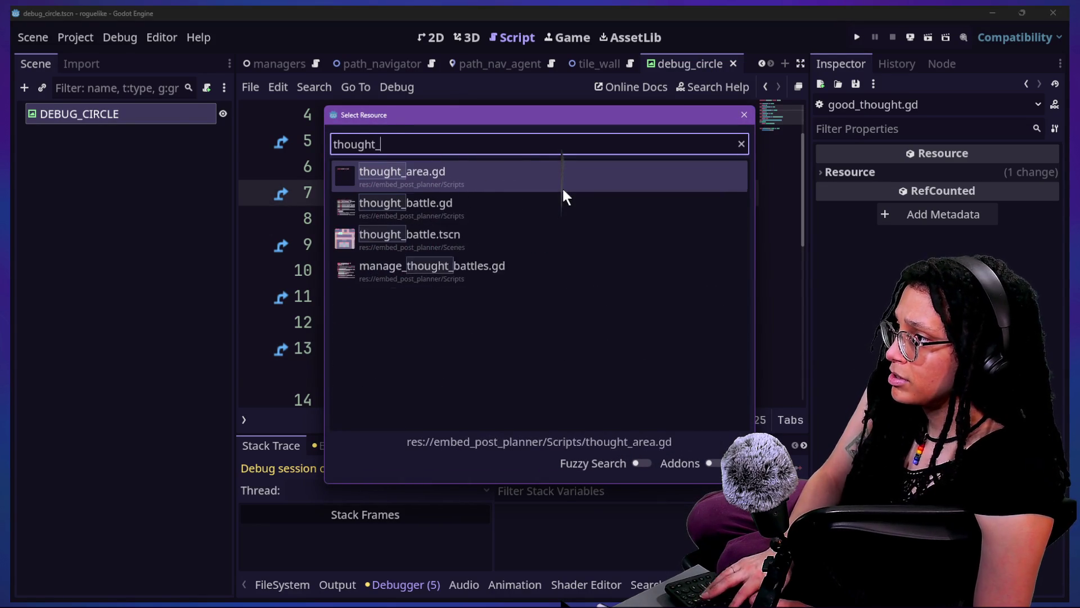
{"action": "key", "text": "Down"}
{"action": "key", "text": "Return"}
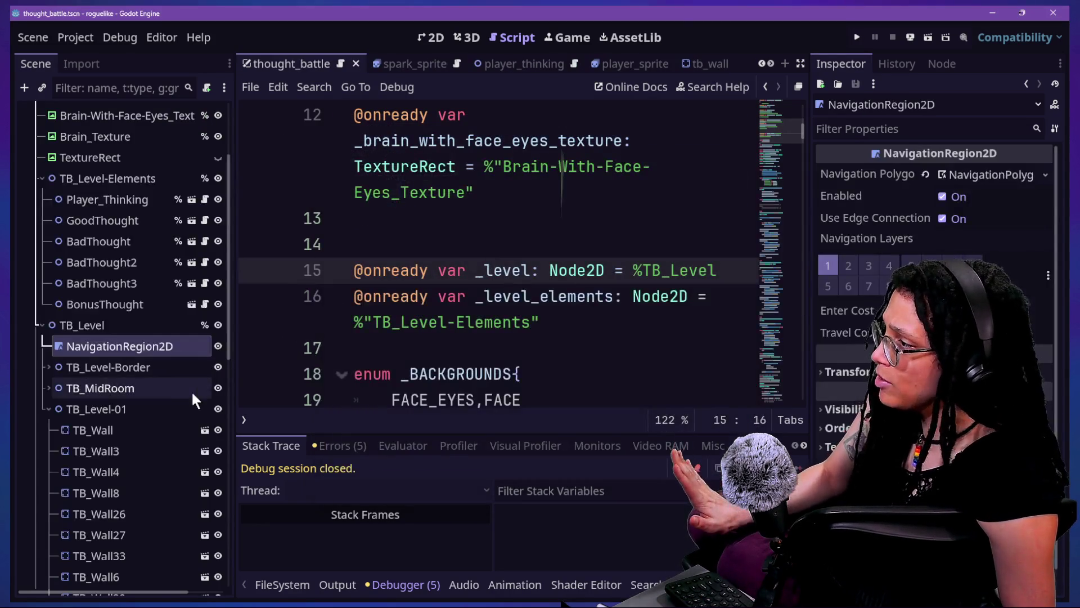
{"action": "scroll", "coordinate": [177, 402], "scroll_direction": "down", "scroll_amount": 5}
{"action": "scroll", "coordinate": [176, 392], "scroll_direction": "up", "scroll_amount": 8}
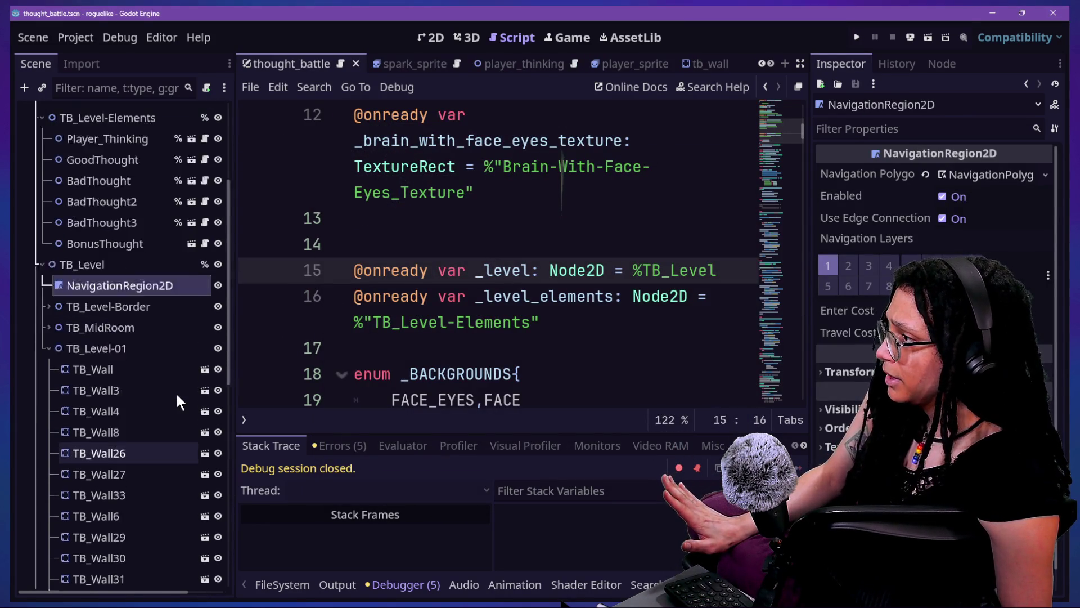
{"action": "left_click", "coordinate": [214, 351]}
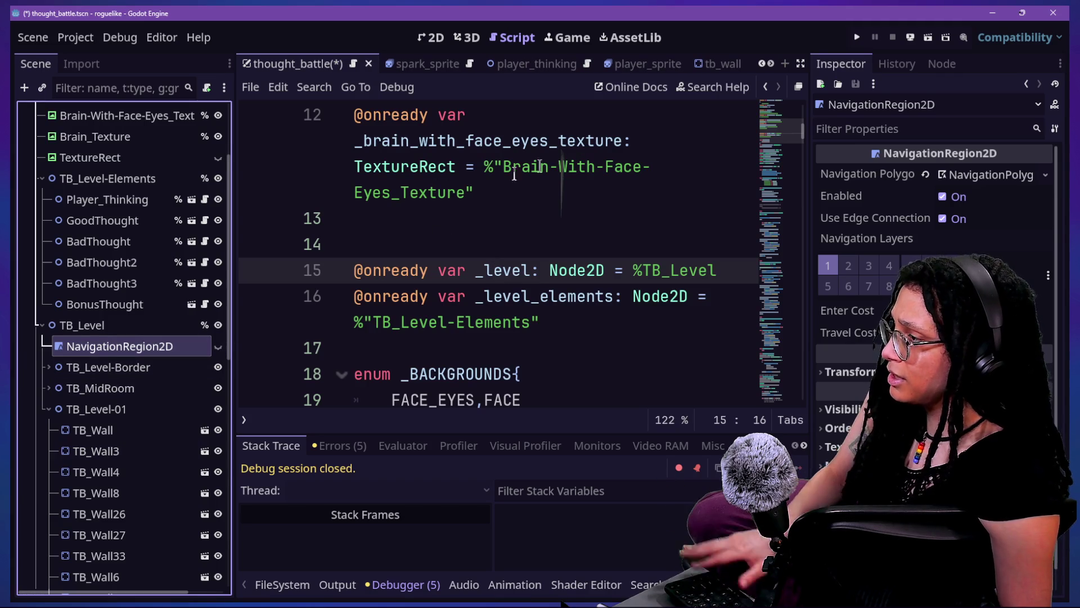
{"action": "scroll", "coordinate": [527, 204], "scroll_direction": "up", "scroll_amount": 5}
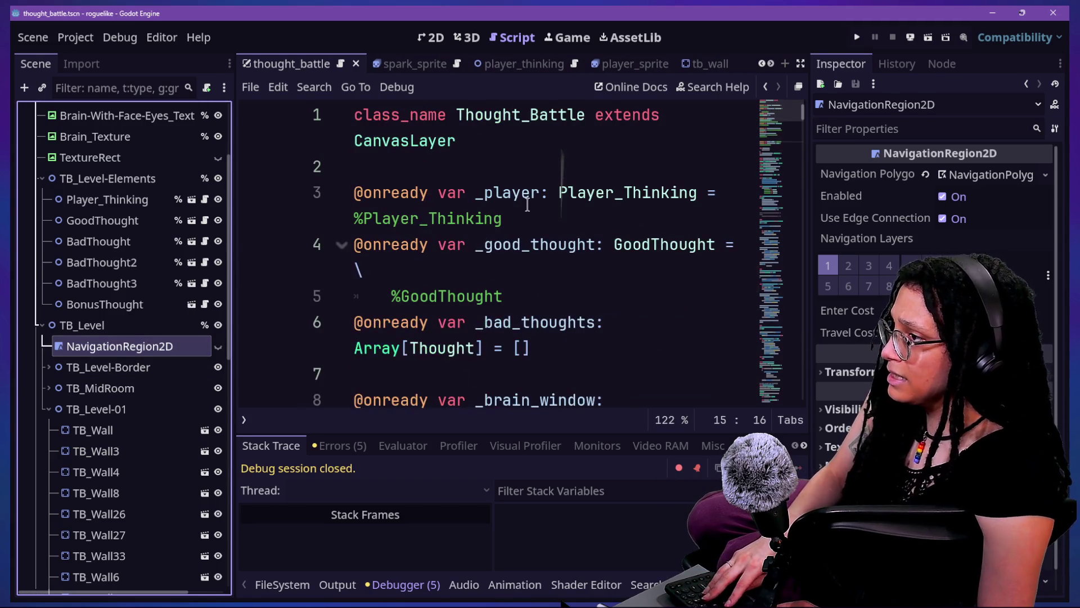
Hide the side docks and open bad_thought.gd via Quick Open.
{"action": "key", "text": "alt+shift+o"}
{"action": "type", "text": "thought"}
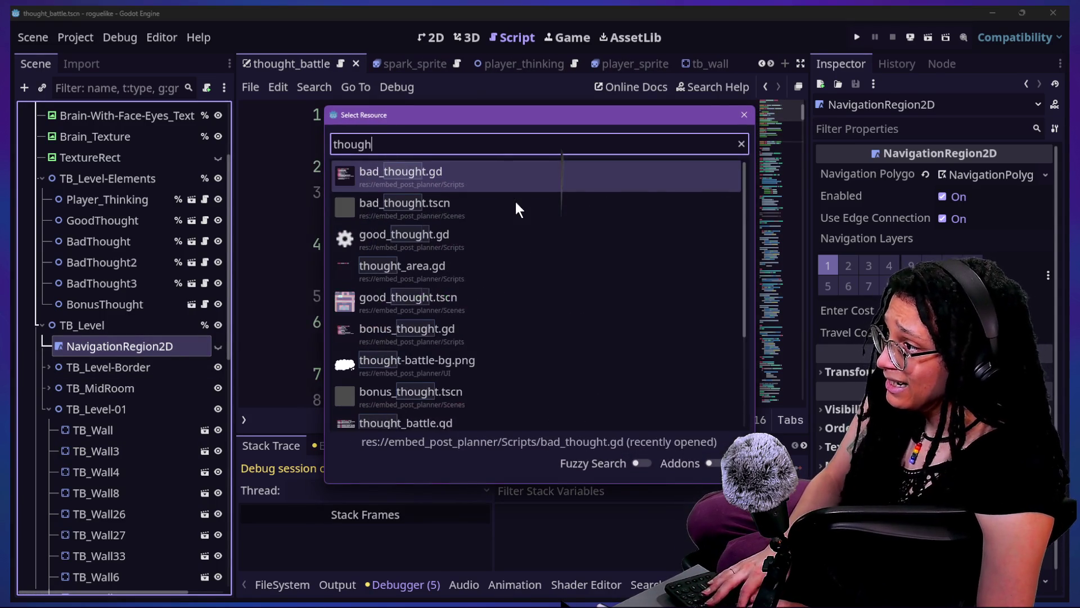
{"action": "key", "text": "Escape"}
{"action": "key", "text": "ctrl+shift+F11"}
{"action": "scroll", "coordinate": [518, 224], "scroll_direction": "down", "scroll_amount": 3}
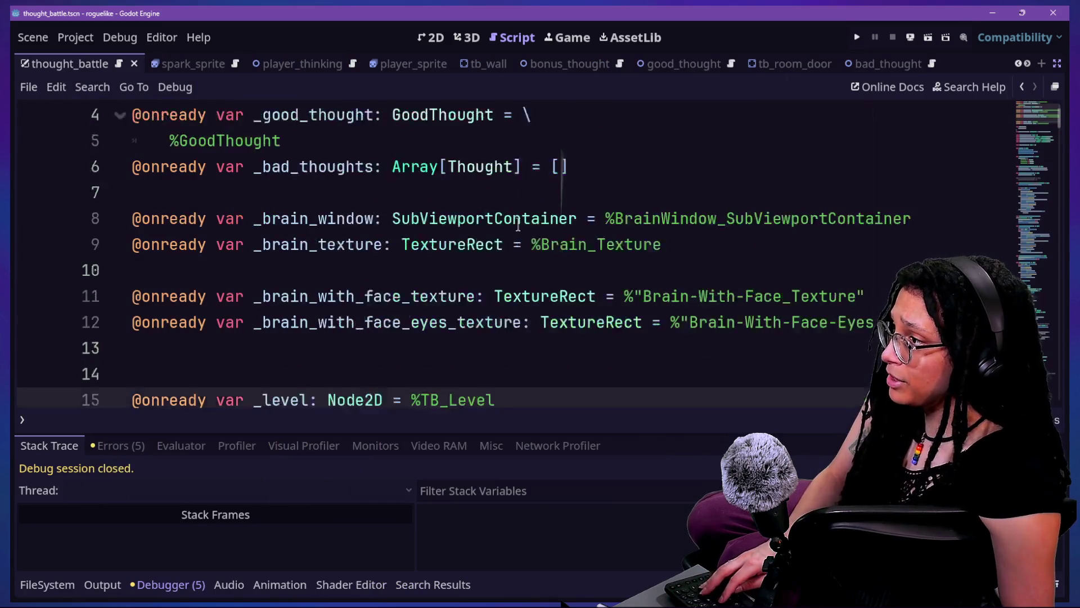
{"action": "key", "text": "alt+shift+o"}
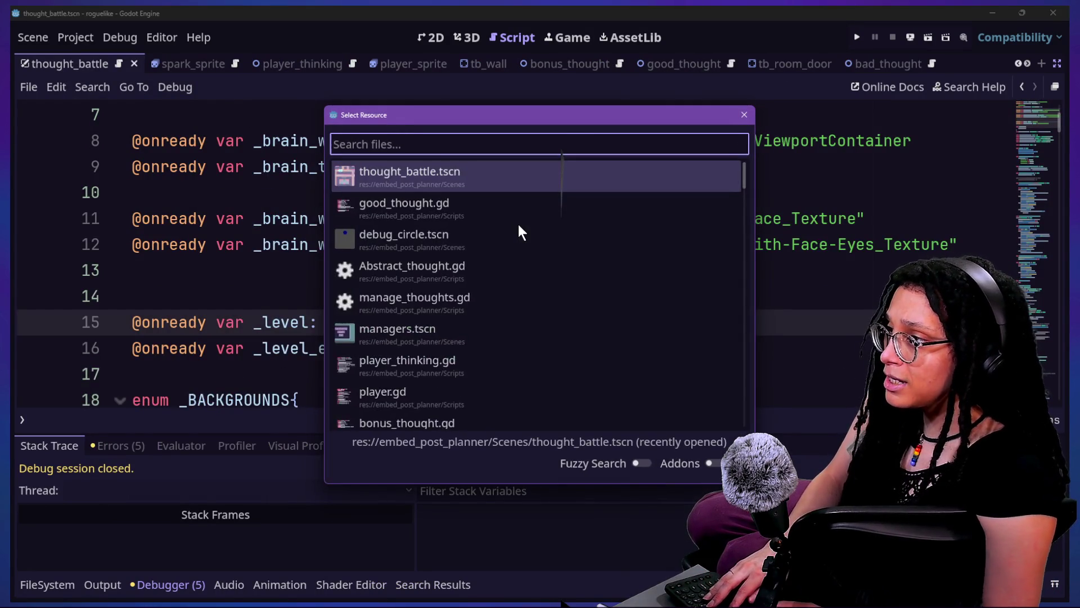
{"action": "type", "text": "bad_"}
{"action": "key", "text": "Return"}
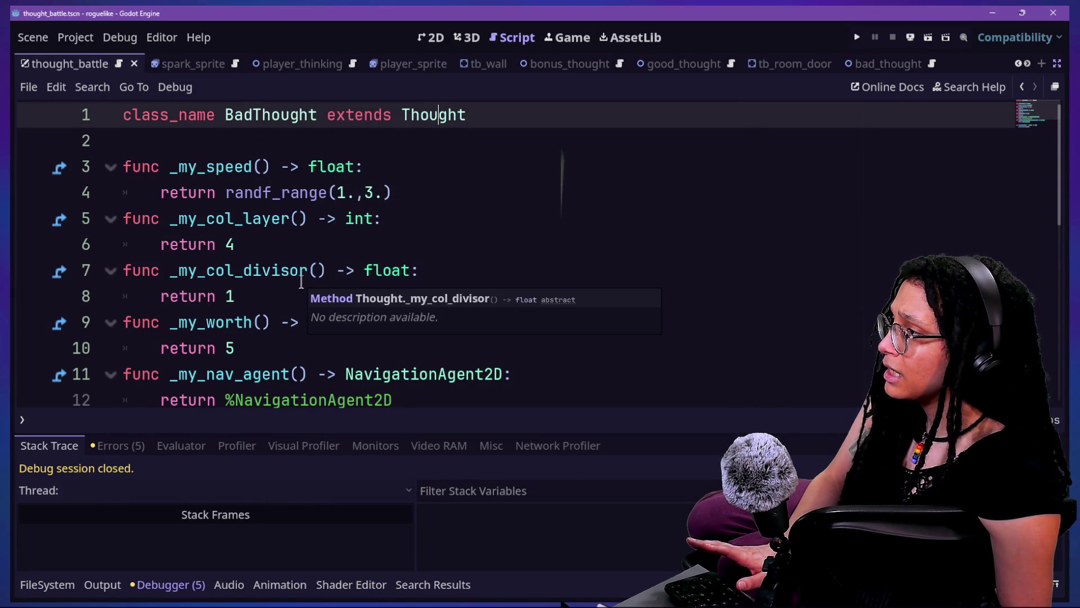
Change the bad thought speed to randf_range(20., 50.) and run the game.
{"action": "left_click", "coordinate": [452, 187]}
{"action": "left_click", "coordinate": [284, 218]}
{"action": "left_click", "coordinate": [398, 167]}
{"action": "left_click", "coordinate": [353, 193]}
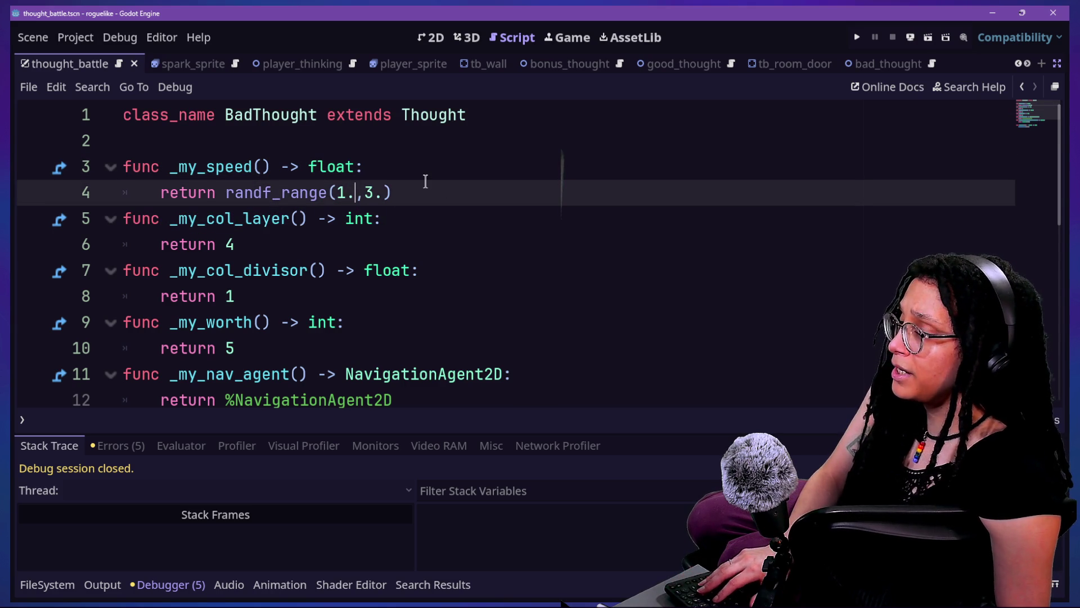
{"action": "key", "text": "ctrl+equal"}
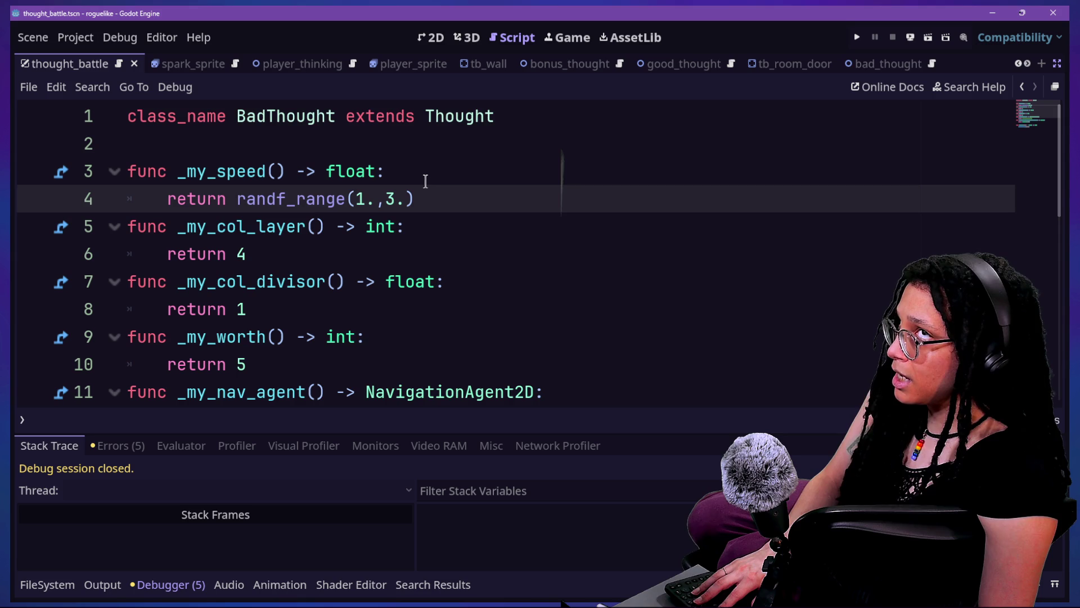
{"action": "type", "text": "20"}
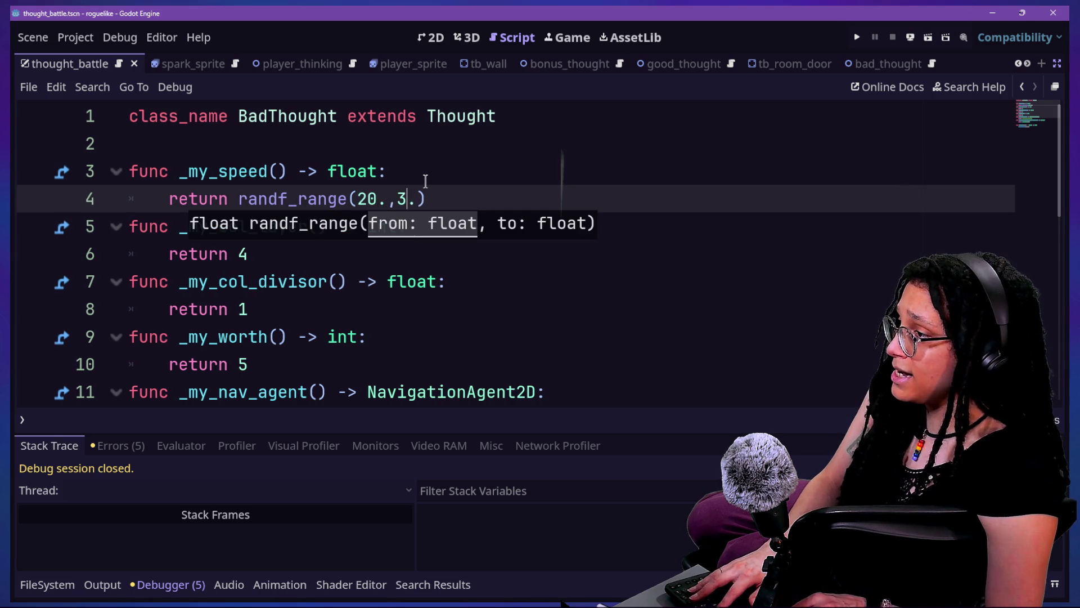
{"action": "key", "text": "Right"}
{"action": "key", "text": "Right"}
{"action": "key", "text": "Right"}
{"action": "key", "text": "BackSpace"}
{"action": "type", "text": "5"}
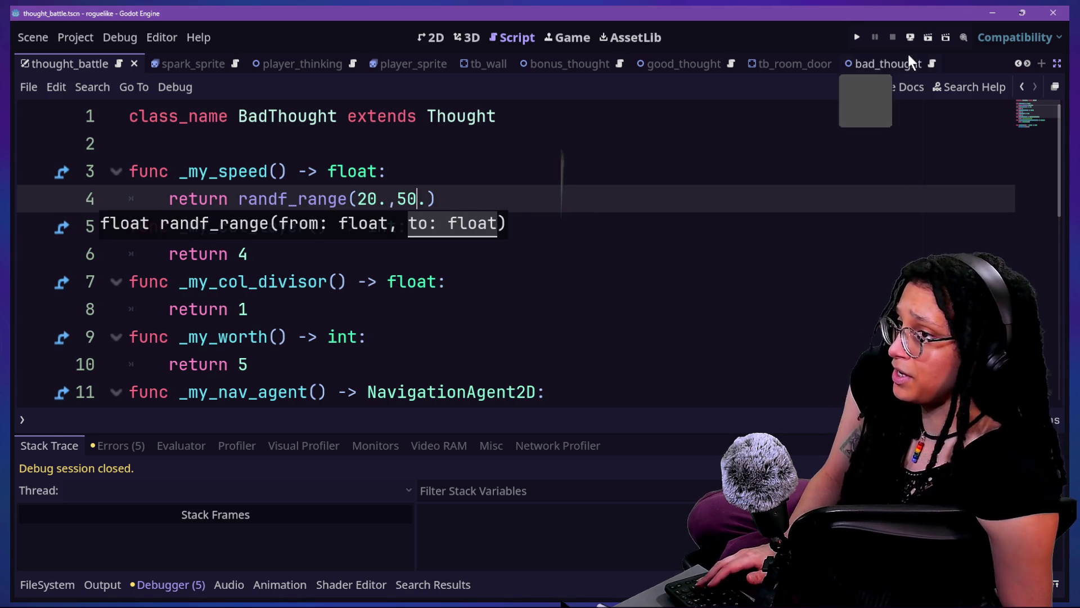
{"action": "left_click", "coordinate": [857, 37]}
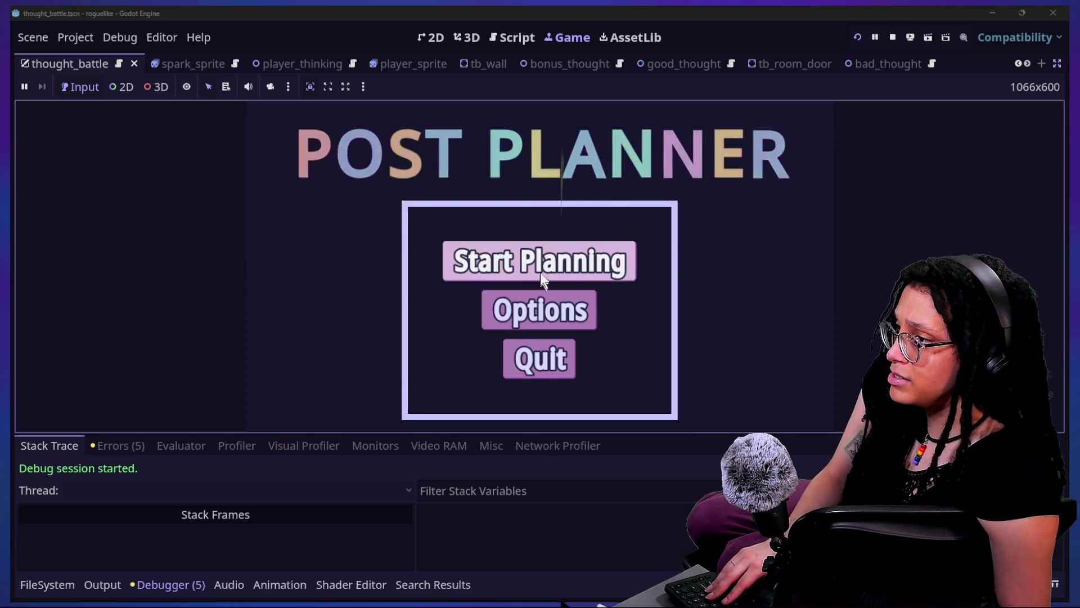
Start planning, pick a platform, and move the player out of the room.
{"action": "left_click", "coordinate": [540, 273]}
{"action": "left_click", "coordinate": [581, 272]}
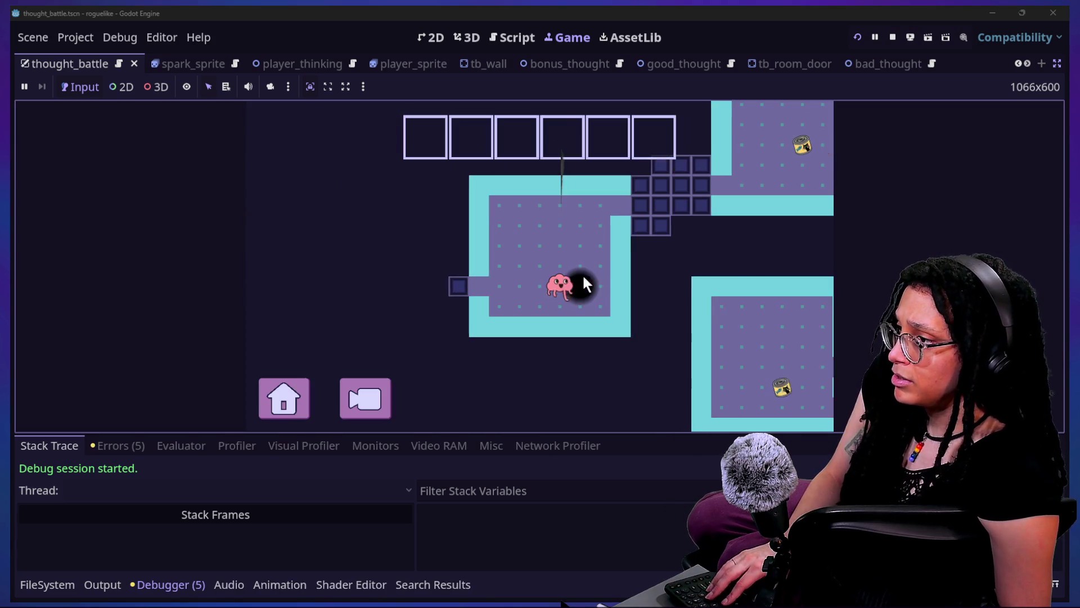
{"action": "key", "text": "Up"}
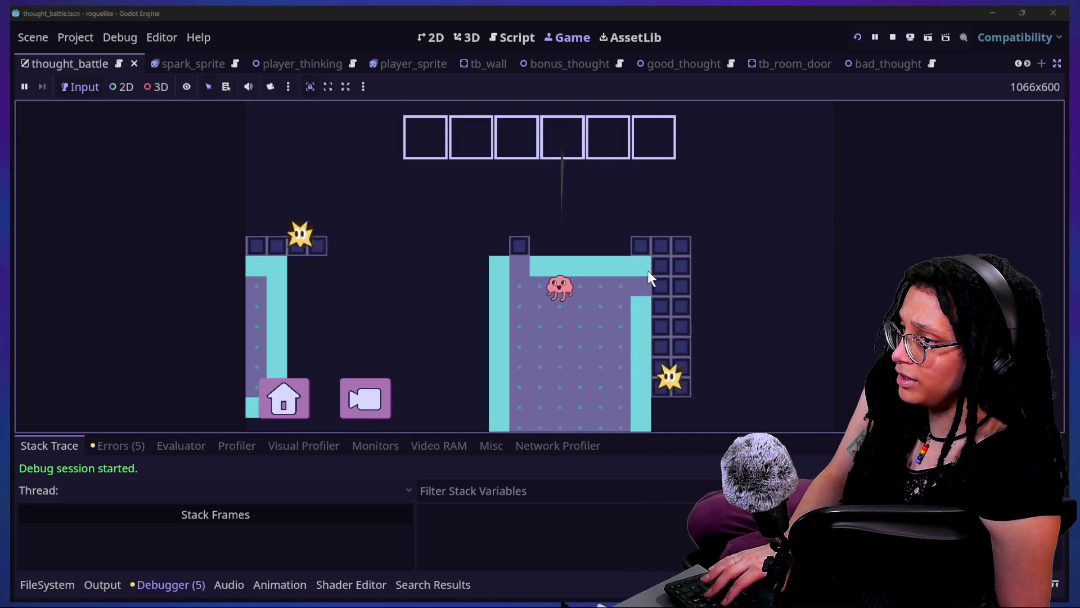
{"action": "key", "text": "Right"}
{"action": "key", "text": "Down"}
{"action": "key", "text": "Left"}
{"action": "key", "text": "Down"}
{"action": "key", "text": "Right"}
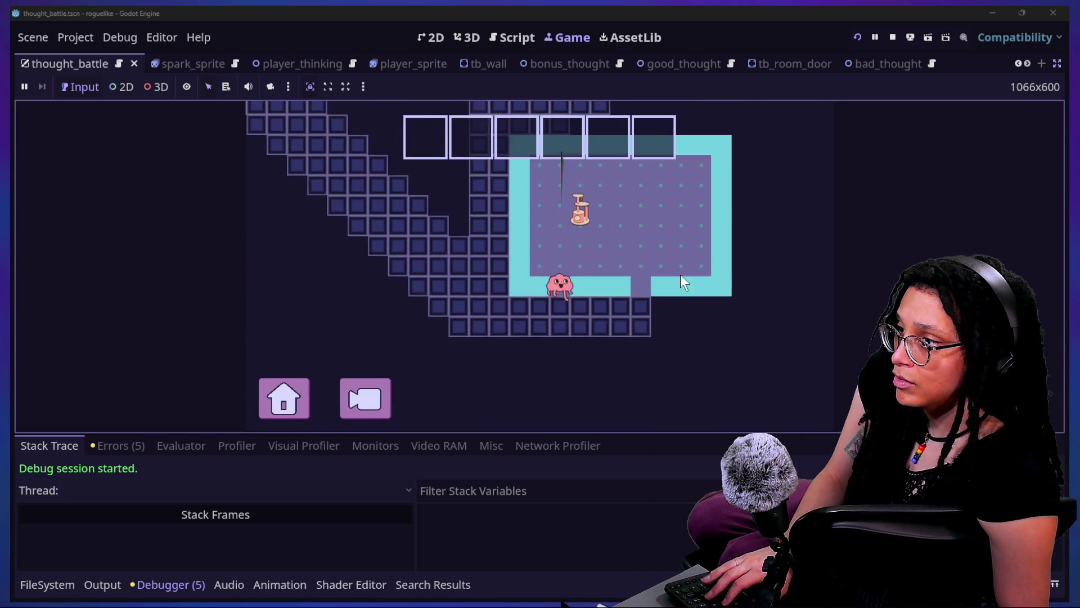
Steer the spark along the battle corridor to the white dot to finish the battle.
{"action": "key", "text": "Left"}
{"action": "key", "text": "Up"}
{"action": "key", "text": "Right"}
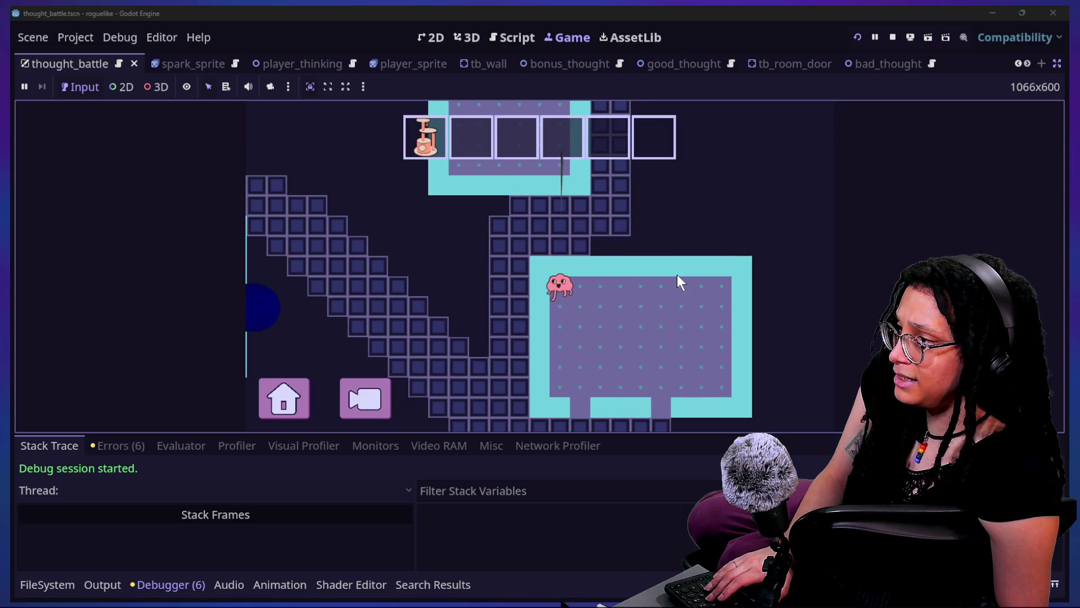
Walk the player through the corridors, then return to the script editor.
{"action": "key", "text": "Down"}
{"action": "key", "text": "Left"}
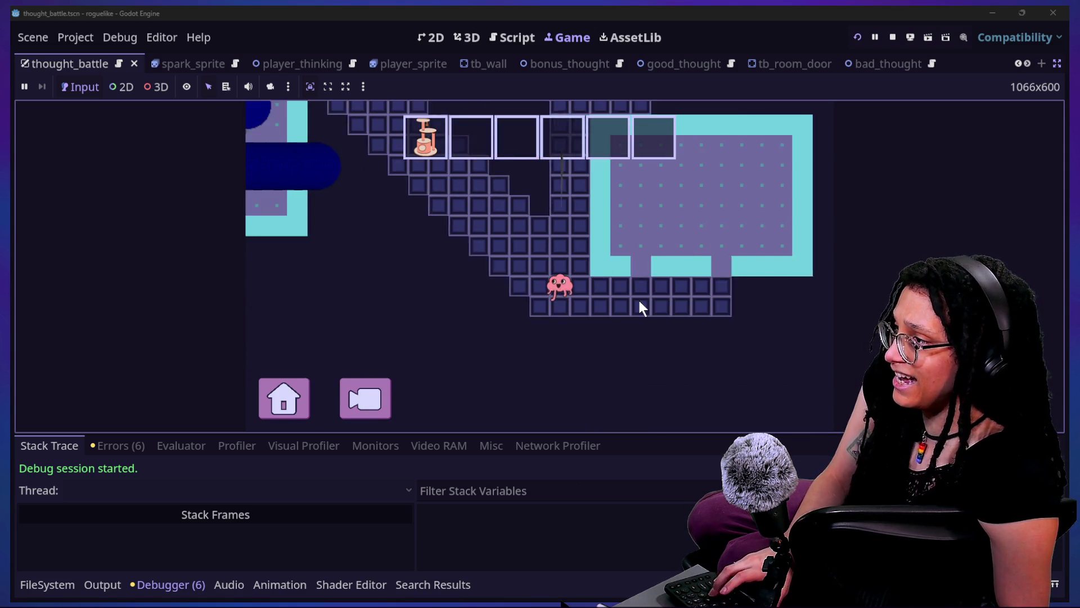
{"action": "key", "text": "Up"}
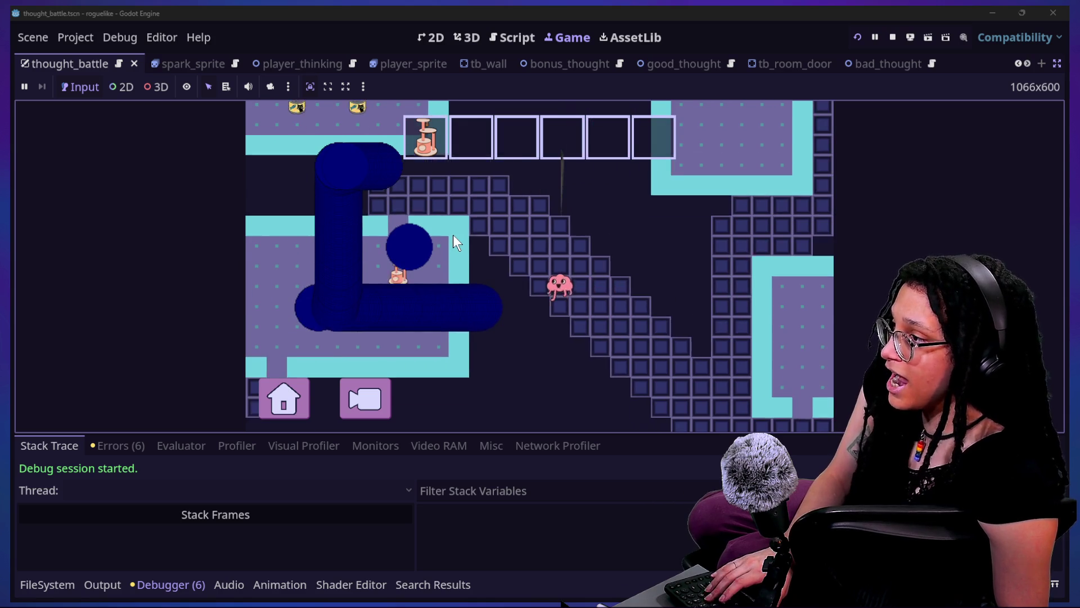
{"action": "key", "text": "Left"}
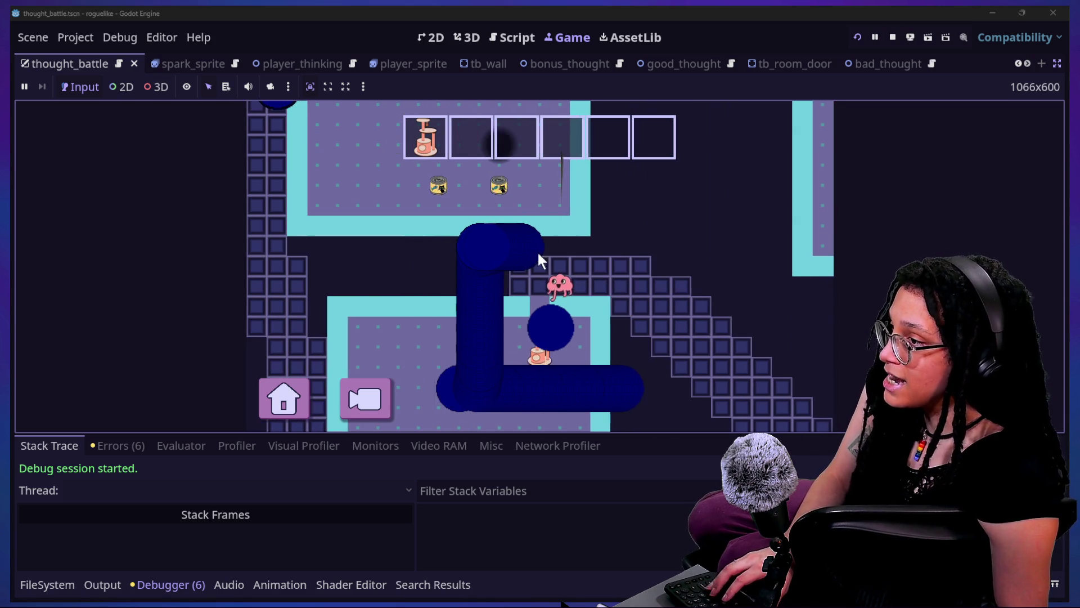
{"action": "key", "text": "Left"}
{"action": "key", "text": "Right"}
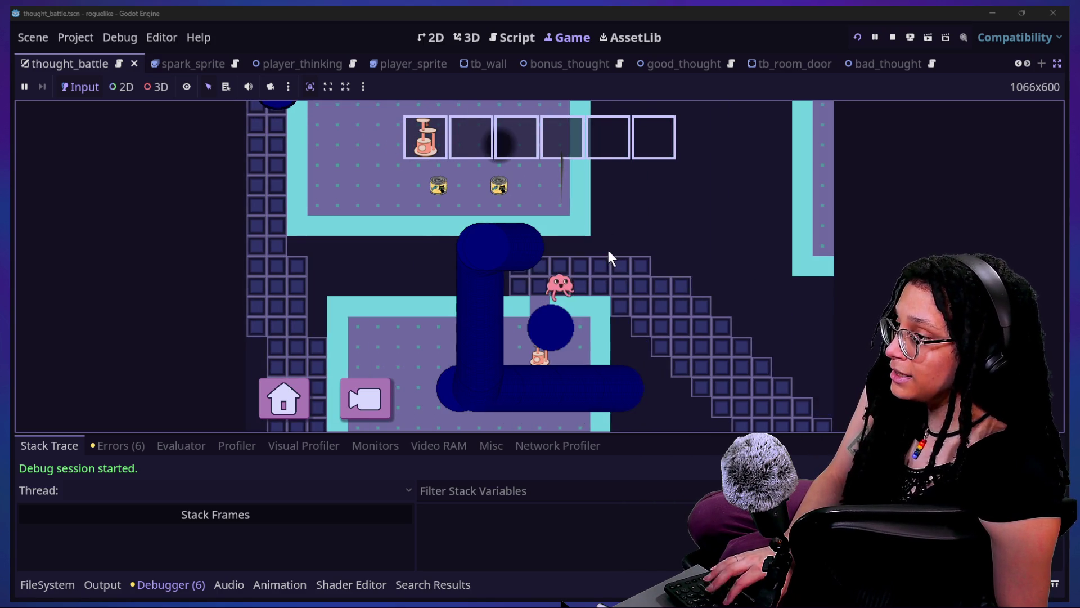
{"action": "key", "text": "Left"}
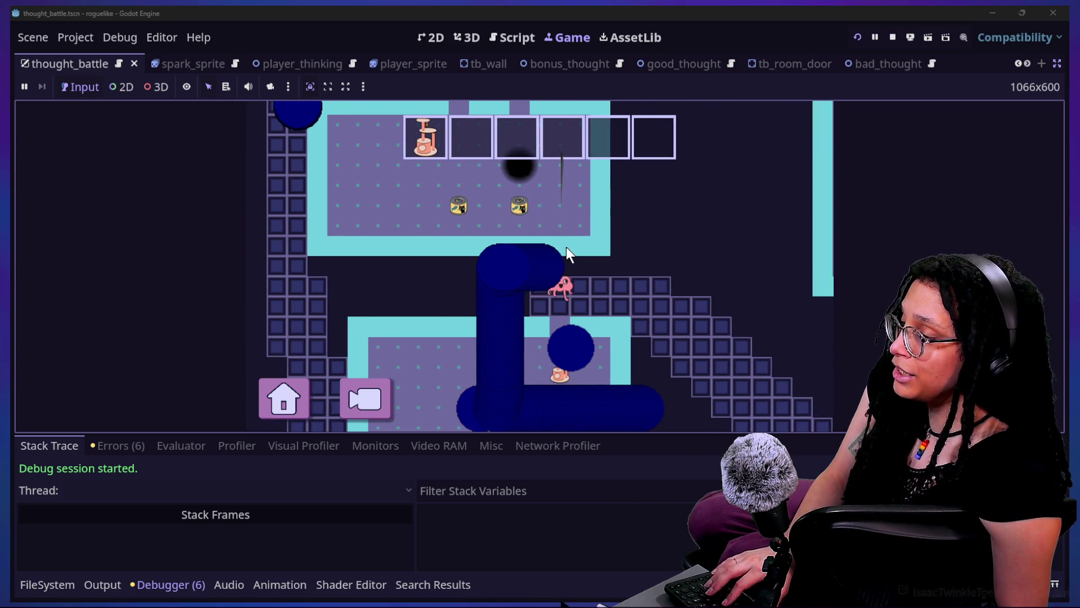
{"action": "key", "text": "Left"}
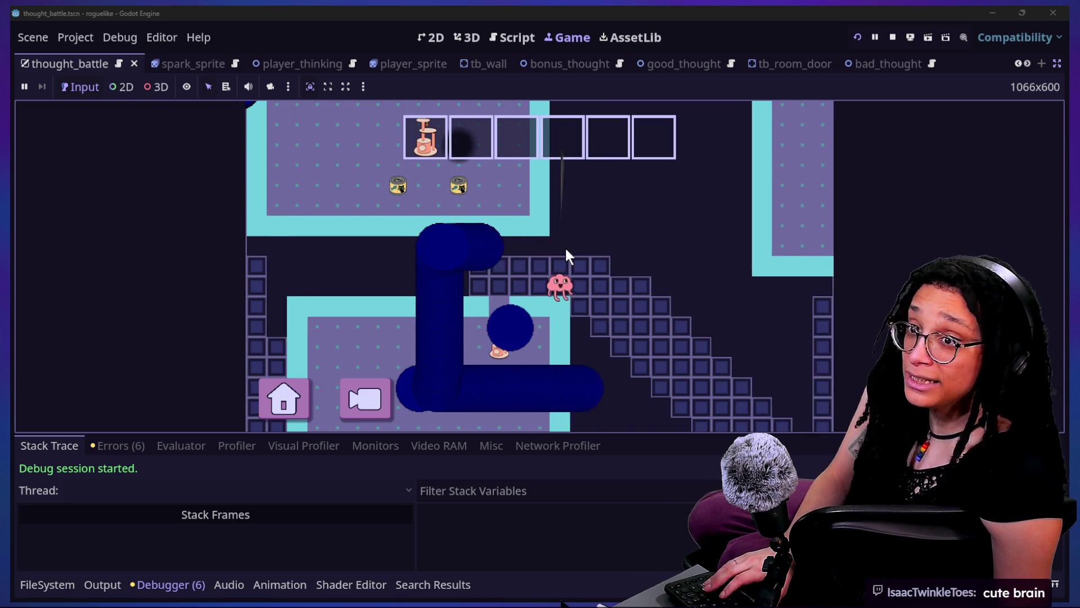
{"action": "key", "text": "Left"}
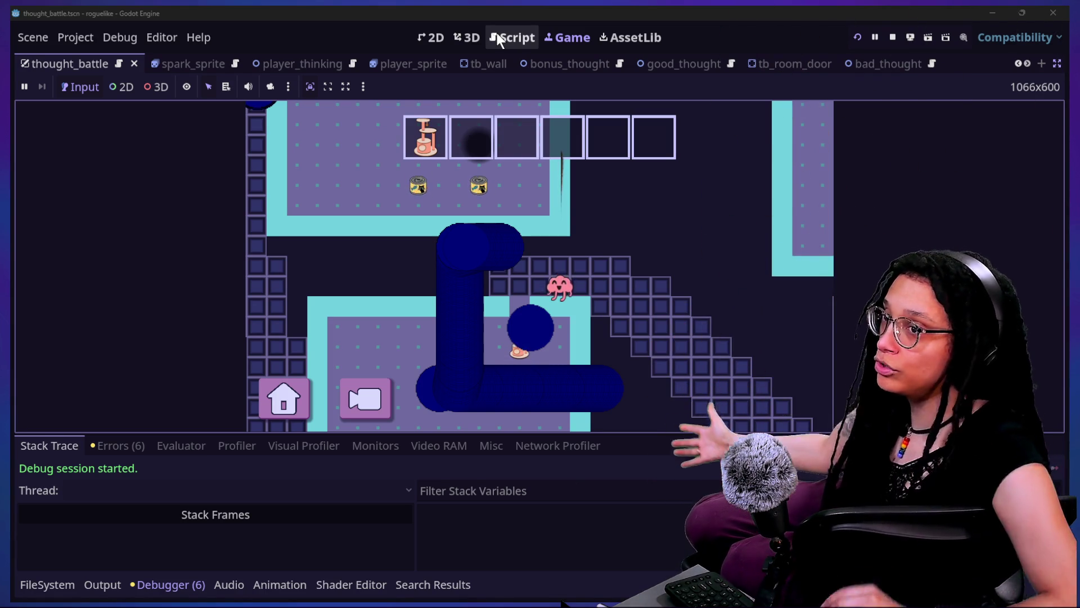
{"action": "left_click", "coordinate": [498, 35]}
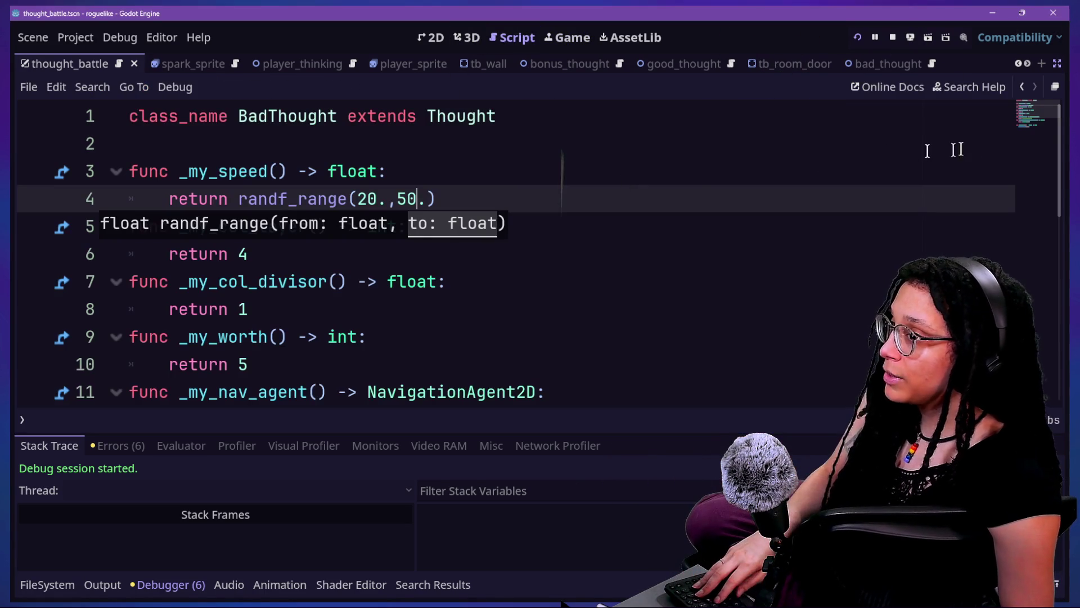
Restore the scene and inspector docks and view the running game's Remote node tree.
{"action": "left_click", "coordinate": [1056, 64]}
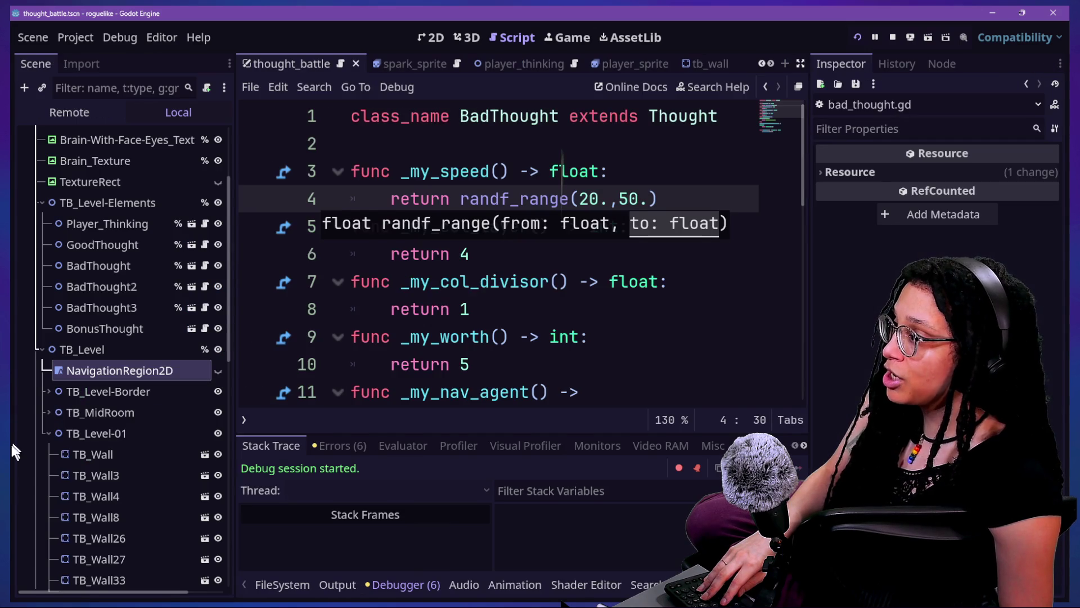
{"action": "scroll", "coordinate": [45, 404], "scroll_direction": "down", "scroll_amount": 10}
{"action": "scroll", "coordinate": [45, 403], "scroll_direction": "up", "scroll_amount": 15}
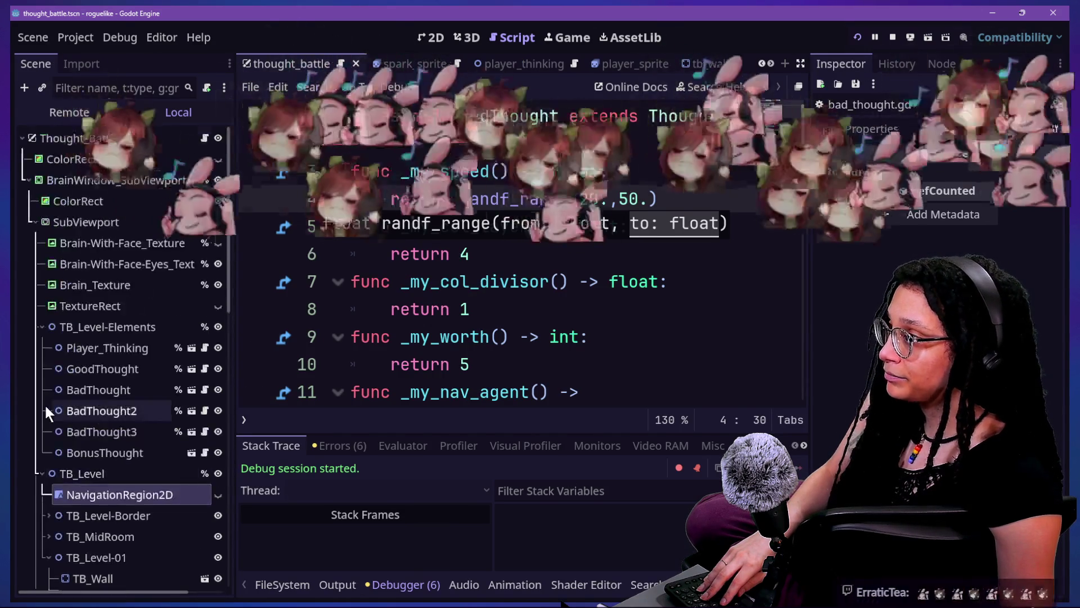
{"action": "left_click", "coordinate": [515, 314]}
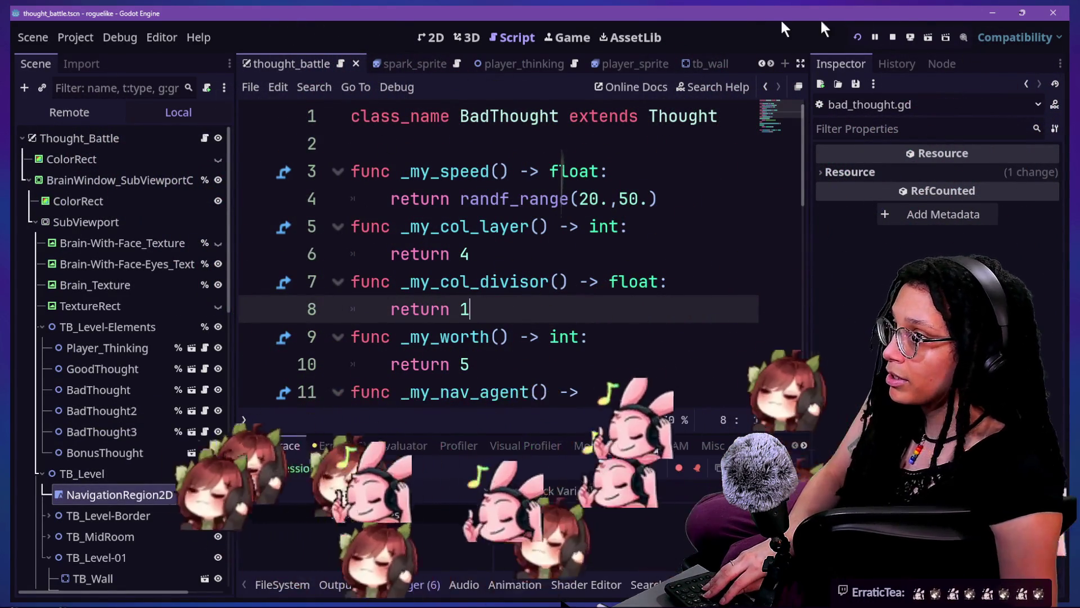
{"action": "left_click", "coordinate": [70, 113]}
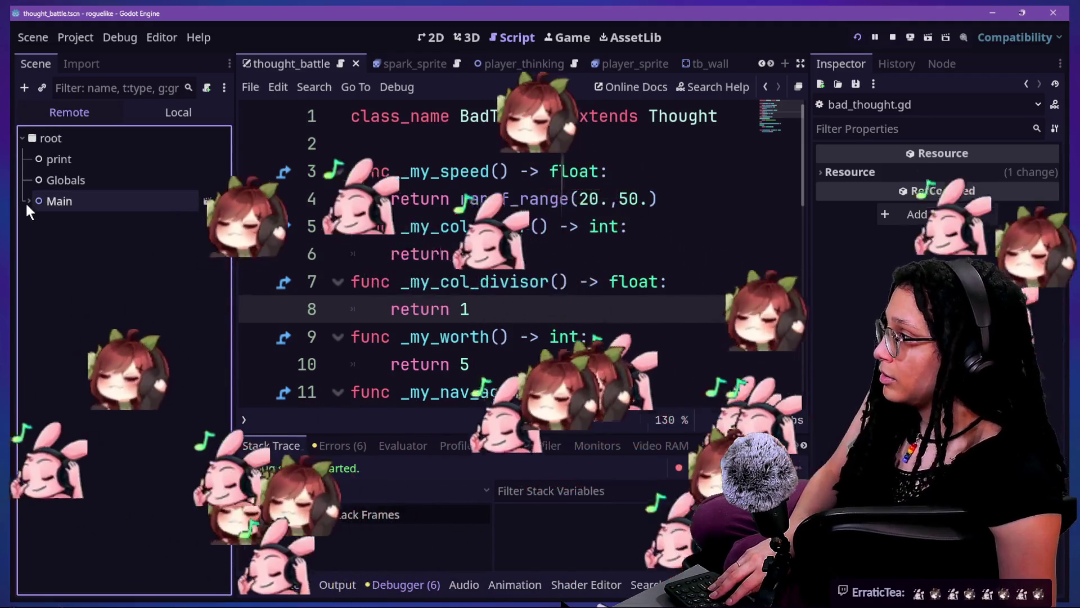
Expand Main, LevelElements, Background and Managers in the Remote scene tree.
{"action": "left_click", "coordinate": [28, 203]}
{"action": "left_click", "coordinate": [35, 327]}
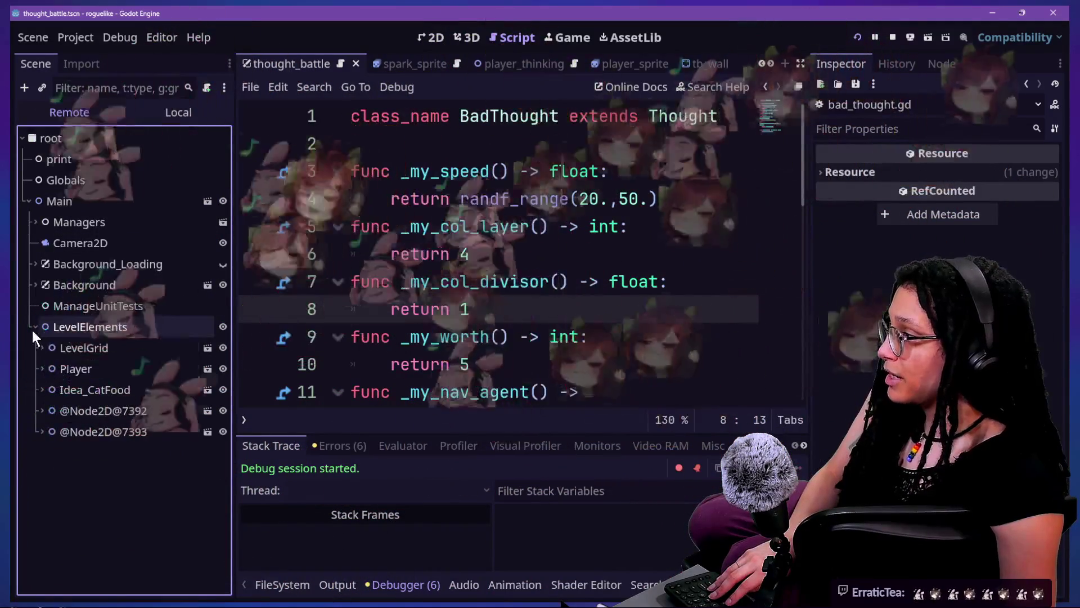
{"action": "left_click", "coordinate": [30, 283]}
{"action": "left_click", "coordinate": [29, 281]}
{"action": "left_click", "coordinate": [29, 266]}
{"action": "left_click", "coordinate": [32, 305]}
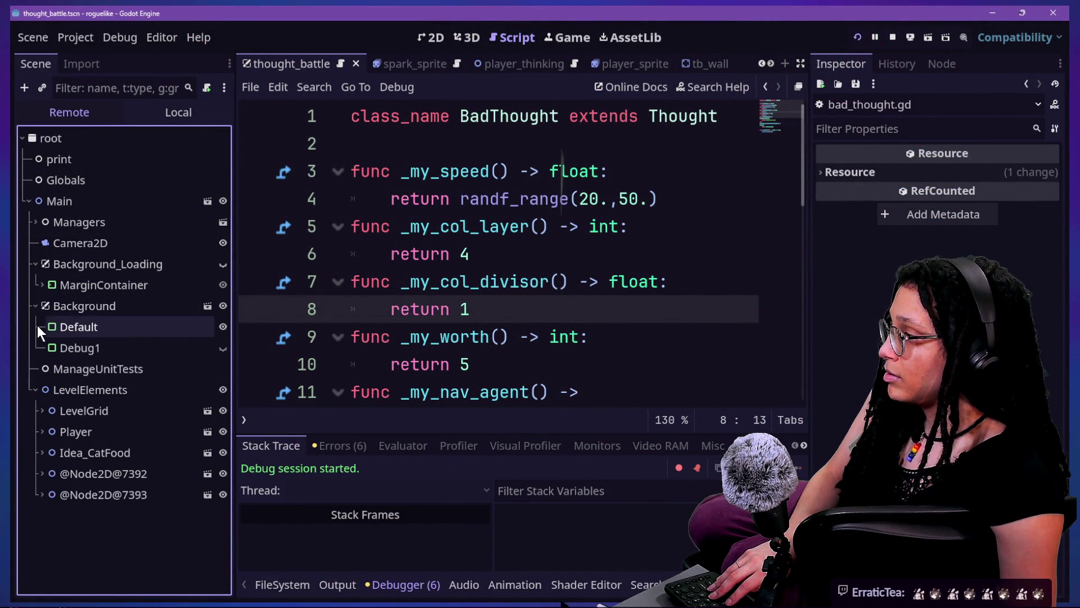
{"action": "left_click", "coordinate": [34, 224]}
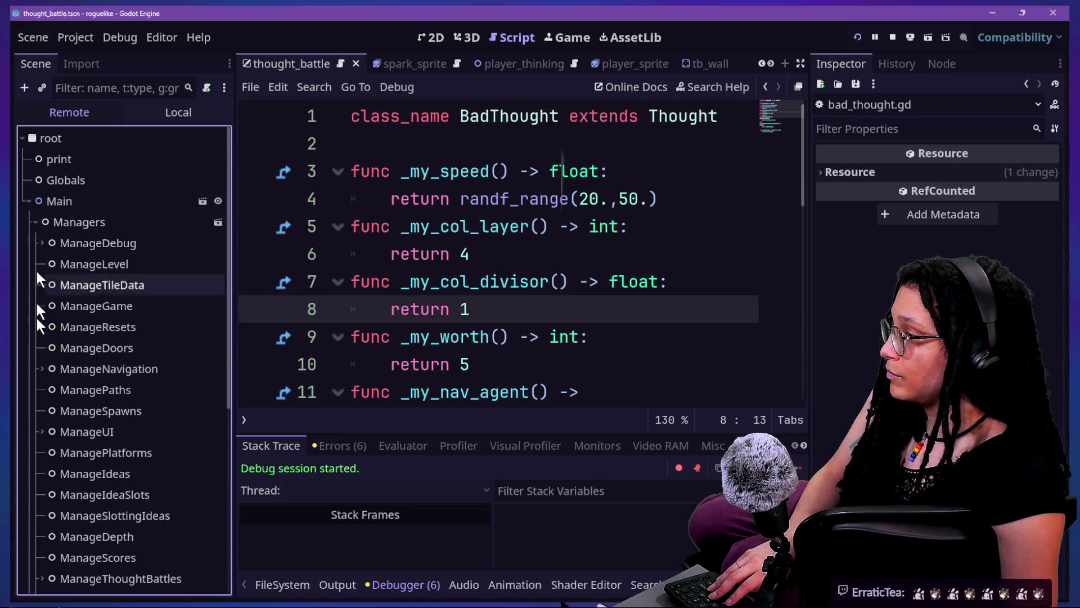
{"action": "scroll", "coordinate": [36, 349], "scroll_direction": "down", "scroll_amount": 5}
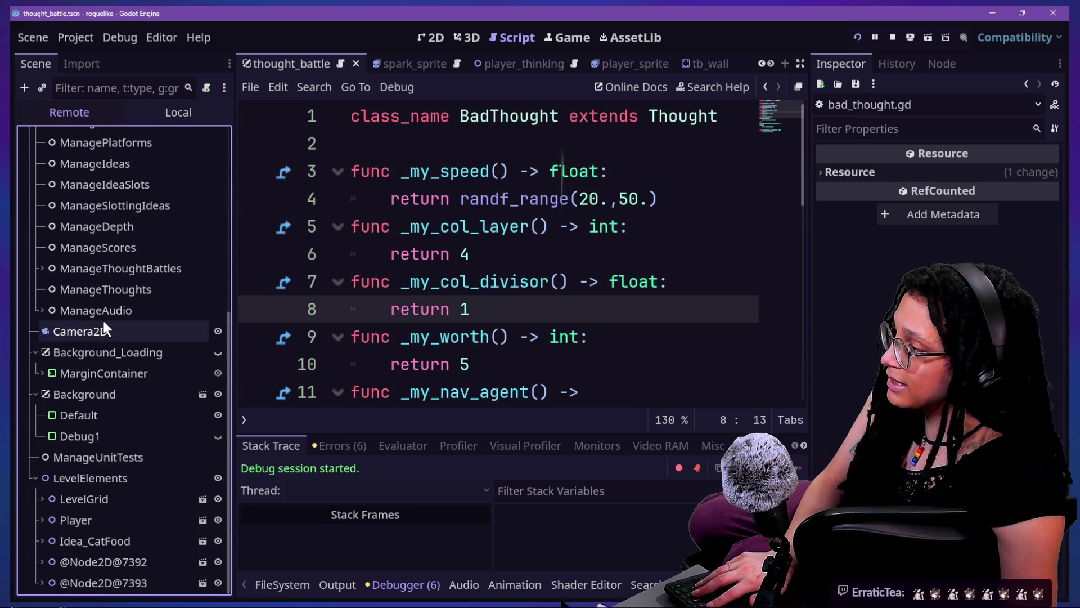
{"action": "scroll", "coordinate": [105, 329], "scroll_direction": "up", "scroll_amount": 2}
{"action": "scroll", "coordinate": [105, 329], "scroll_direction": "down", "scroll_amount": 2}
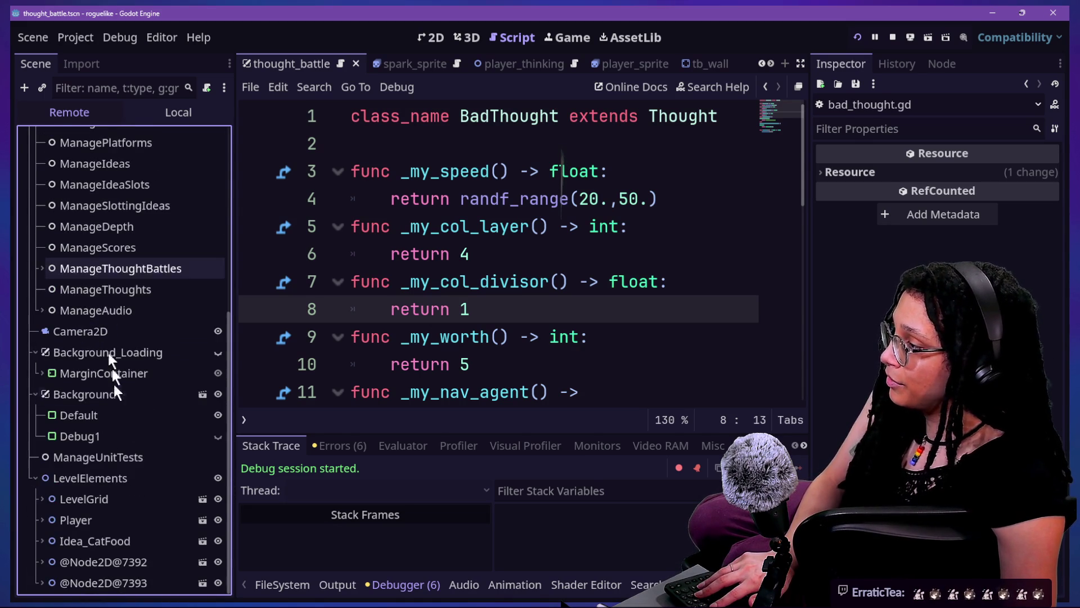
{"action": "scroll", "coordinate": [116, 400], "scroll_direction": "up", "scroll_amount": 2}
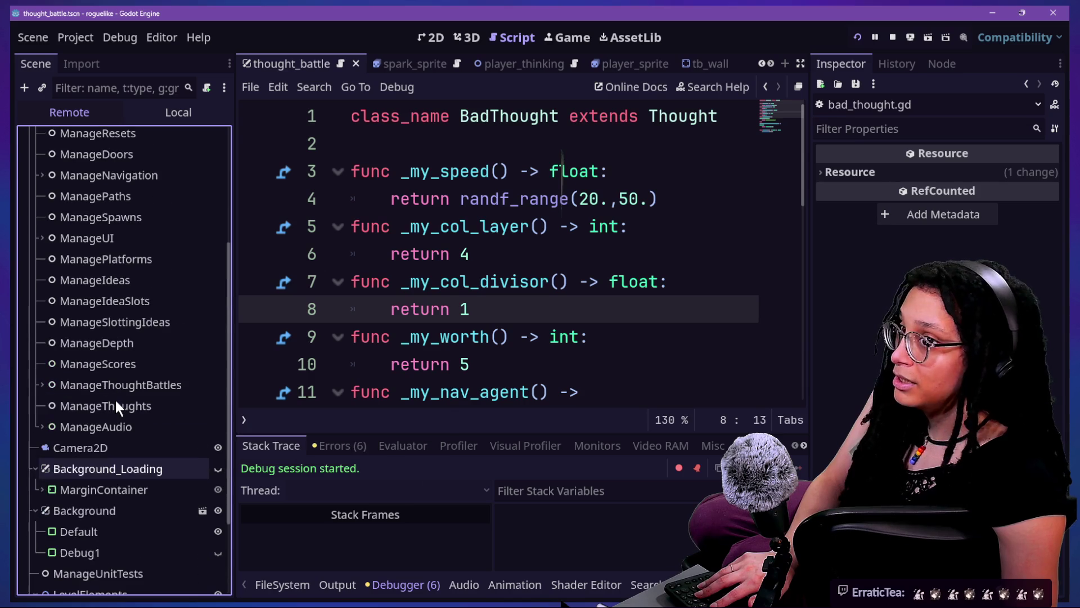
Browse ManageThoughtBattles' DEBUG_CIRCLE and leftover TextureRect children, then restart the game.
{"action": "left_click", "coordinate": [100, 384]}
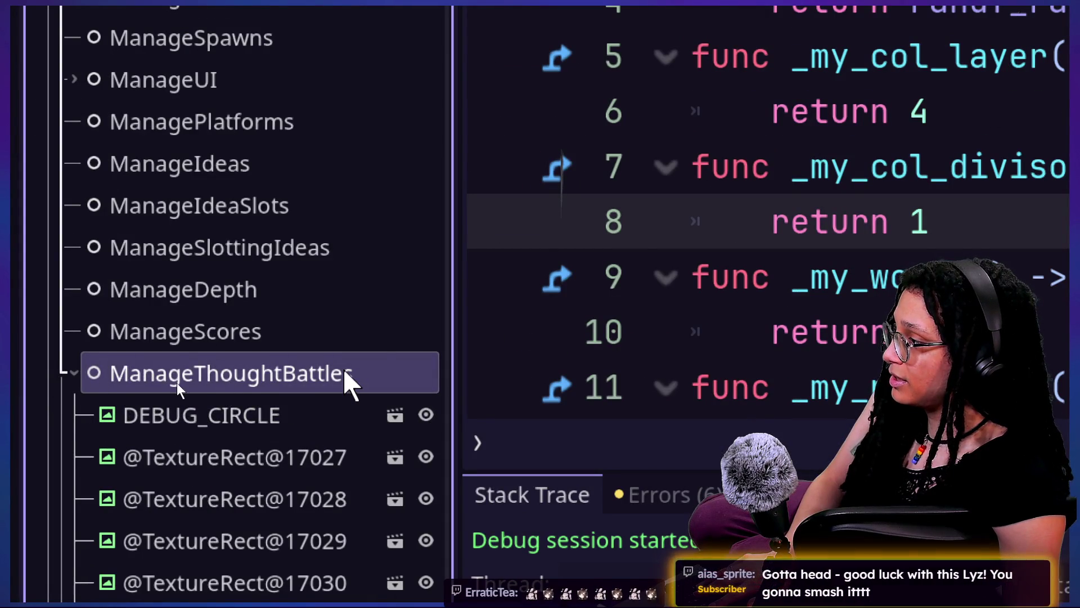
{"action": "scroll", "coordinate": [344, 383], "scroll_direction": "down", "scroll_amount": 5}
{"action": "scroll", "coordinate": [343, 369], "scroll_direction": "up", "scroll_amount": 3}
{"action": "scroll", "coordinate": [343, 369], "scroll_direction": "down", "scroll_amount": 15}
{"action": "scroll", "coordinate": [345, 377], "scroll_direction": "down", "scroll_amount": 20}
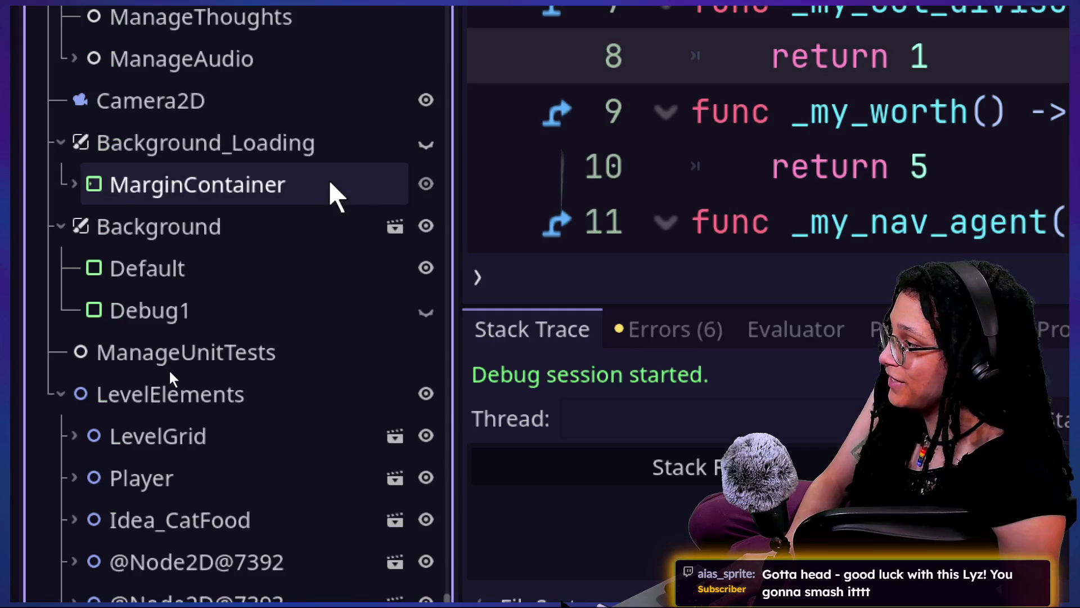
{"action": "scroll", "coordinate": [331, 186], "scroll_direction": "down", "scroll_amount": 15}
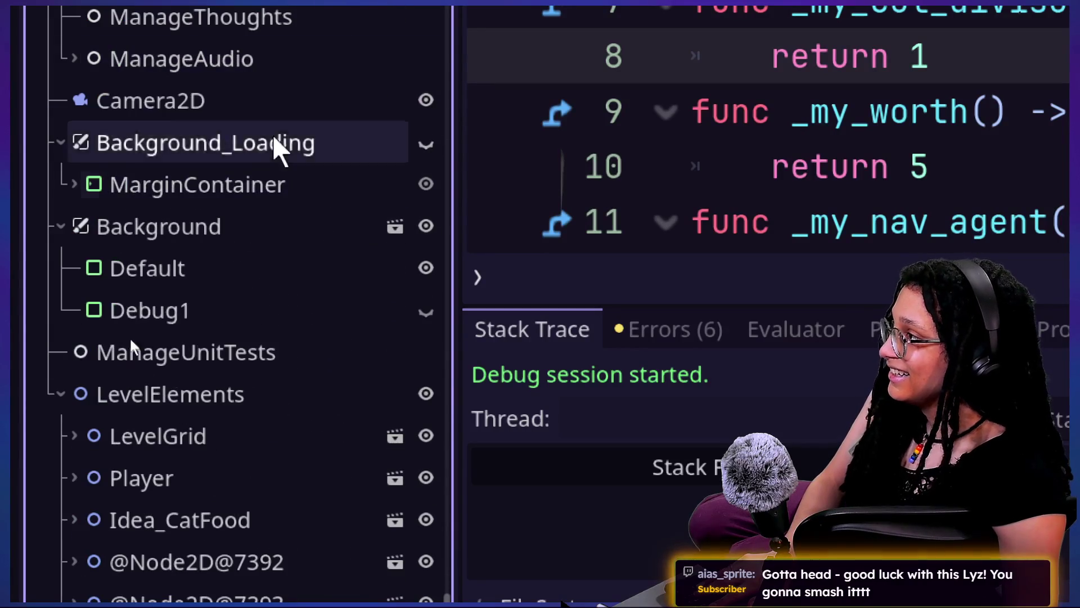
{"action": "scroll", "coordinate": [205, 96], "scroll_direction": "up", "scroll_amount": 5}
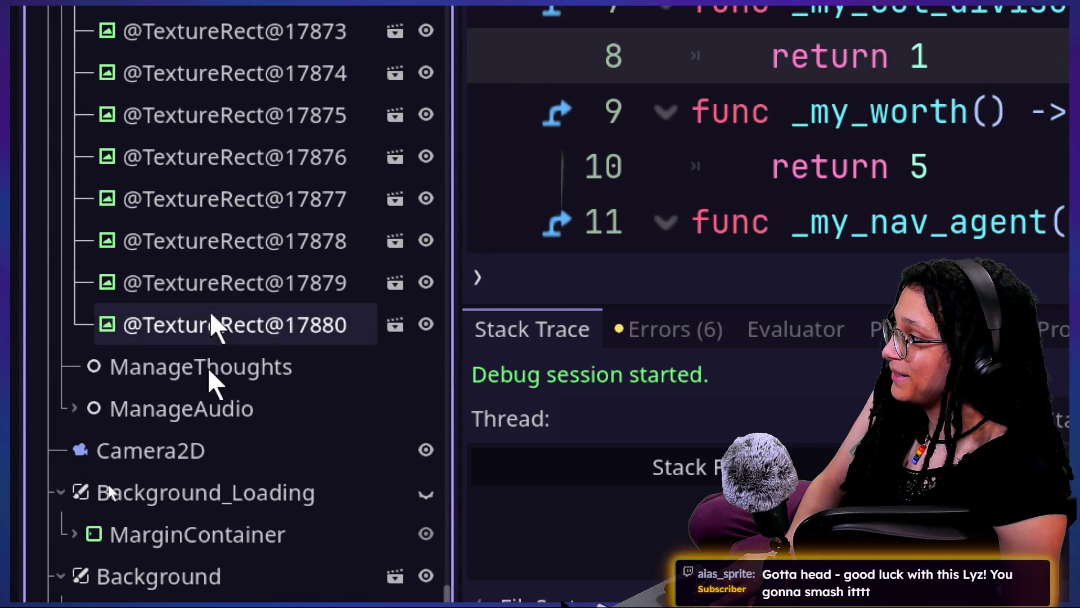
{"action": "scroll", "coordinate": [214, 338], "scroll_direction": "up", "scroll_amount": 5}
{"action": "scroll", "coordinate": [207, 426], "scroll_direction": "up", "scroll_amount": 20}
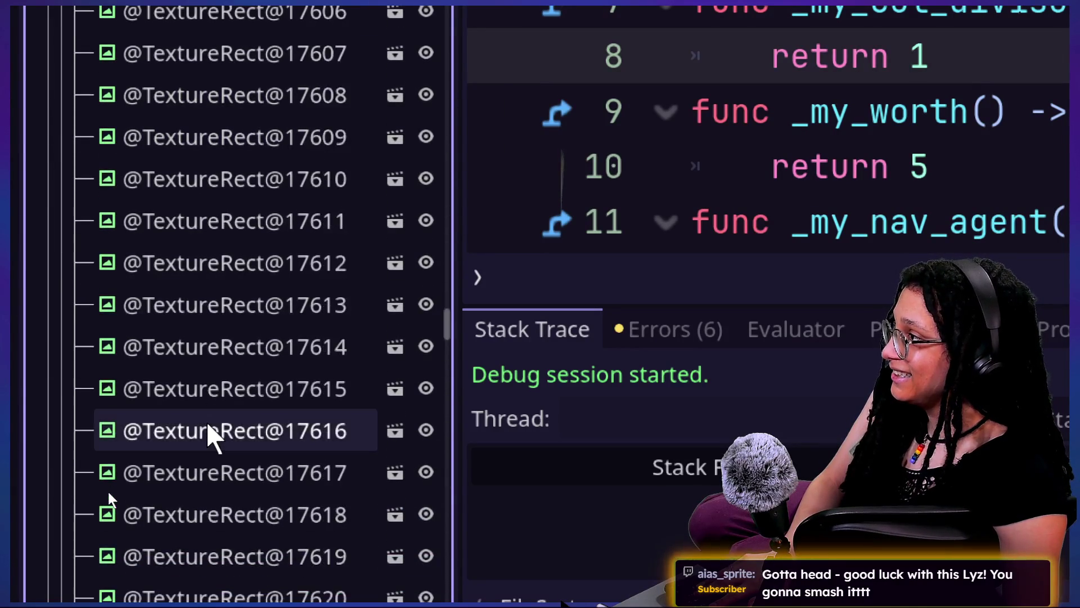
{"action": "scroll", "coordinate": [207, 431], "scroll_direction": "up", "scroll_amount": 11}
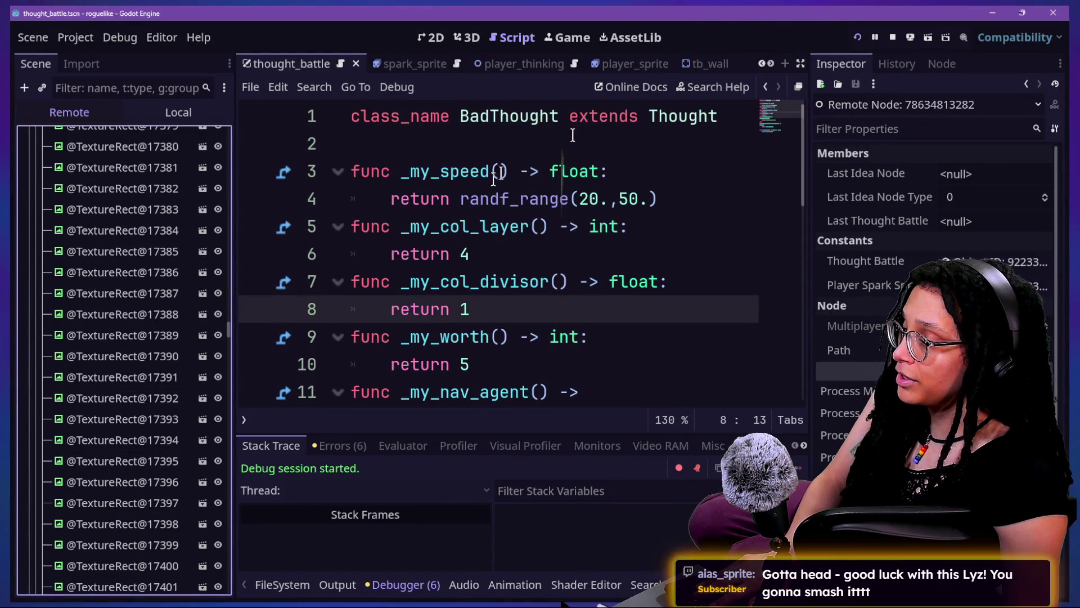
{"action": "left_click", "coordinate": [531, 198]}
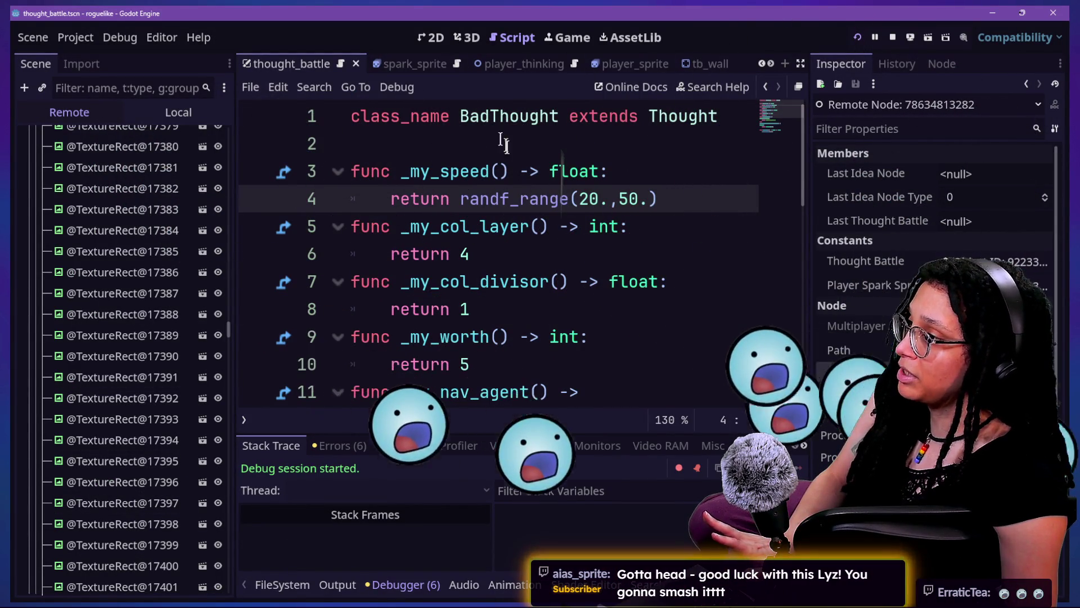
{"action": "left_click", "coordinate": [859, 38]}
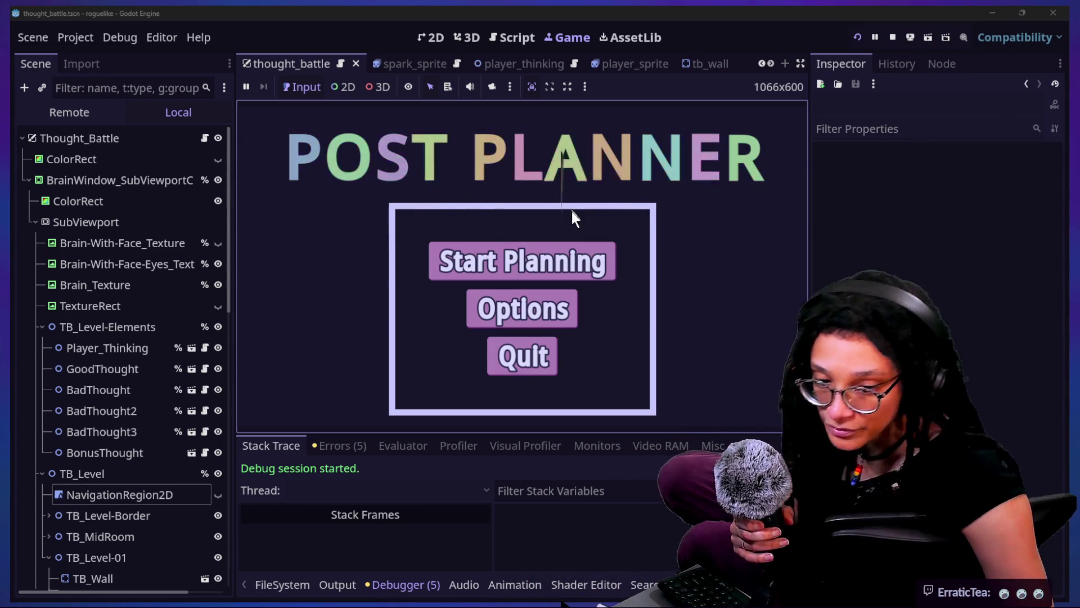
Start the Catstagram level and steer the spark through the brain maze with arrow keys.
{"action": "left_click", "coordinate": [589, 246]}
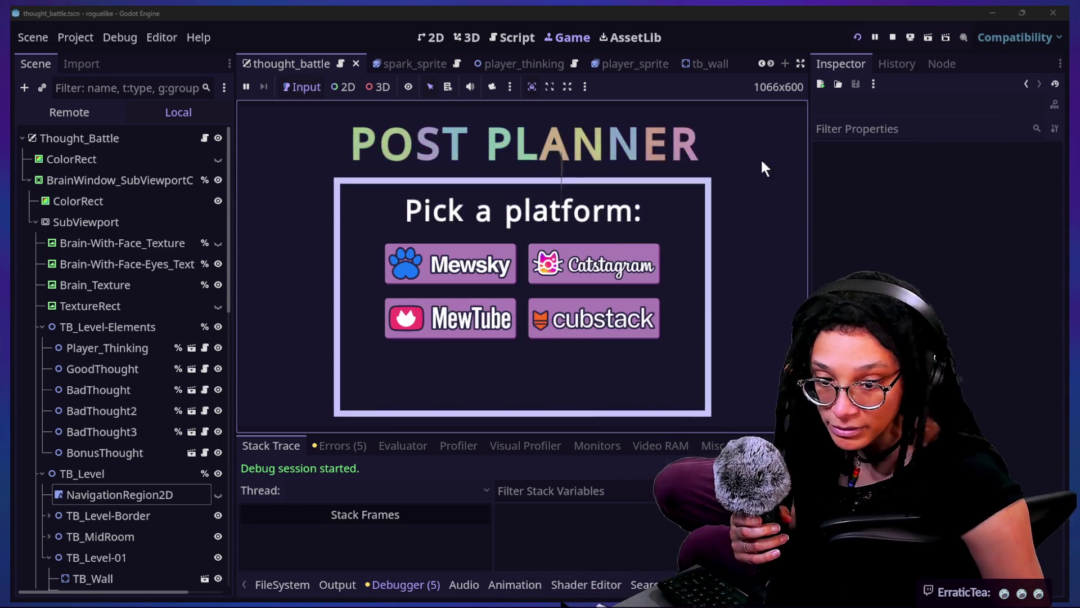
{"action": "left_click", "coordinate": [571, 267]}
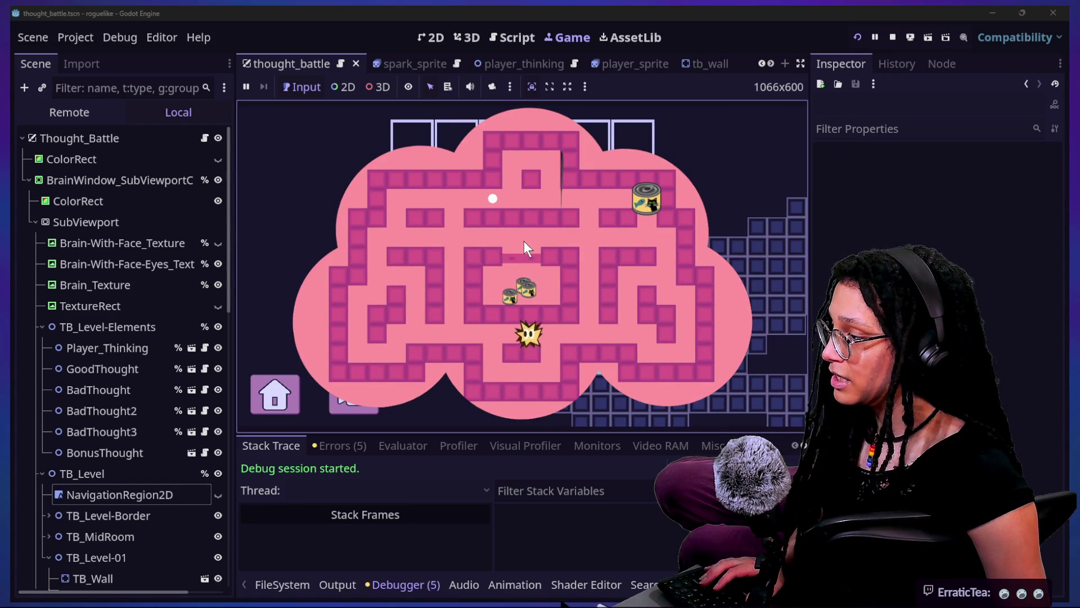
{"action": "key", "text": "Down"}
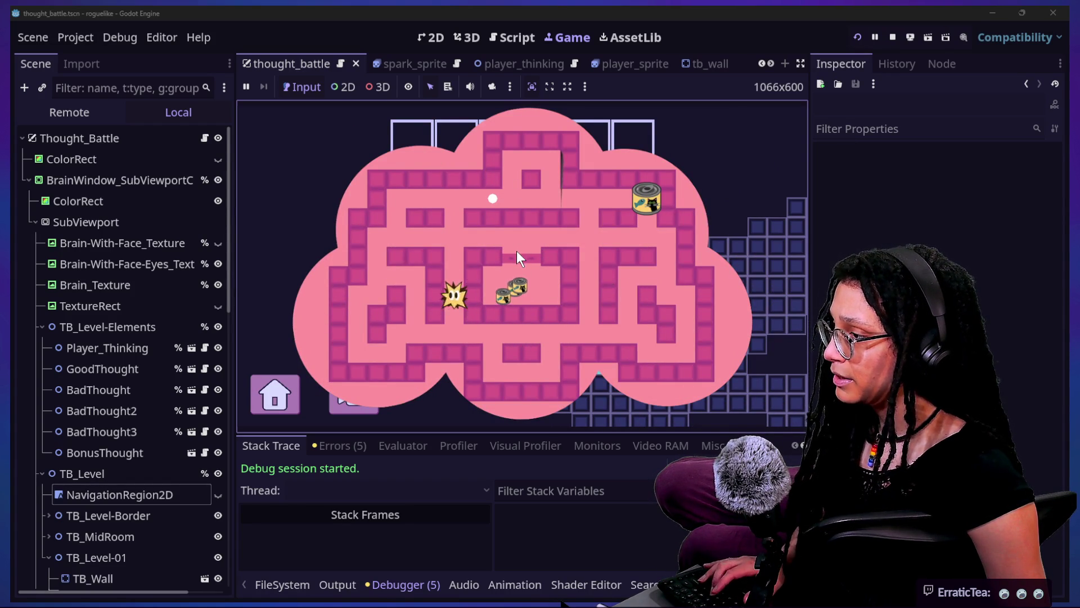
{"action": "key", "text": "Right"}
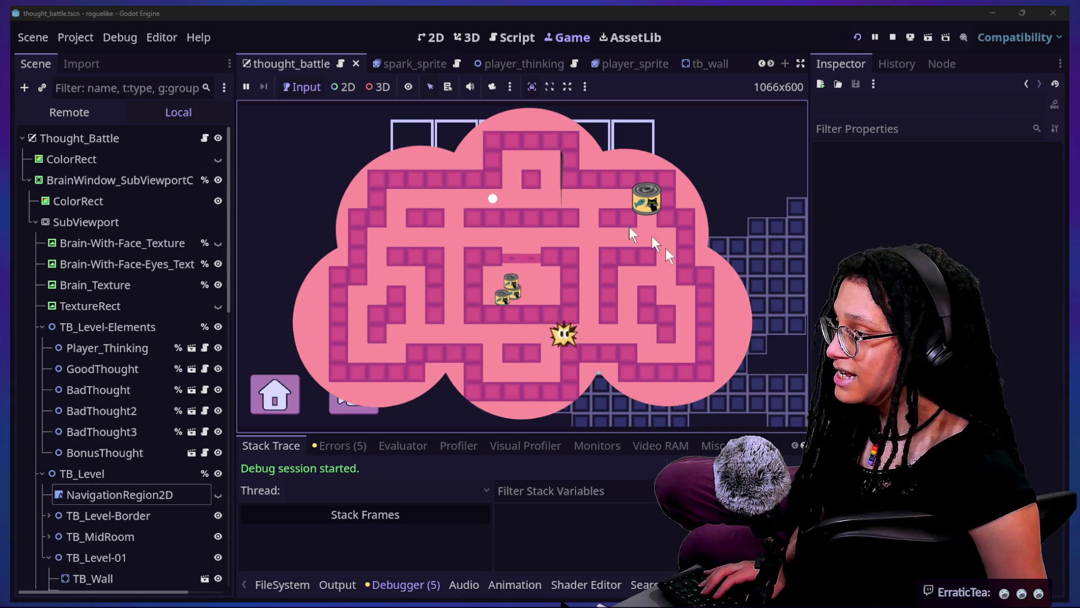
{"action": "key", "text": "Up"}
{"action": "key", "text": "Down"}
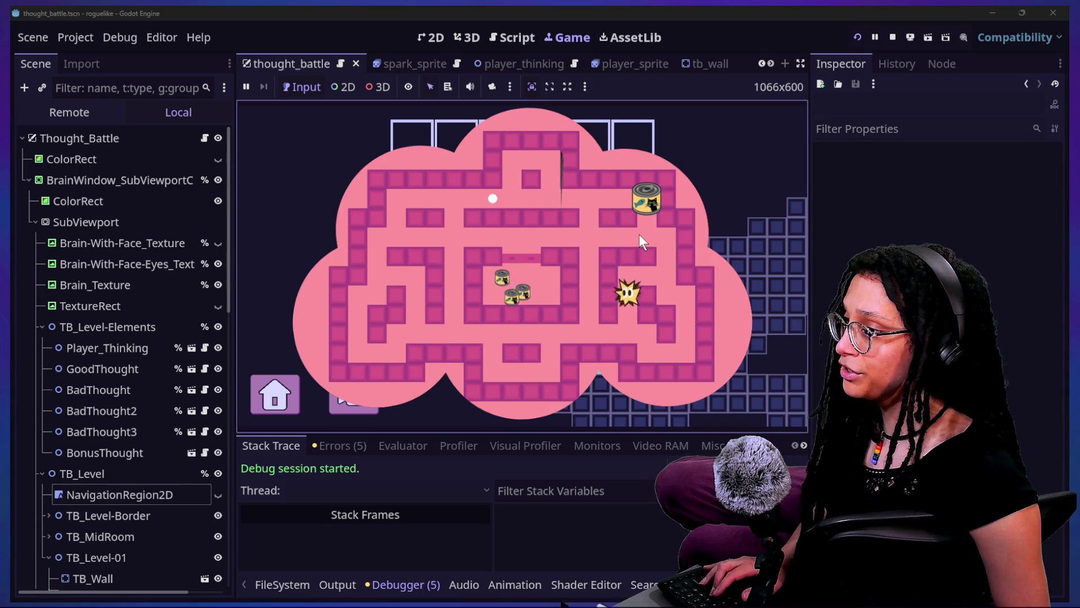
{"action": "key", "text": "Left"}
{"action": "key", "text": "Right"}
{"action": "key", "text": "Left"}
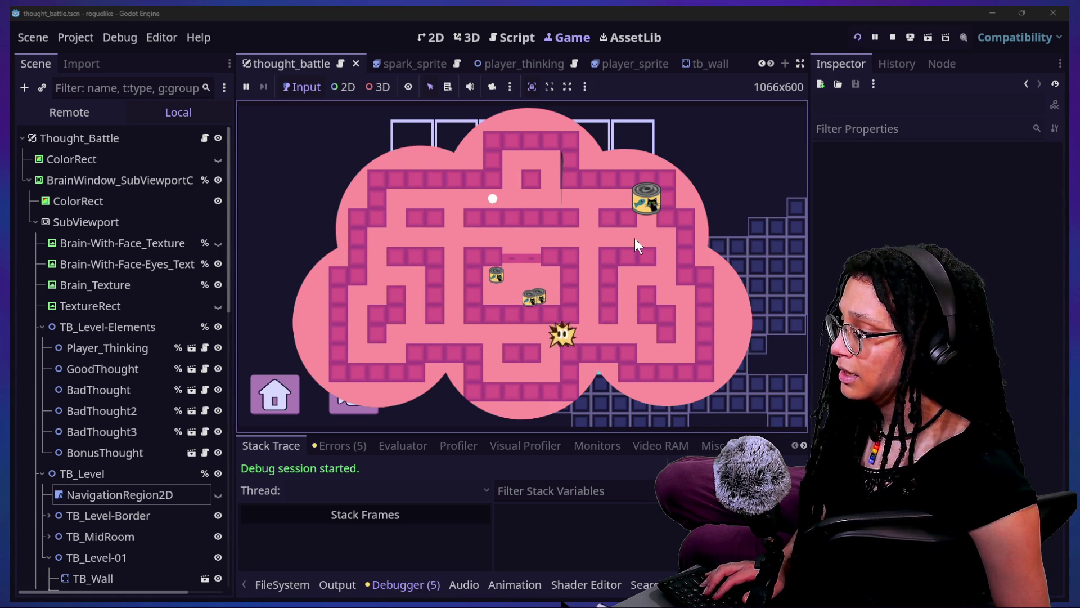
{"action": "key", "text": "Right"}
{"action": "key", "text": "Up"}
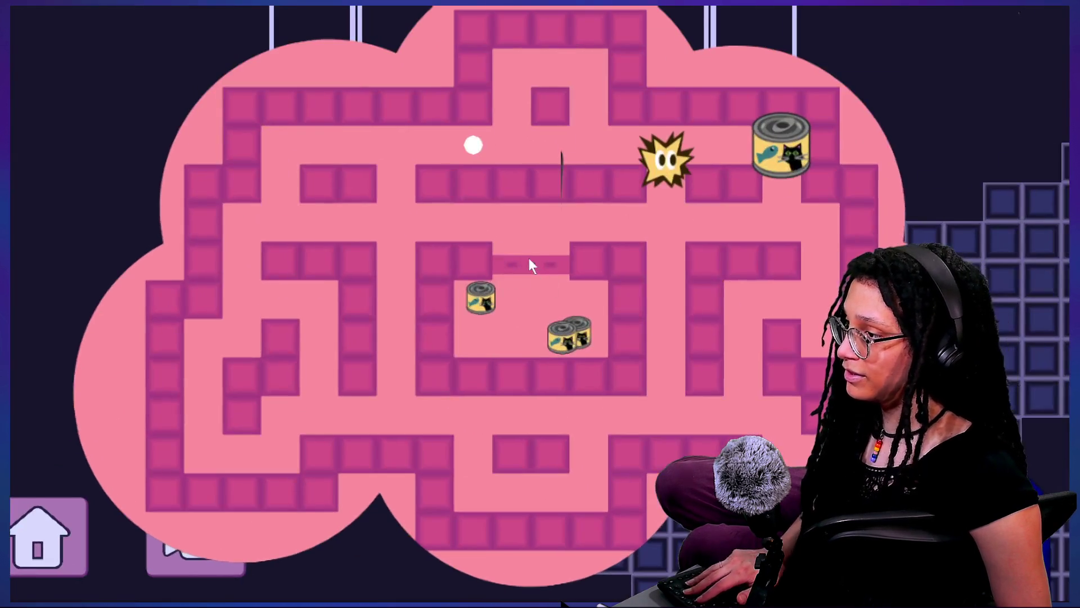
{"action": "left_click_drag", "start_coordinate": [530, 244], "coordinate": [496, 252]}
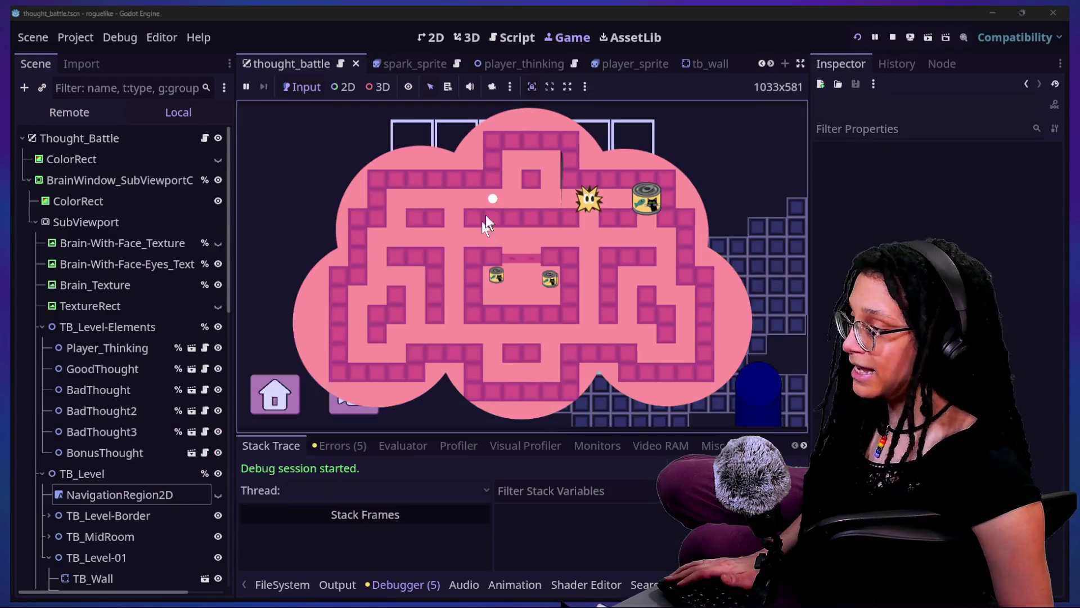
Browse the running game's Remote scene tree.
{"action": "left_click", "coordinate": [43, 110]}
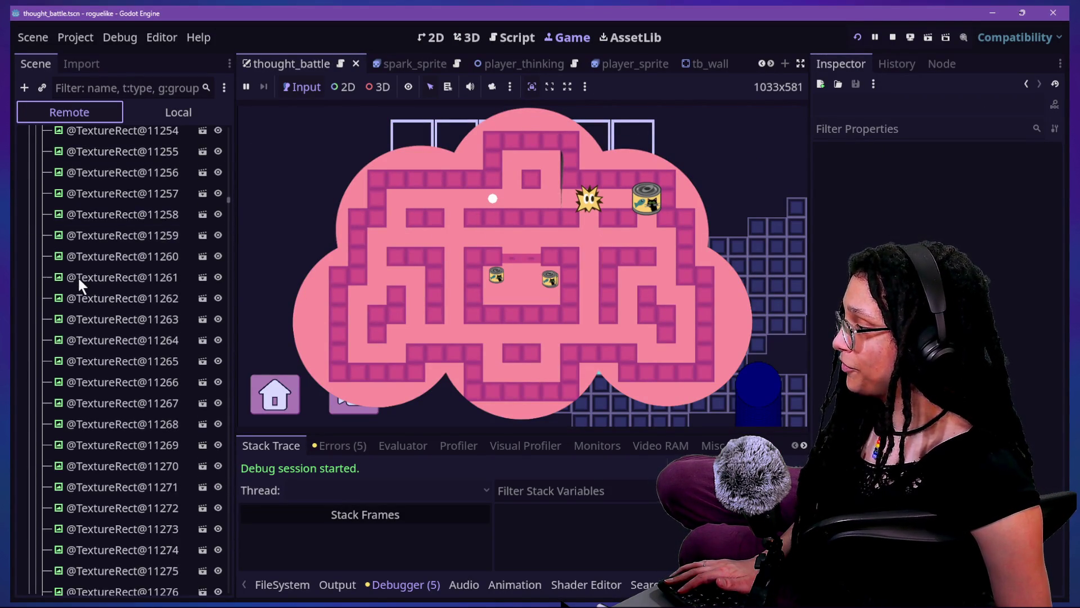
{"action": "scroll", "coordinate": [78, 276], "scroll_direction": "up", "scroll_amount": 20}
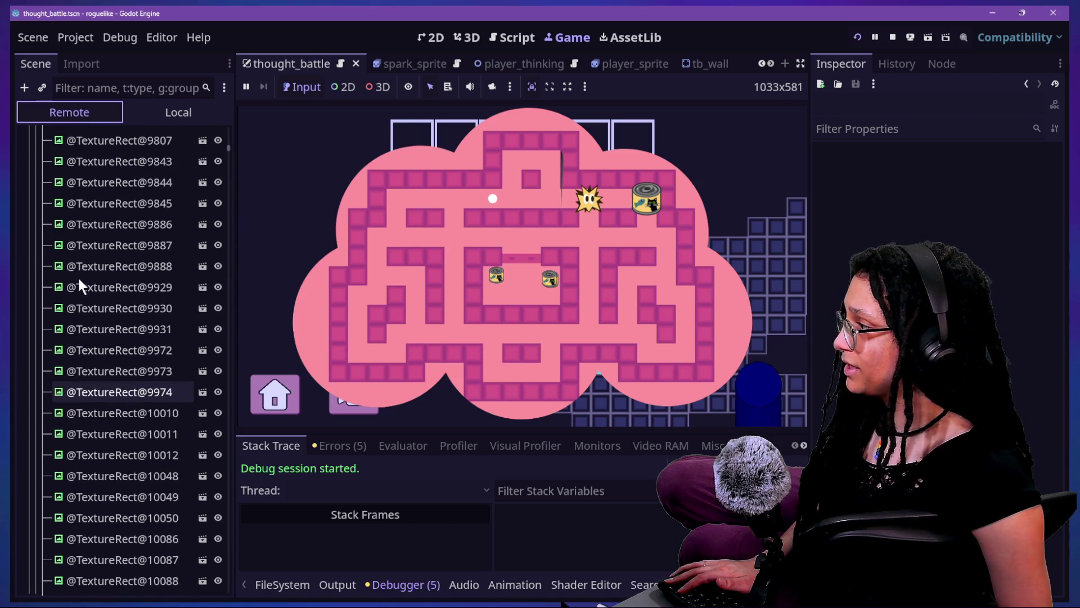
{"action": "scroll", "coordinate": [78, 276], "scroll_direction": "down", "scroll_amount": 12}
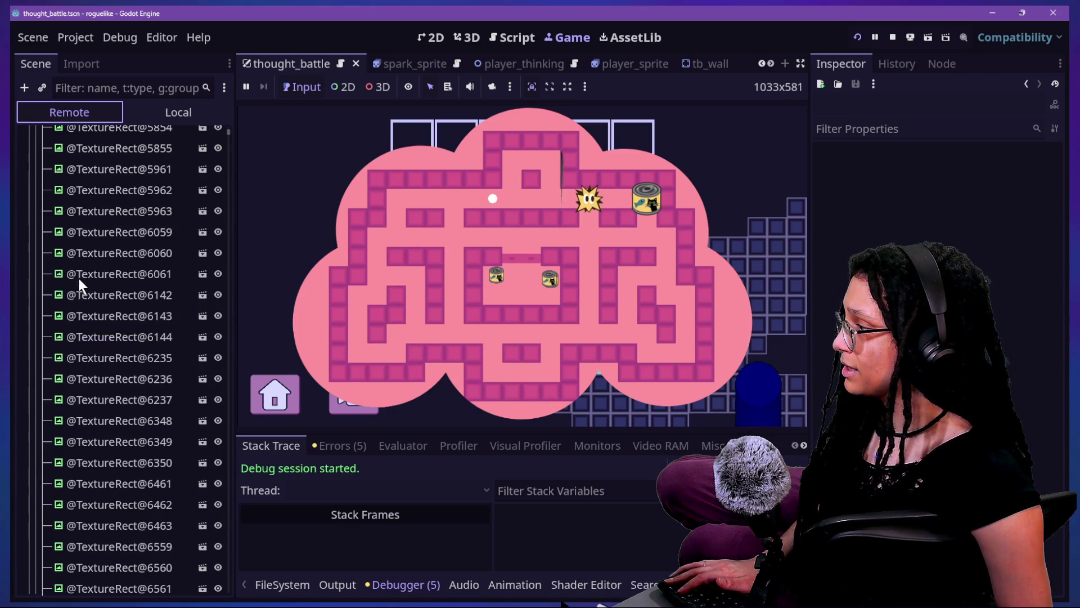
{"action": "left_click_drag", "start_coordinate": [229, 138], "coordinate": [224, 601]}
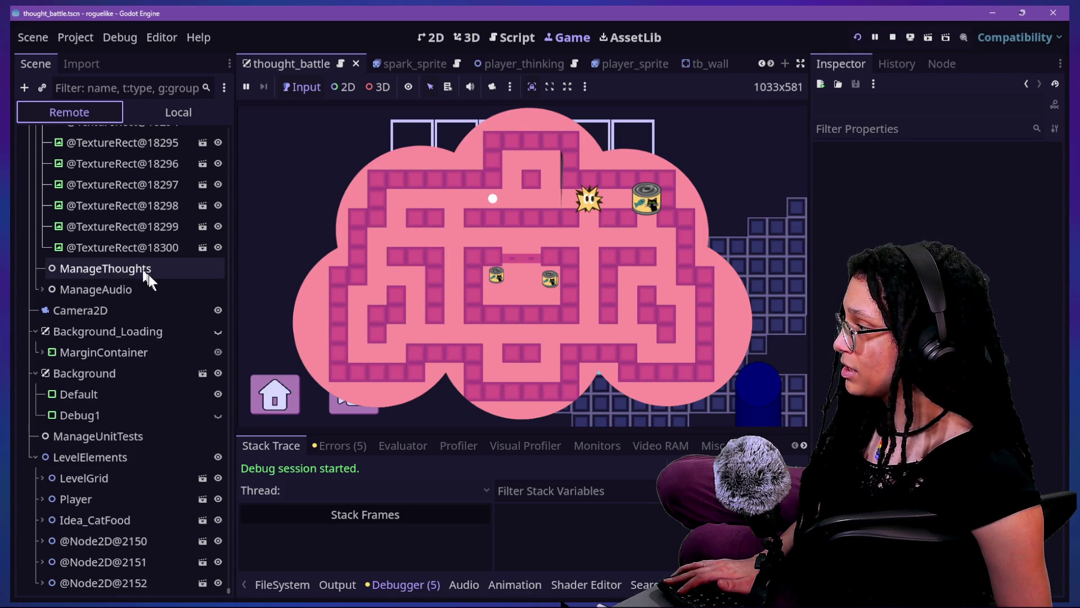
Filter the tree for 'battle', inspect Thought_Battle, then open its thought_battle.gd script.
{"action": "left_click", "coordinate": [146, 88]}
{"action": "type", "text": "battle"}
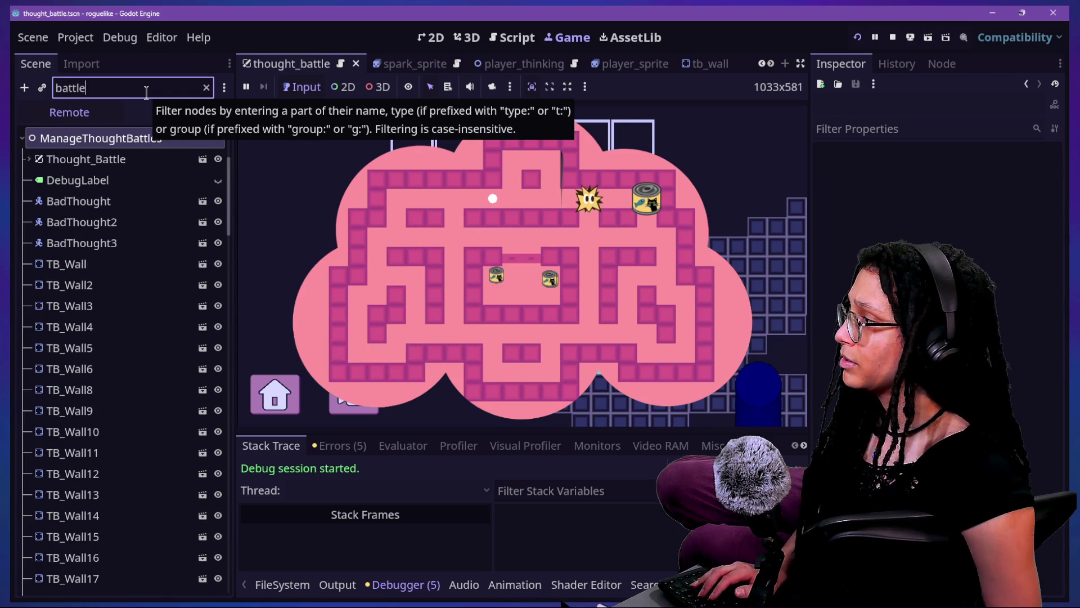
{"action": "left_click", "coordinate": [76, 160]}
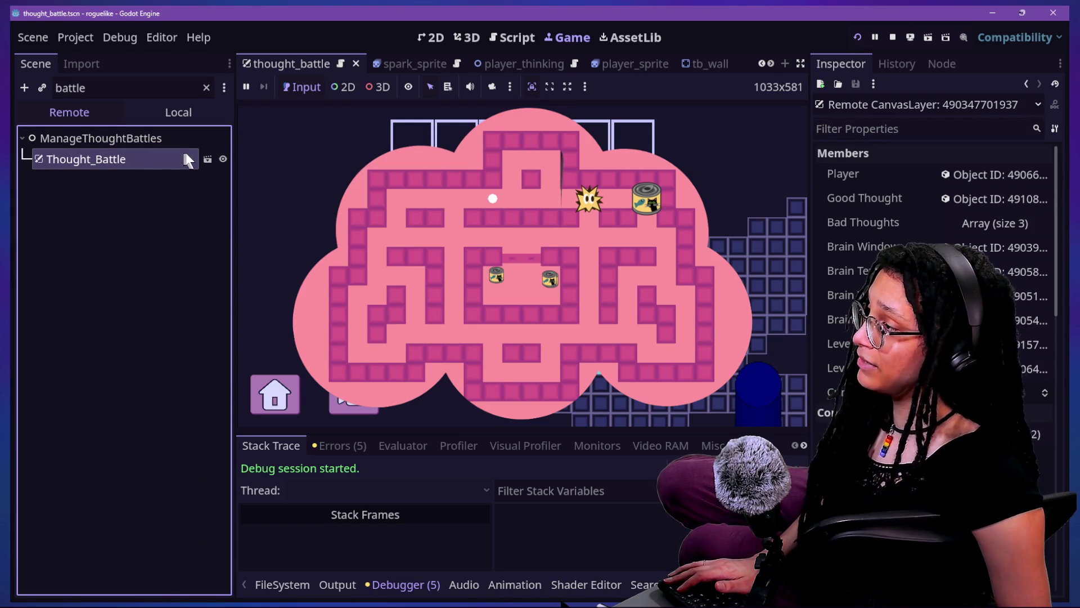
{"action": "left_click", "coordinate": [207, 159]}
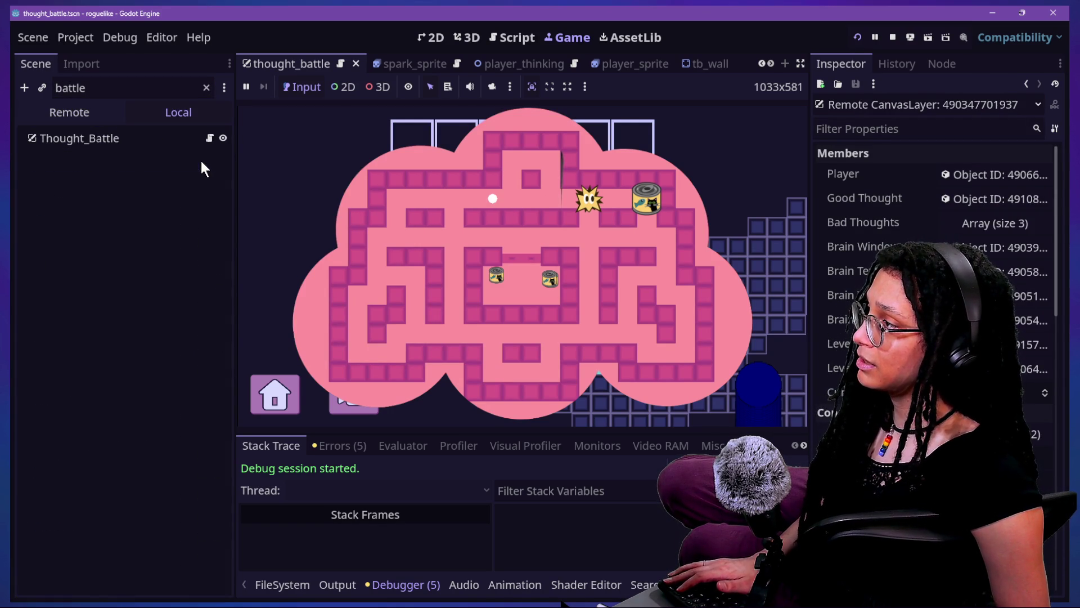
{"action": "left_click", "coordinate": [205, 139]}
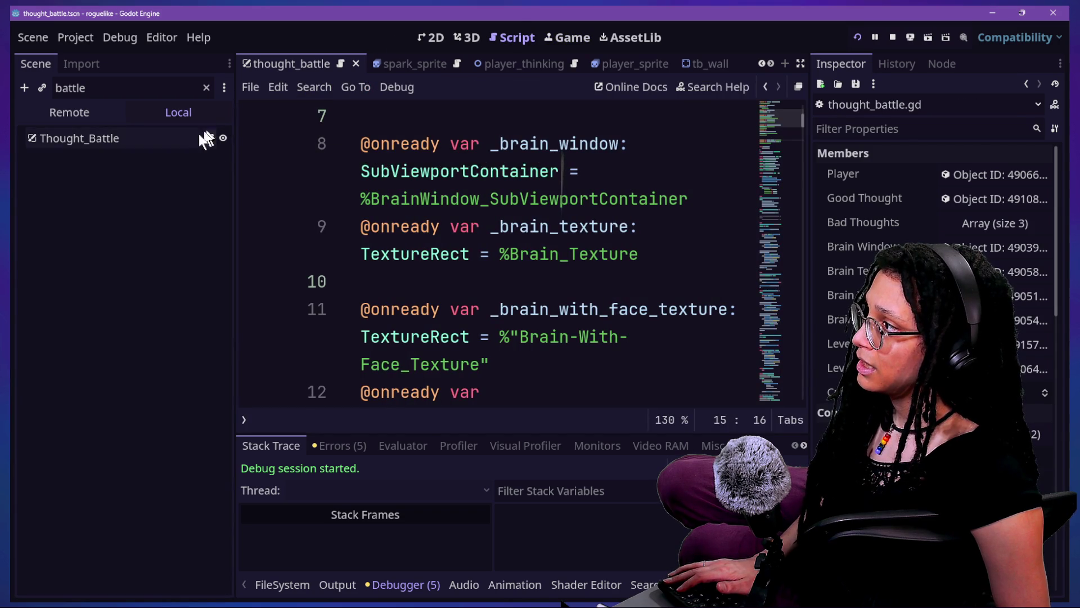
Select the Thought_Battle root node and show the level in the 2D view.
{"action": "left_click", "coordinate": [196, 138]}
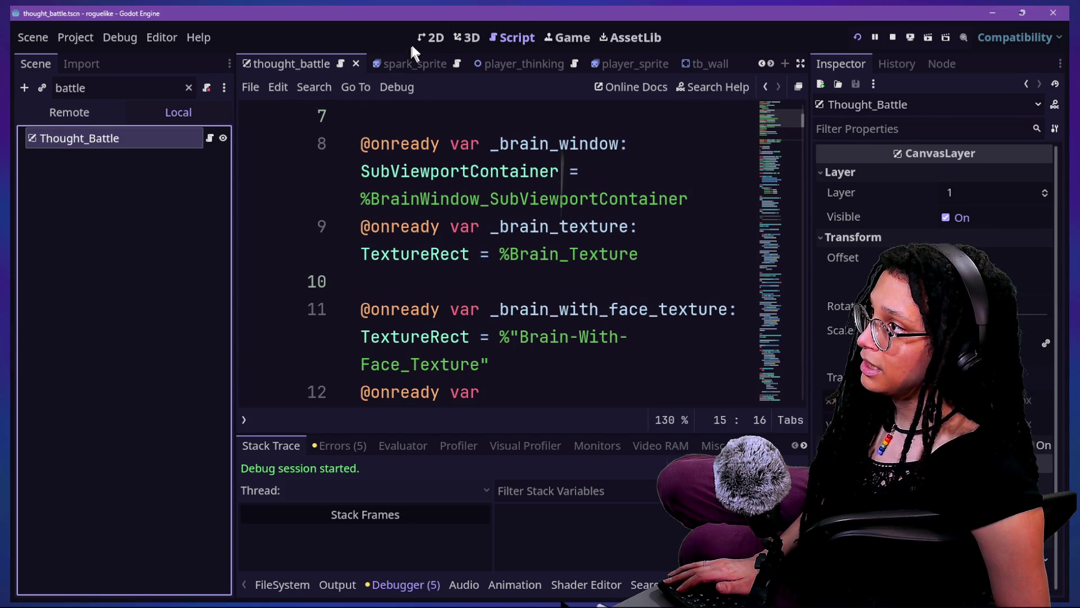
{"action": "left_click", "coordinate": [429, 38]}
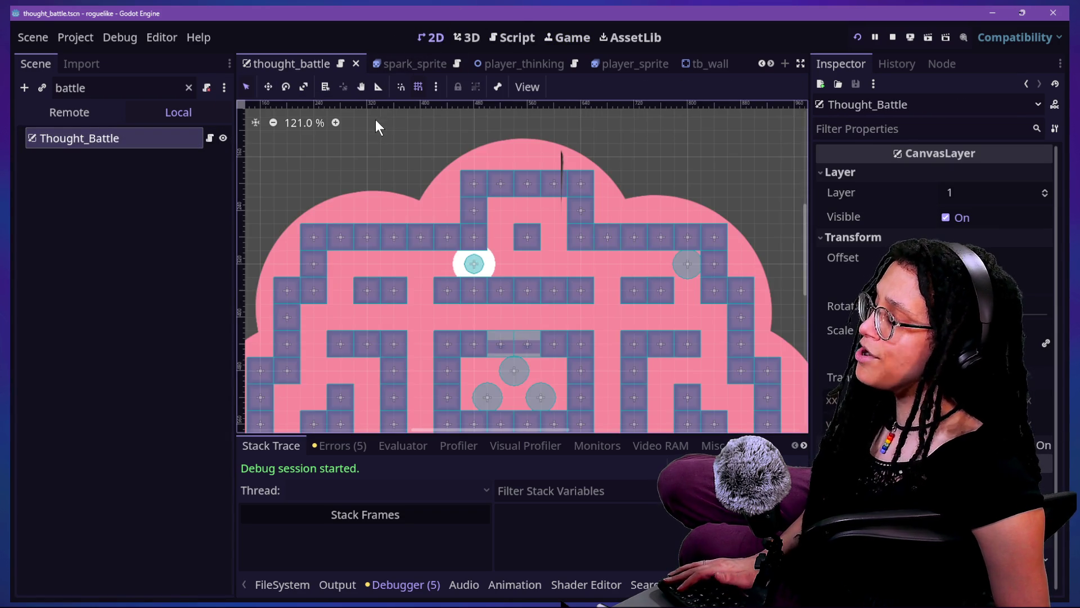
{"action": "scroll", "coordinate": [396, 300], "scroll_direction": "down", "scroll_amount": 5}
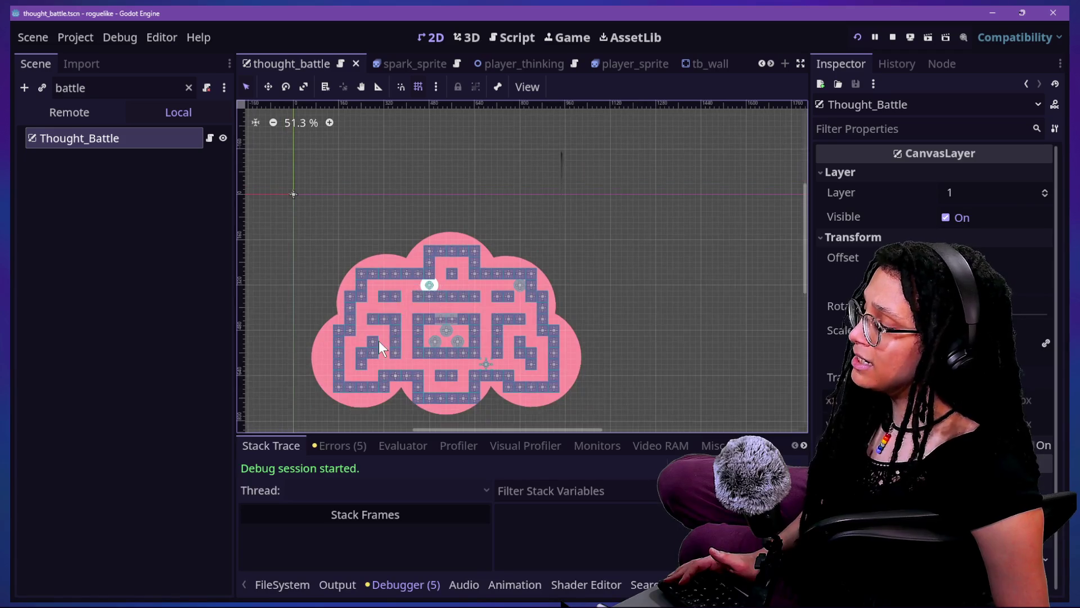
{"action": "scroll", "coordinate": [380, 340], "scroll_direction": "up", "scroll_amount": 2}
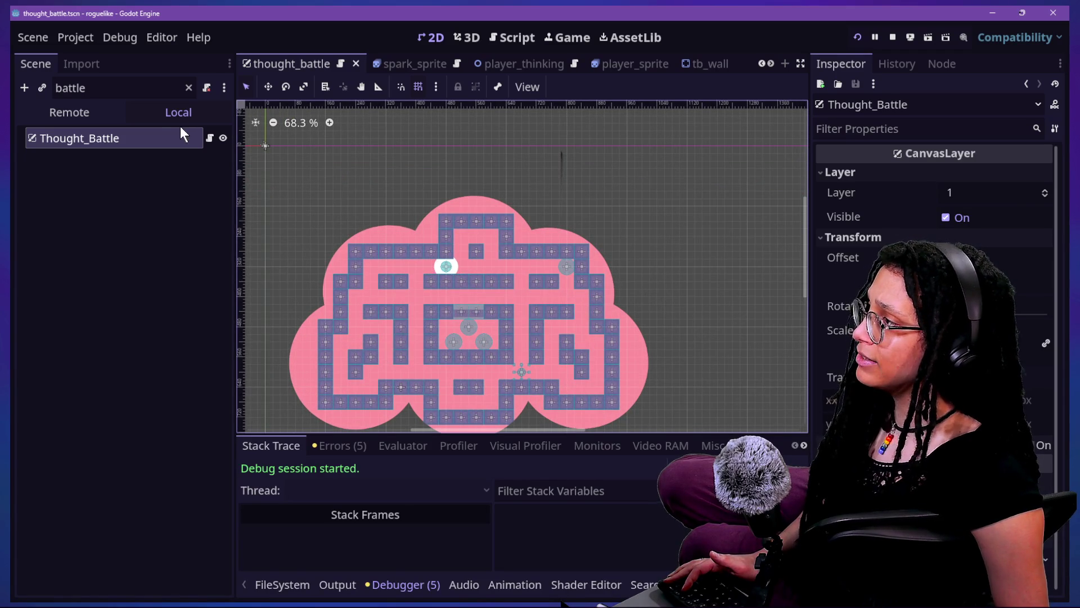
{"action": "left_click", "coordinate": [762, 64]}
{"action": "left_click", "coordinate": [762, 63]}
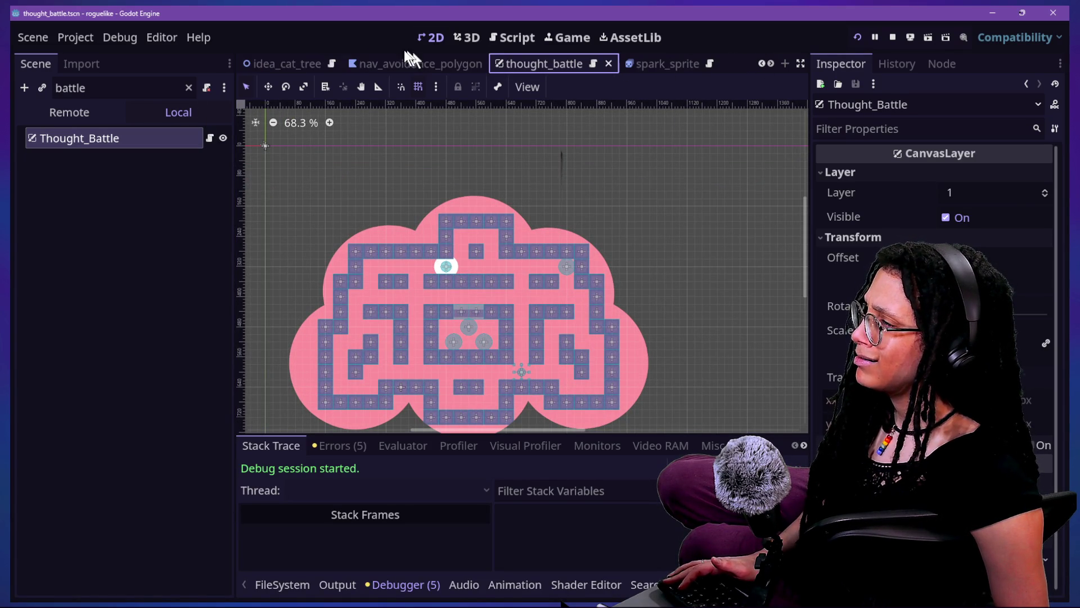
Clear the battle scene filter, select TB_Level-Elements, and open thought_battle.gd.
{"action": "left_click", "coordinate": [130, 90]}
{"action": "key", "text": "BackSpace"}
{"action": "key", "text": "BackSpace"}
{"action": "key", "text": "BackSpace"}
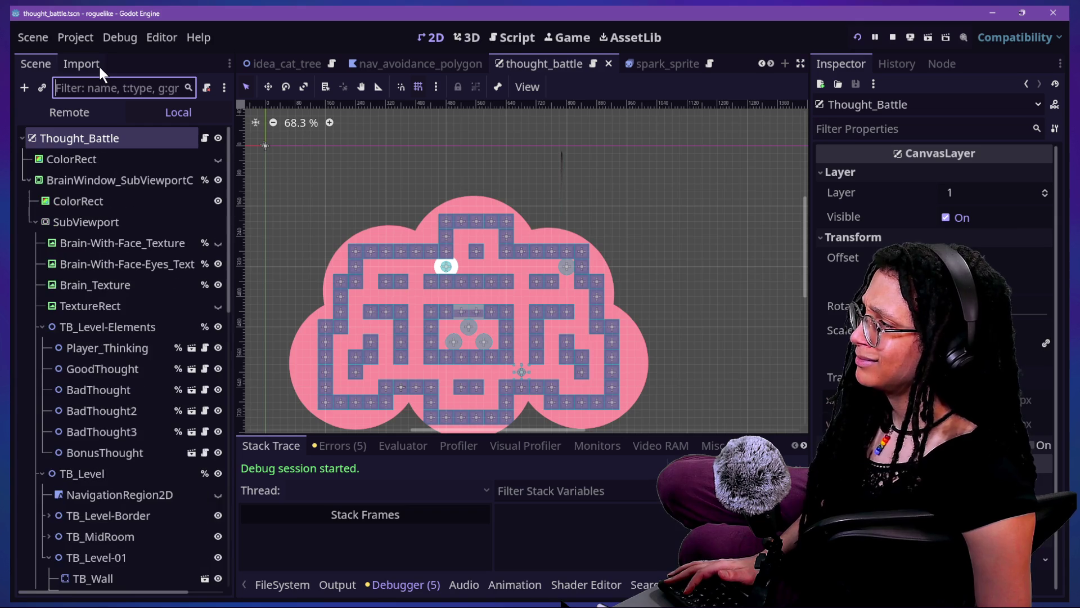
{"action": "scroll", "coordinate": [134, 208], "scroll_direction": "down", "scroll_amount": 3}
{"action": "left_click", "coordinate": [133, 212]}
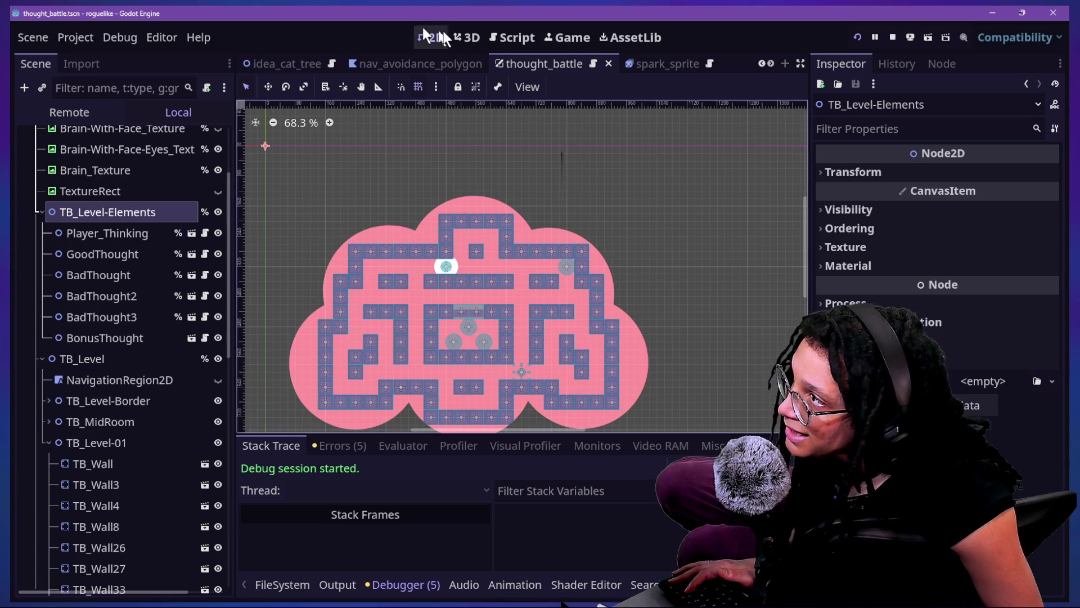
{"action": "scroll", "coordinate": [104, 217], "scroll_direction": "up", "scroll_amount": 3}
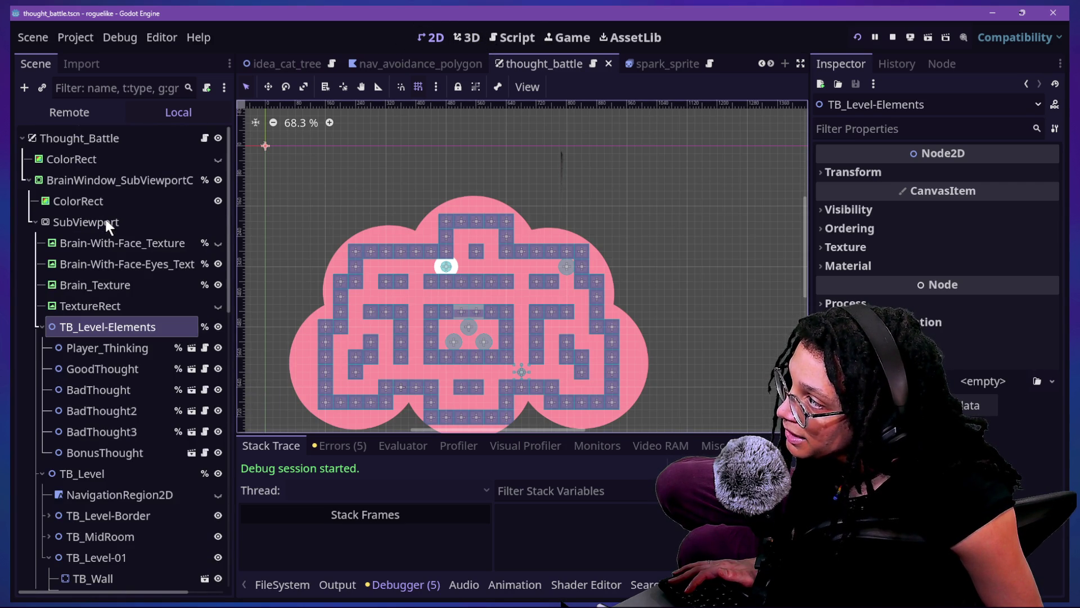
{"action": "left_click", "coordinate": [205, 137]}
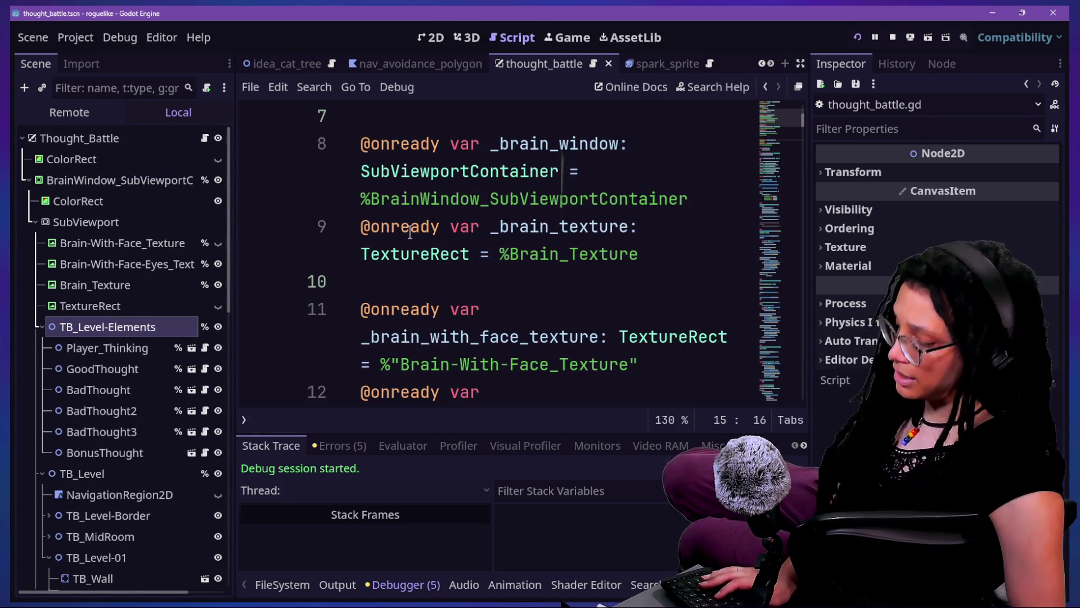
Hide the side docks and bottom panel for a wider code view.
{"action": "key", "text": "ctrl+shift+F11"}
{"action": "left_click", "coordinate": [103, 585]}
{"action": "left_click", "coordinate": [102, 585]}
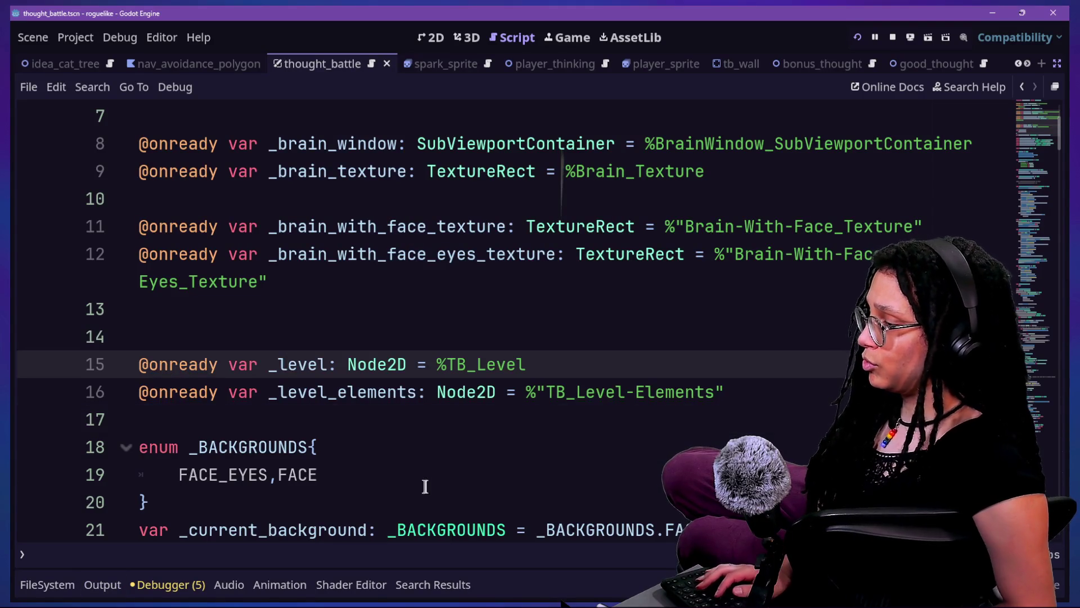
{"action": "scroll", "coordinate": [426, 485], "scroll_direction": "down", "scroll_amount": 2}
{"action": "scroll", "coordinate": [424, 486], "scroll_direction": "up", "scroll_amount": 5}
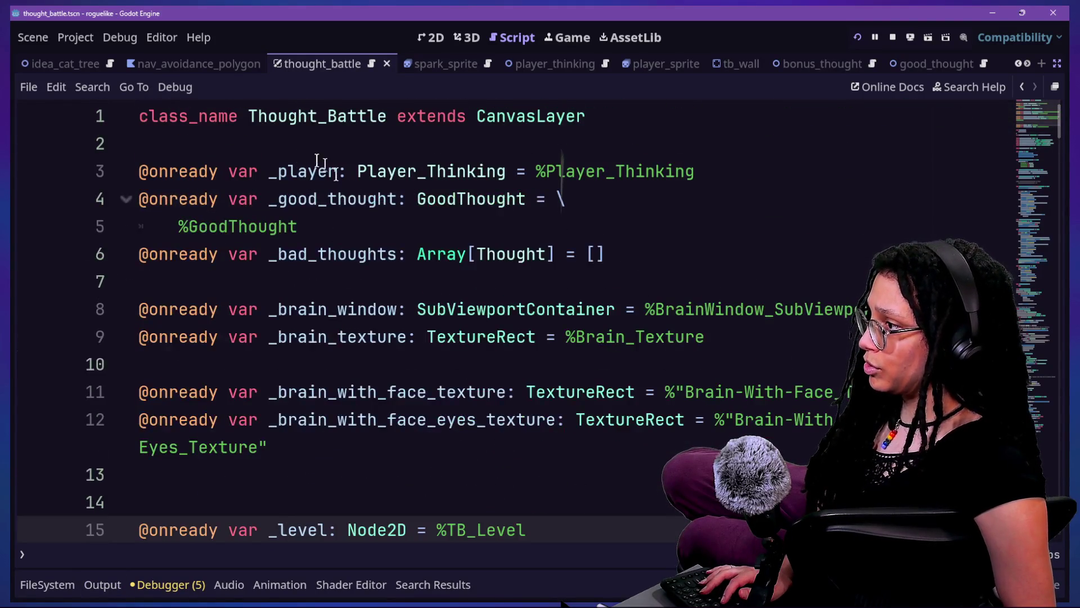
Search the thought_battle script for level_element and review the matches.
{"action": "key", "text": "ctrl+f"}
{"action": "type", "text": "level_eleme"}
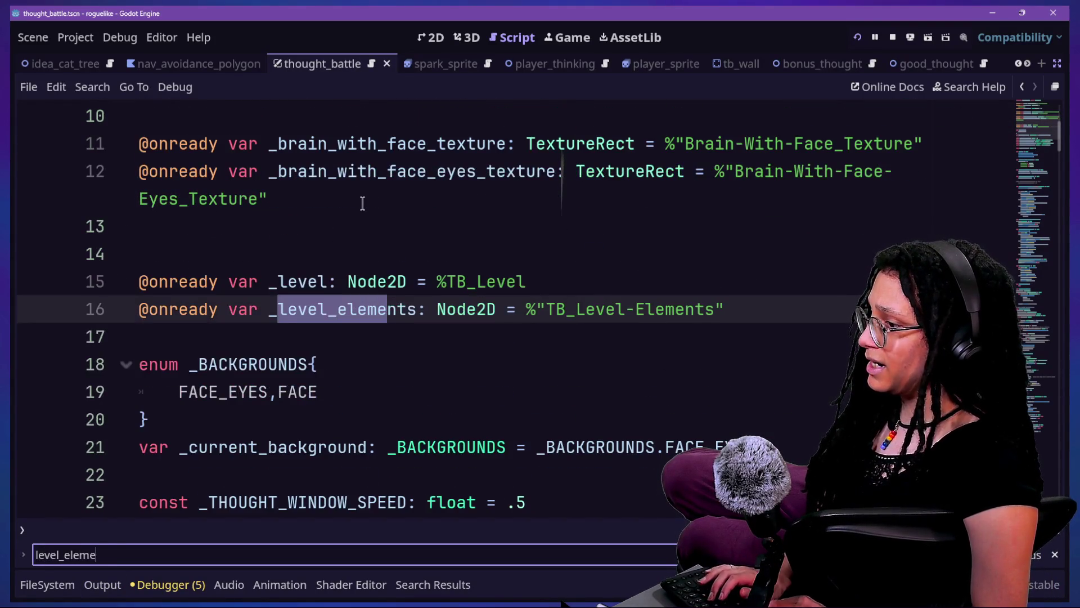
{"action": "type", "text": "nt"}
{"action": "key", "text": "Return"}
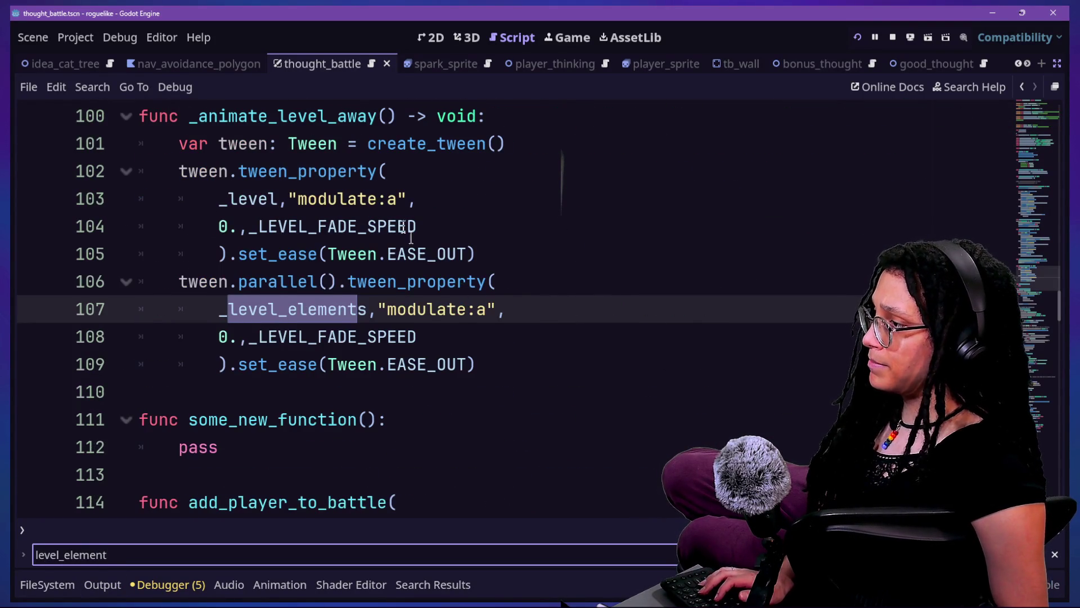
{"action": "scroll", "coordinate": [416, 236], "scroll_direction": "up", "scroll_amount": 10}
{"action": "scroll", "coordinate": [436, 241], "scroll_direction": "up", "scroll_amount": 10}
{"action": "scroll", "coordinate": [436, 241], "scroll_direction": "down", "scroll_amount": 8}
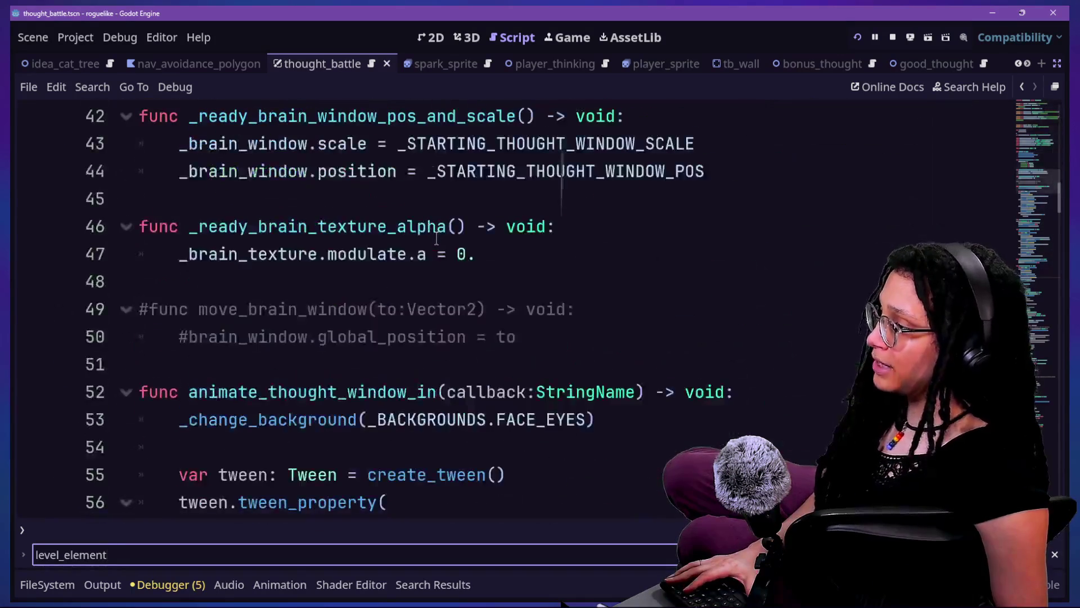
{"action": "scroll", "coordinate": [437, 239], "scroll_direction": "down", "scroll_amount": 2}
{"action": "scroll", "coordinate": [437, 239], "scroll_direction": "up", "scroll_amount": 10}
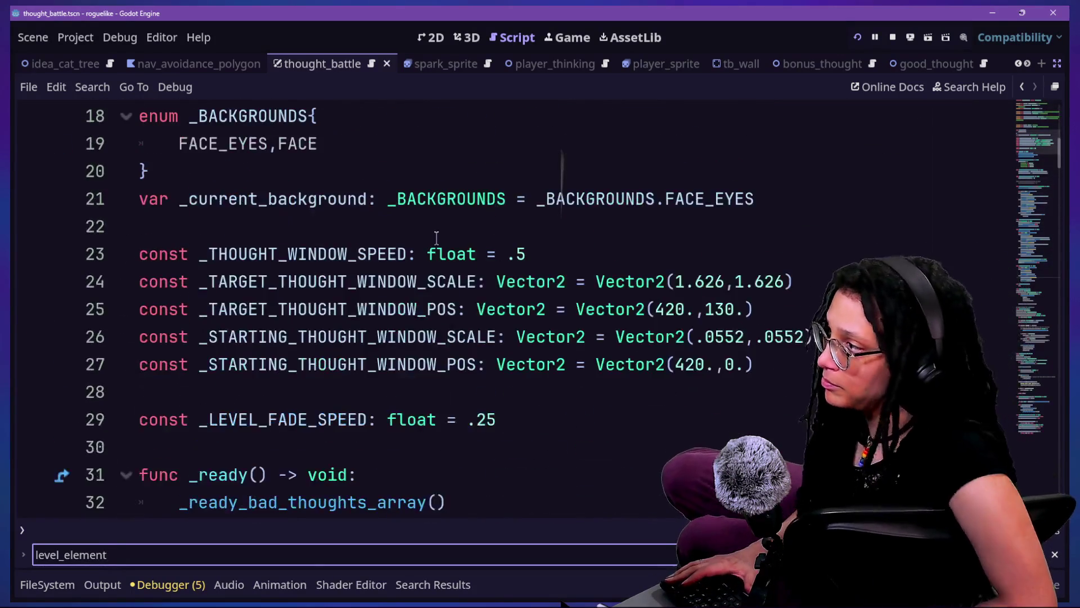
{"action": "scroll", "coordinate": [436, 238], "scroll_direction": "up", "scroll_amount": 1}
{"action": "scroll", "coordinate": [440, 238], "scroll_direction": "down", "scroll_amount": 4}
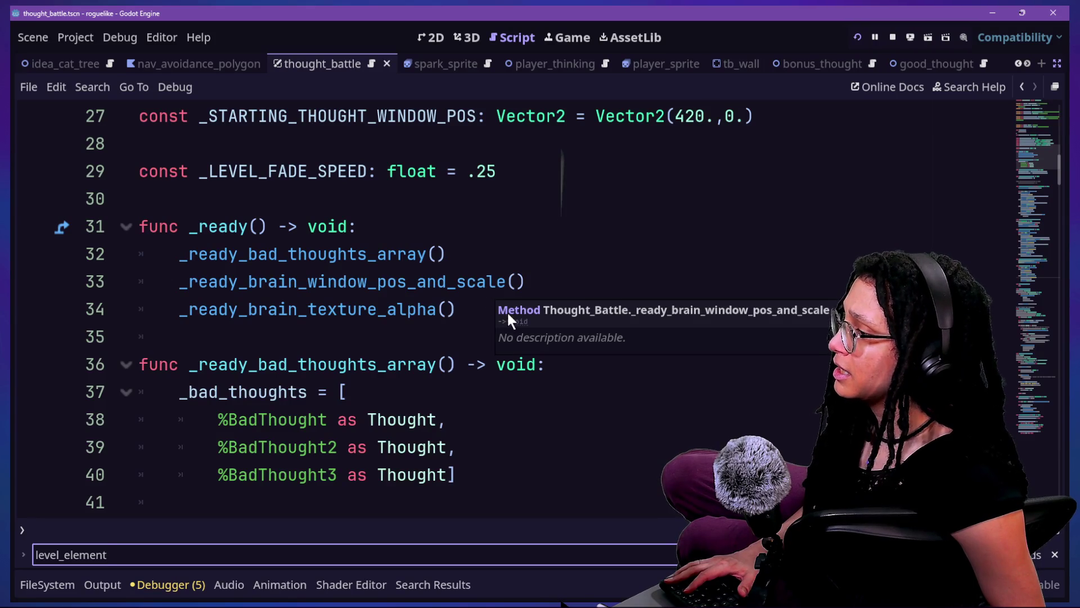
Quick-open project files searching for 'manage_thou'.
{"action": "left_click", "coordinate": [482, 304]}
{"action": "key", "text": "shift+alt+o"}
{"action": "type", "text": "m"}
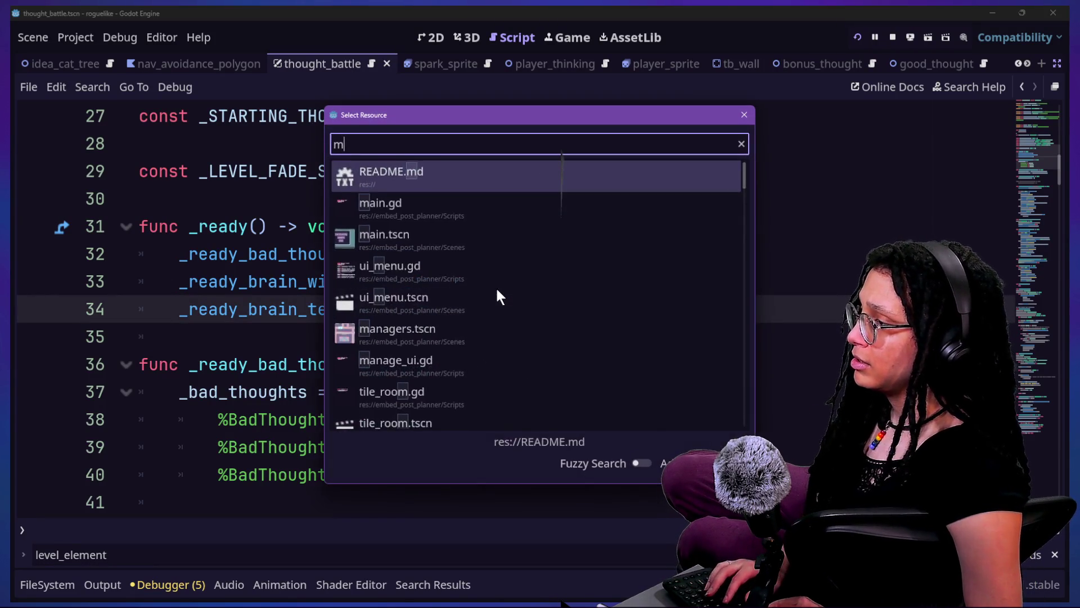
{"action": "type", "text": "anage_thou"}
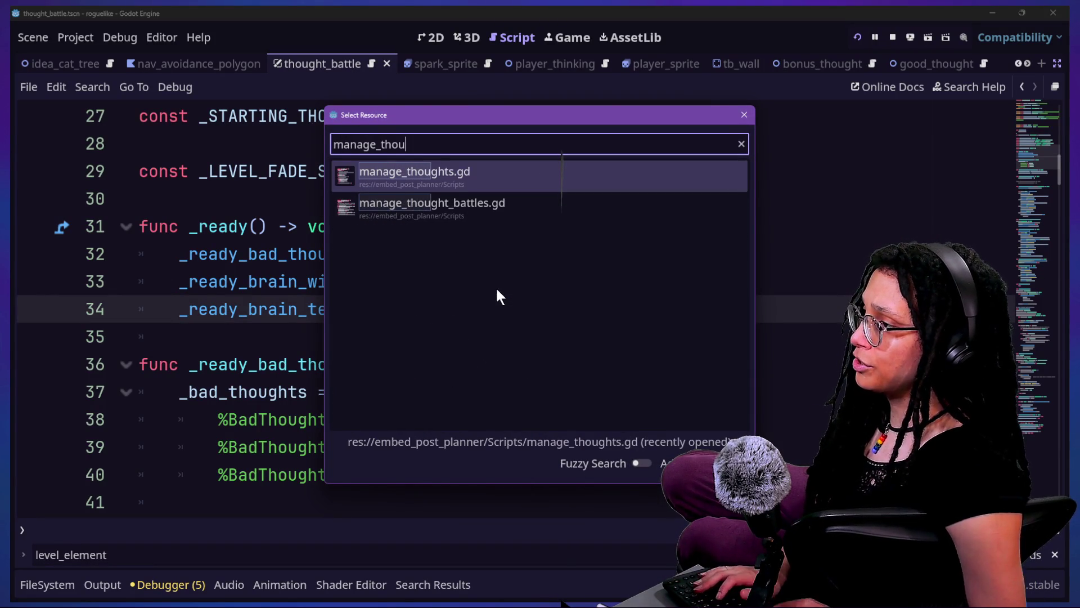
Open manage_thought_battles.gd from the quick-open matches.
{"action": "key", "text": "Down"}
{"action": "key", "text": "Return"}
{"action": "scroll", "coordinate": [496, 289], "scroll_direction": "down", "scroll_amount": 7}
{"action": "scroll", "coordinate": [496, 289], "scroll_direction": "up", "scroll_amount": 5}
{"action": "scroll", "coordinate": [497, 289], "scroll_direction": "down", "scroll_amount": 3}
{"action": "scroll", "coordinate": [497, 289], "scroll_direction": "up", "scroll_amount": 4}
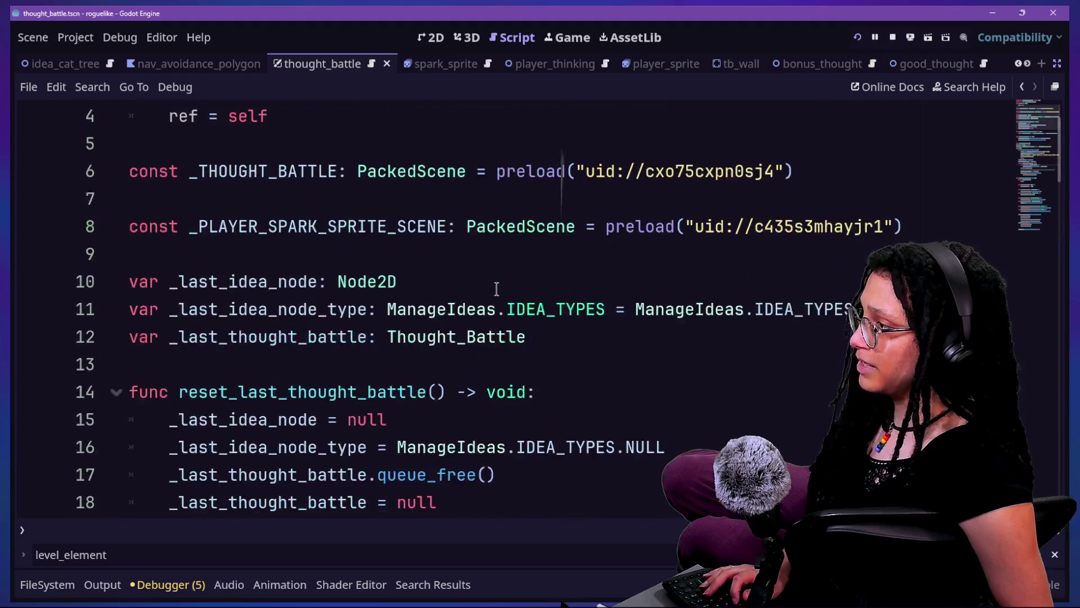
Declare var _level_elements below _last_thought_battle, then search the script for add_child.
{"action": "left_click", "coordinate": [588, 340]}
{"action": "key", "text": "Return"}
{"action": "key", "text": "Return"}
{"action": "type", "text": "var _"}
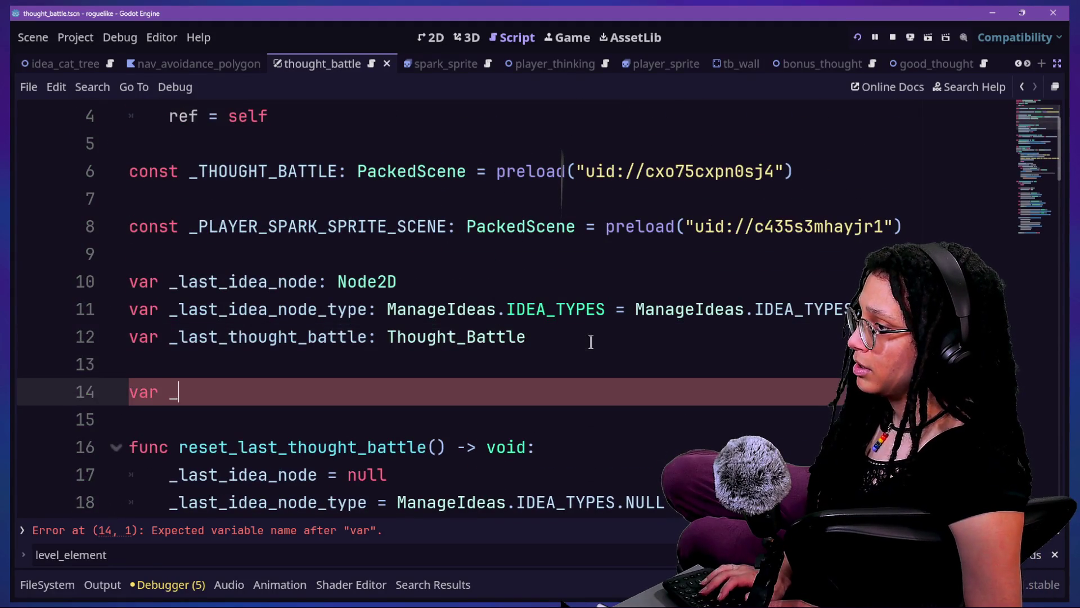
{"action": "type", "text": "nts"}
{"action": "left_click", "coordinate": [532, 337]}
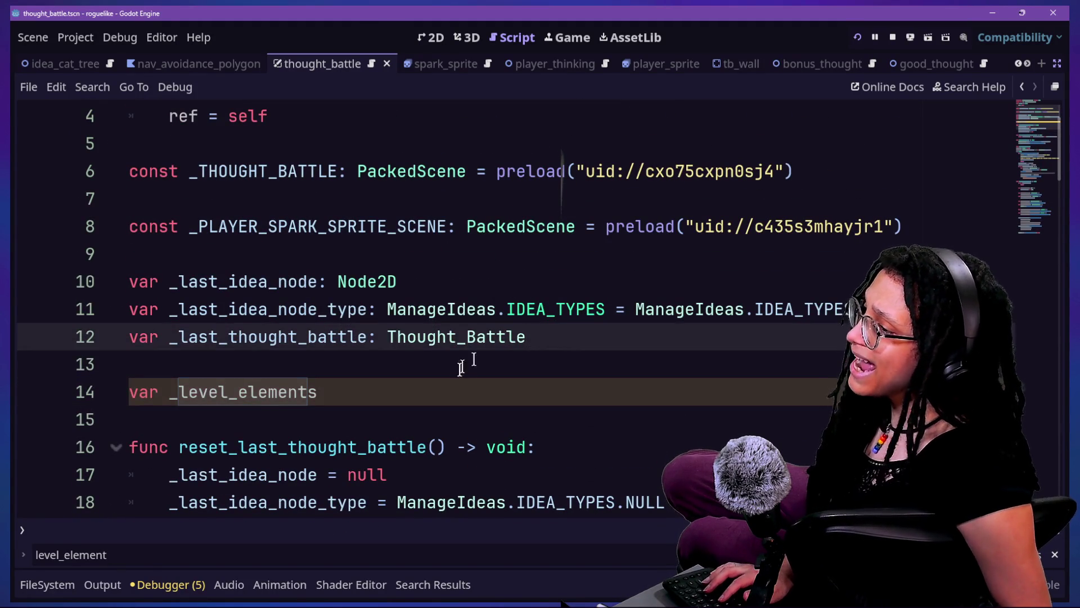
{"action": "key", "text": "ctrl+f"}
{"action": "type", "text": "add_child"}
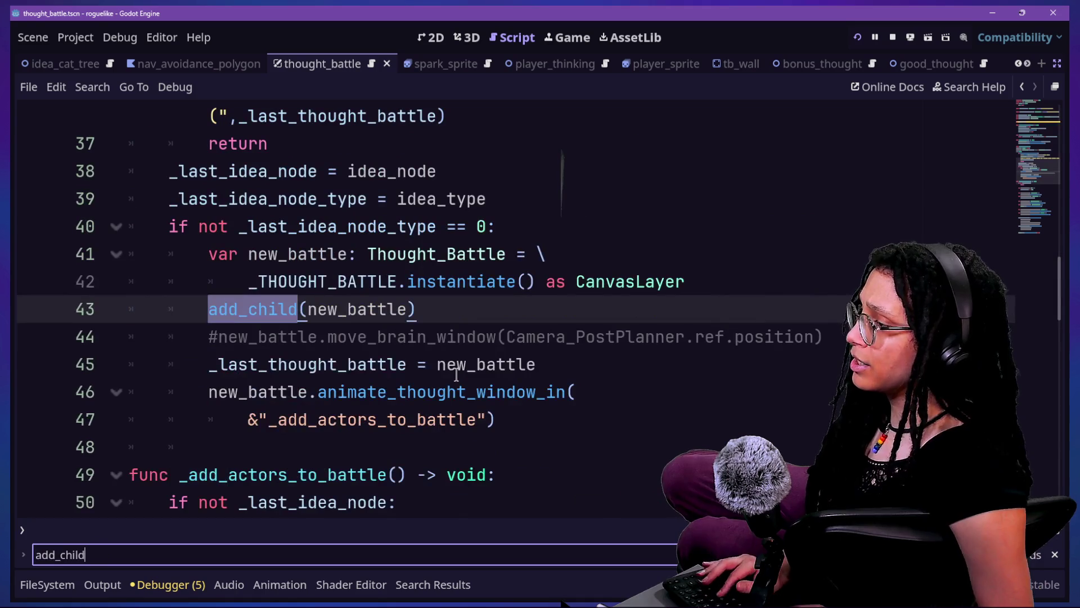
{"action": "double_click", "coordinate": [317, 297]}
{"action": "left_click_drag", "start_coordinate": [328, 281], "coordinate": [399, 276]}
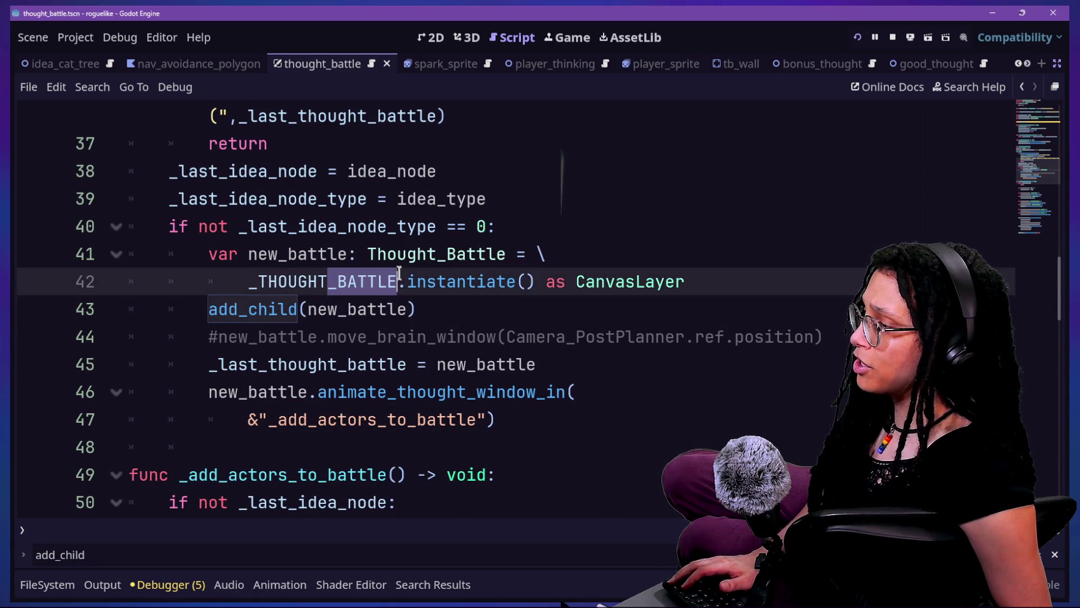
{"action": "left_click", "coordinate": [306, 263]}
{"action": "left_click_drag", "start_coordinate": [298, 282], "coordinate": [675, 257]}
{"action": "left_click", "coordinate": [675, 257]}
{"action": "left_click", "coordinate": [366, 304]}
{"action": "left_click", "coordinate": [380, 311]}
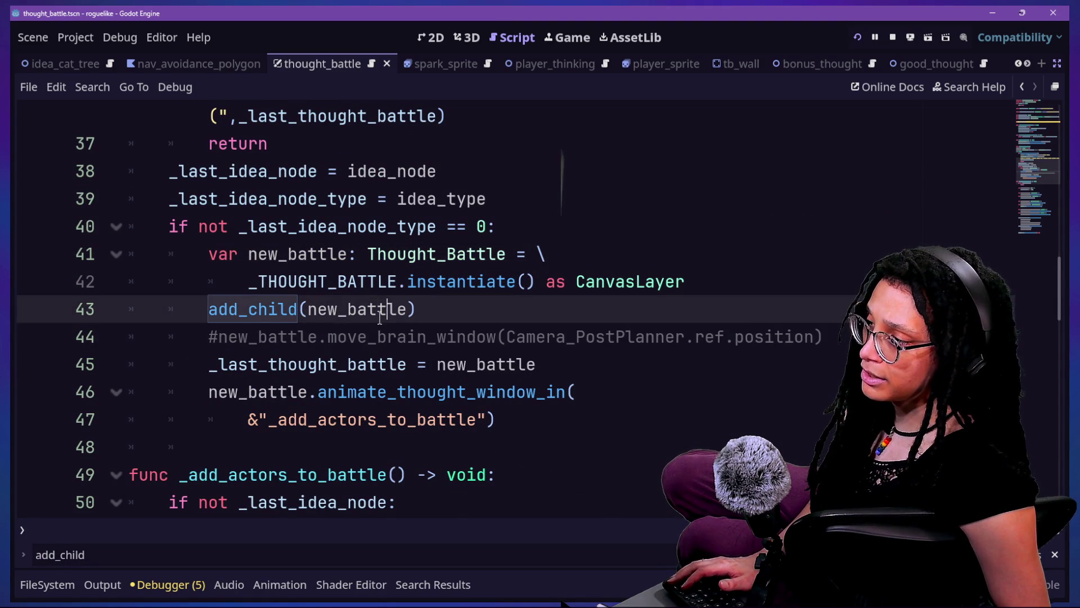
{"action": "left_click", "coordinate": [338, 289]}
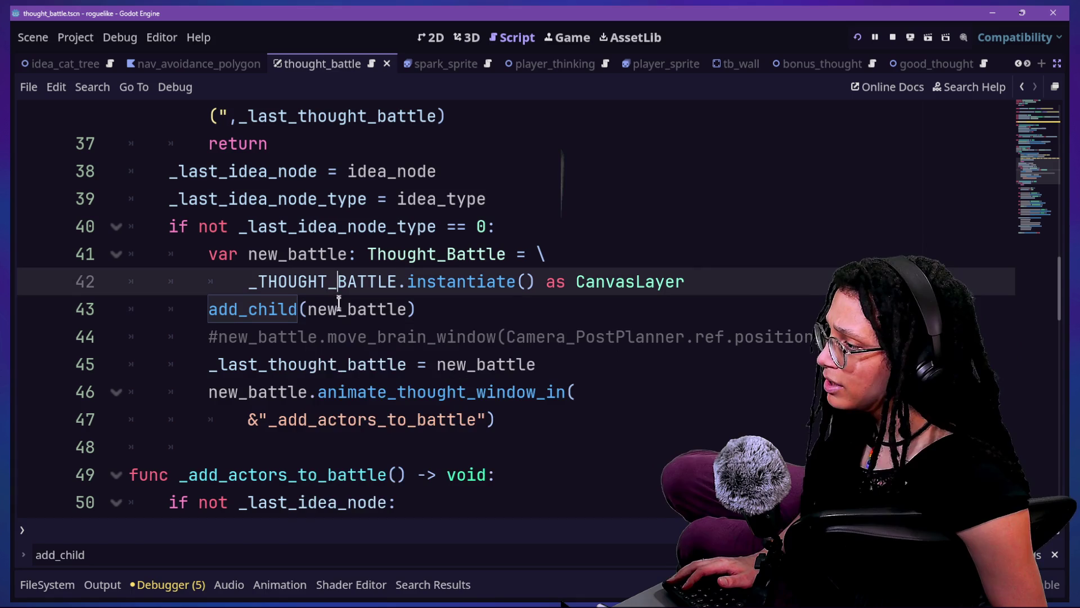
{"action": "left_click_drag", "start_coordinate": [304, 365], "coordinate": [334, 392]}
{"action": "left_click", "coordinate": [337, 391]}
{"action": "left_click", "coordinate": [439, 309]}
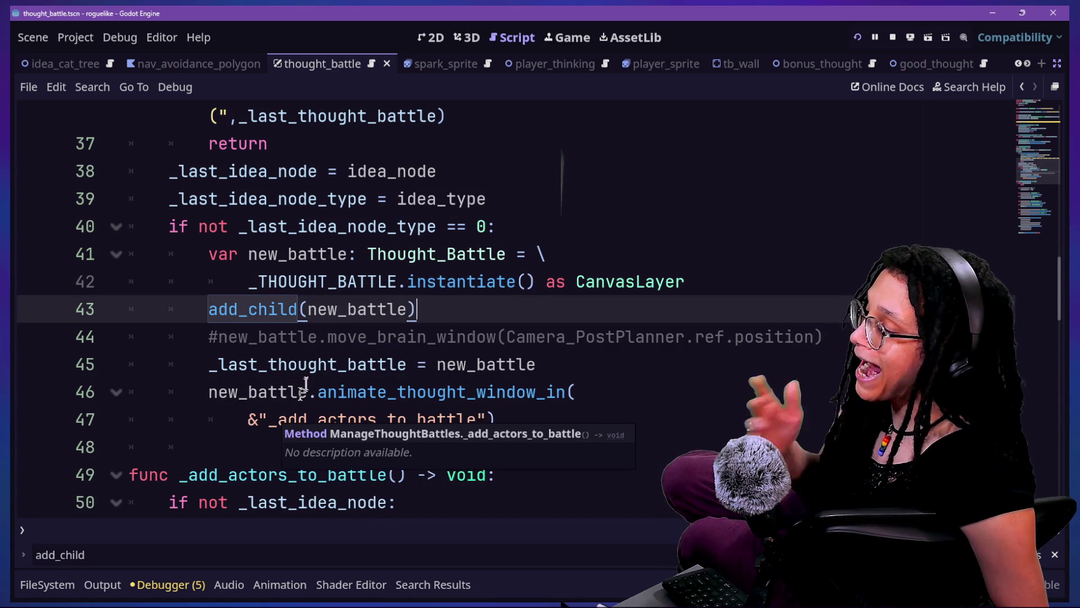
{"action": "scroll", "coordinate": [282, 388], "scroll_direction": "down", "scroll_amount": 1}
{"action": "scroll", "coordinate": [275, 377], "scroll_direction": "up", "scroll_amount": 12}
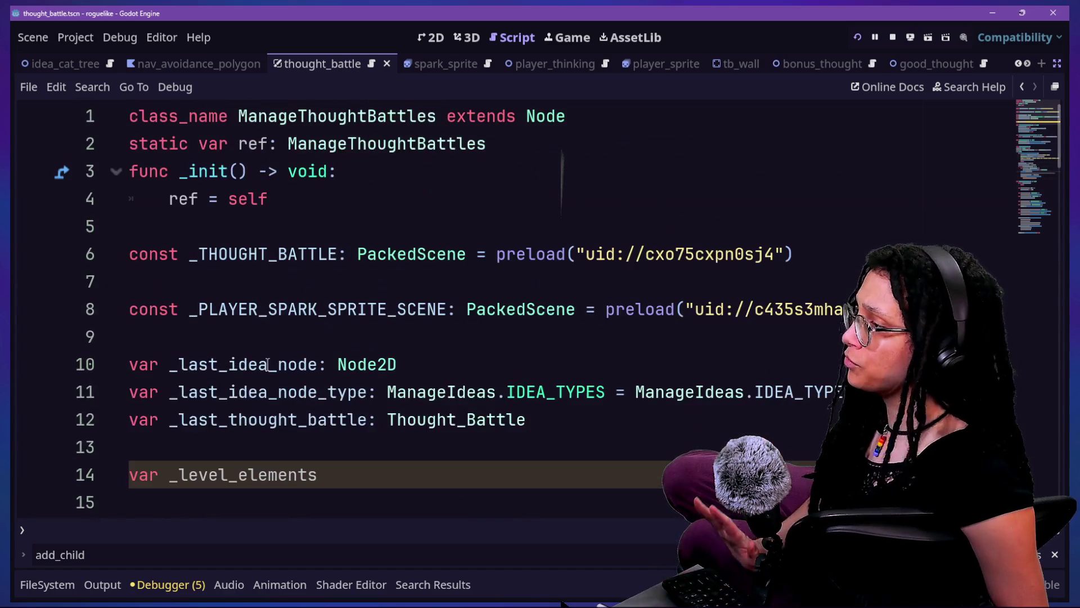
{"action": "scroll", "coordinate": [269, 349], "scroll_direction": "down", "scroll_amount": 2}
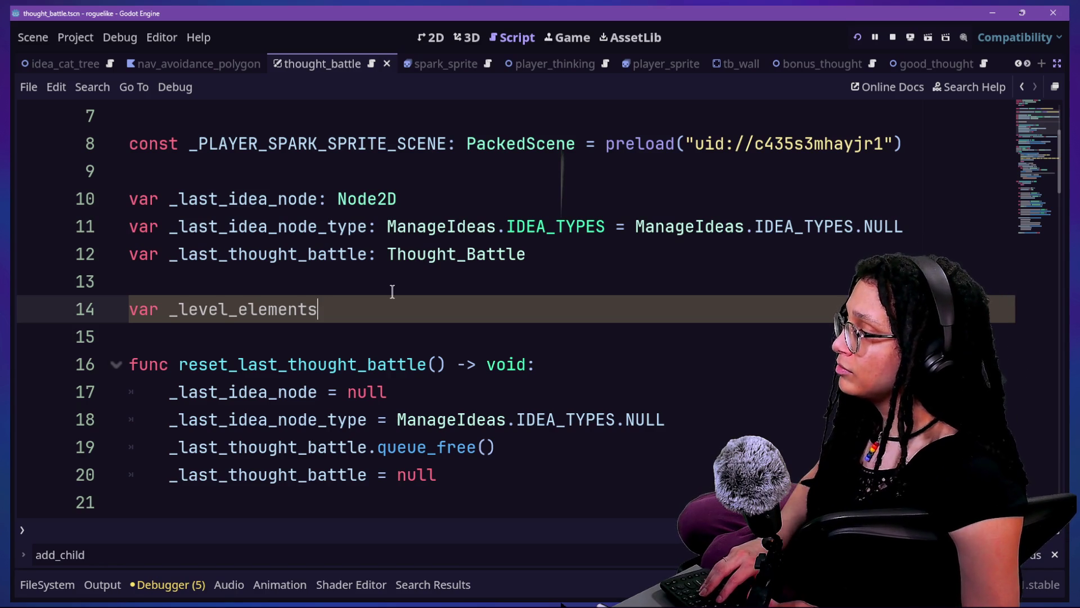
Type the _level_elements declaration on line 14 as Node2D.
{"action": "type", "text": ":Node"}
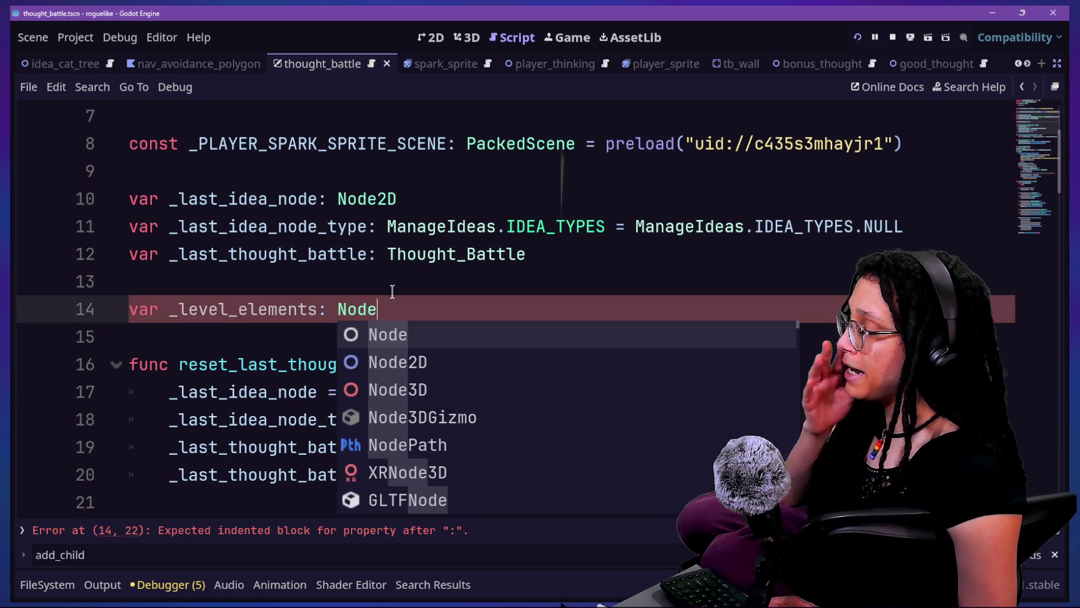
{"action": "type", "text": "2D"}
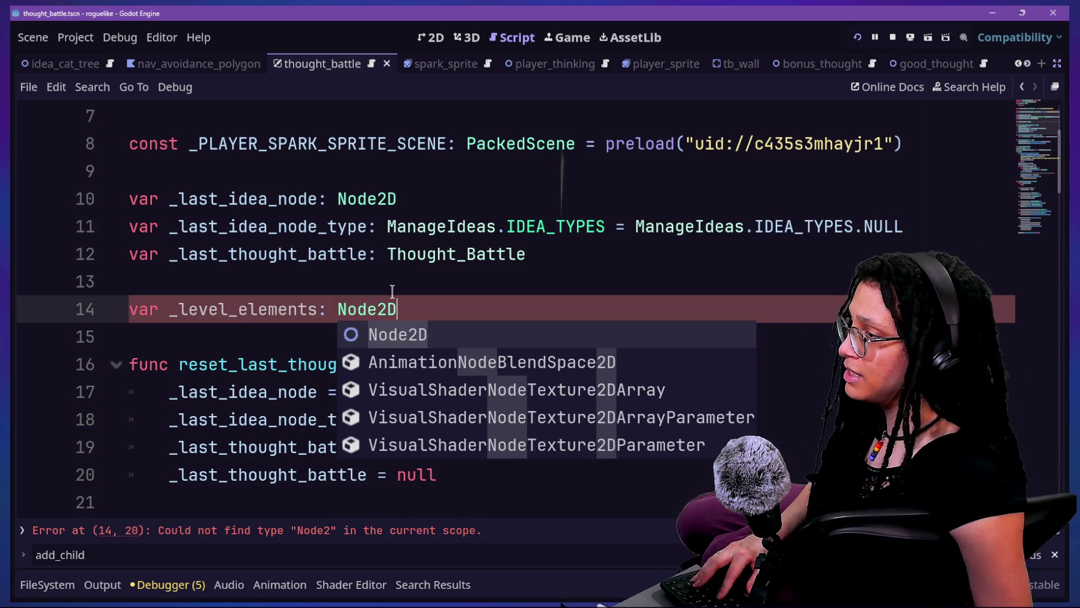
{"action": "scroll", "coordinate": [278, 293], "scroll_direction": "down", "scroll_amount": 3}
{"action": "scroll", "coordinate": [277, 296], "scroll_direction": "down", "scroll_amount": 20}
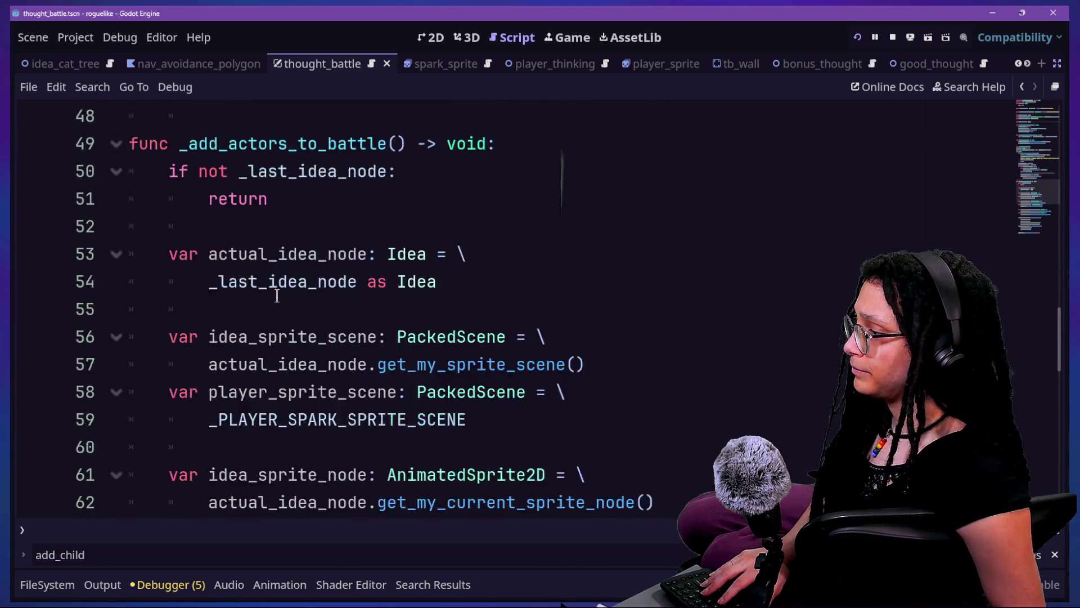
{"action": "scroll", "coordinate": [277, 296], "scroll_direction": "up", "scroll_amount": 1}
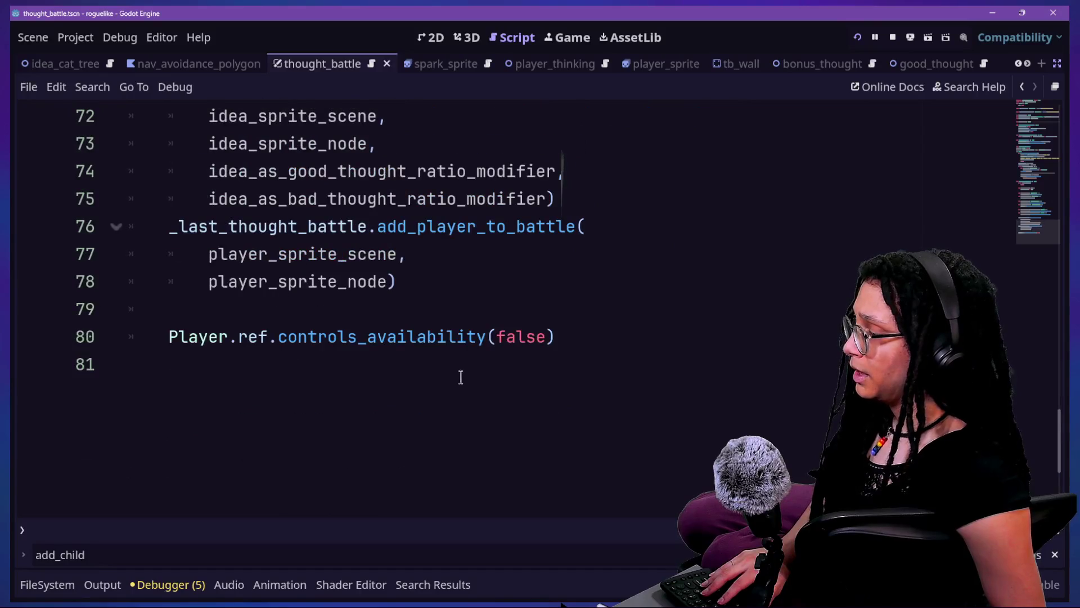
{"action": "left_click", "coordinate": [611, 368]}
{"action": "scroll", "coordinate": [611, 369], "scroll_direction": "up", "scroll_amount": 20}
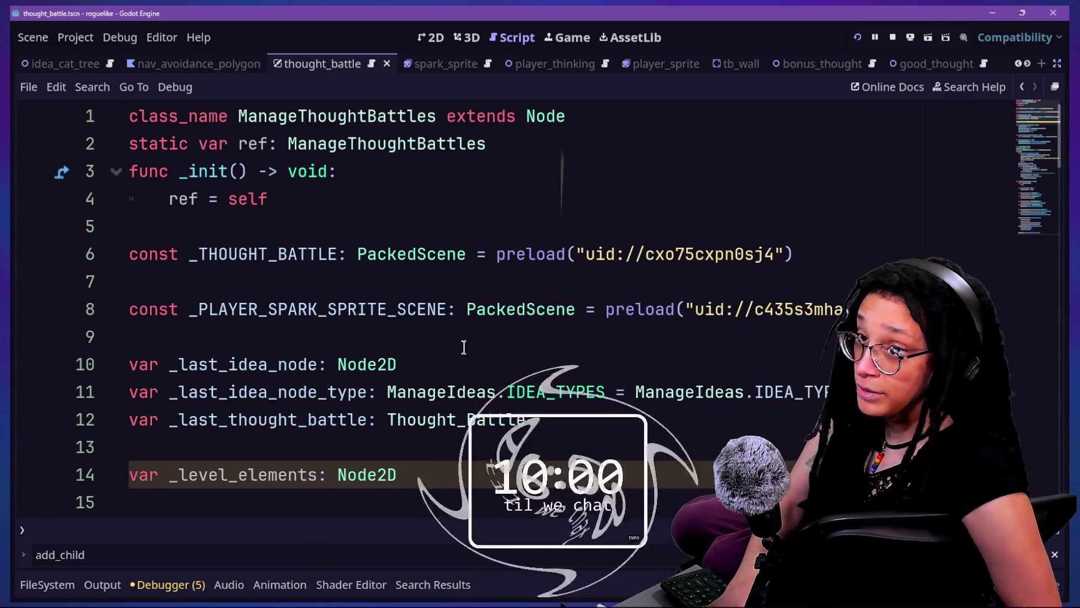
{"action": "left_click", "coordinate": [434, 303]}
{"action": "left_click", "coordinate": [450, 502]}
{"action": "scroll", "coordinate": [457, 428], "scroll_direction": "down", "scroll_amount": 3}
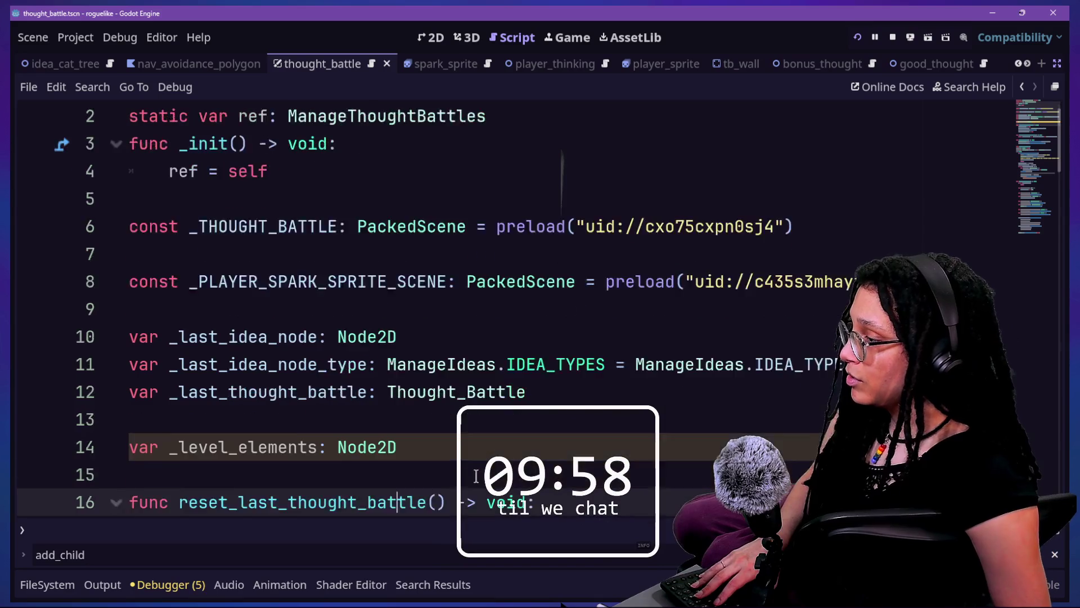
{"action": "left_click", "coordinate": [448, 399]}
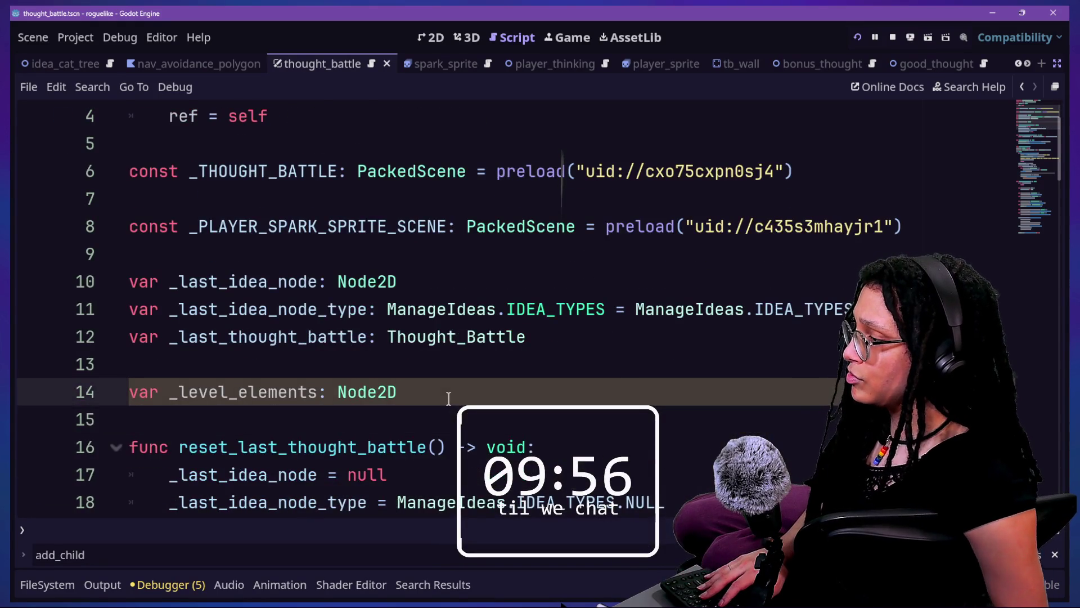
Insert blank lines after _there_is_a_last_thought_battle to start a new function.
{"action": "scroll", "coordinate": [449, 399], "scroll_direction": "down", "scroll_amount": 1}
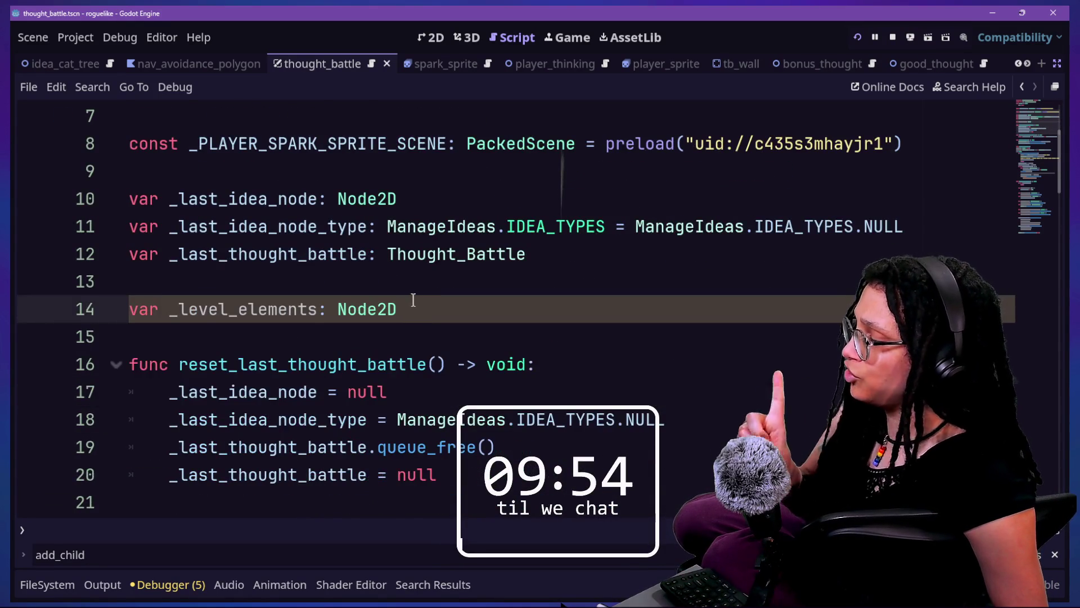
{"action": "scroll", "coordinate": [413, 300], "scroll_direction": "down", "scroll_amount": 1}
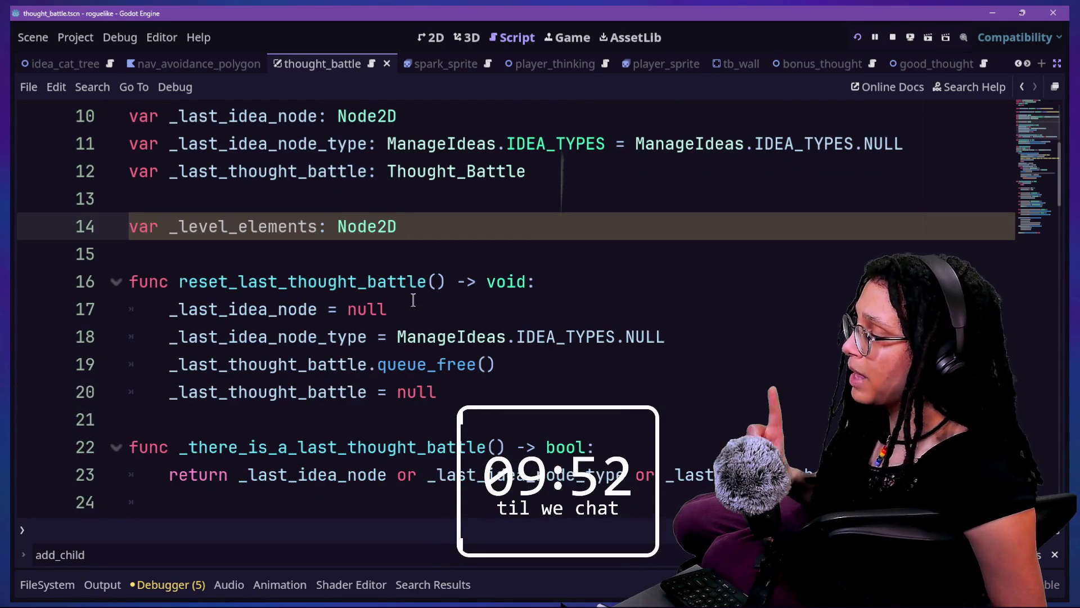
{"action": "scroll", "coordinate": [414, 300], "scroll_direction": "down", "scroll_amount": 4}
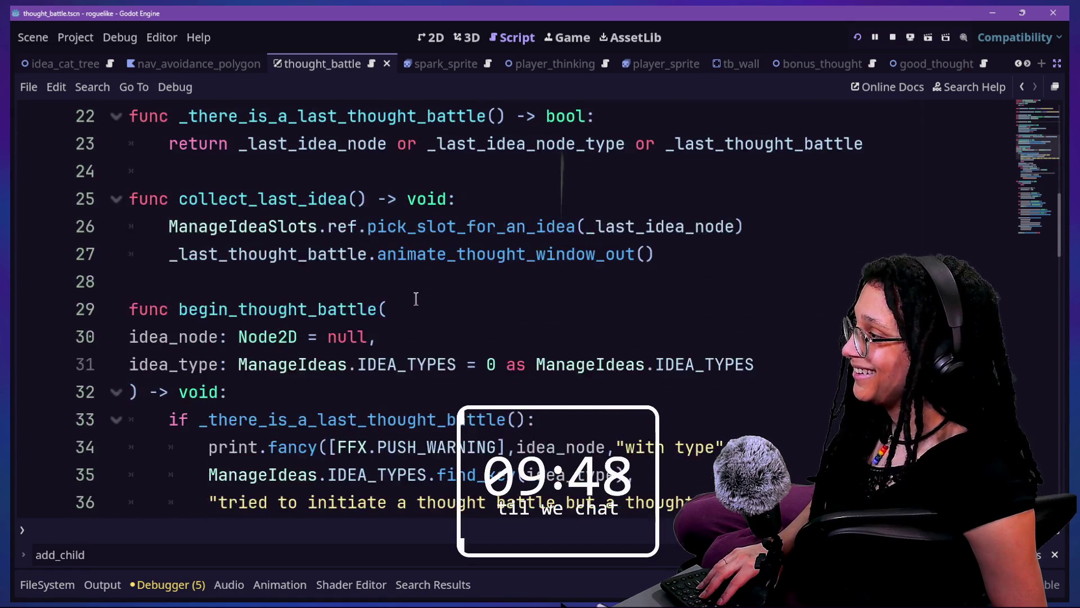
{"action": "scroll", "coordinate": [416, 299], "scroll_direction": "up", "scroll_amount": 2}
{"action": "scroll", "coordinate": [679, 386], "scroll_direction": "down", "scroll_amount": 1}
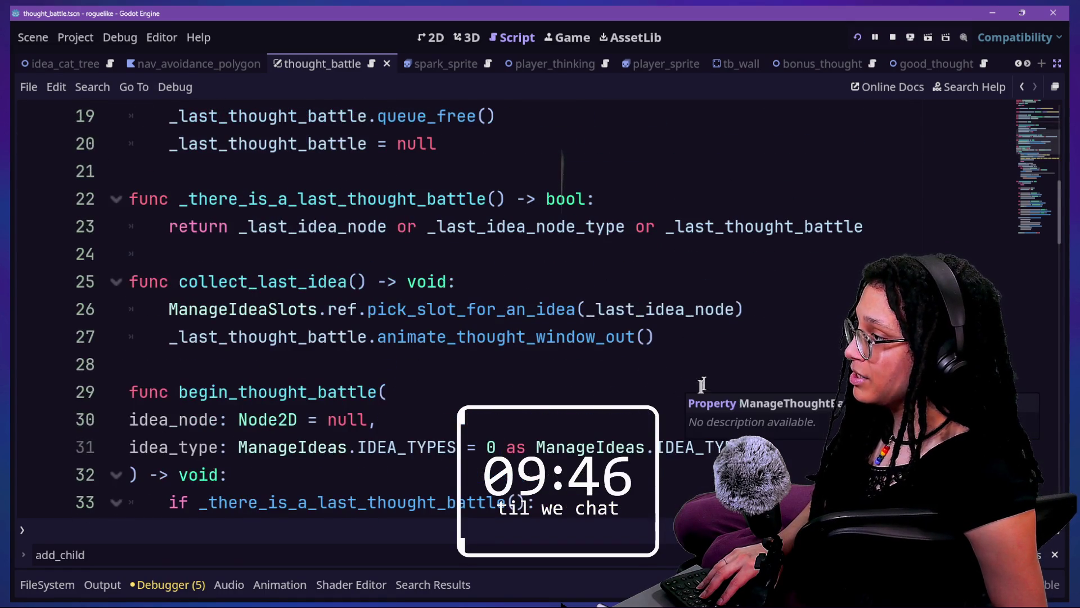
{"action": "left_click", "coordinate": [707, 336]}
{"action": "key", "text": "Return"}
{"action": "key", "text": "Return"}
{"action": "key", "text": "BackSpace"}
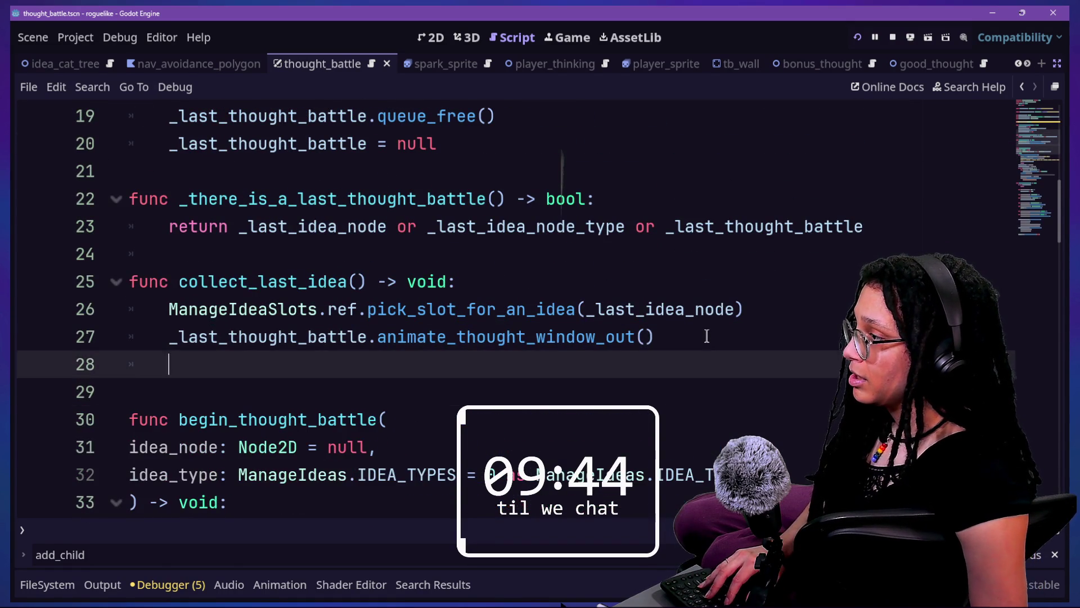
{"action": "key", "text": "BackSpace"}
{"action": "left_click", "coordinate": [871, 227]}
{"action": "key", "text": "Return"}
{"action": "key", "text": "Return"}
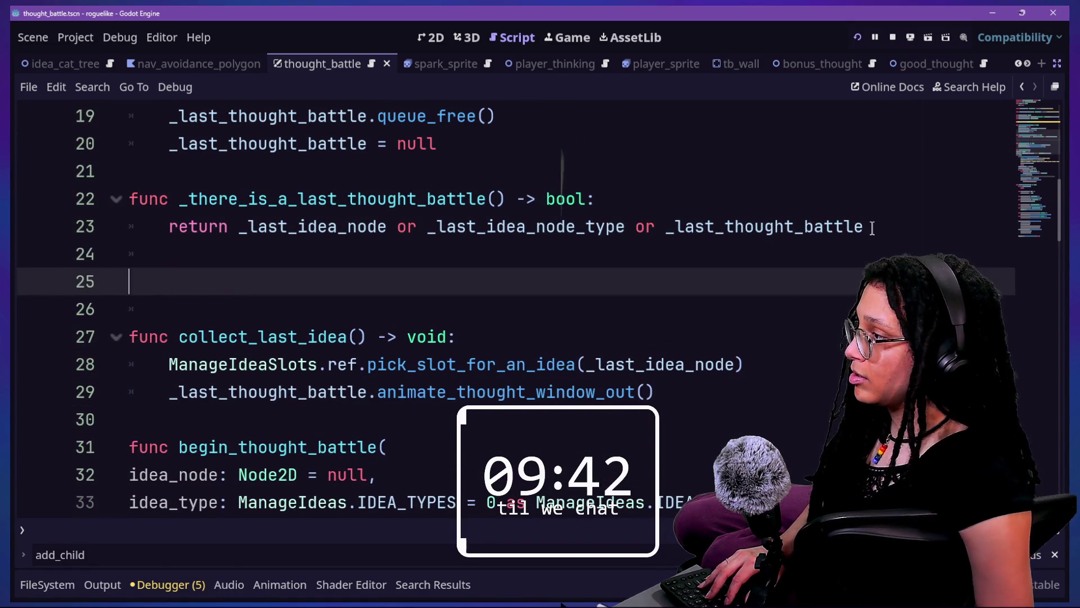
Write set_level_elements(level_elements: Node2D) assigning _level_elements = level_elements.
{"action": "key", "text": "BackSpace"}
{"action": "type", "text": "func set_level_"}
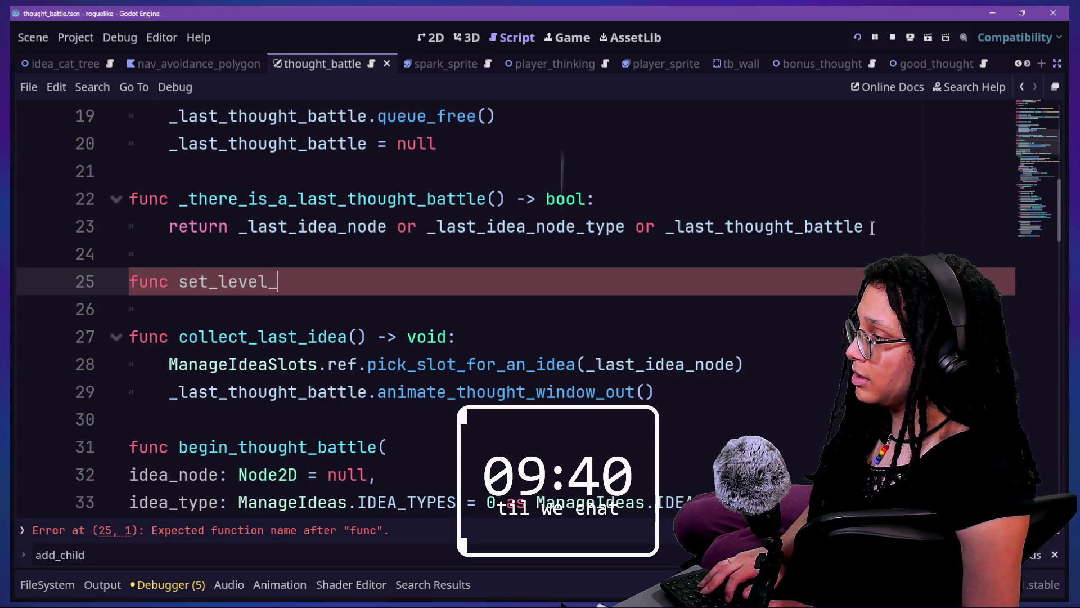
{"action": "type", "text": "elements() ->"}
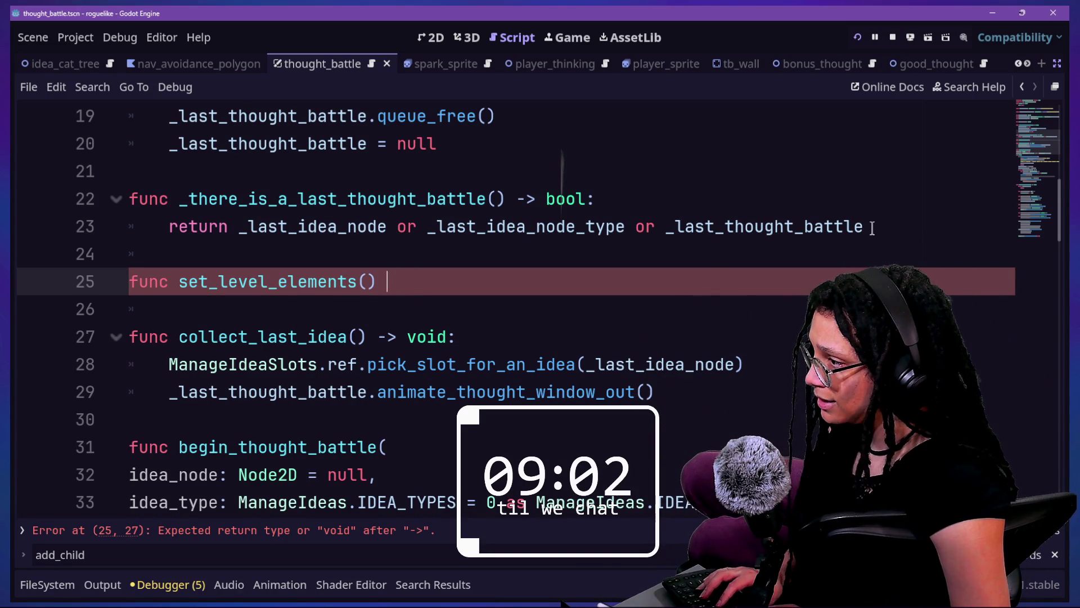
{"action": "type", "text": "(level_el"}
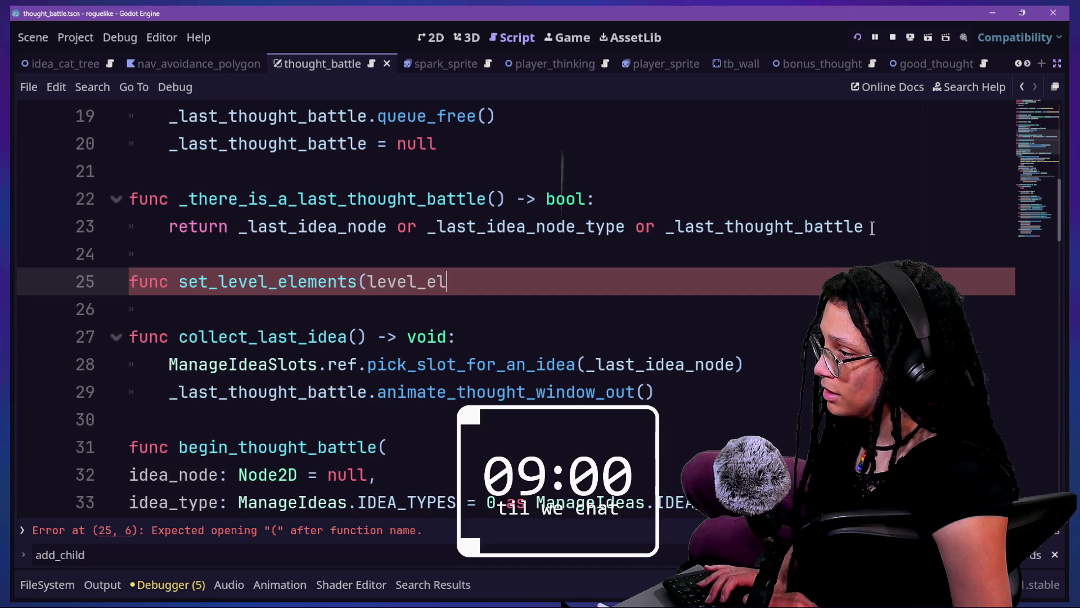
{"action": "type", "text": "ements:Node2D"}
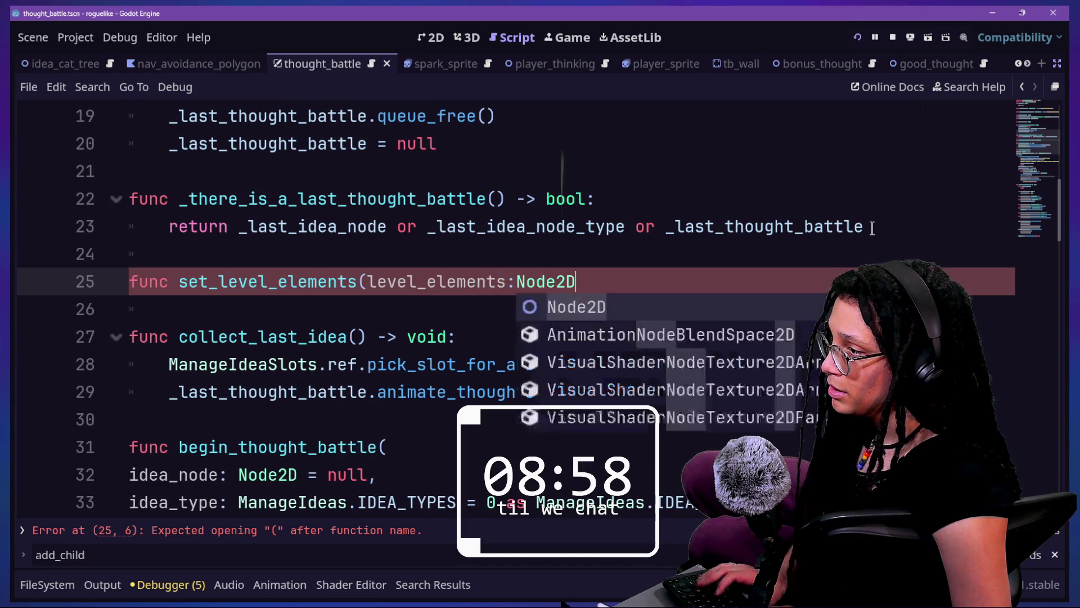
{"action": "type", "text": ":"}
{"action": "key", "text": "Return"}
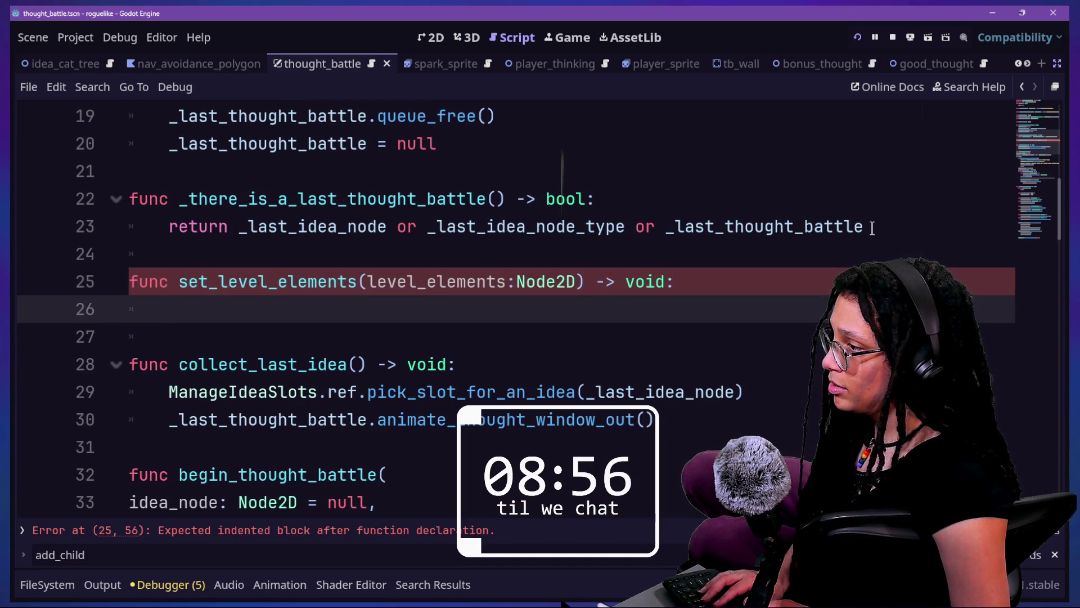
{"action": "type", "text": "_leve"}
{"action": "key", "text": "Return"}
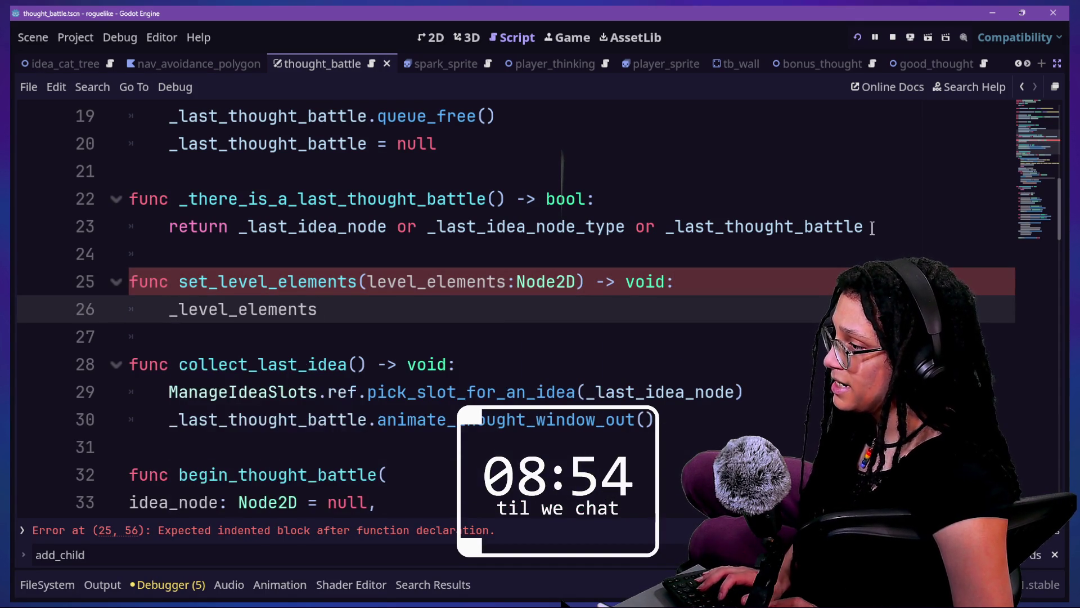
{"action": "type", "text": " = lev"}
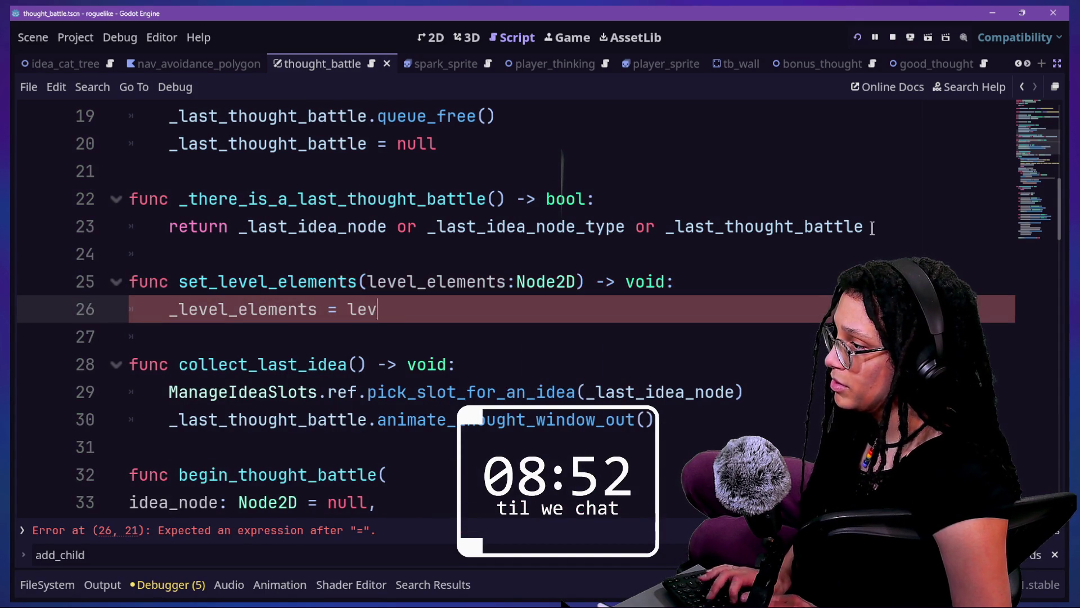
{"action": "type", "text": "el_elements"}
{"action": "key", "text": "Return"}
{"action": "key", "text": "Return"}
Add get_level_elements() -> Node2D returning _level_elements, and save the script.
{"action": "type", "text": "func ge"}
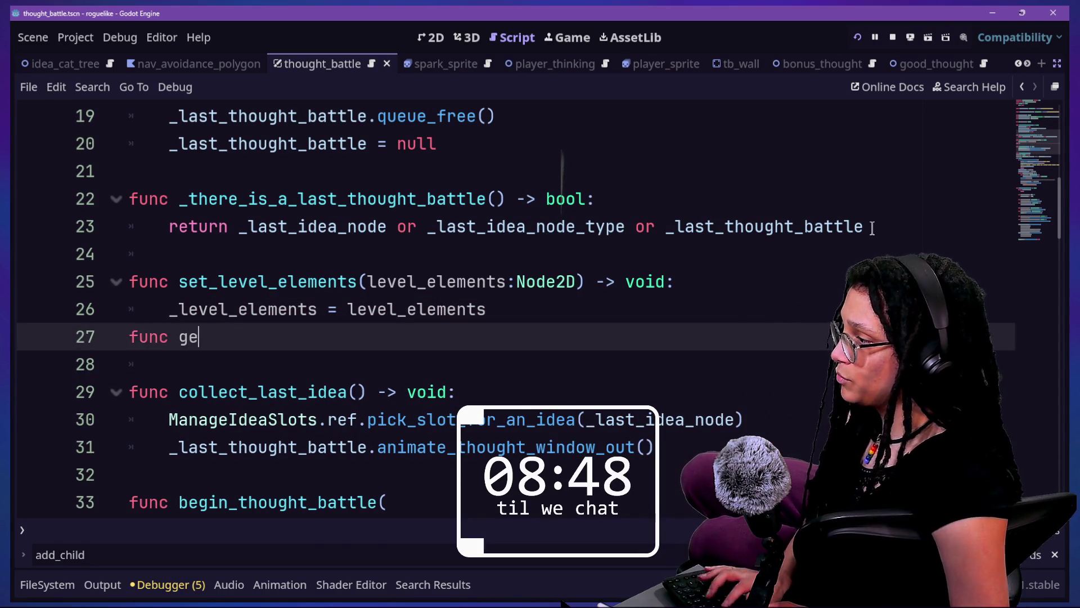
{"action": "type", "text": "t__elements"}
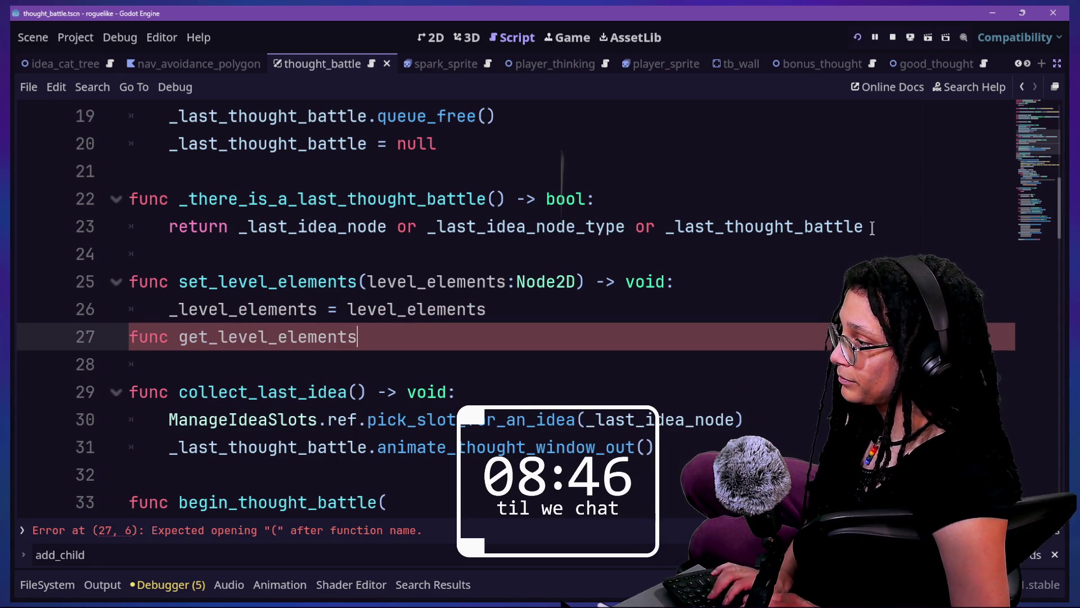
{"action": "type", "text": "2D:"}
{"action": "key", "text": "Return"}
{"action": "type", "text": "return _"}
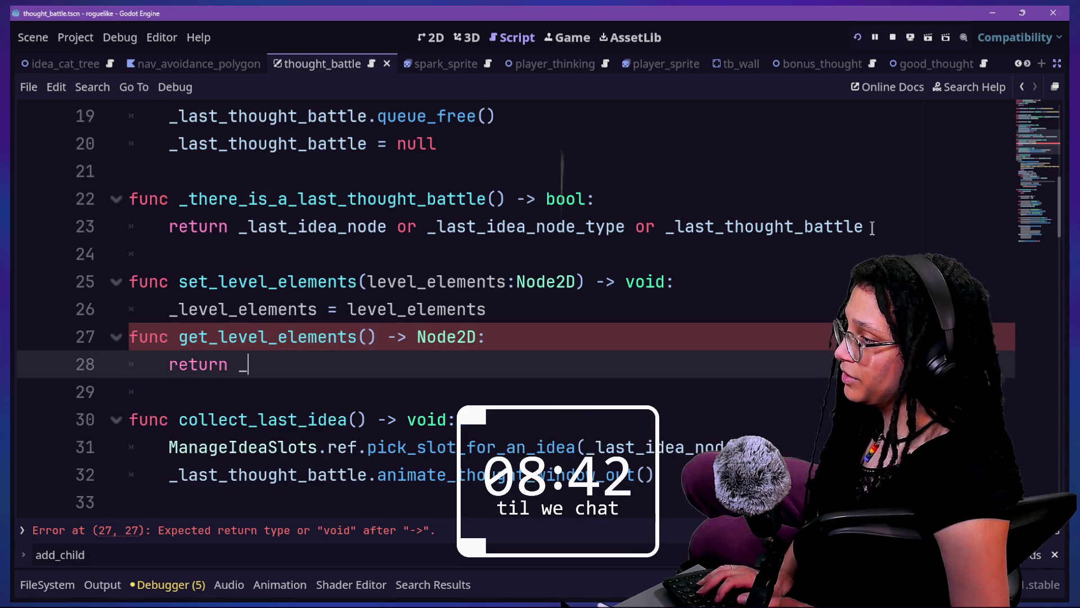
{"action": "key", "text": "BackSpace"}
{"action": "type", "text": "level_element"}
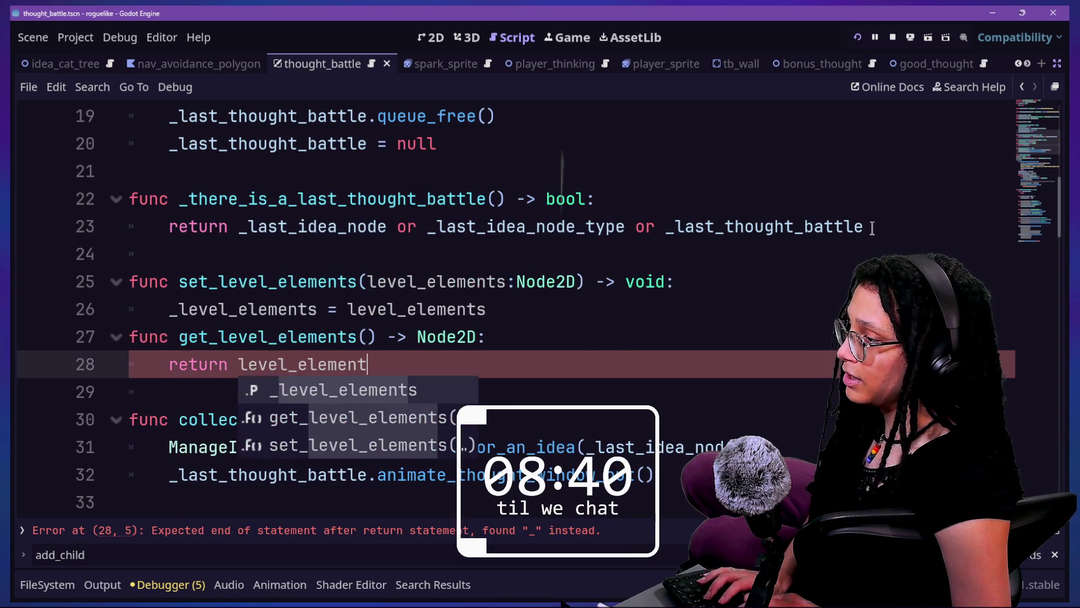
{"action": "key", "text": "Return"}
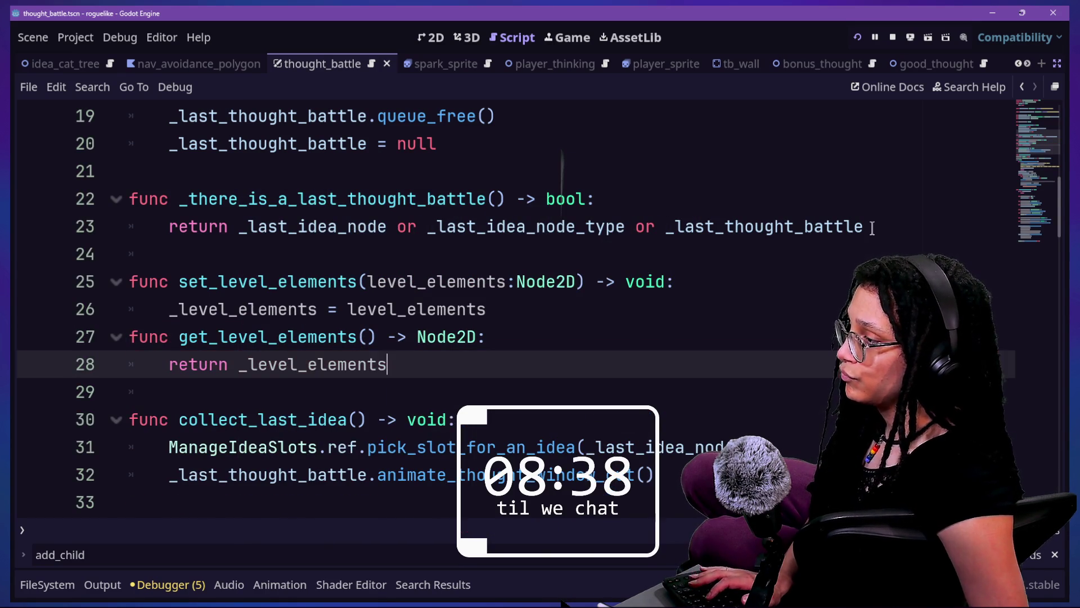
{"action": "key", "text": "ctrl+s"}
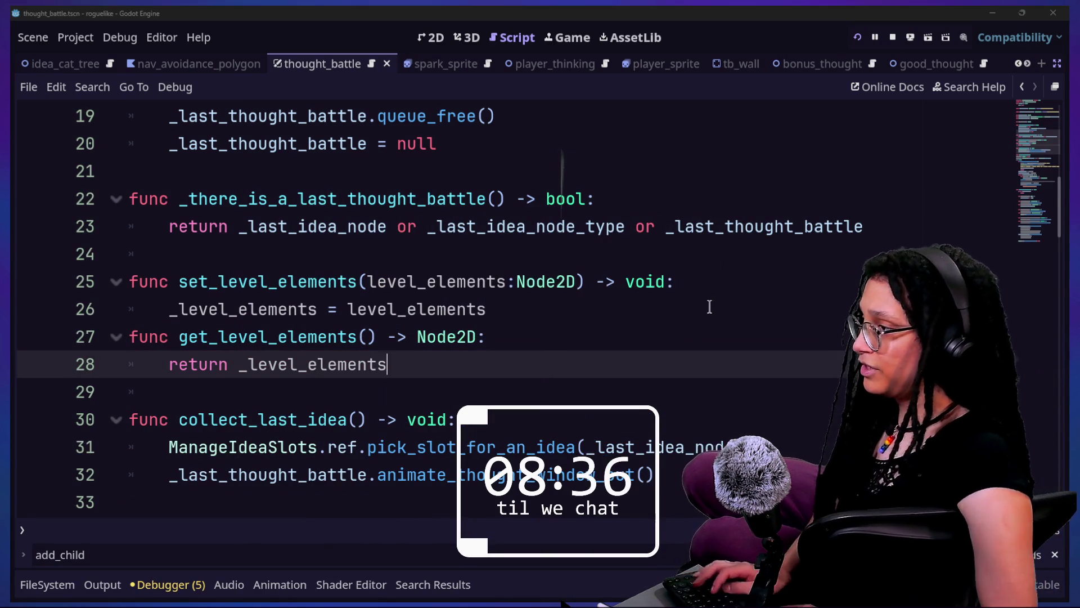
{"action": "key", "text": "shift+alt+o"}
{"action": "key", "text": "Down"}
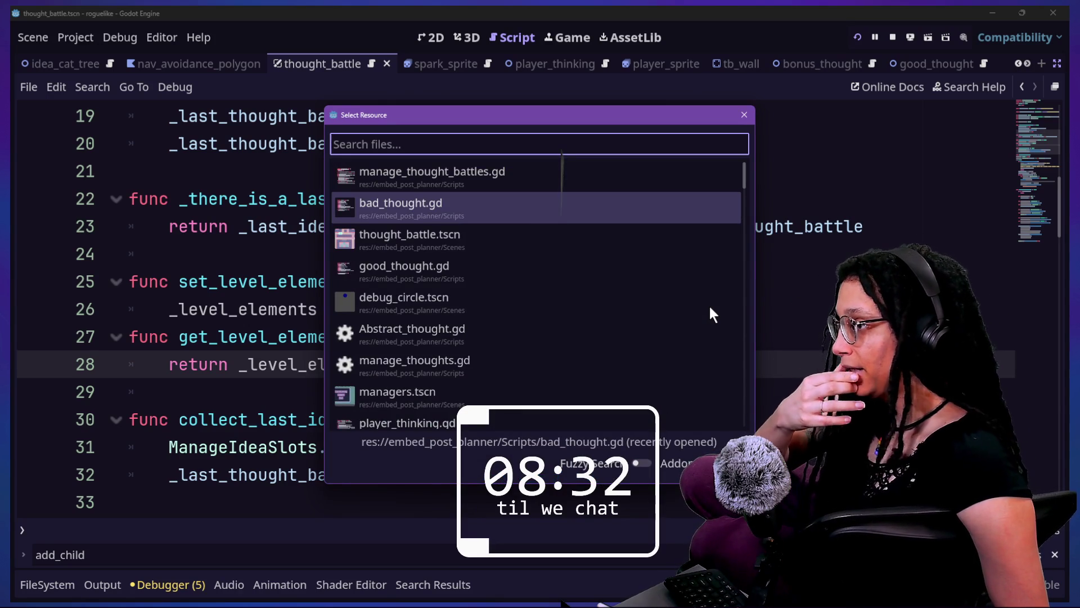
{"action": "key", "text": "Return"}
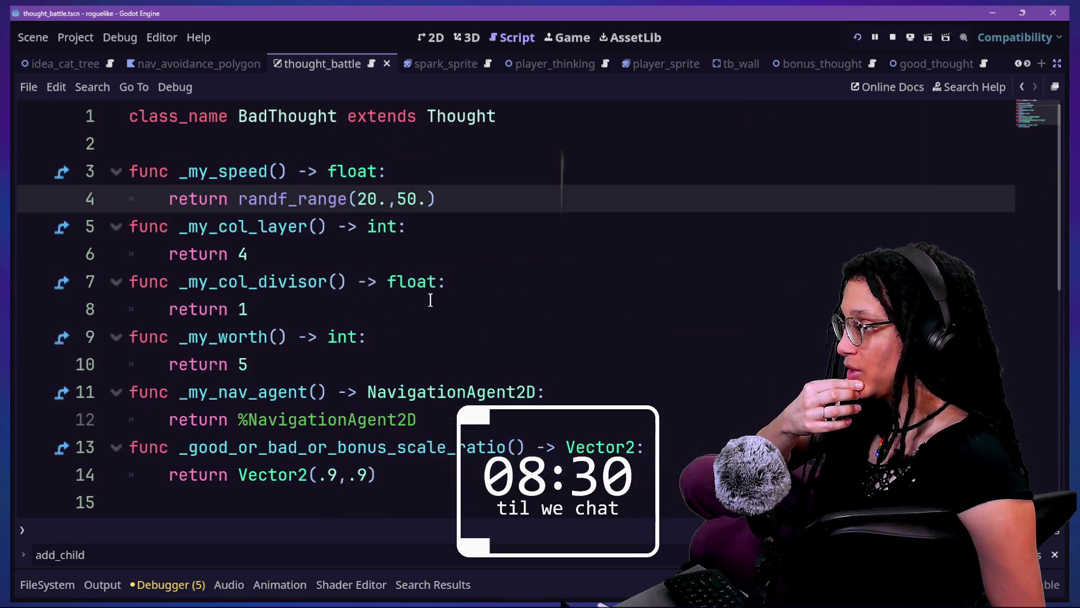
{"action": "scroll", "coordinate": [431, 299], "scroll_direction": "down", "scroll_amount": 2}
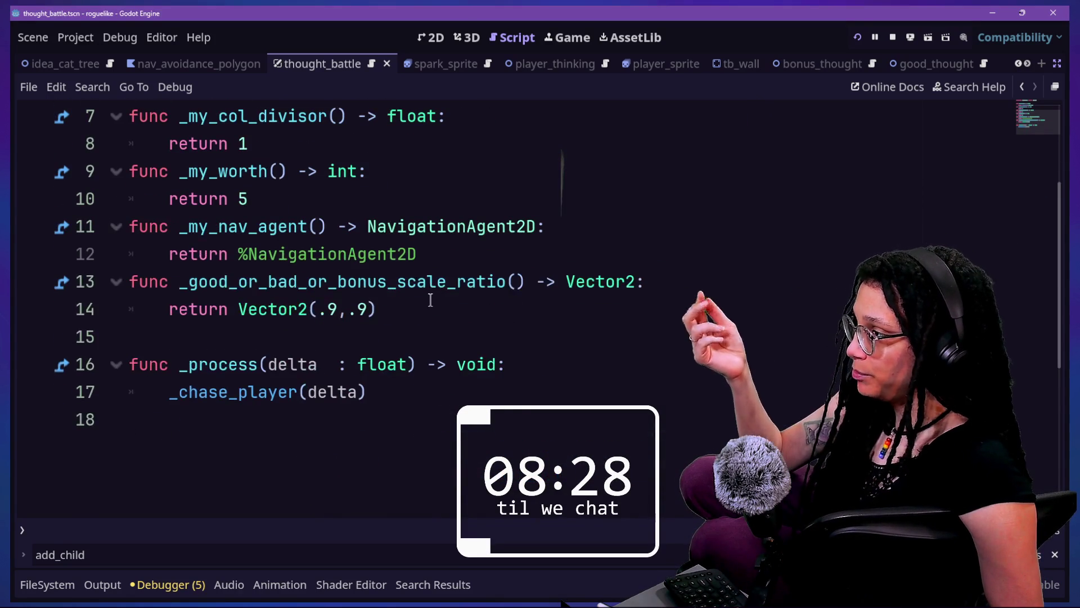
{"action": "key", "text": "shift+alt+o"}
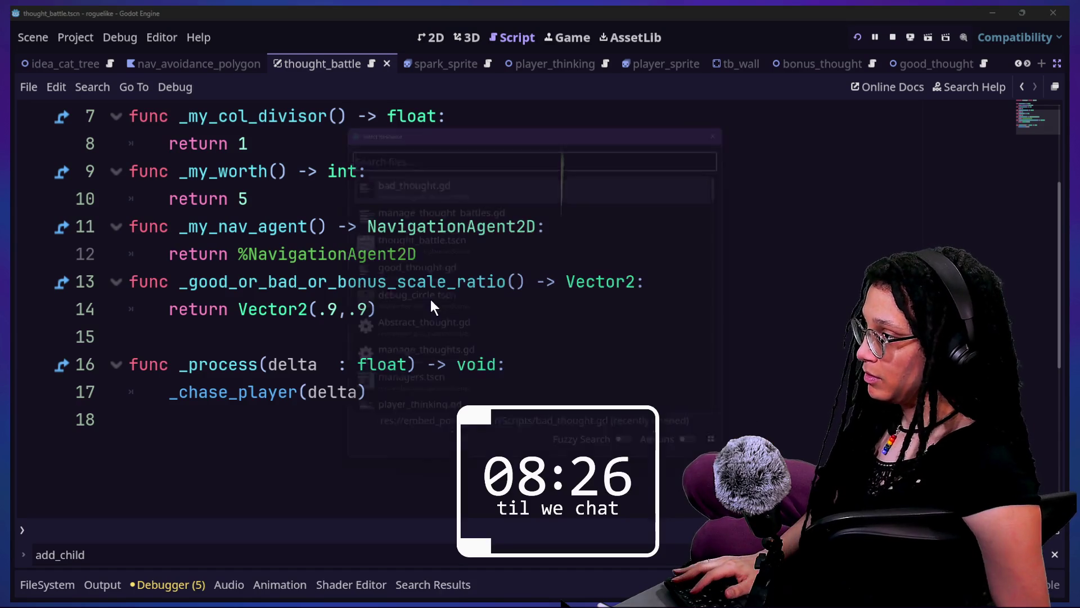
{"action": "key", "text": "Up"}
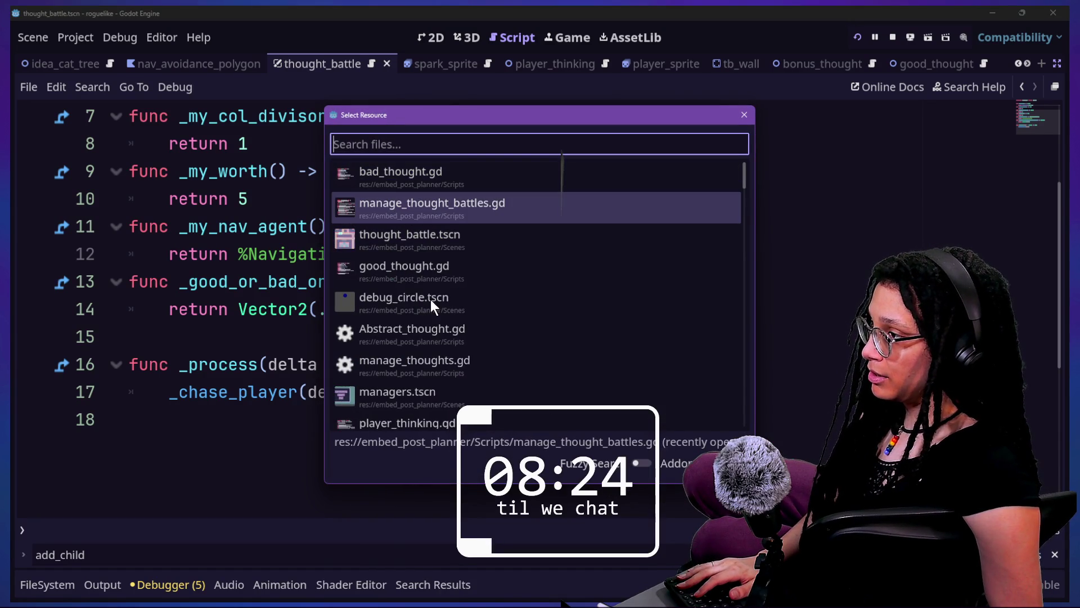
{"action": "key", "text": "Down"}
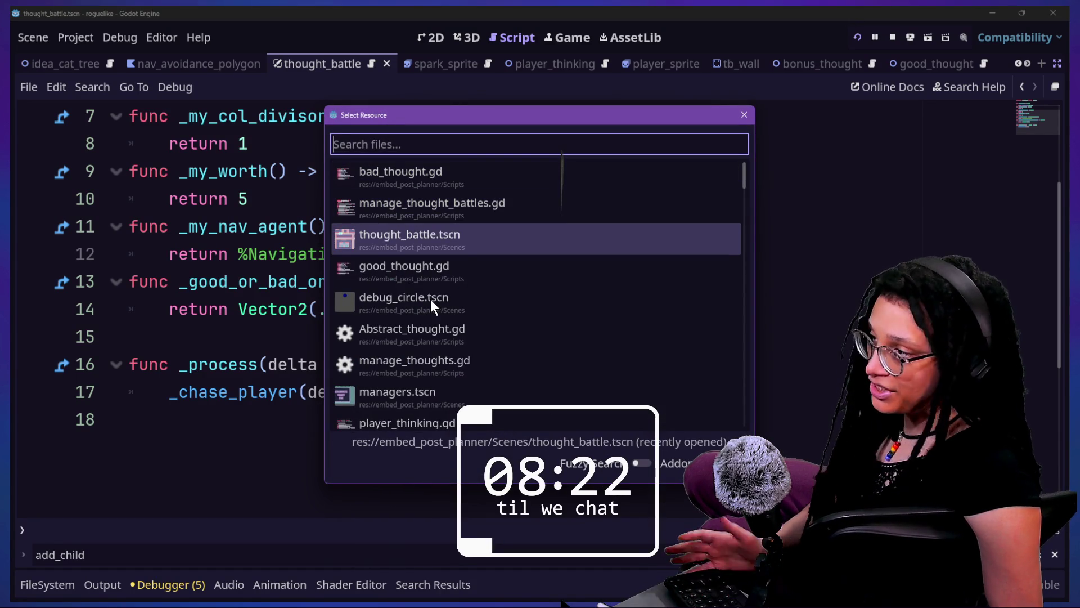
{"action": "key", "text": "Down"}
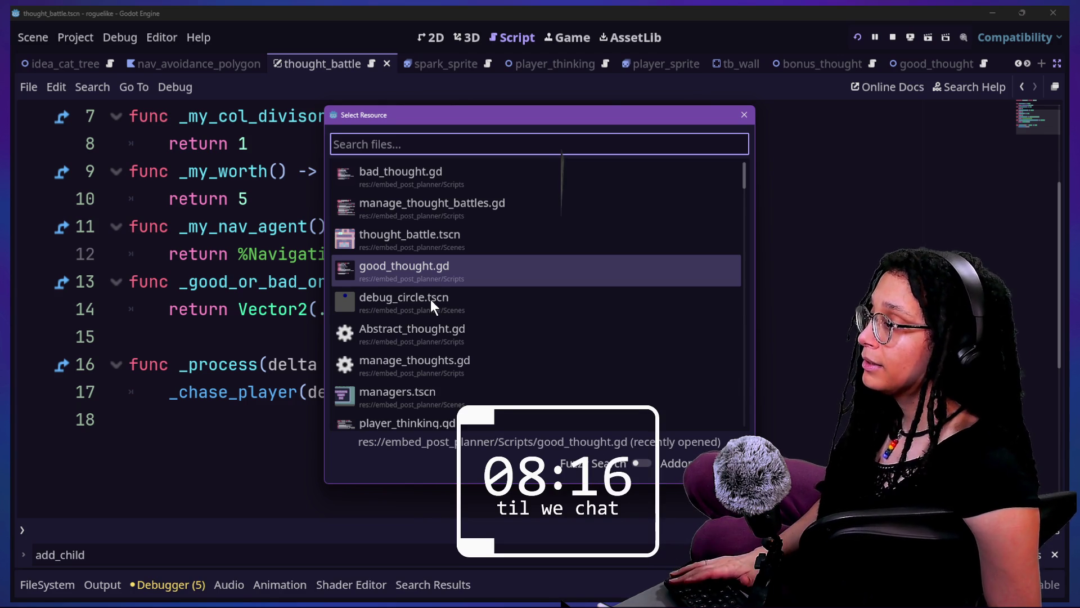
{"action": "key", "text": "Down"}
{"action": "key", "text": "Up"}
{"action": "key", "text": "Escape"}
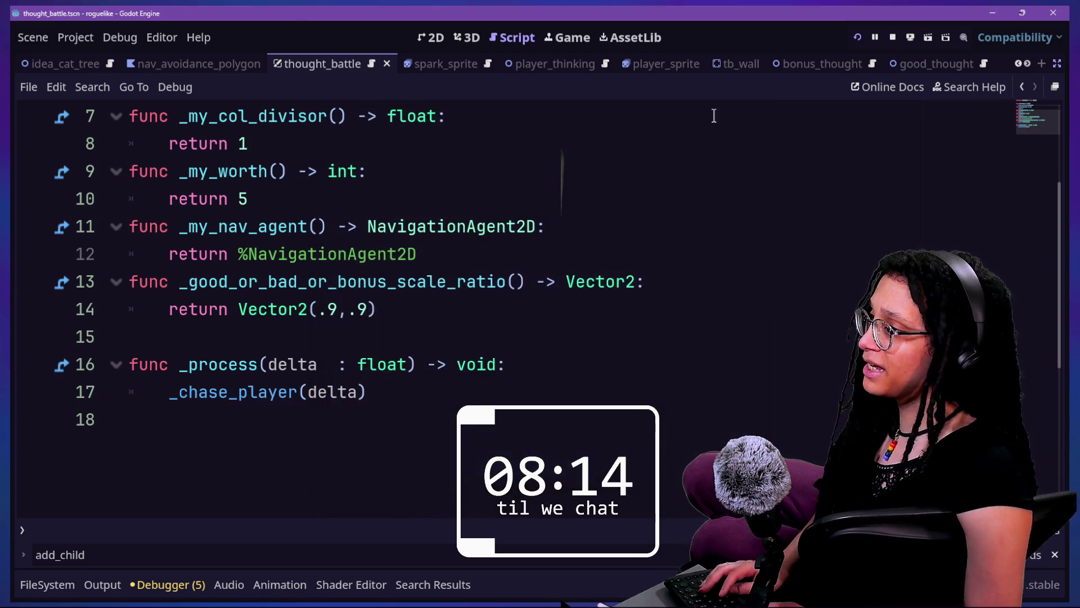
{"action": "key", "text": "shift+alt+o"}
{"action": "key", "text": "Down"}
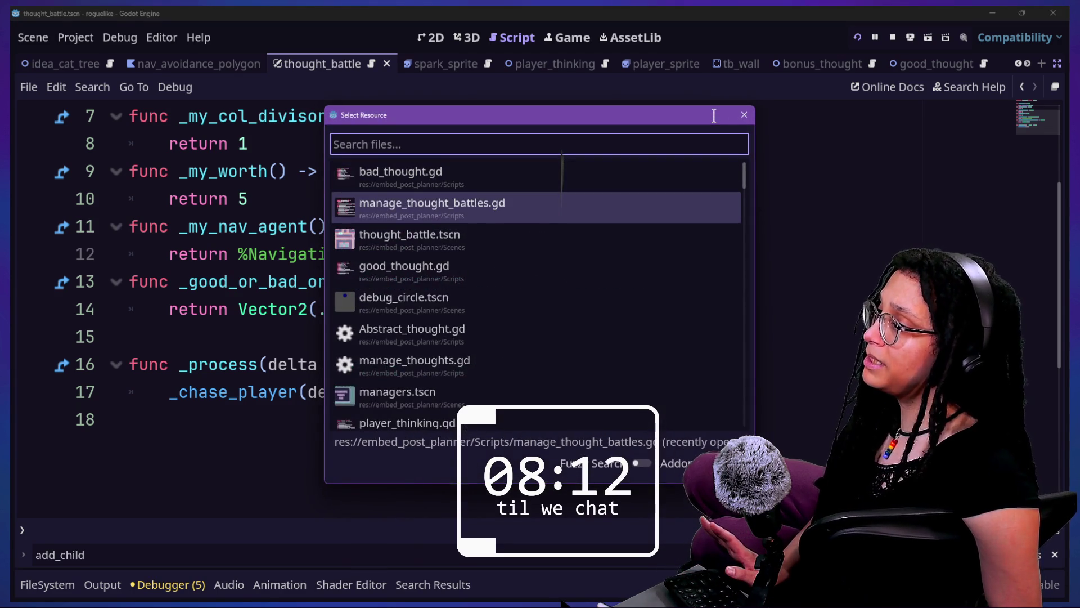
{"action": "key", "text": "Return"}
{"action": "scroll", "coordinate": [398, 287], "scroll_direction": "up", "scroll_amount": 1}
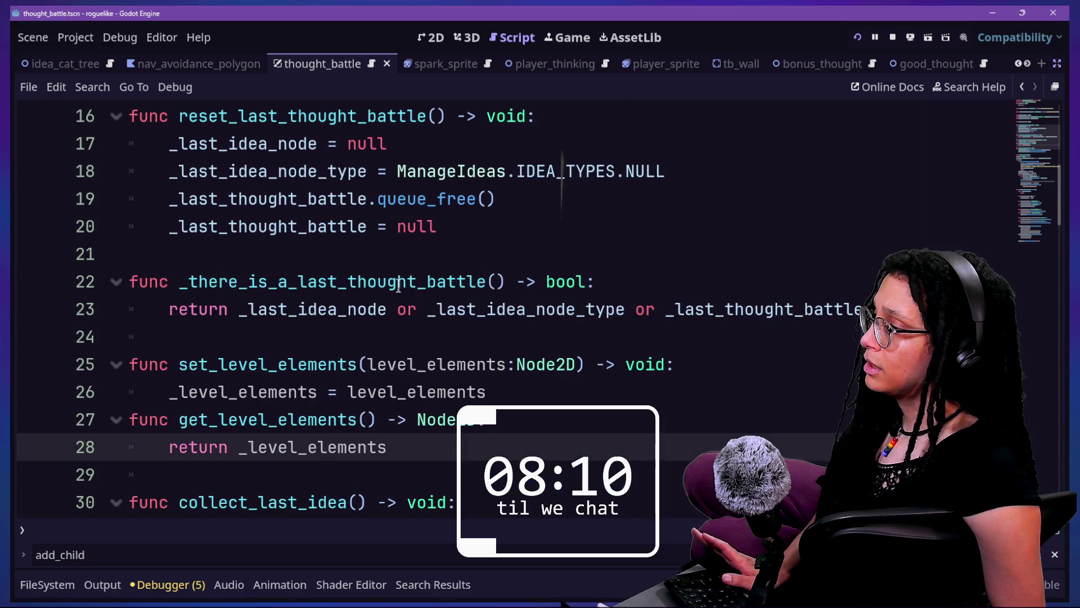
{"action": "left_click", "coordinate": [358, 332]}
Add a '## TODO' comment above set_level_elements marking it debug-only and removable, then save.
{"action": "key", "text": "Return"}
{"action": "type", "text": "#"}
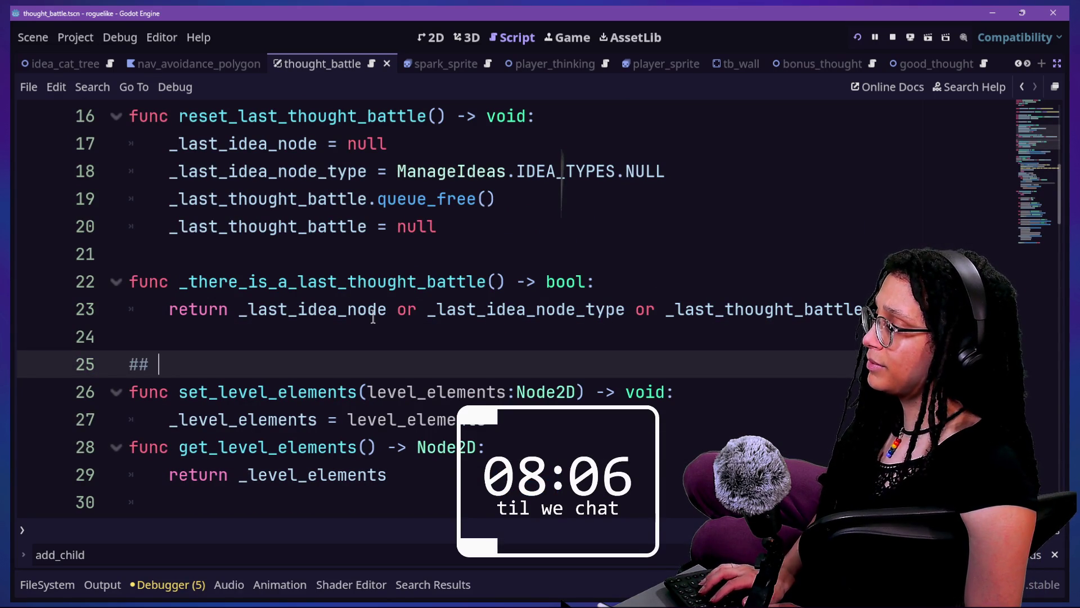
{"action": "type", "text": "#TOD"}
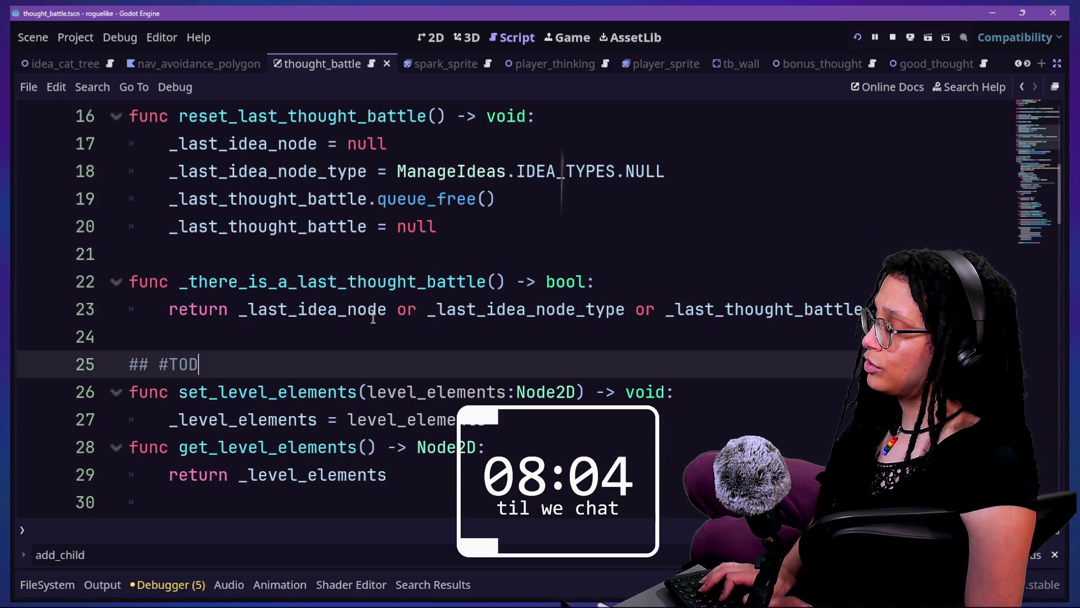
{"action": "type", "text": "O: MAYB"}
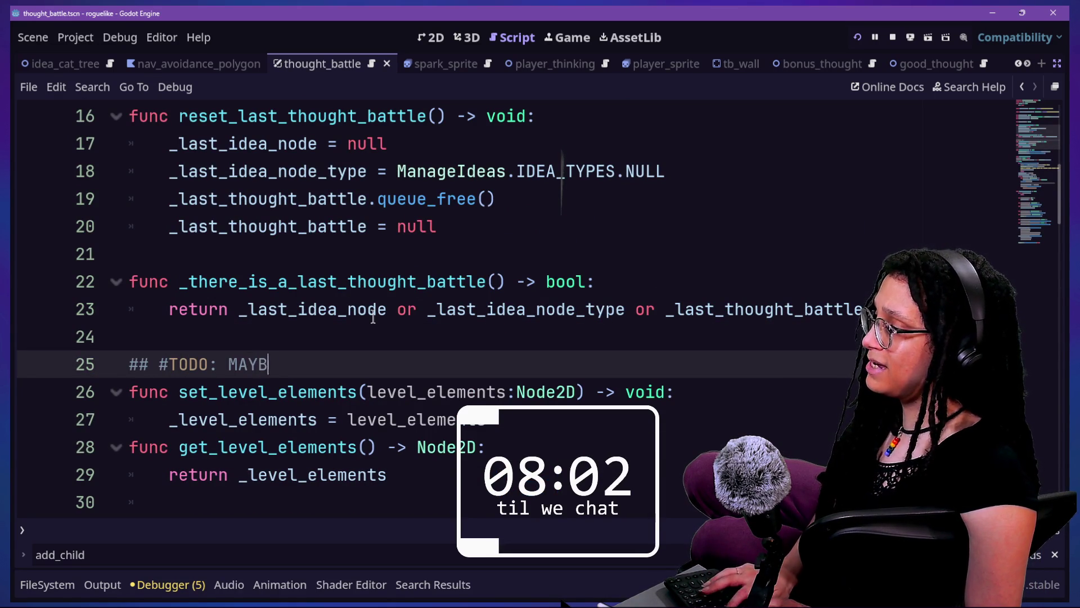
{"action": "type", "text": "E REMOVE THIS C"}
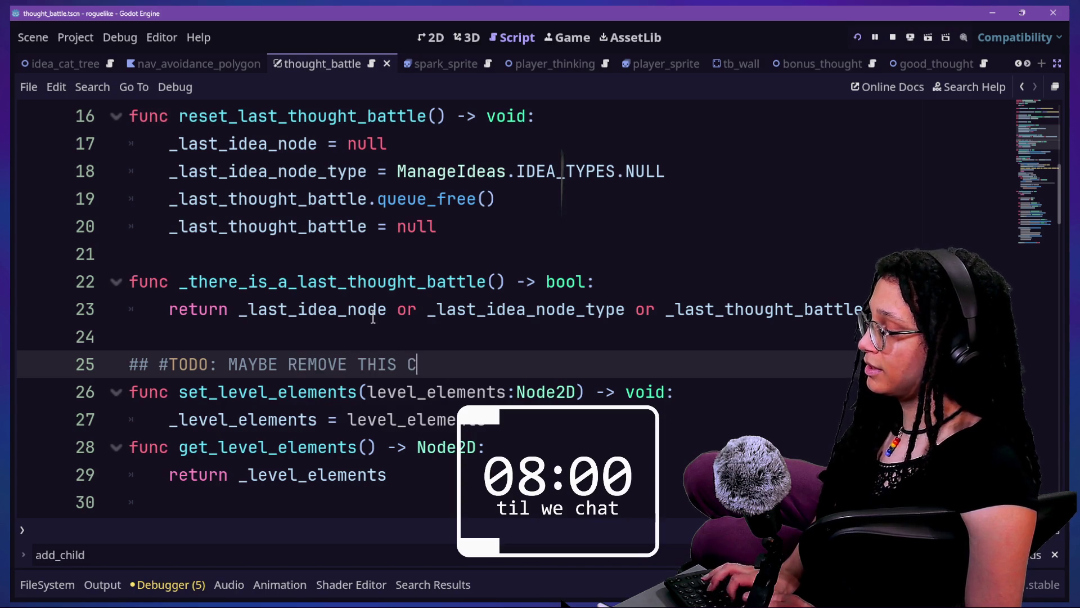
{"action": "type", "text": "OZ I"}
{"action": "type", "text": "T'S JUST"}
{"action": "type", "text": " FOR DEBUG"}
{"action": "type", "text": "IN"}
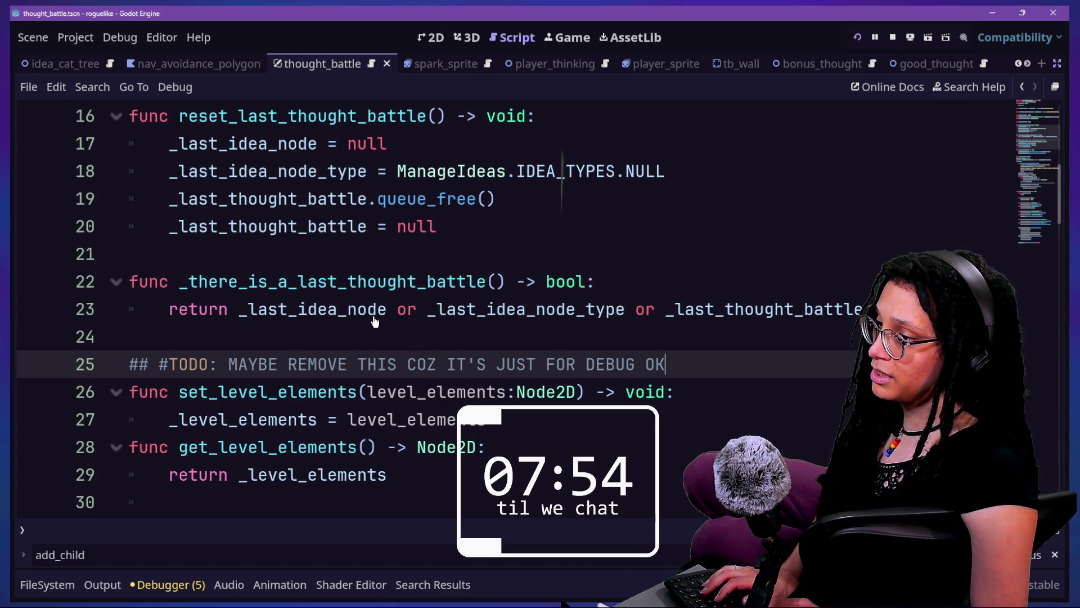
{"action": "type", "text": " ?"}
{"action": "key", "text": "ctrl+s"}
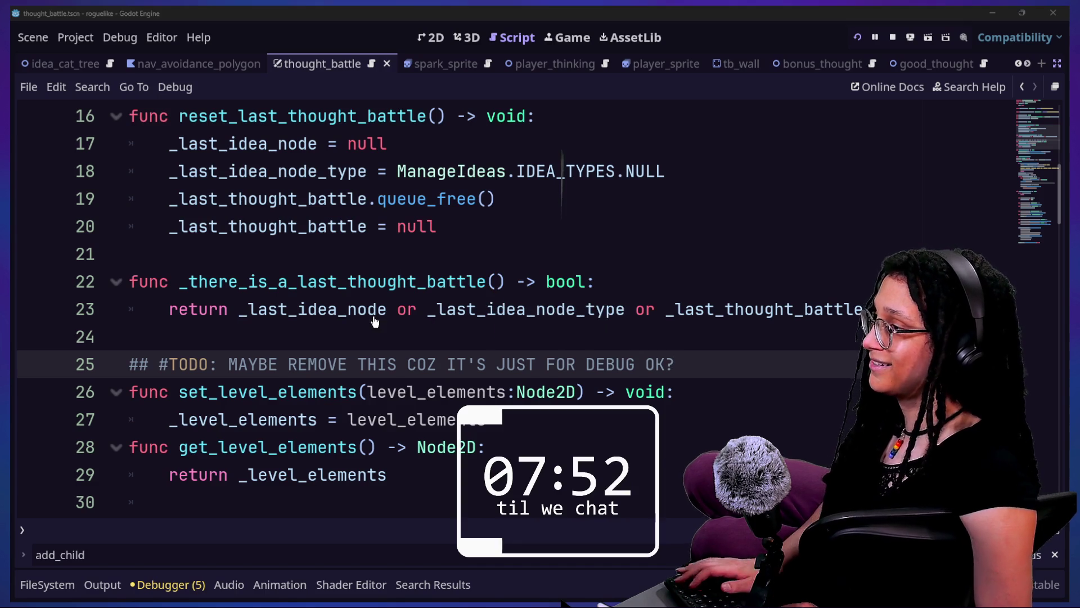
Quick-open the bad_thought.gd script.
{"action": "key", "text": "shift+alt+o"}
{"action": "key", "text": "Down"}
{"action": "key", "text": "Return"}
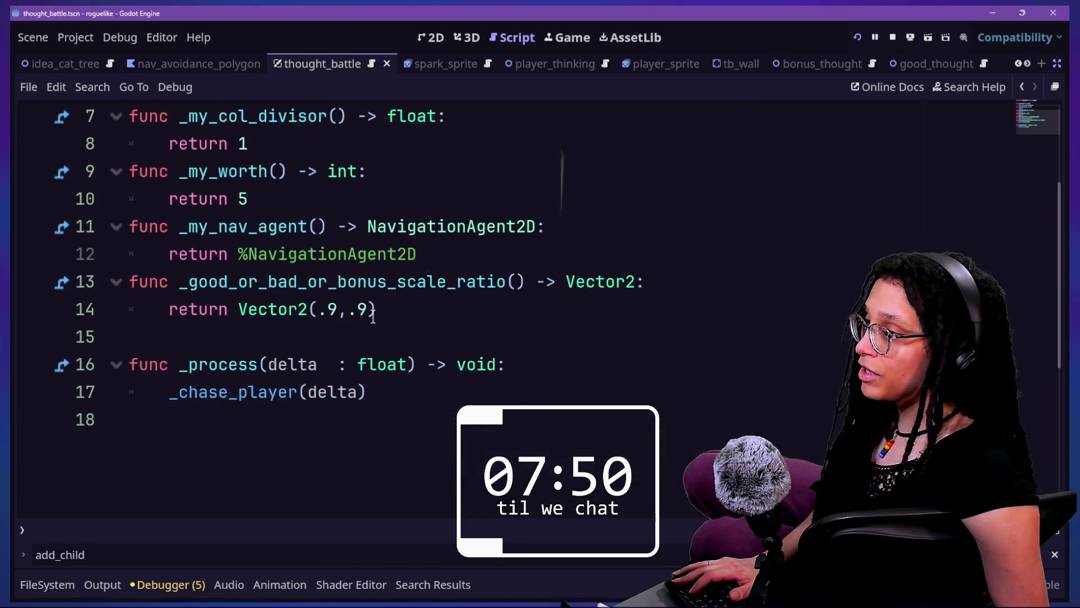
Quick-open the Abstract_thought.gd script by searching 'abs'.
{"action": "key", "text": "shift+alt+o"}
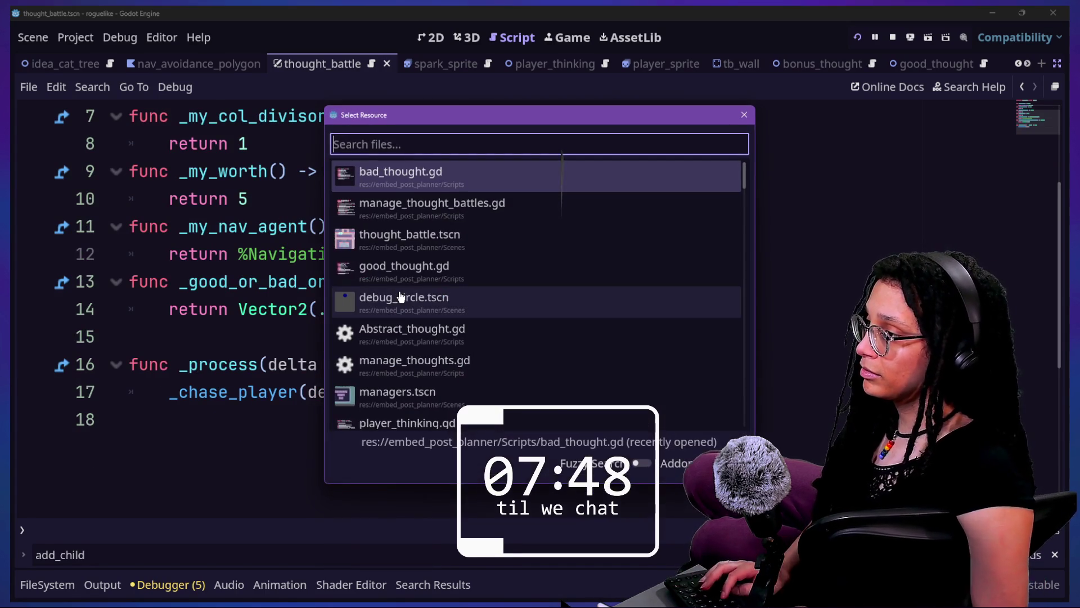
{"action": "key", "text": "Down"}
{"action": "key", "text": "Down"}
{"action": "key", "text": "Down"}
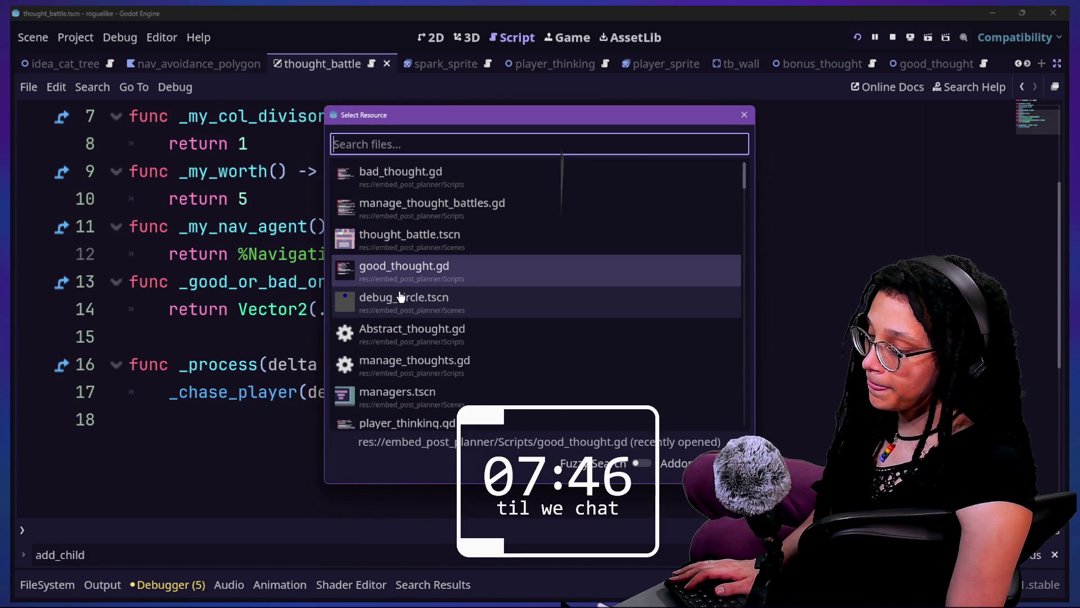
{"action": "key", "text": "Up"}
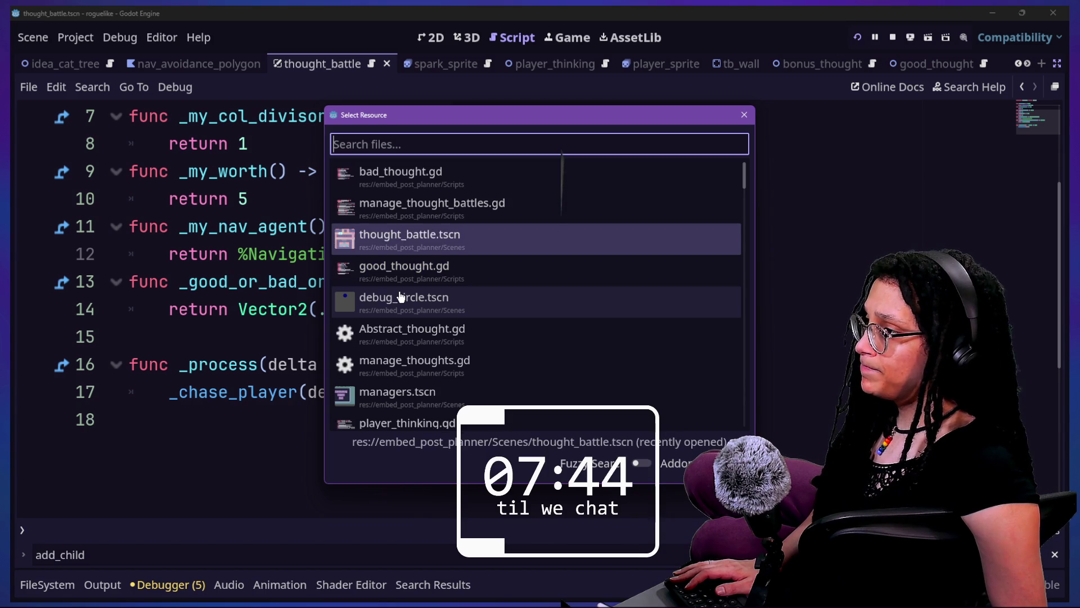
{"action": "key", "text": "Up"}
{"action": "key", "text": "Down"}
{"action": "key", "text": "Up"}
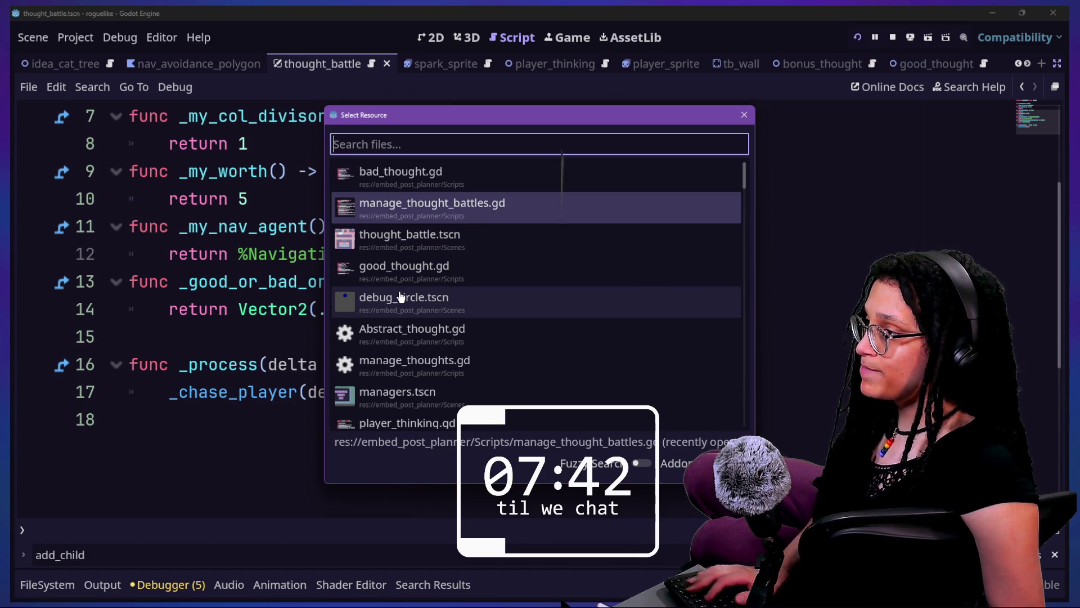
{"action": "type", "text": "anbs"}
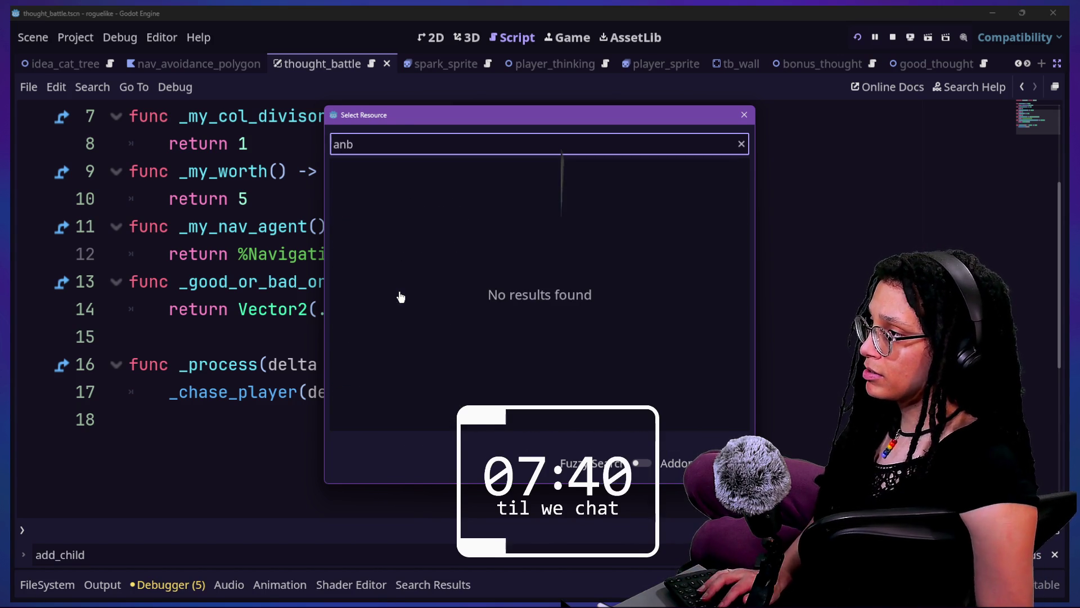
{"action": "key", "text": "BackSpace"}
{"action": "key", "text": "BackSpace"}
{"action": "type", "text": "bs"}
{"action": "key", "text": "Return"}
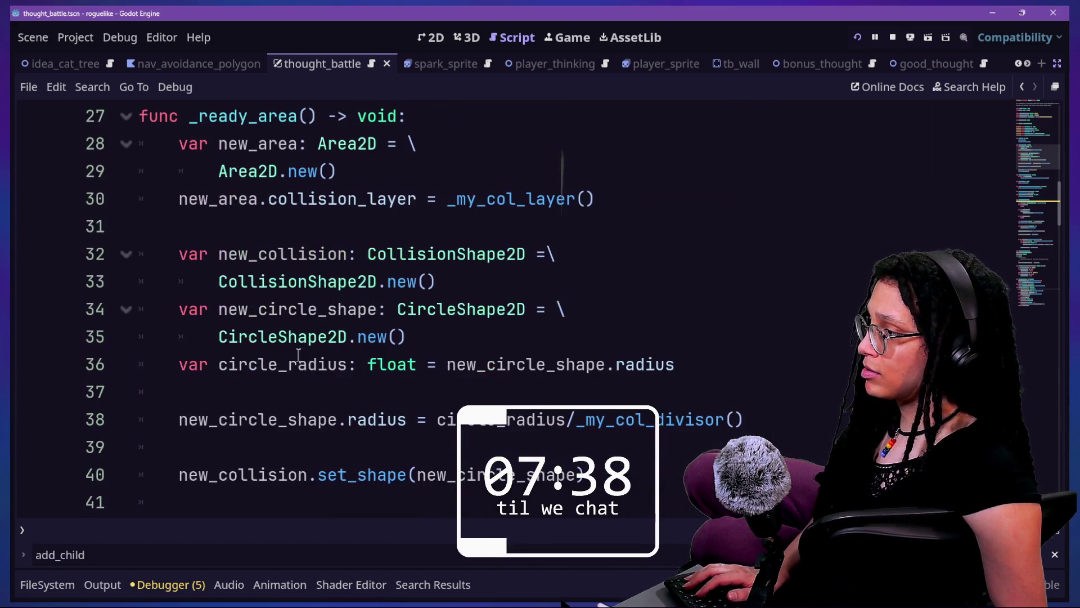
Find the add_child call that adds the debug circle on line 79.
{"action": "scroll", "coordinate": [298, 353], "scroll_direction": "down", "scroll_amount": 2}
{"action": "left_click", "coordinate": [306, 340]}
{"action": "key", "text": "Down"}
{"action": "key", "text": "Down"}
{"action": "key", "text": "Down"}
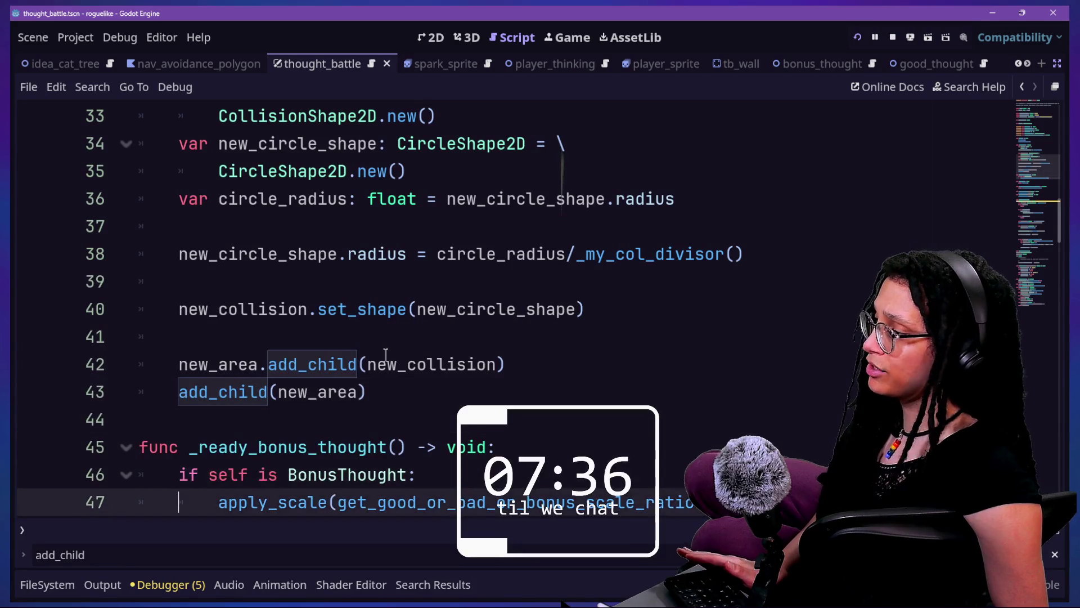
{"action": "key", "text": "Down"}
{"action": "key", "text": "Down"}
{"action": "scroll", "coordinate": [385, 354], "scroll_direction": "down", "scroll_amount": 5}
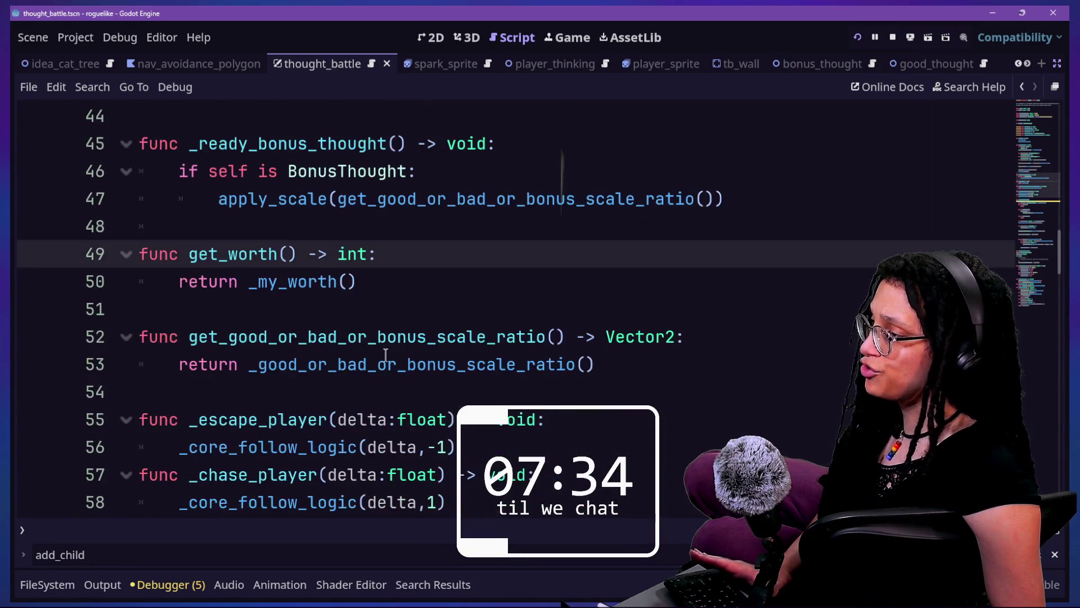
{"action": "scroll", "coordinate": [385, 354], "scroll_direction": "up", "scroll_amount": 3}
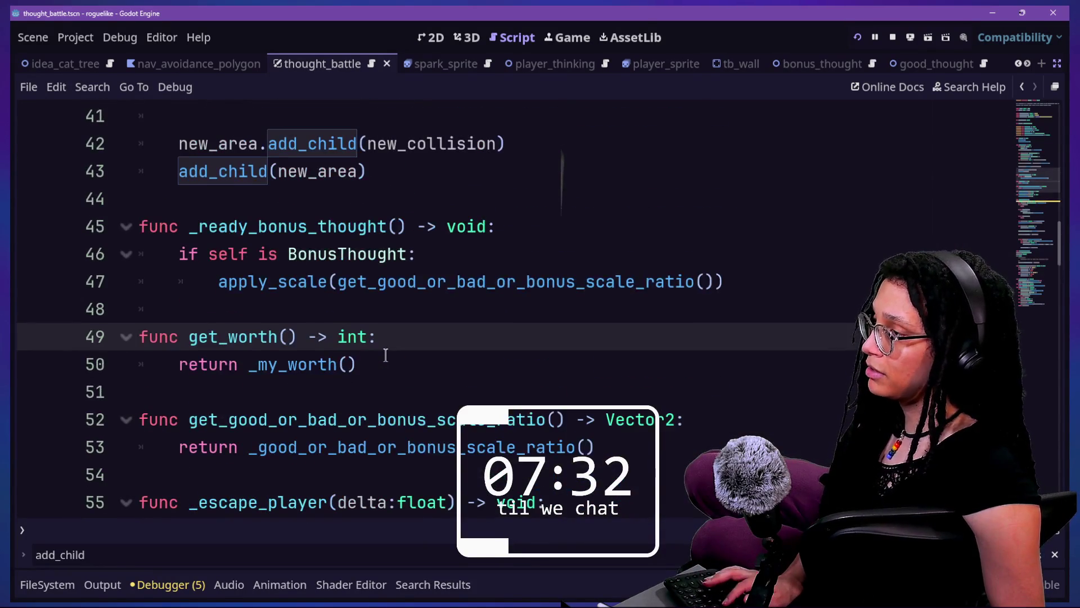
{"action": "key", "text": "ctrl+f"}
{"action": "key", "text": "Return"}
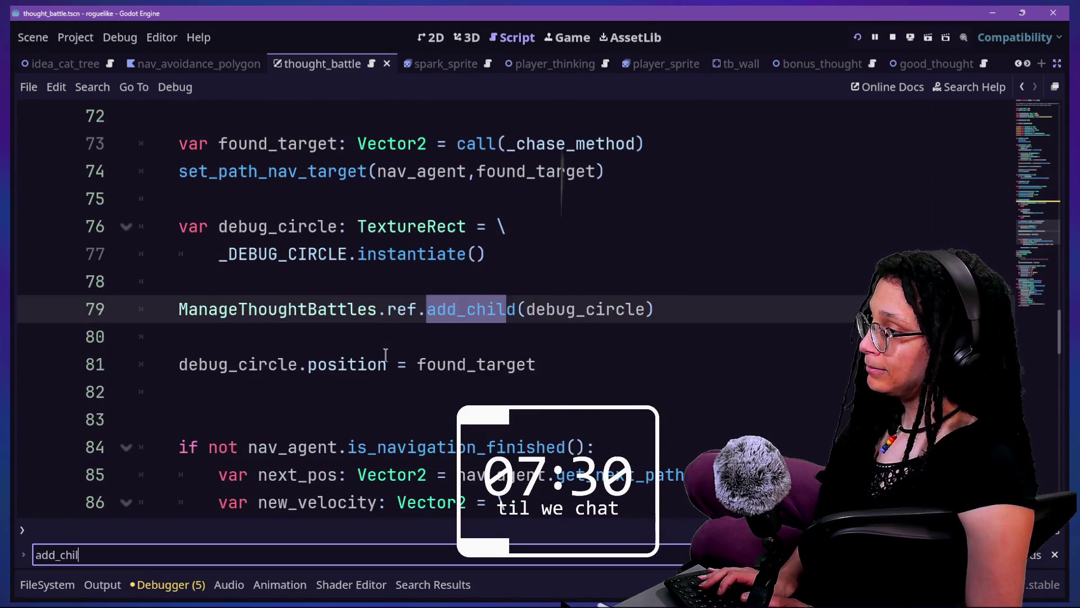
{"action": "left_click", "coordinate": [697, 306]}
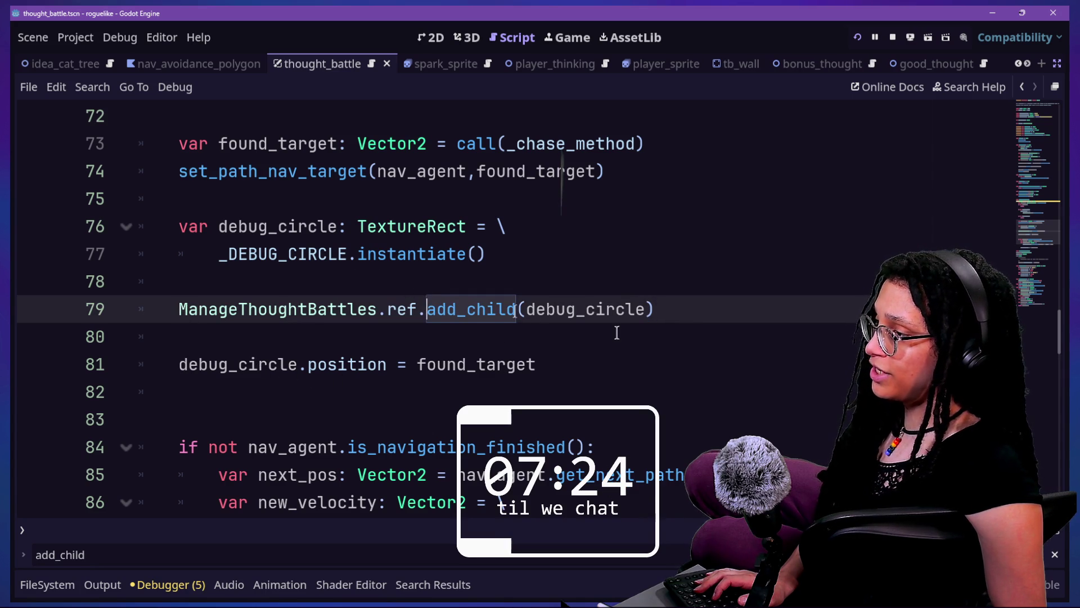
Change line 79 to ManageThoughtBattles.ref.get_level_elements().add_child(debug_circle).
{"action": "type", "text": "lget"}
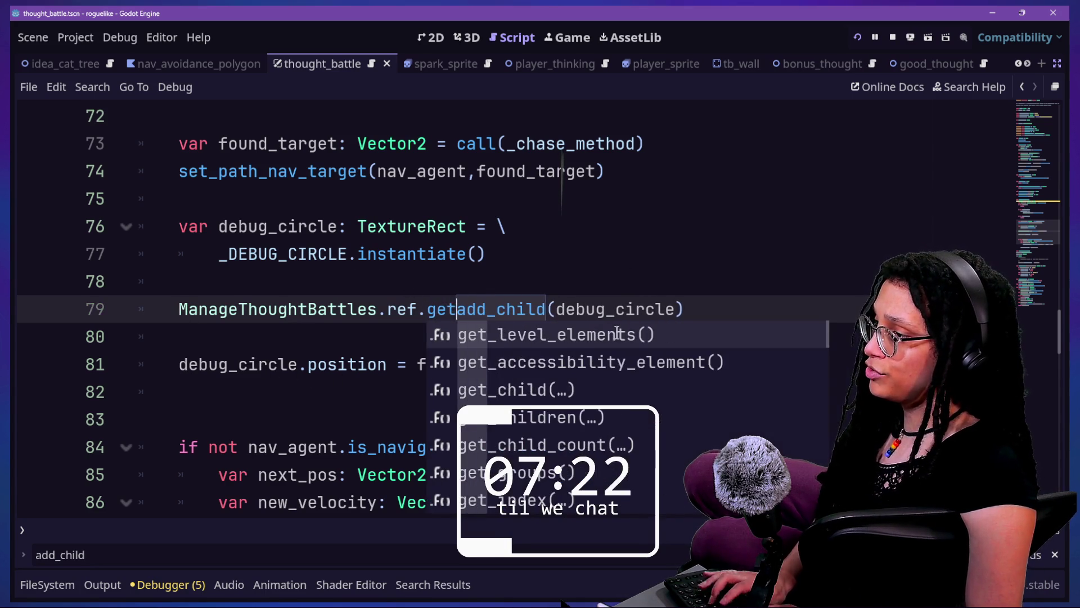
{"action": "type", "text": "_level_elele"}
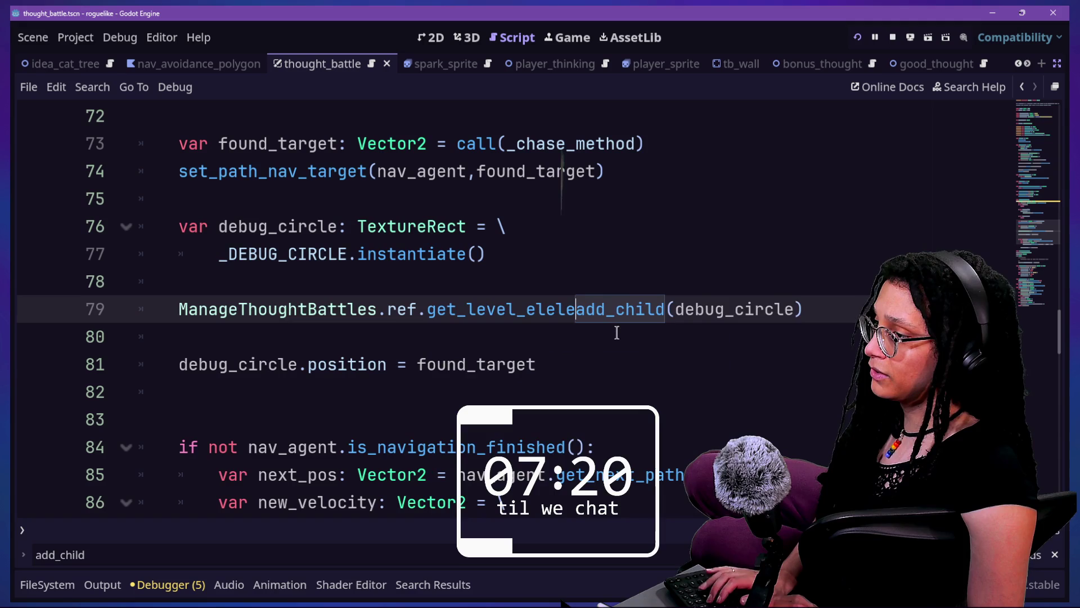
{"action": "key", "text": "BackSpace"}
{"action": "key", "text": "BackSpace"}
{"action": "type", "text": "ments()"}
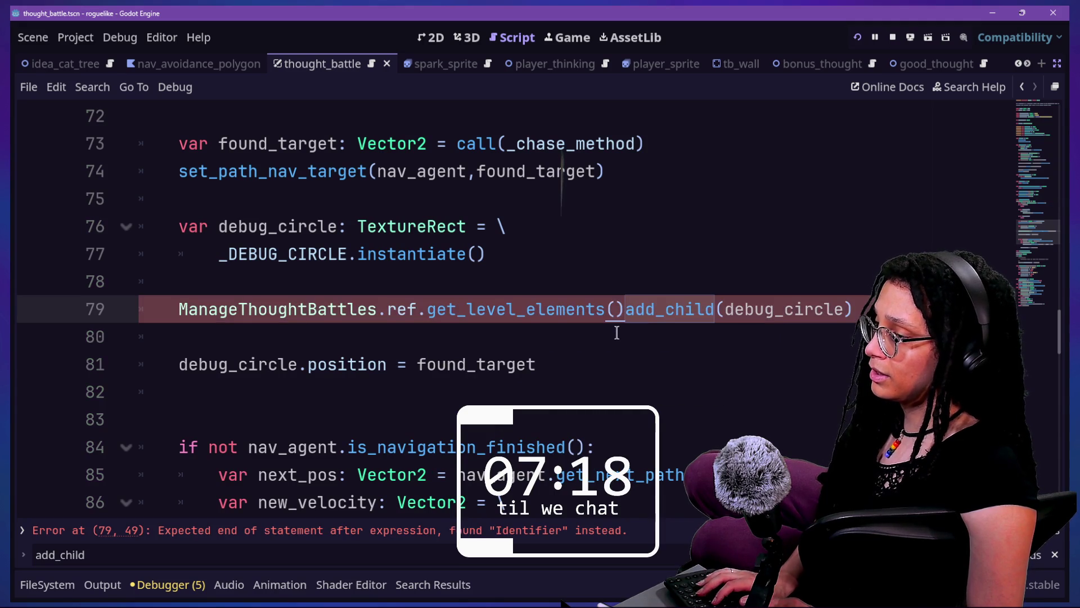
{"action": "type", "text": "."}
{"action": "left_click", "coordinate": [632, 287]}
{"action": "left_click_drag", "start_coordinate": [387, 309], "coordinate": [505, 332]}
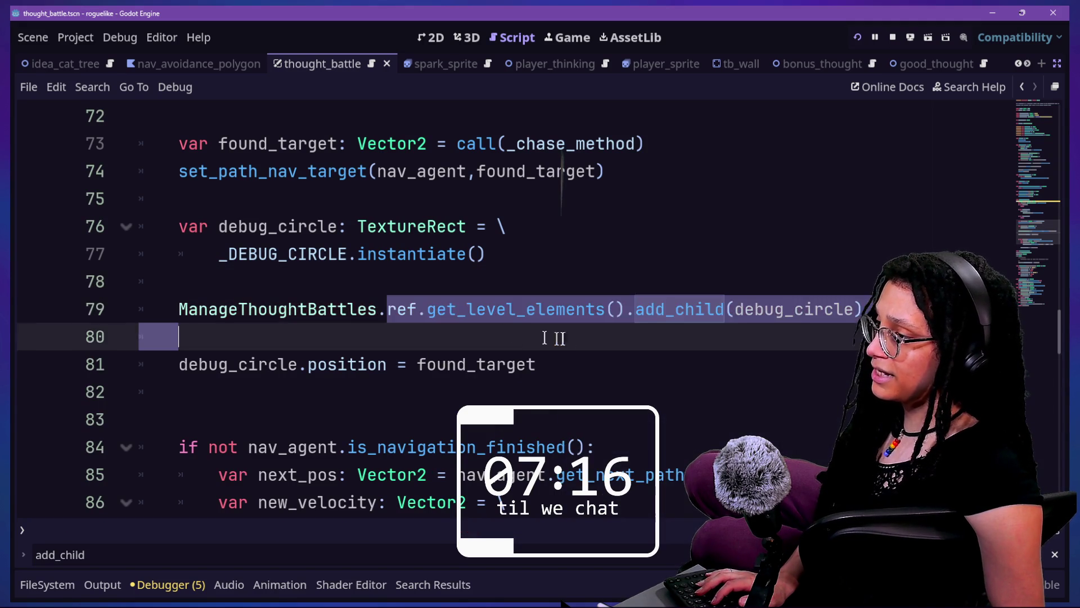
{"action": "left_click", "coordinate": [545, 337]}
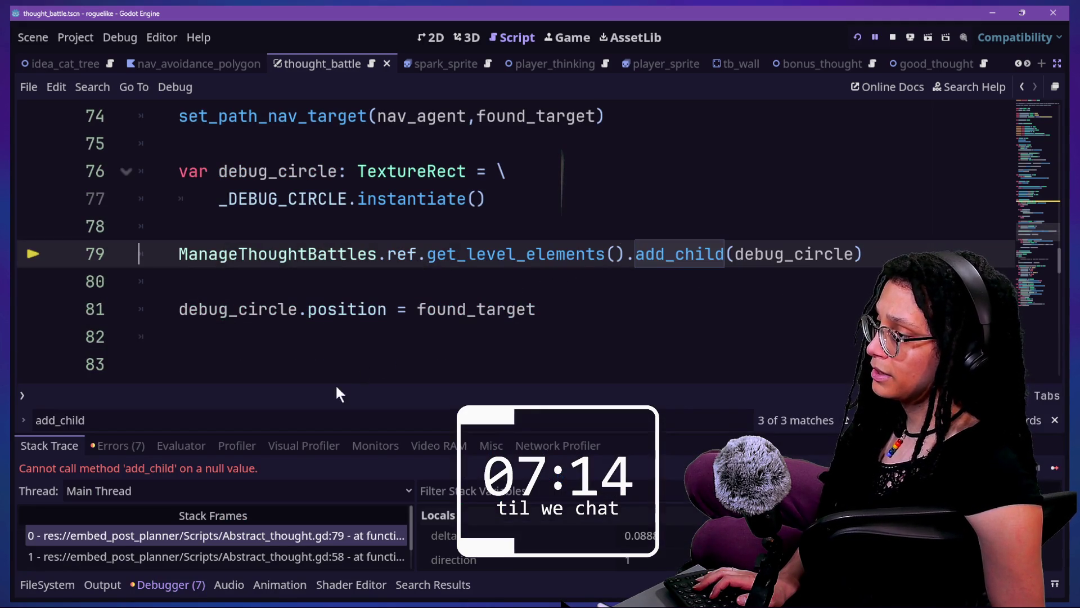
Stop the running game, hide the output panel and save thought_battle.gd.
{"action": "left_click", "coordinate": [893, 37]}
{"action": "left_click", "coordinate": [624, 224]}
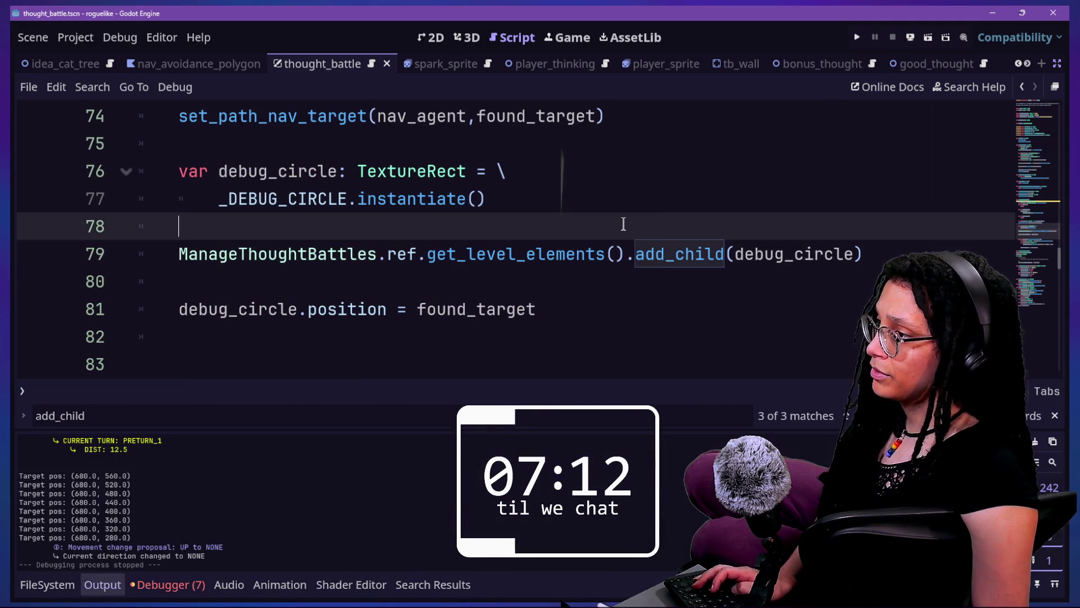
{"action": "key", "text": "ctrl+j"}
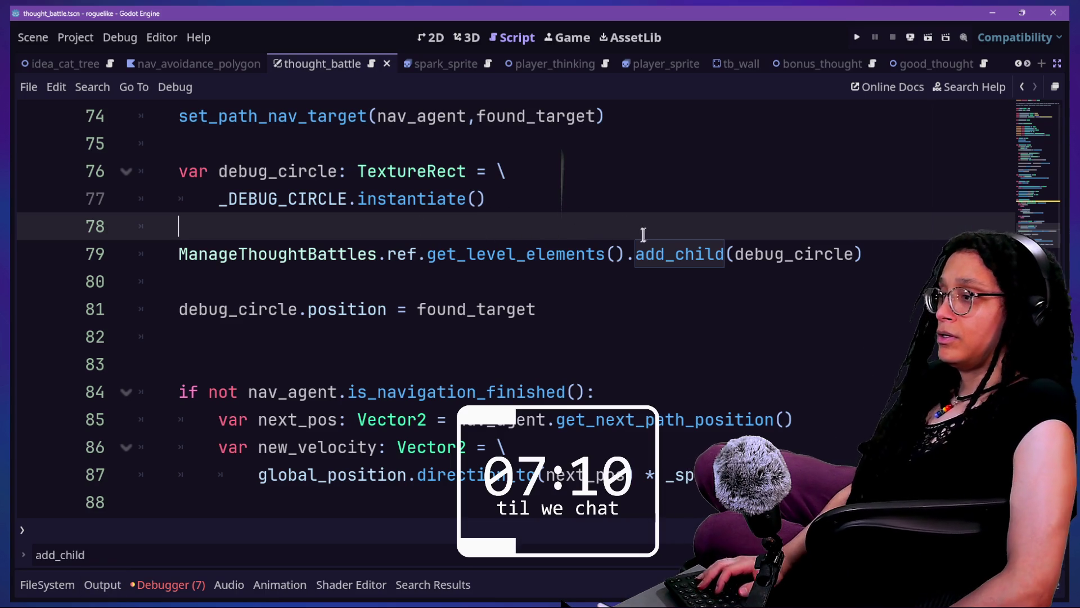
{"action": "left_click", "coordinate": [616, 254]}
{"action": "key", "text": "Return"}
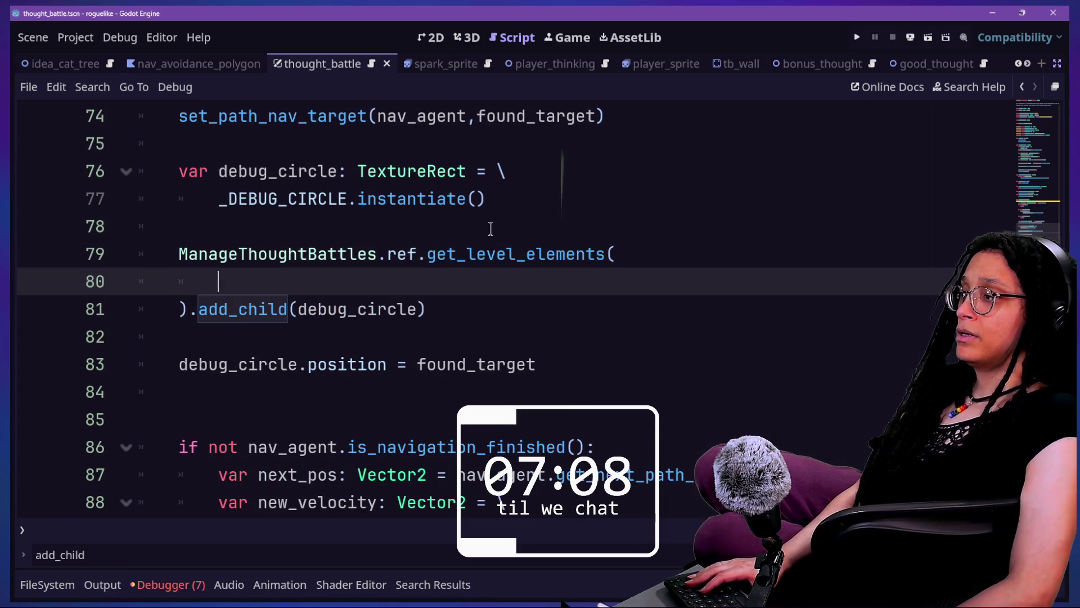
{"action": "key", "text": "ctrl+z"}
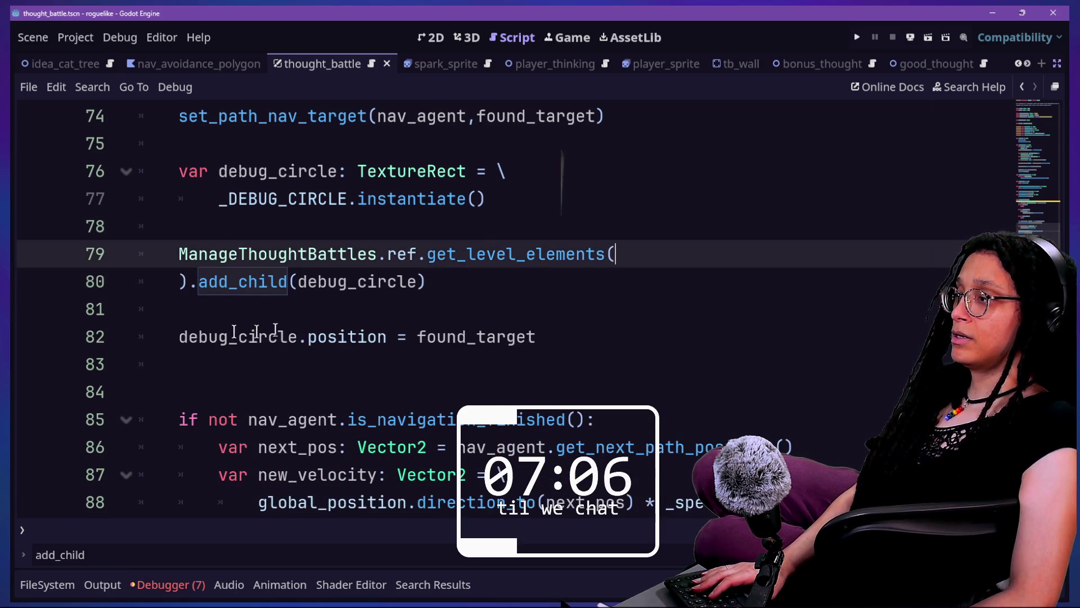
{"action": "left_click", "coordinate": [160, 274]}
{"action": "key", "text": "Tab"}
{"action": "left_click", "coordinate": [255, 225]}
{"action": "key", "text": "ctrl+s"}
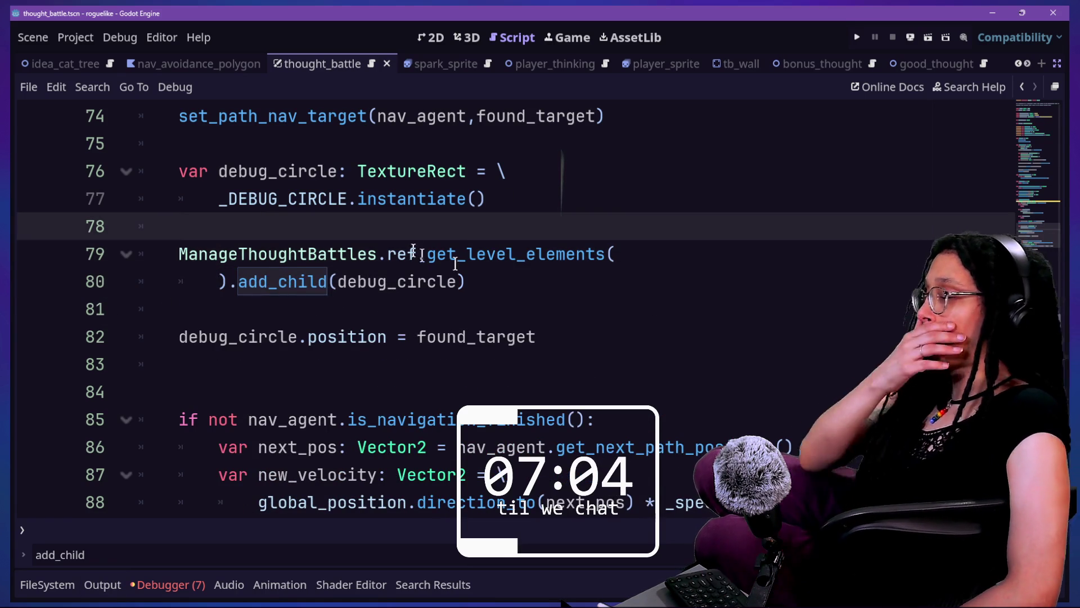
Insert a line above the add_child call declaring var level_elements: Node2D =.
{"action": "left_click", "coordinate": [504, 281]}
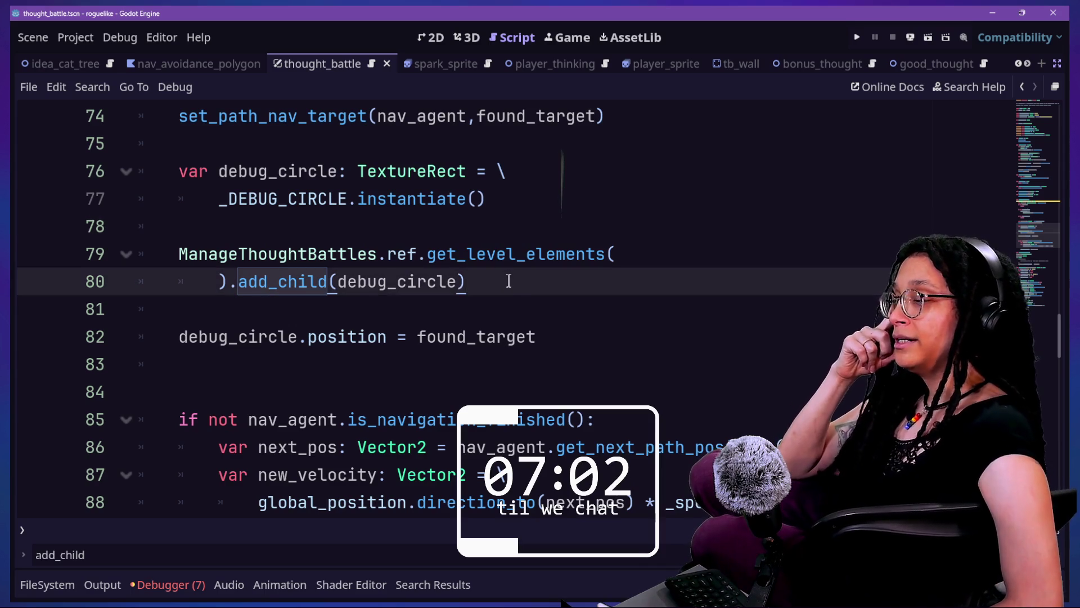
{"action": "left_click", "coordinate": [497, 228]}
{"action": "key", "text": "Return"}
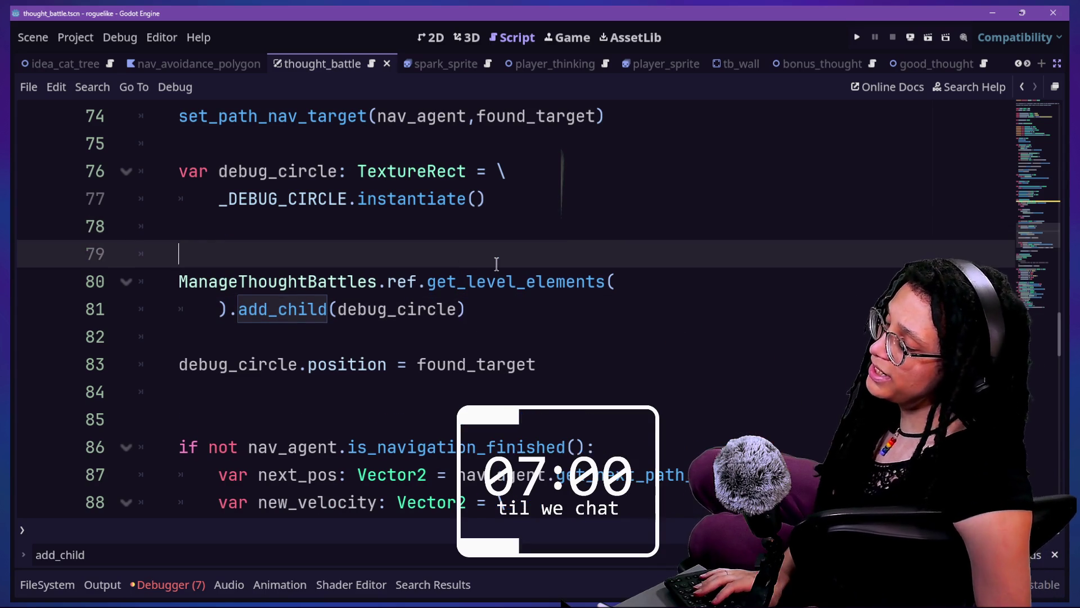
{"action": "scroll", "coordinate": [451, 288], "scroll_direction": "up", "scroll_amount": 1}
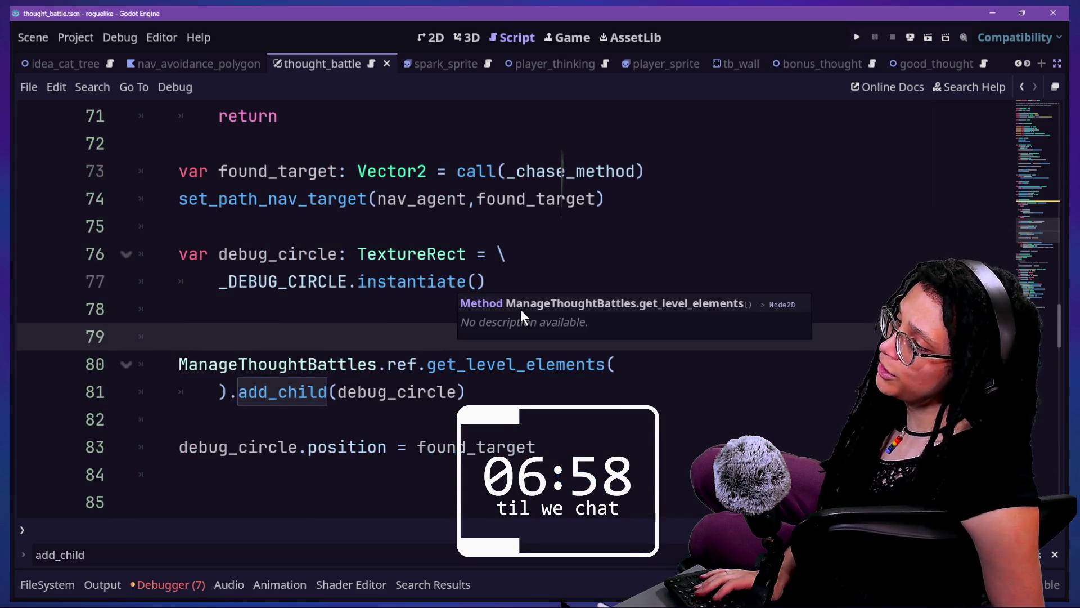
{"action": "left_click", "coordinate": [590, 447]}
{"action": "left_click", "coordinate": [561, 360]}
{"action": "left_click", "coordinate": [565, 336]}
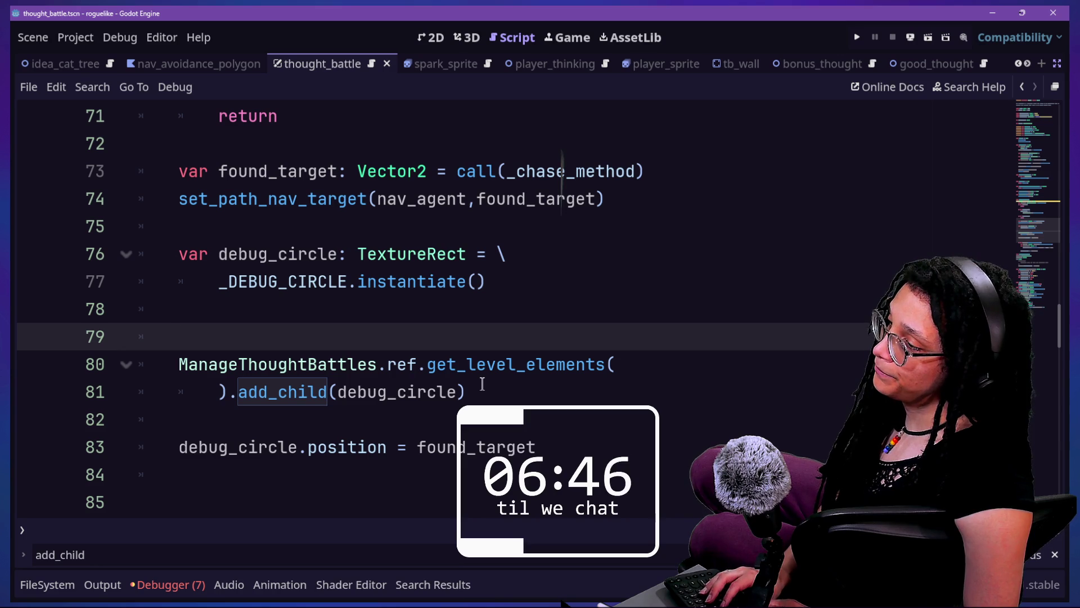
{"action": "type", "text": "var level_el"}
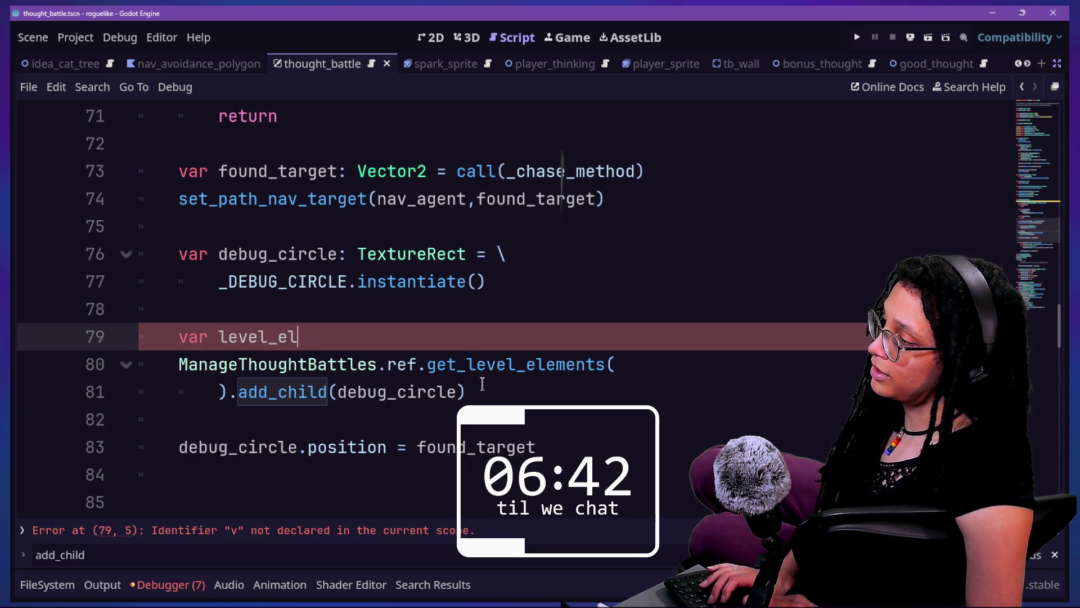
{"action": "type", "text": "ements: Node"}
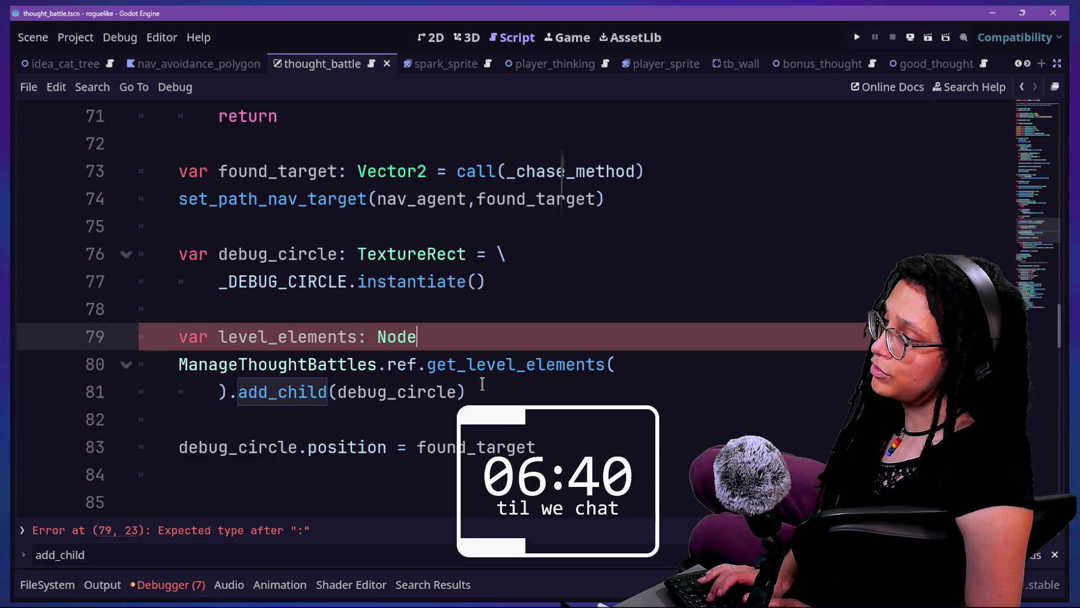
{"action": "type", "text": "2D ="}
Move the get_level_elements() call into the level_elements declaration, continued with a backslash onto an indented line.
{"action": "left_click", "coordinate": [178, 364]}
{"action": "left_click_drag", "start_coordinate": [177, 364], "coordinate": [227, 388]}
{"action": "key", "text": "ctrl+x"}
{"action": "left_click", "coordinate": [478, 342]}
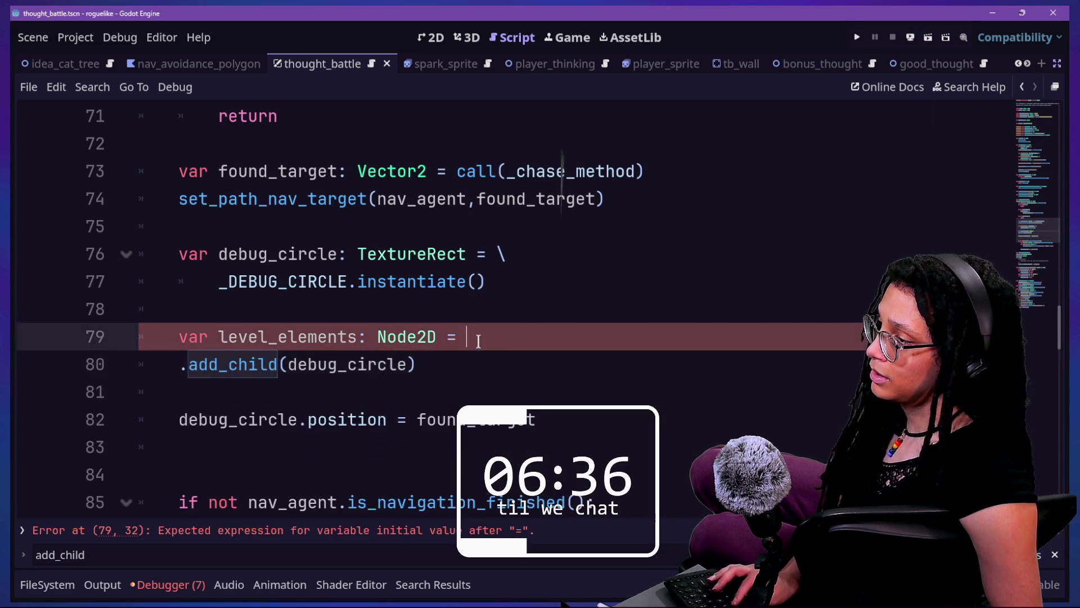
{"action": "key", "text": "ctrl+v"}
{"action": "key", "text": "Return"}
{"action": "key", "text": "Delete"}
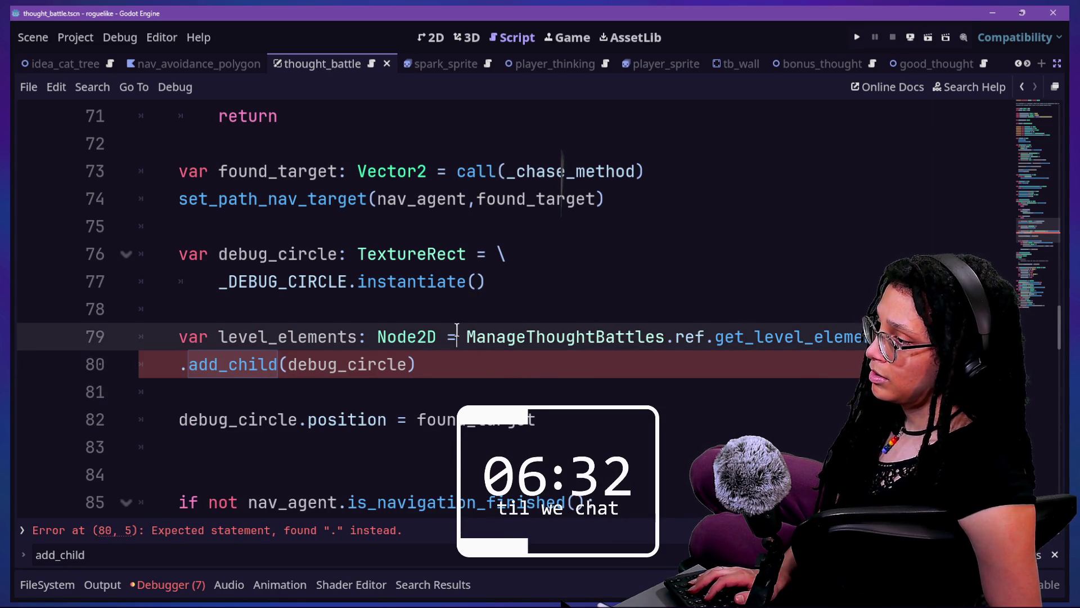
{"action": "type", "text": "\\"}
{"action": "key", "text": "Return"}
{"action": "key", "text": "Tab"}
{"action": "left_click", "coordinate": [748, 373]}
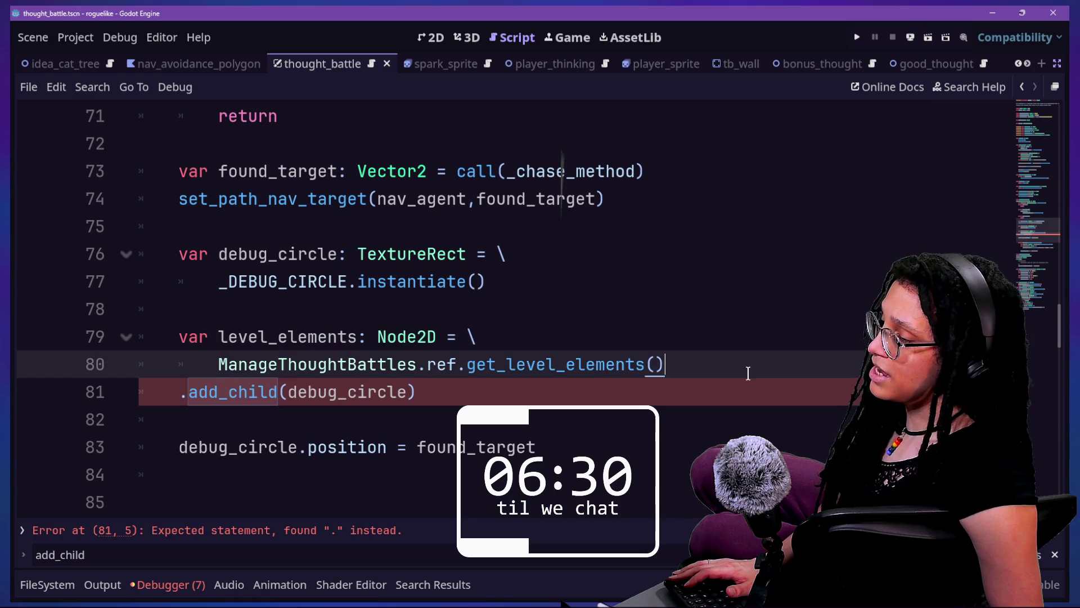
Call add_child on level_elements, and open a new line above it.
{"action": "left_click", "coordinate": [188, 397]}
{"action": "type", "text": "level_elements"}
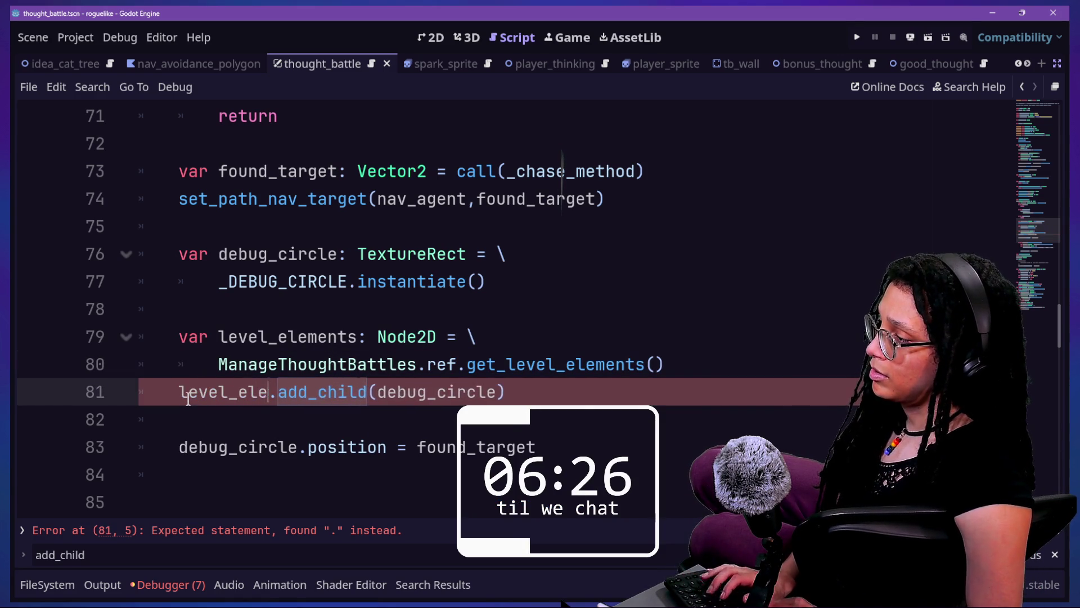
{"action": "scroll", "coordinate": [216, 359], "scroll_direction": "down", "scroll_amount": 1}
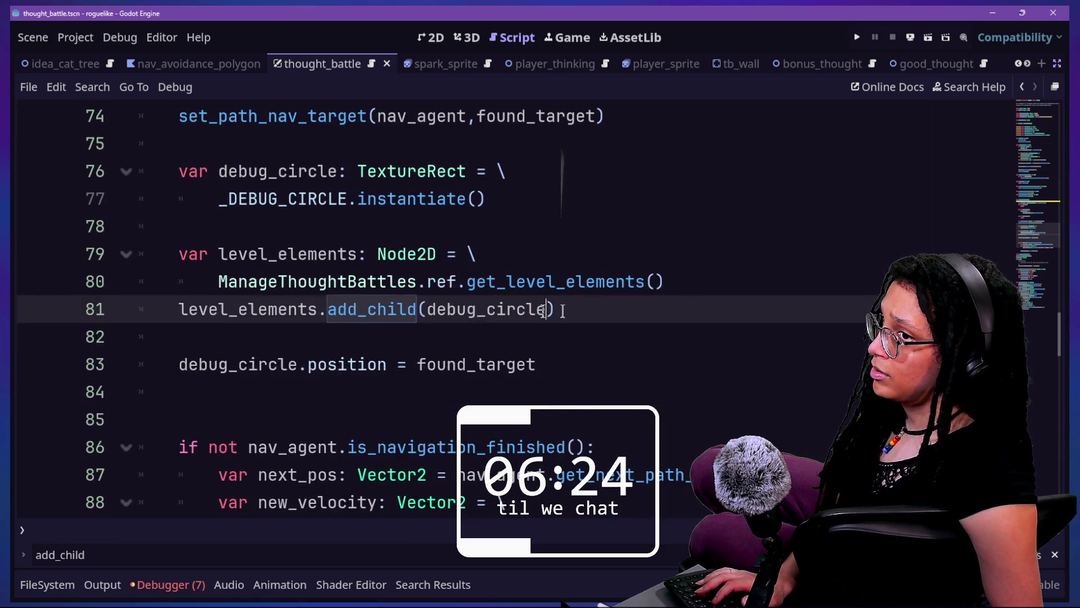
{"action": "left_click", "coordinate": [720, 304]}
{"action": "left_click", "coordinate": [726, 287]}
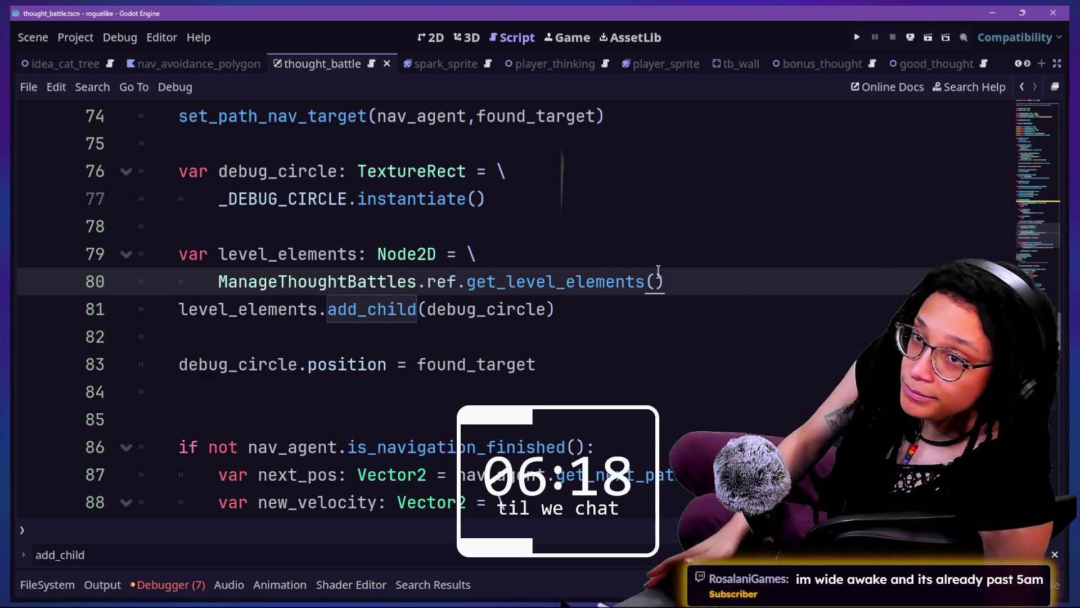
{"action": "left_click", "coordinate": [569, 227]}
{"action": "key", "text": "Down"}
{"action": "key", "text": "Down"}
{"action": "key", "text": "Down"}
{"action": "key", "text": "Down"}
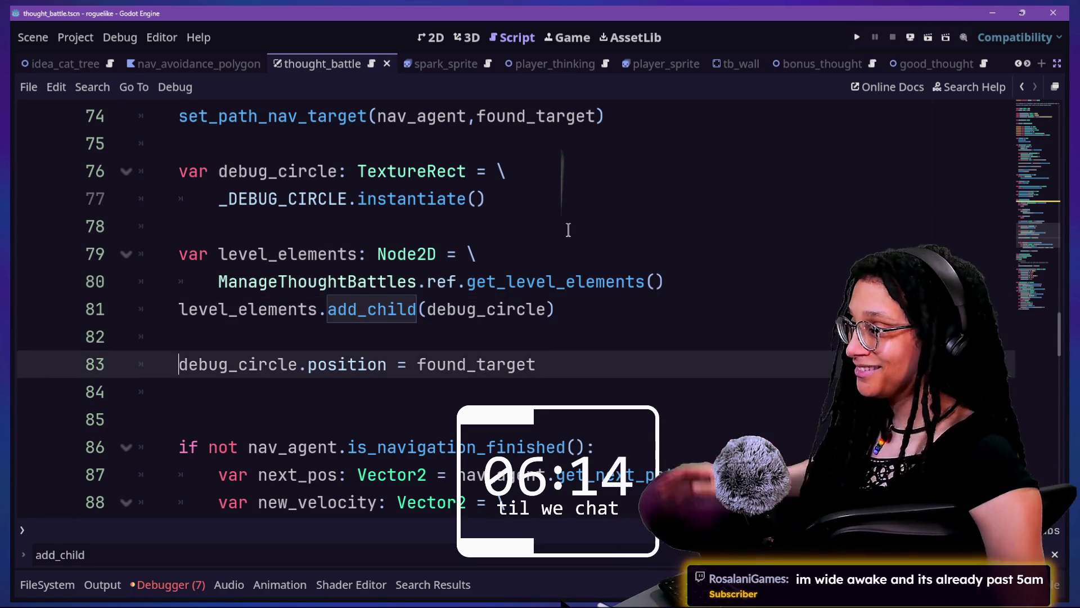
{"action": "key", "text": "Down"}
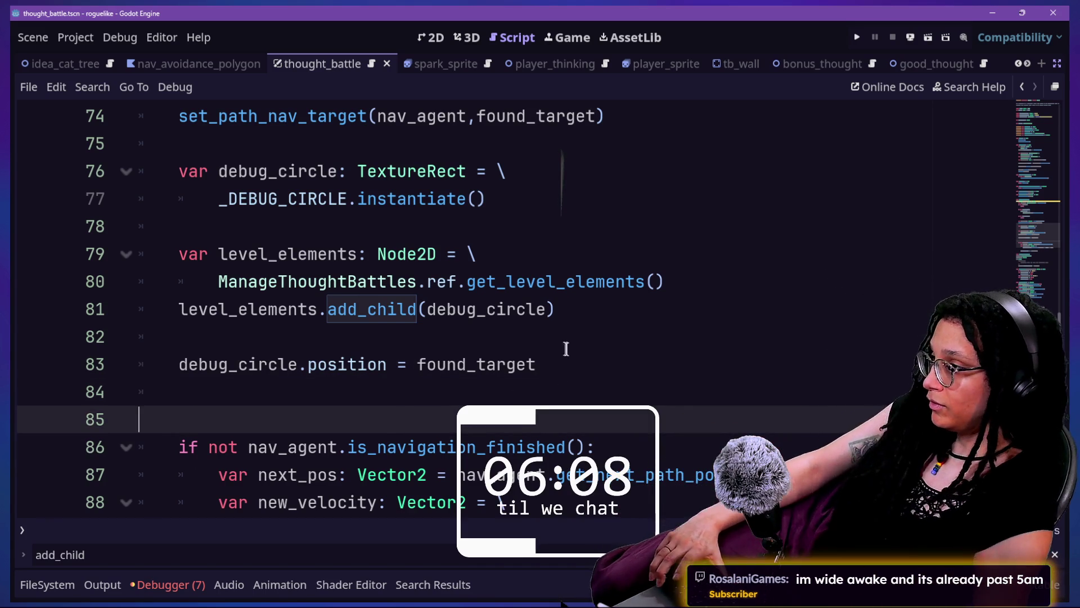
{"action": "left_click", "coordinate": [758, 285]}
{"action": "key", "text": "Return"}
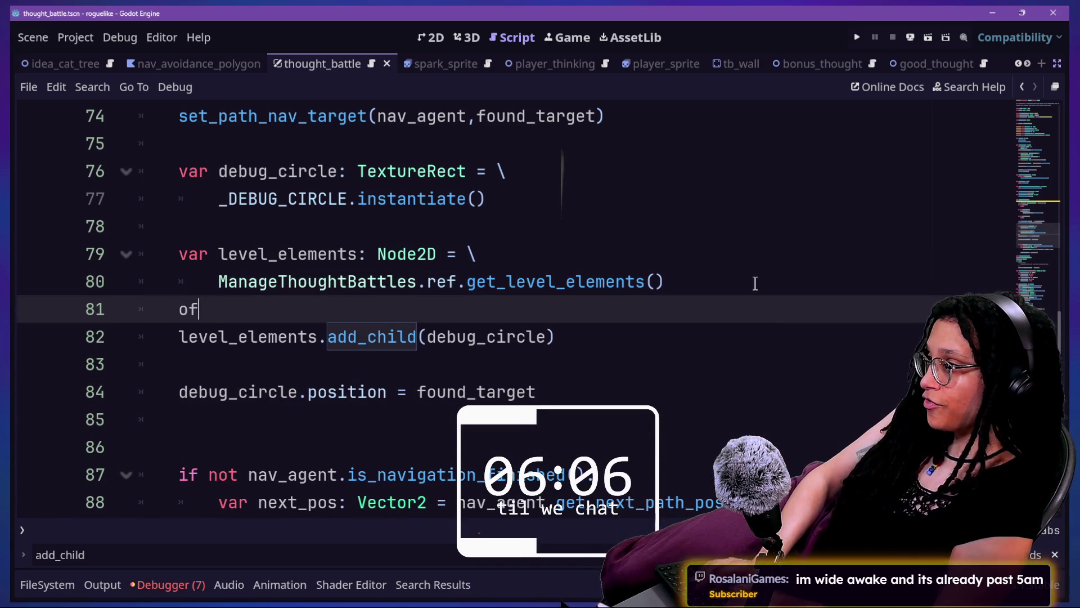
Start the condition if level_elements.find_children using autocomplete.
{"action": "key", "text": "BackSpace"}
{"action": "key", "text": "BackSpace"}
{"action": "key", "text": "BackSpace"}
{"action": "key", "text": "BackSpace"}
{"action": "key", "text": "BackSpace"}
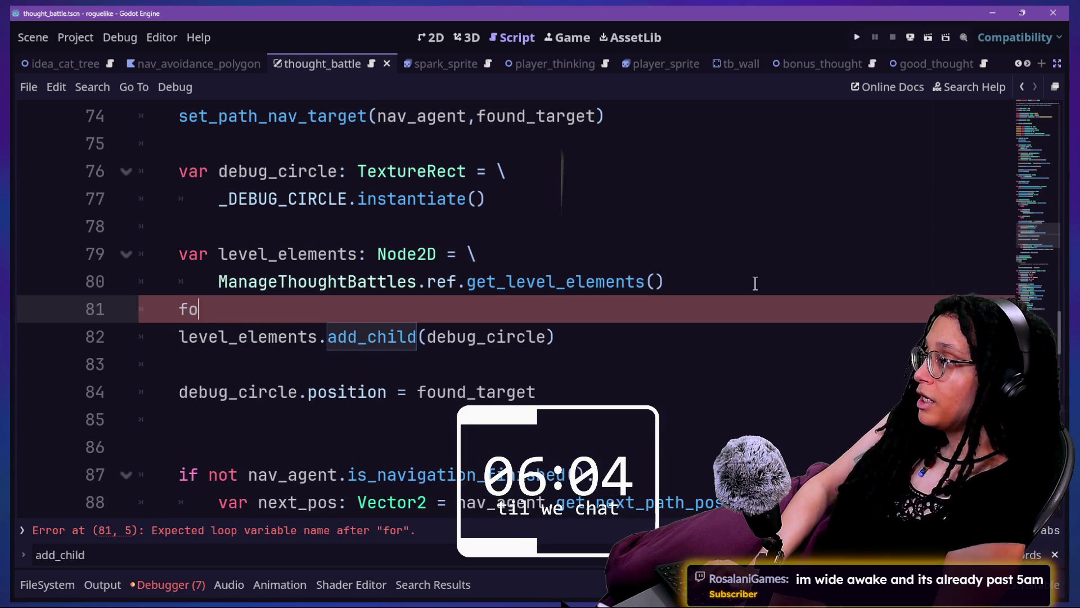
{"action": "type", "text": "if level_"}
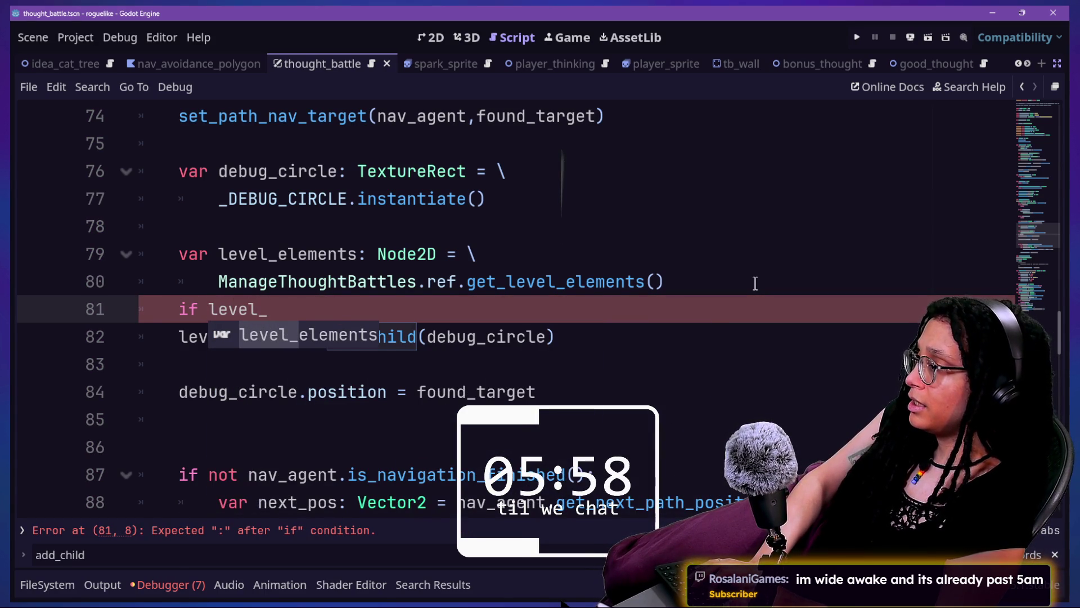
{"action": "key", "text": "Return"}
{"action": "type", "text": ".find_"}
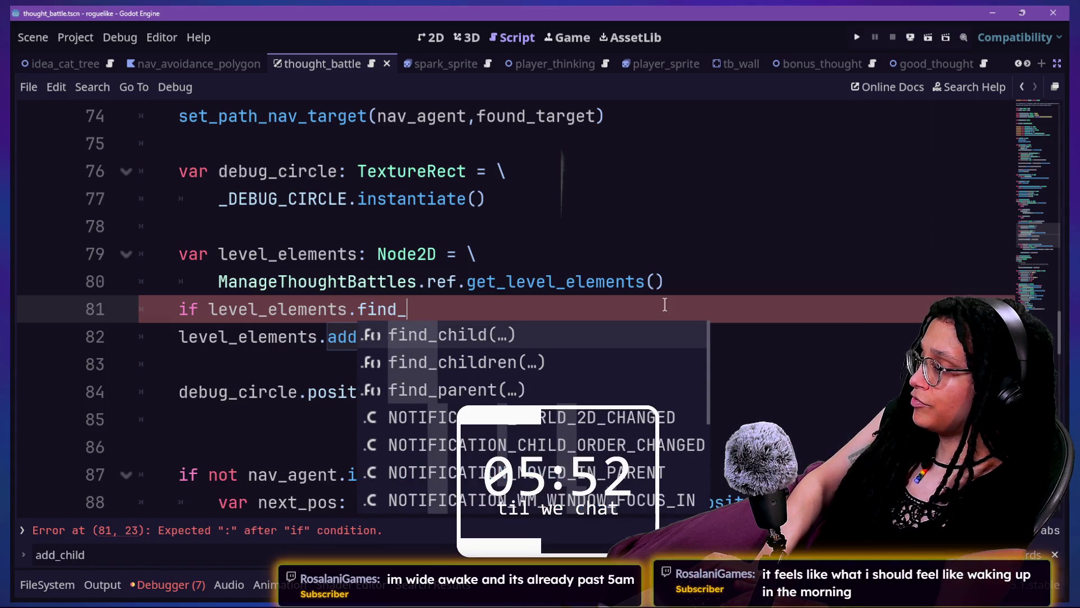
{"action": "key", "text": "Return"}
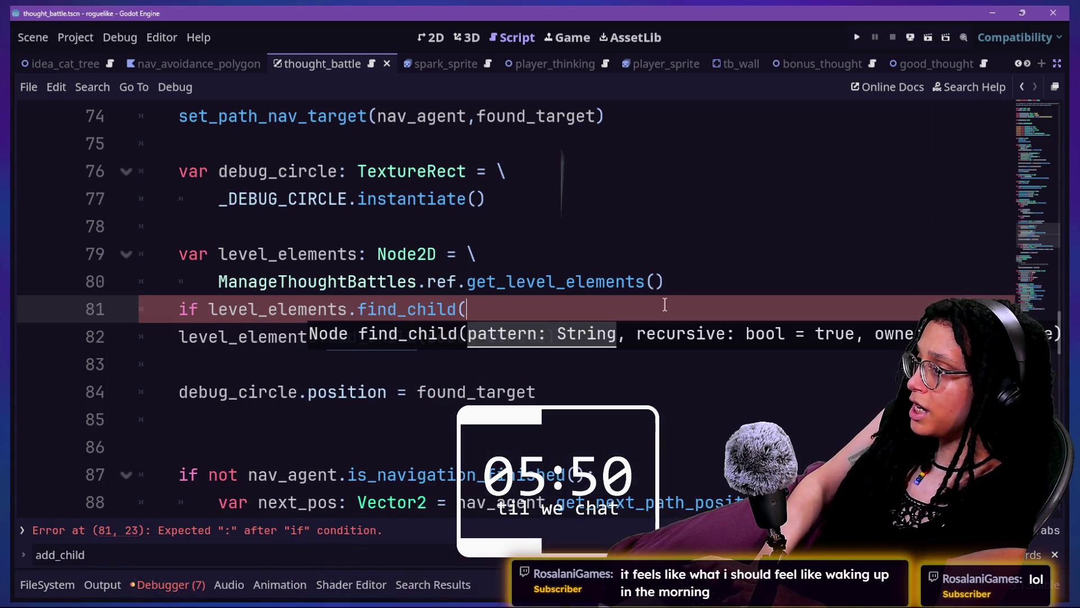
{"action": "key", "text": "BackSpace"}
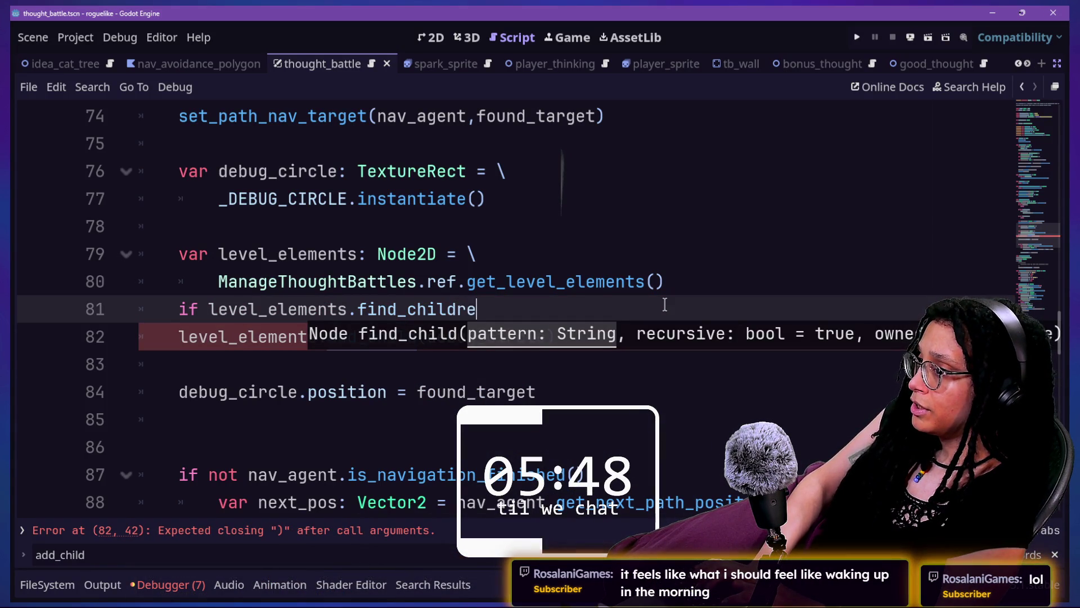
{"action": "type", "text": "n"}
{"action": "key", "text": "Return"}
{"action": "type", "text": ")"}
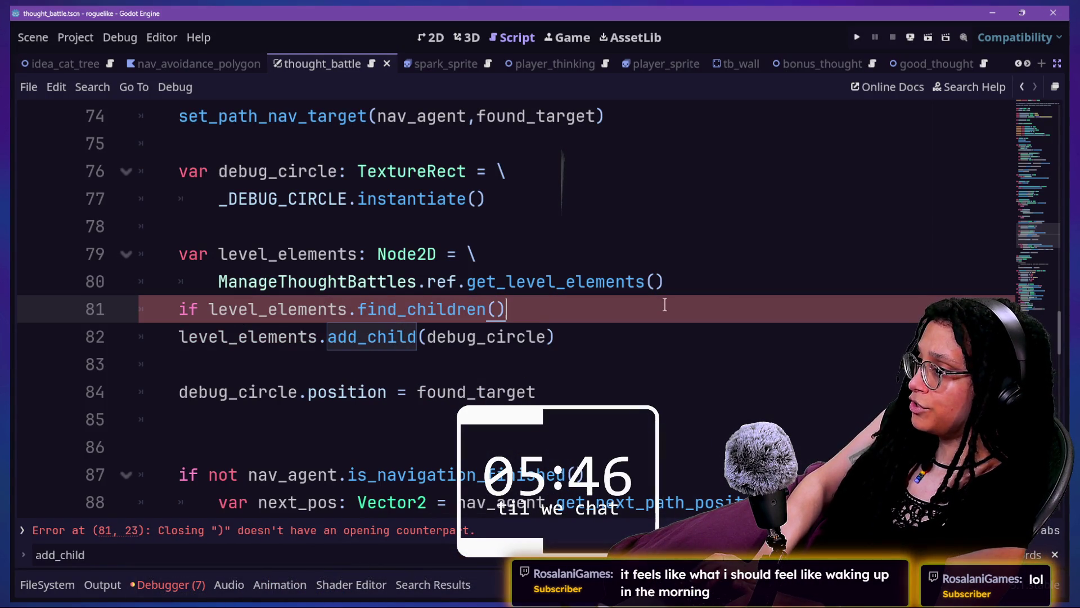
Fill in the find_children arguments "DEBUG_CIRCLE", "", true, false.
{"action": "key", "text": "BackSpace"}
{"action": "key", "text": "BackSpace"}
{"action": "type", "text": "("}
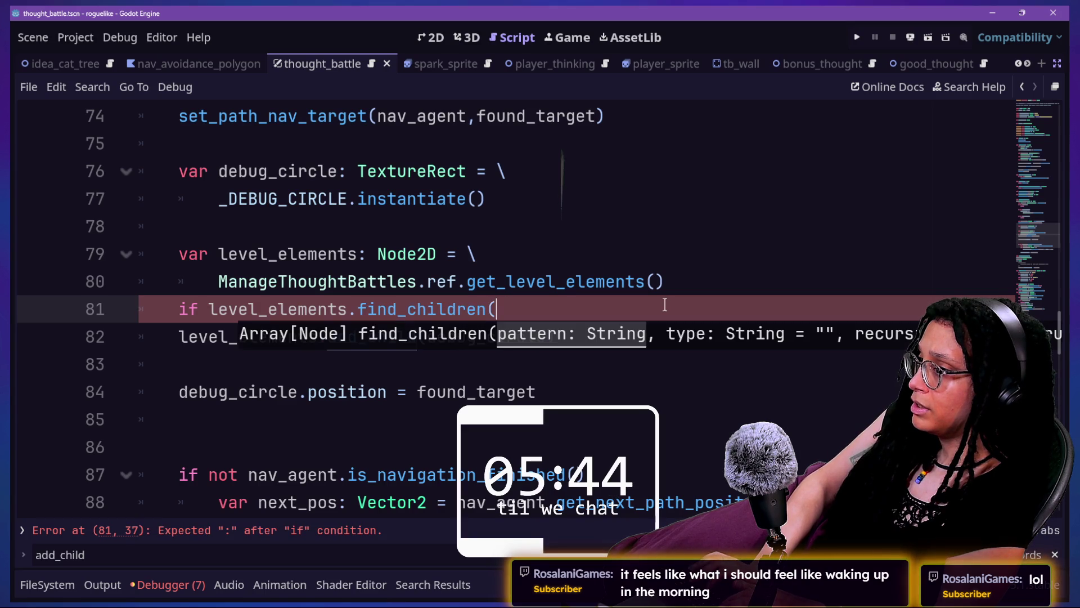
{"action": "type", "text": "\"*\","}
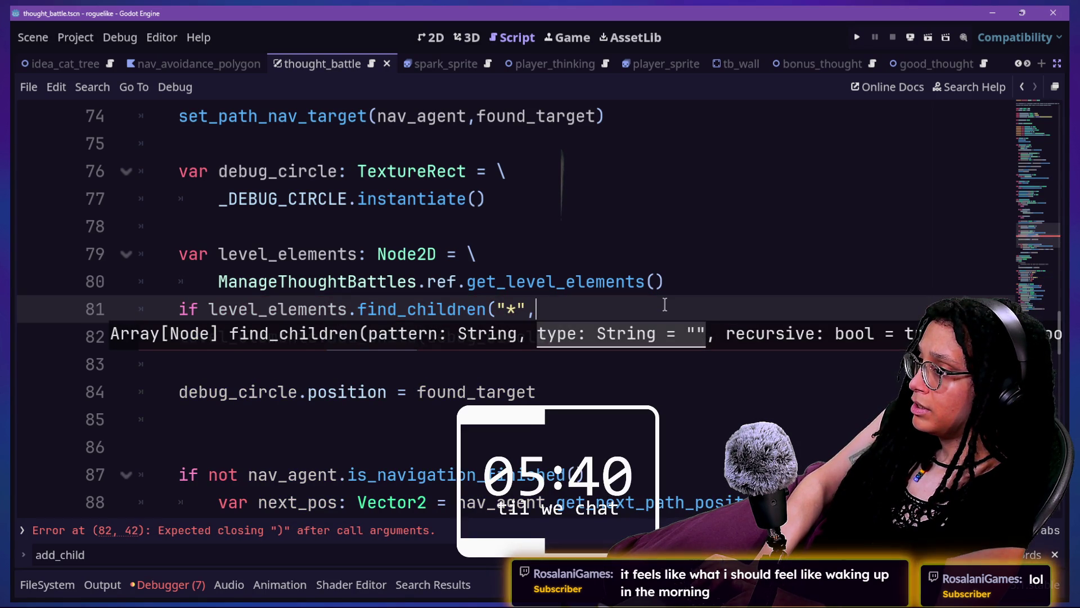
{"action": "key", "text": "BackSpace"}
{"action": "key", "text": "BackSpace"}
{"action": "key", "text": "BackSpace"}
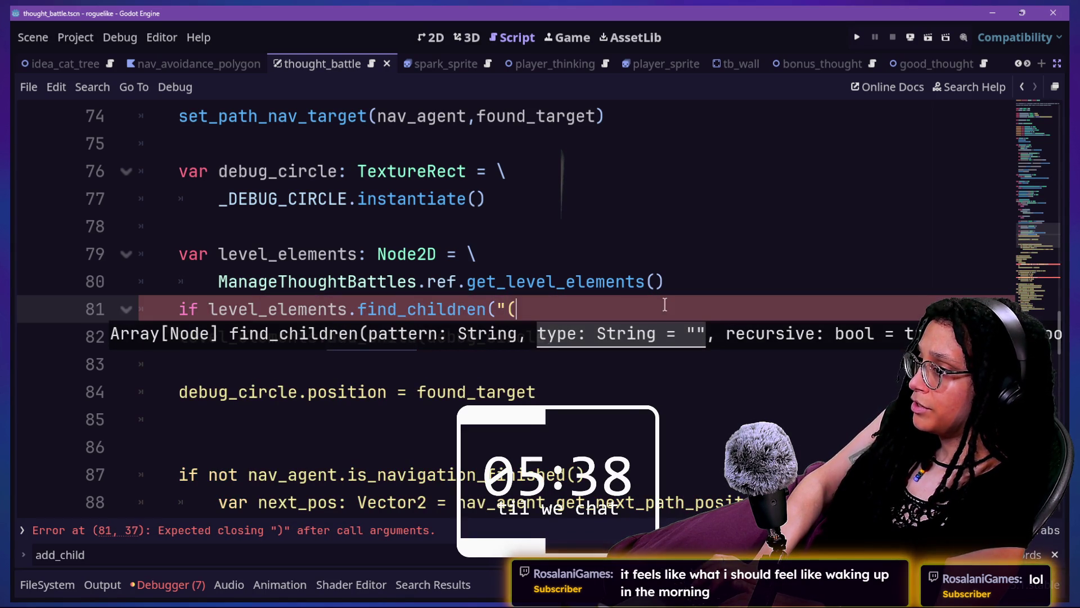
{"action": "key", "text": "BackSpace"}
{"action": "type", "text": "*\","}
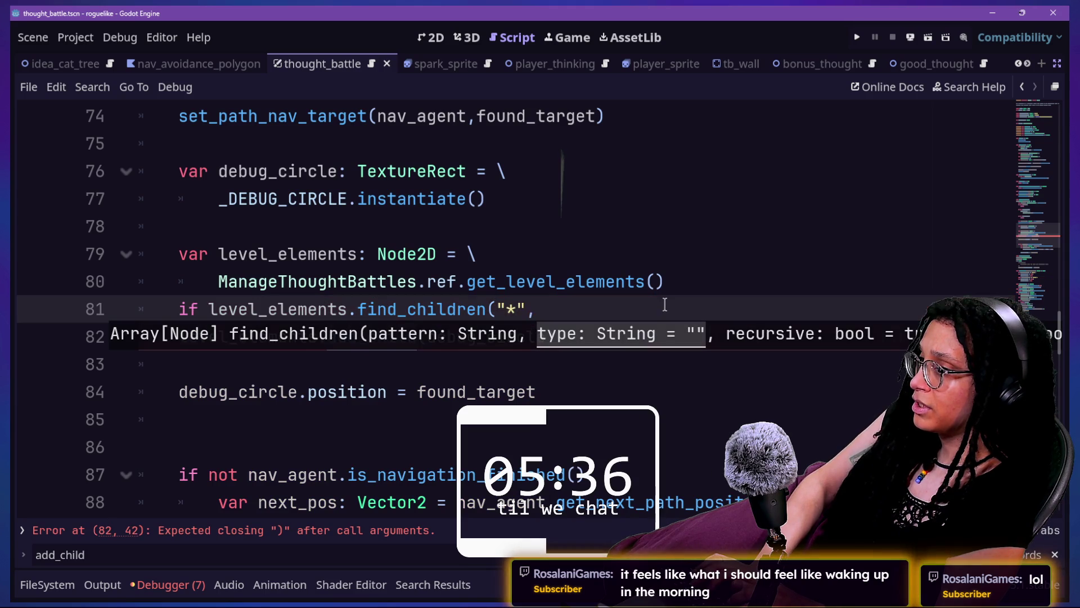
{"action": "key", "text": "BackSpace"}
{"action": "key", "text": "BackSpace"}
{"action": "key", "text": "BackSpace"}
{"action": "type", "text": "\","}
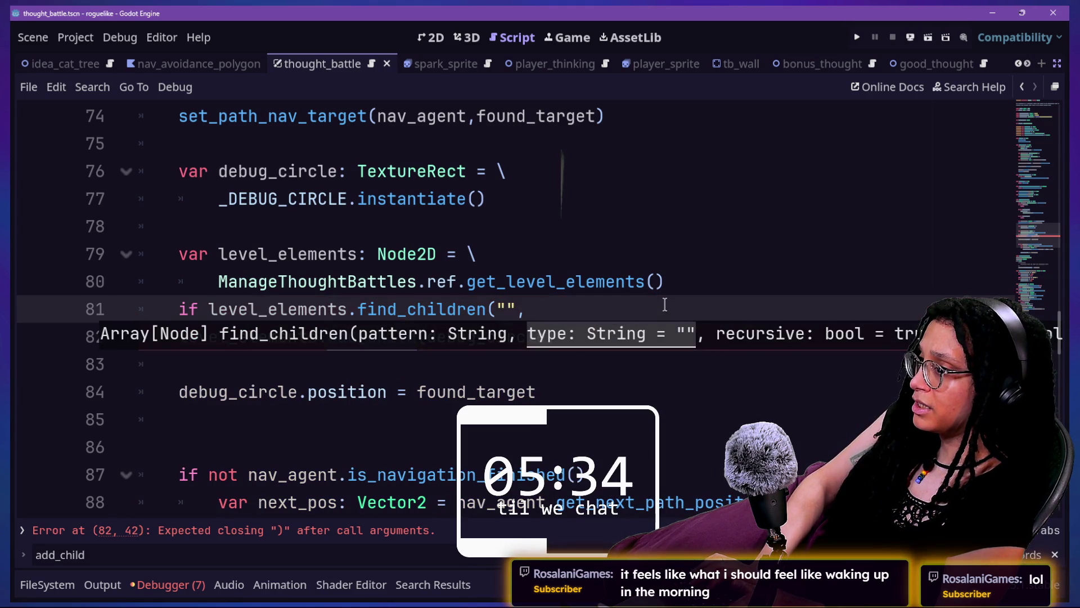
{"action": "key", "text": "BackSpace"}
{"action": "key", "text": "BackSpace"}
{"action": "type", "text": "*\","}
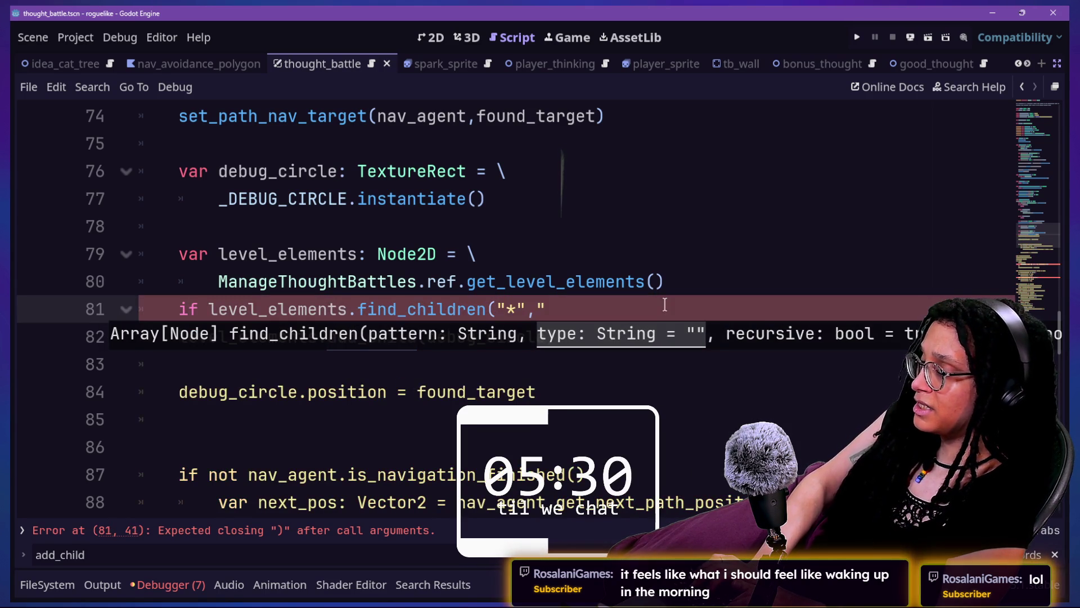
{"action": "key", "text": "BackSpace"}
{"action": "key", "text": "BackSpace"}
{"action": "key", "text": "BackSpace"}
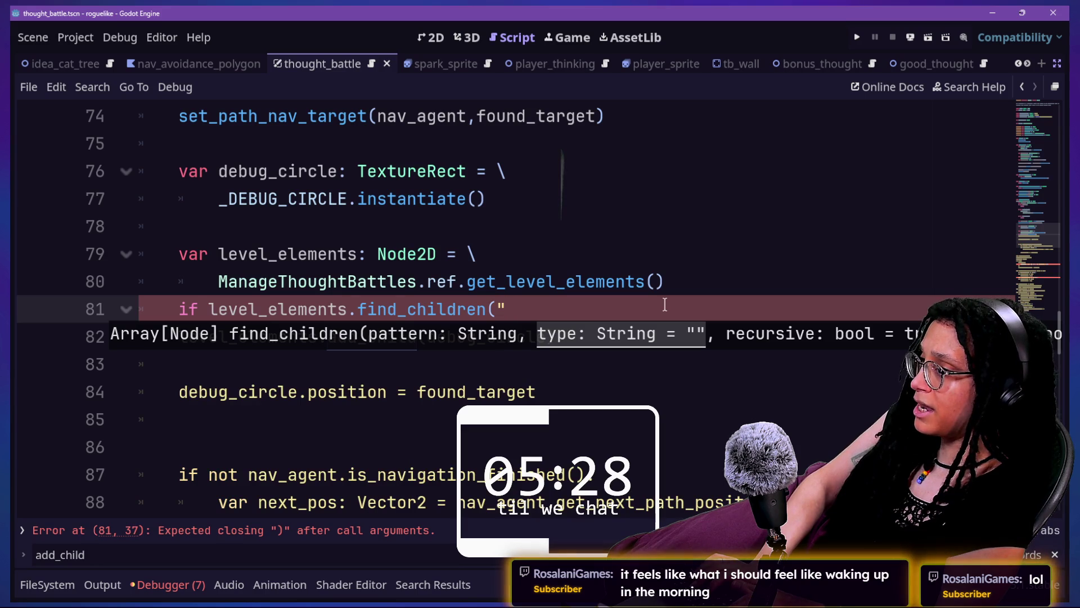
{"action": "type", "text": "DEBUG_CIRCLE"}
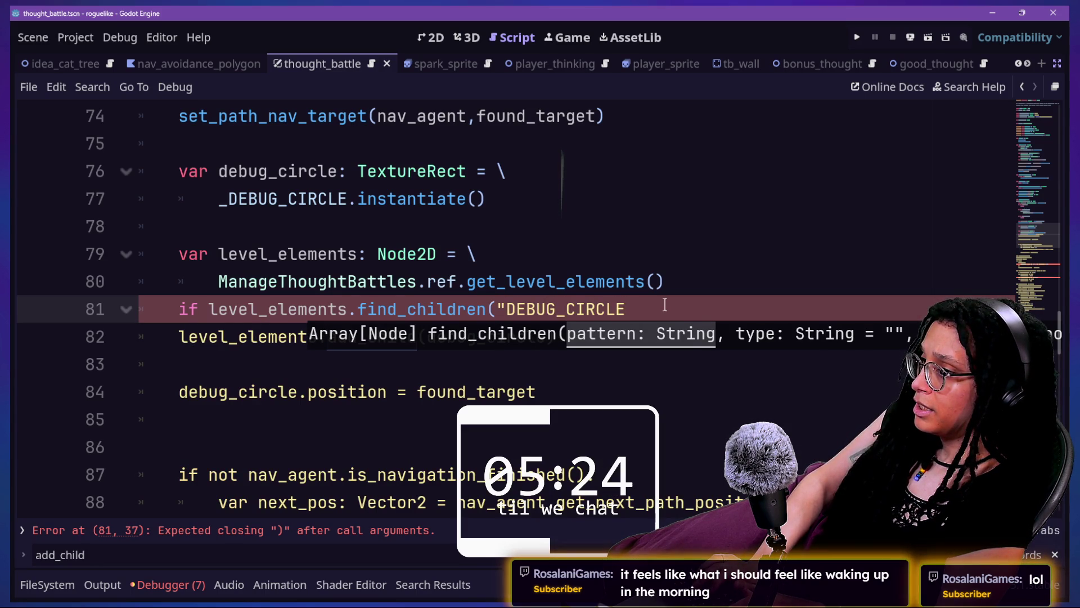
{"action": "type", "text": ")"}
{"action": "key", "text": "BackSpace"}
{"action": "type", "text": "\""}
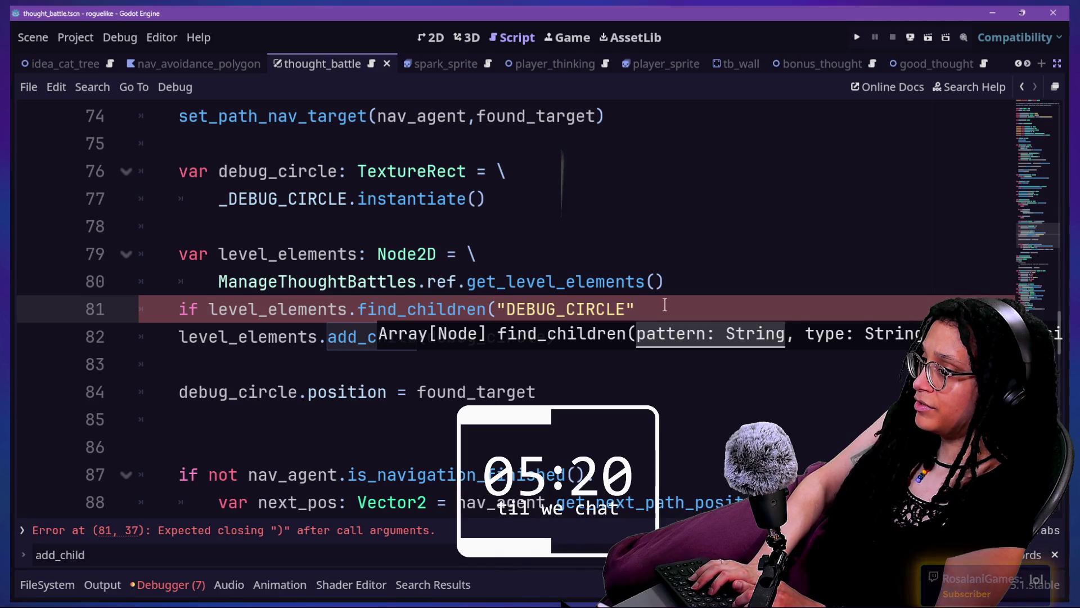
{"action": "type", "text": ",\"\",true"}
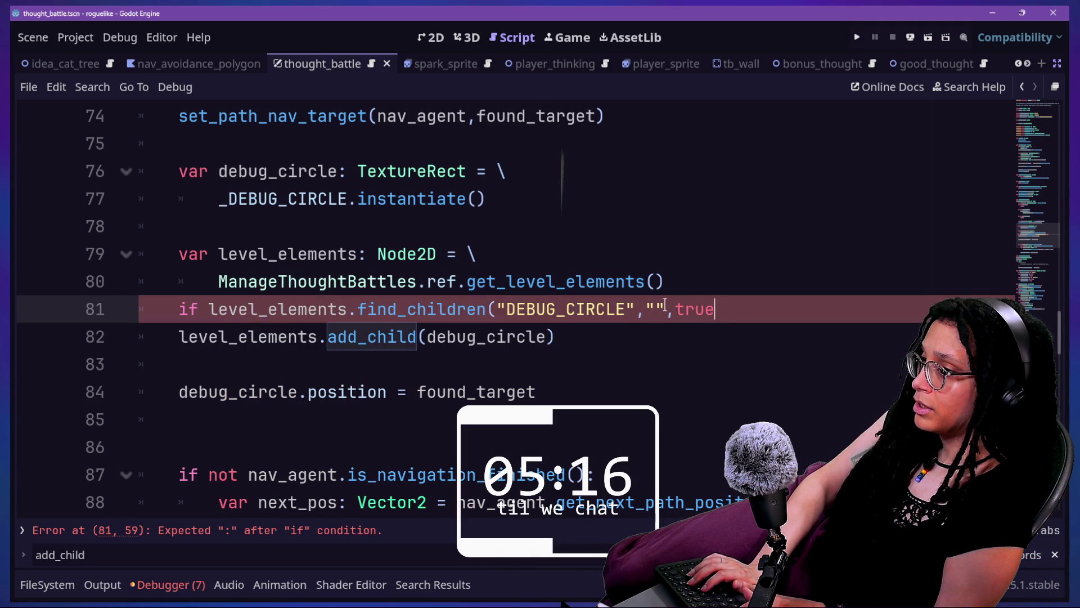
{"action": "type", "text": "),f"}
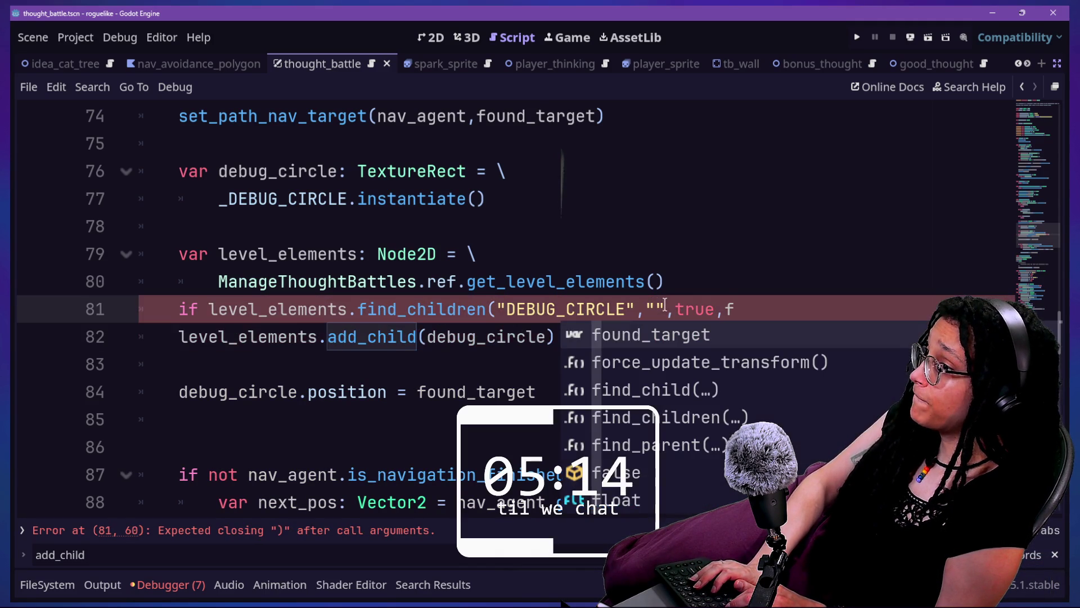
{"action": "type", "text": "alse"}
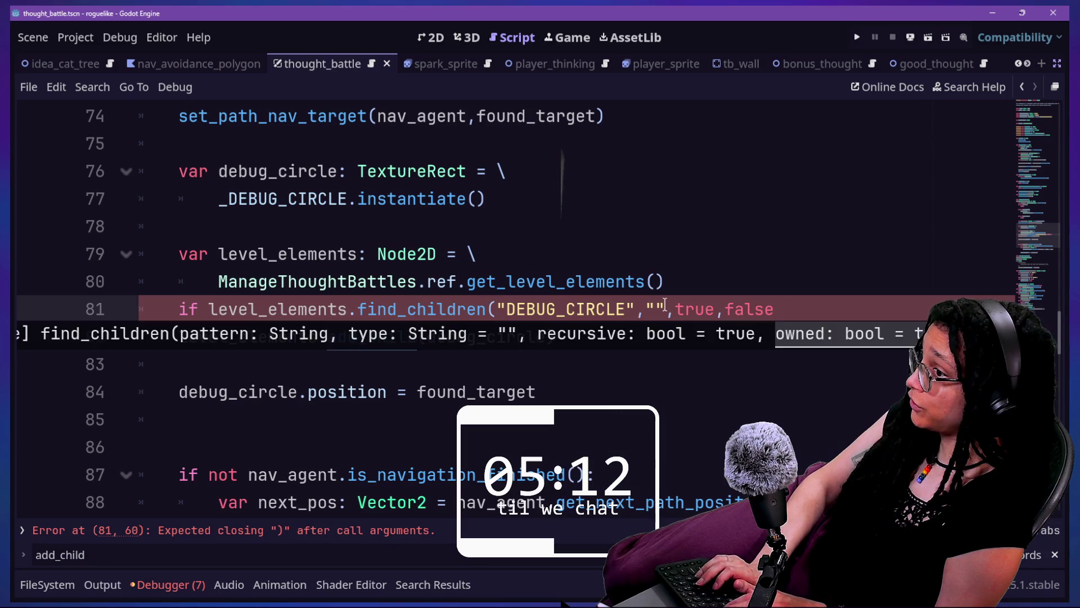
{"action": "type", "text": "):"}
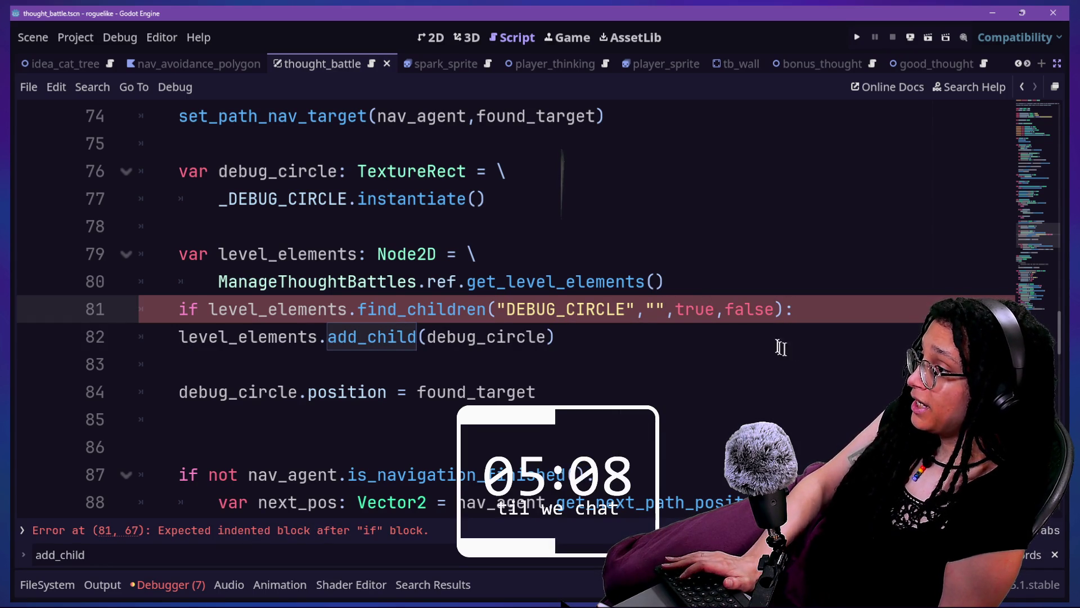
Change the if condition to check .size() > 0, wrapping the find_children arguments across lines.
{"action": "key", "text": "BackSpace"}
{"action": "type", "text": "("}
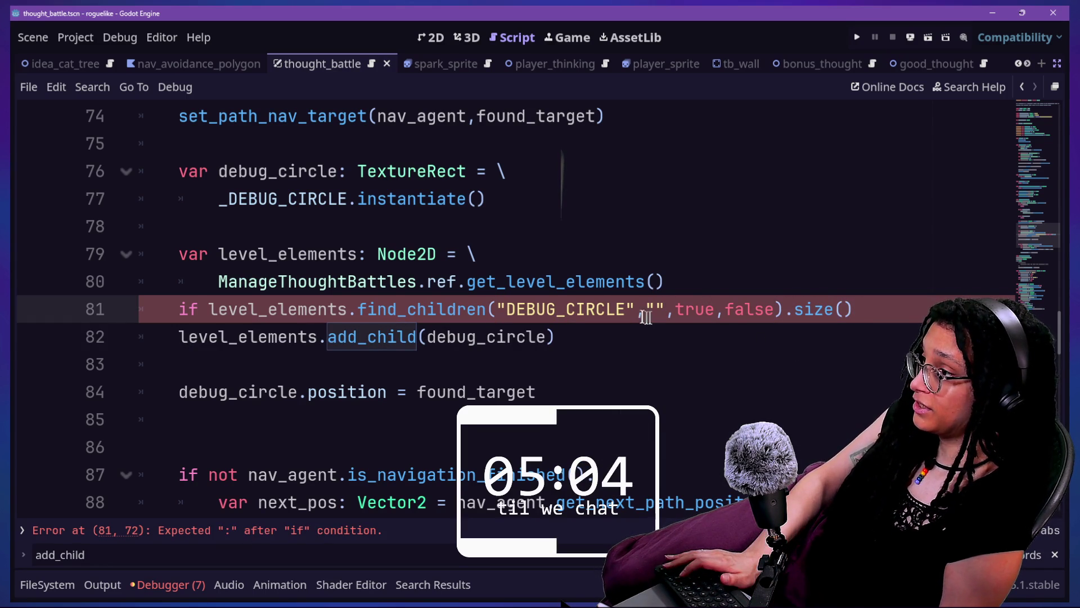
{"action": "key", "text": "Return"}
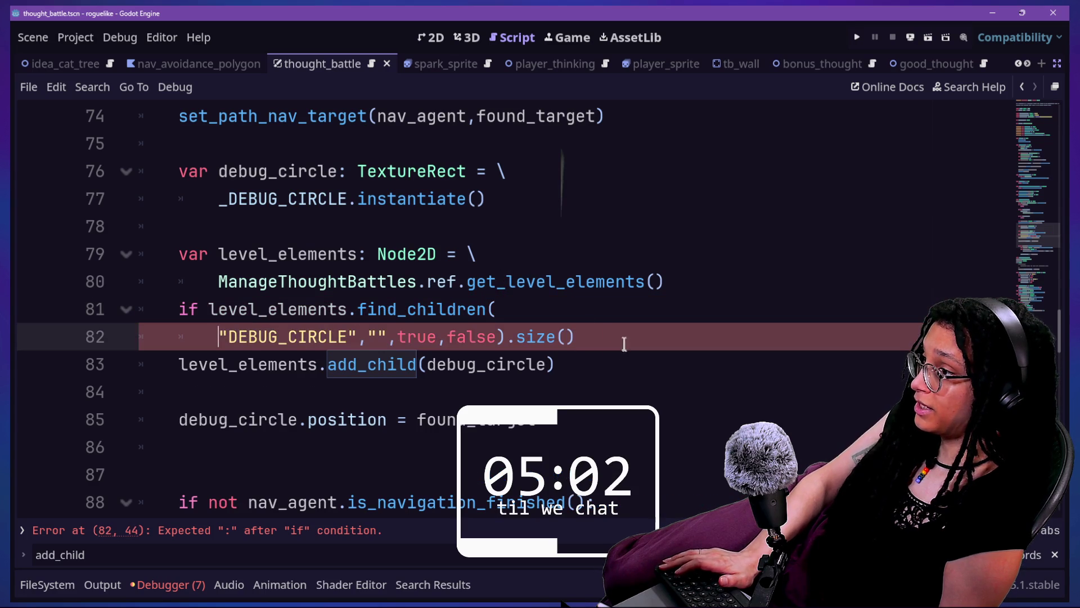
{"action": "key", "text": "Return"}
{"action": "left_click", "coordinate": [482, 370]}
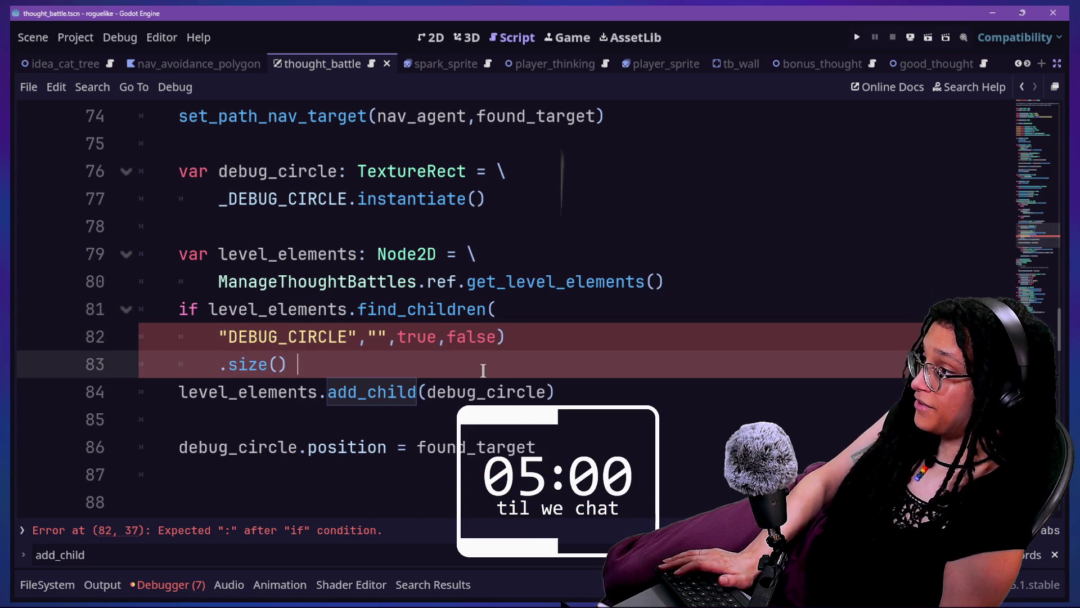
{"action": "left_click", "coordinate": [213, 359]}
{"action": "key", "text": "BackSpace"}
{"action": "key", "text": "BackSpace"}
{"action": "key", "text": "BackSpace"}
{"action": "left_click", "coordinate": [488, 341]}
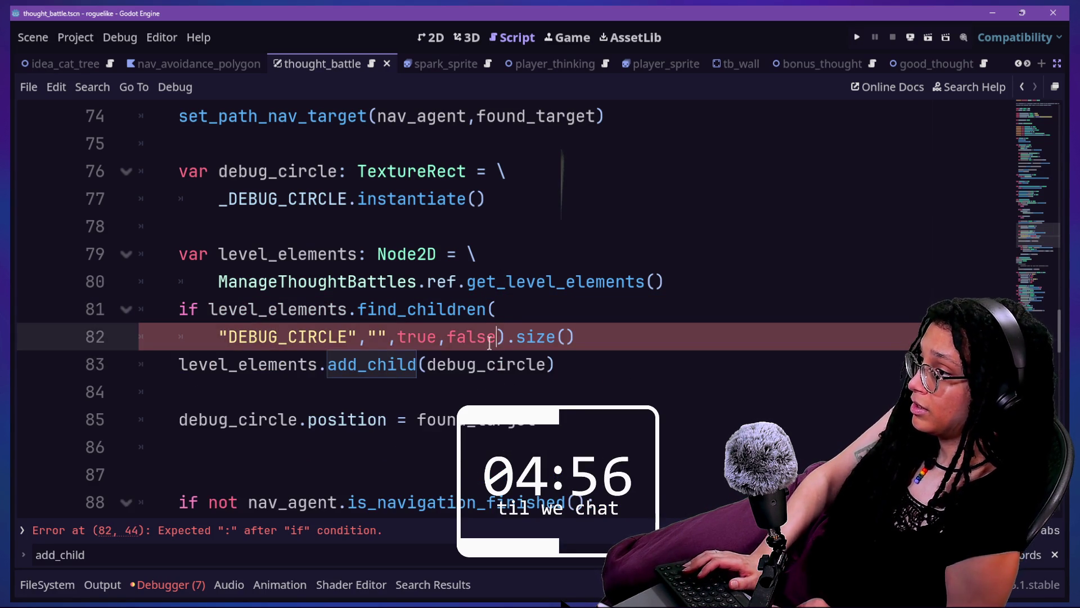
{"action": "key", "text": "Return"}
{"action": "key", "text": "Tab"}
{"action": "left_click", "coordinate": [385, 367]}
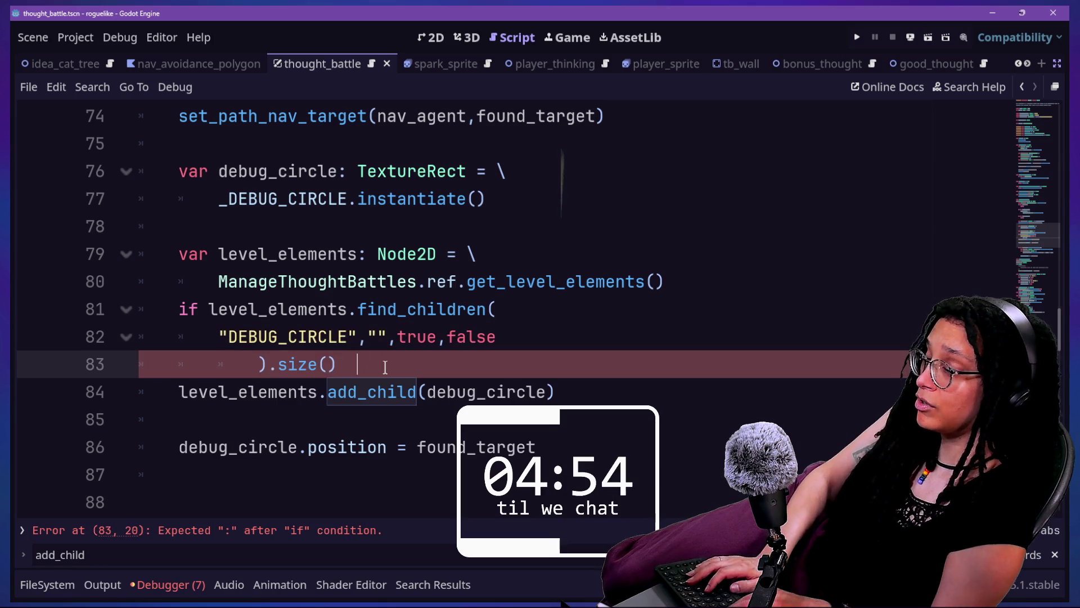
{"action": "type", "text": "> "}
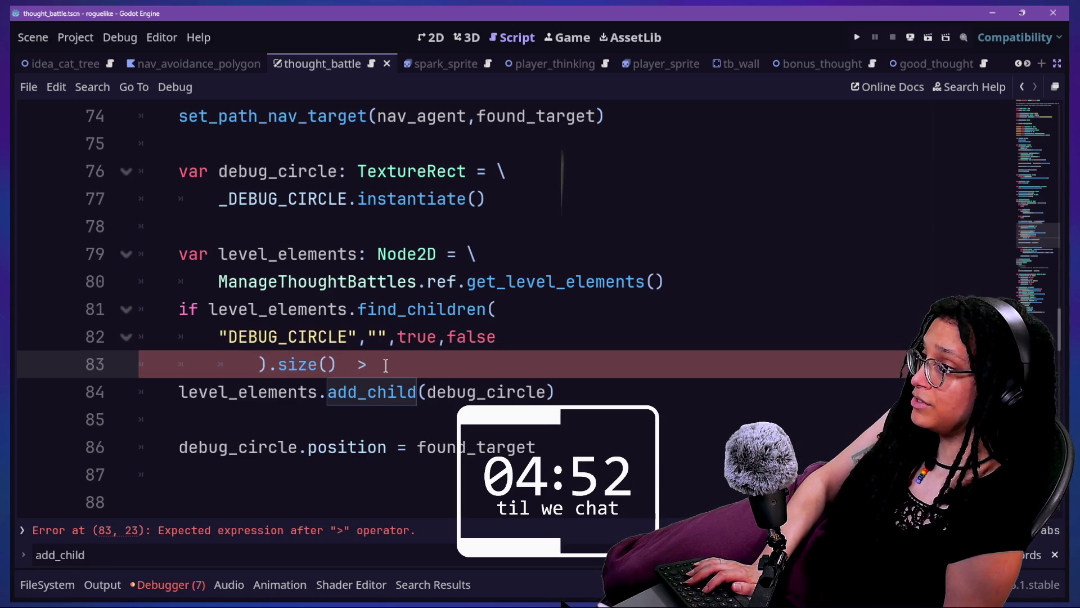
{"action": "type", "text": "0:"}
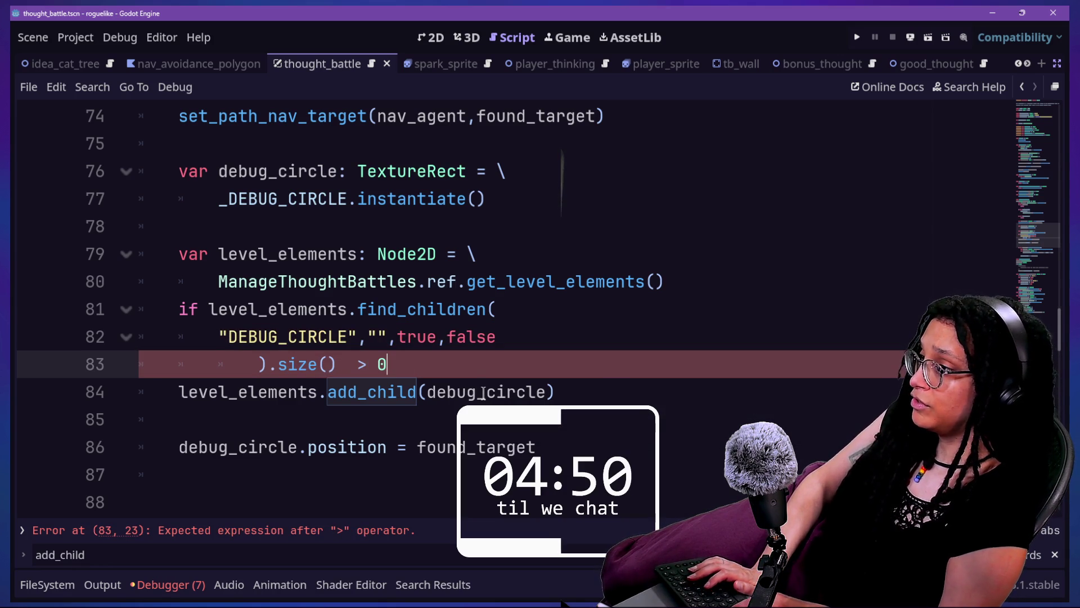
{"action": "left_click", "coordinate": [354, 363]}
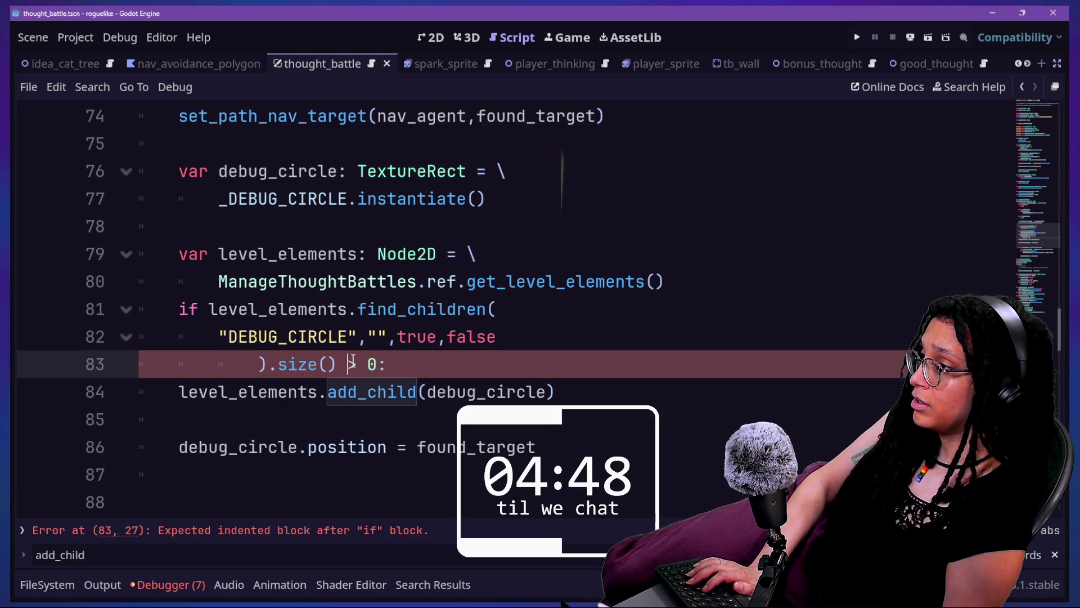
{"action": "left_click", "coordinate": [471, 369]}
{"action": "key", "text": "Return"}
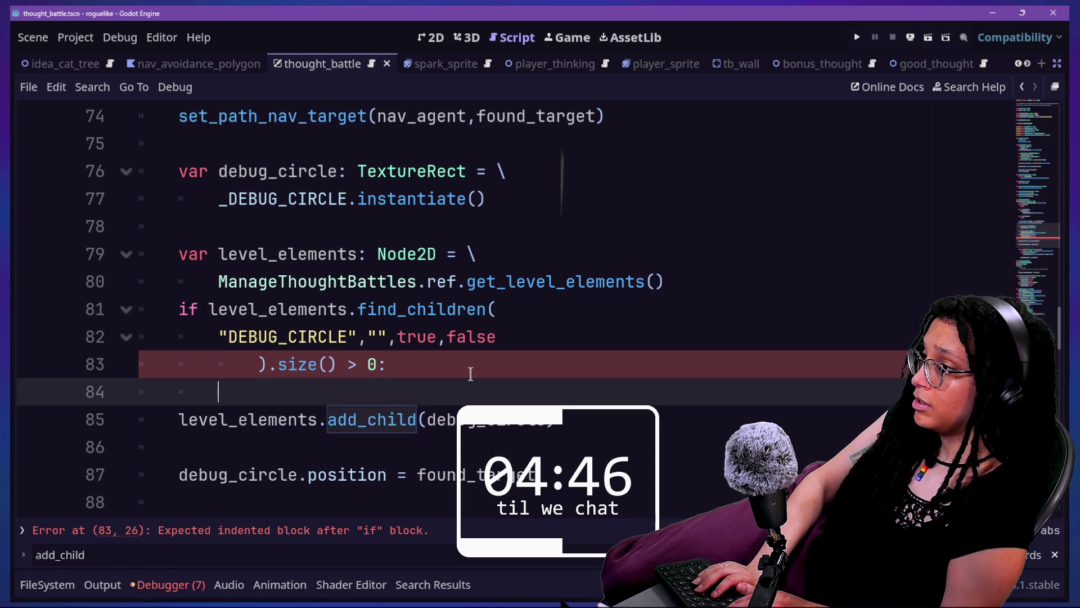
Move the find_children call into a new var level_elements_array: Array[Variant] = \ declaration.
{"action": "left_click", "coordinate": [705, 280]}
{"action": "key", "text": "Return"}
{"action": "type", "text": "v"}
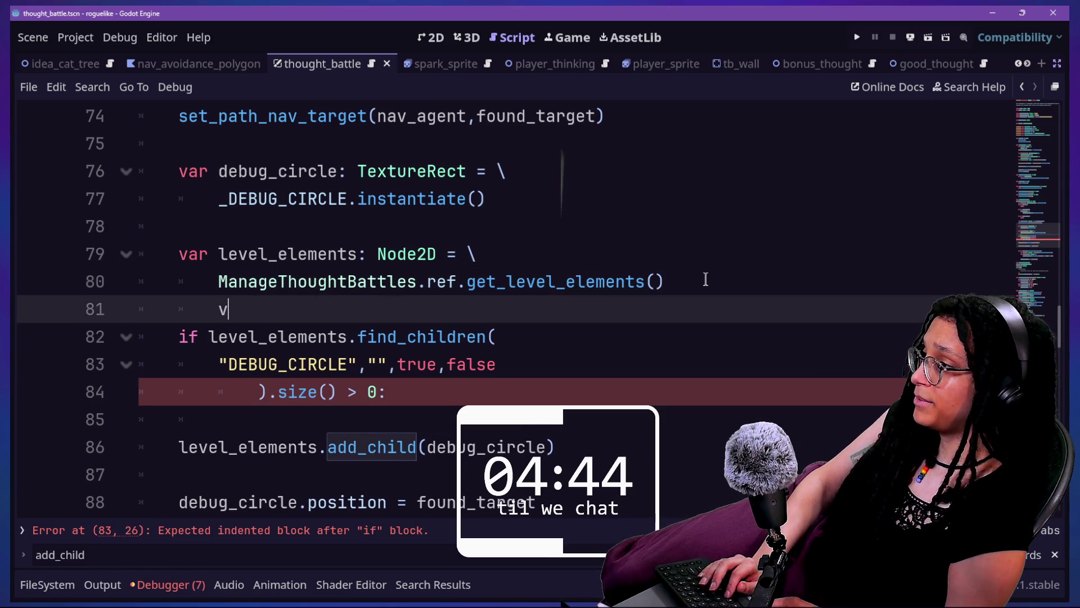
{"action": "mouse_move", "coordinate": [208, 336]}
{"action": "left_mouse_down"}
{"action": "mouse_move", "coordinate": [313, 392]}
{"action": "mouse_move", "coordinate": [337, 391]}
{"action": "mouse_move", "coordinate": [261, 394]}
{"action": "left_mouse_up"}
{"action": "key", "text": "ctrl+x"}
{"action": "left_click", "coordinate": [265, 303]}
{"action": "key", "text": "ctrl+v"}
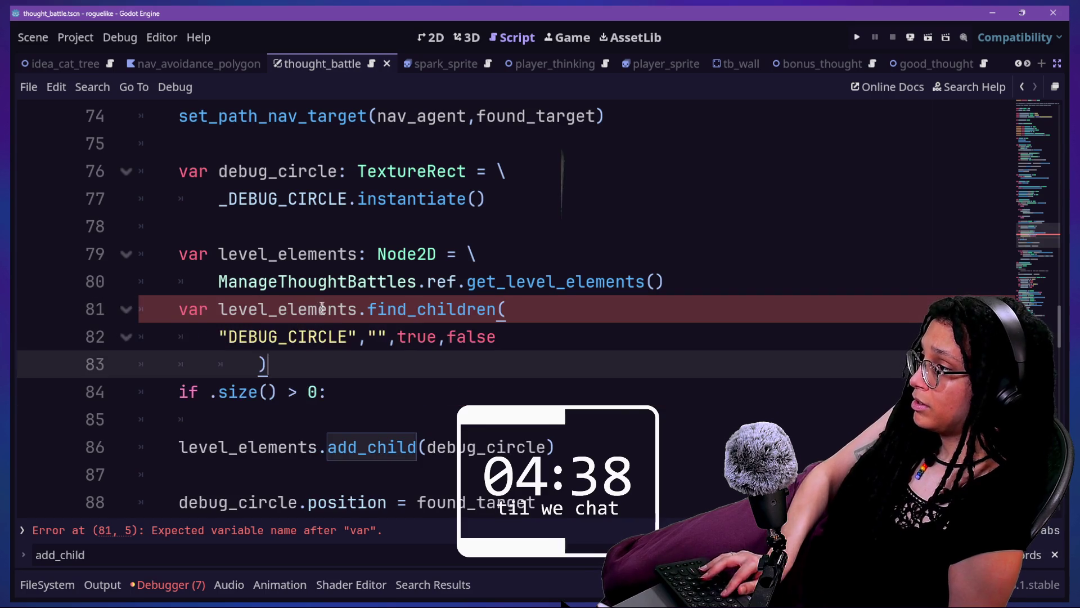
{"action": "left_click", "coordinate": [214, 311]}
{"action": "type", "text": "level_"}
{"action": "type", "text": "ele"}
{"action": "type", "text": "ments_array"}
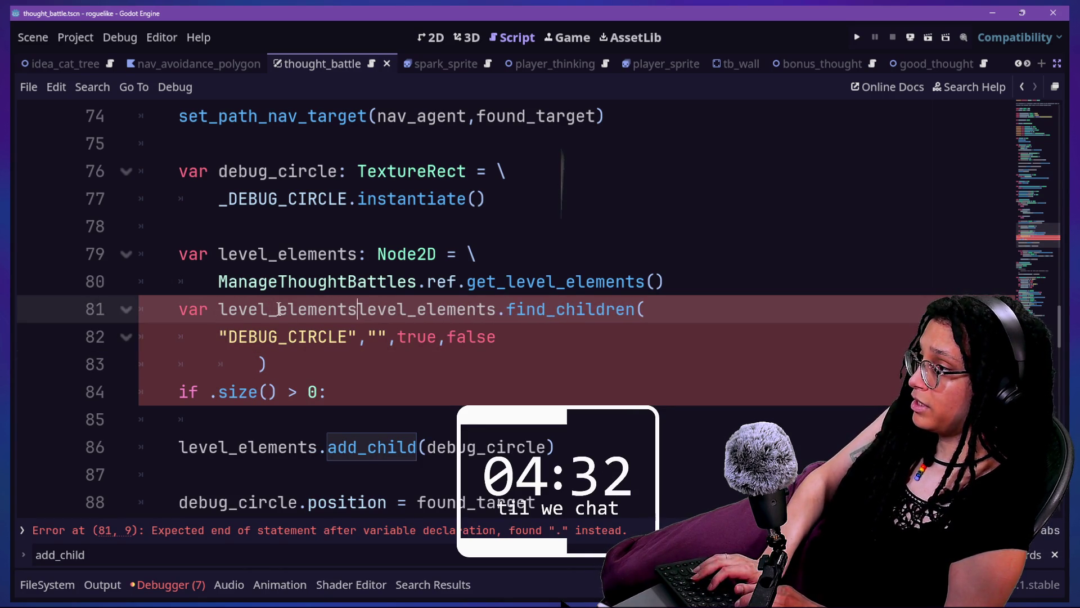
{"action": "type", "text": ": Arr"}
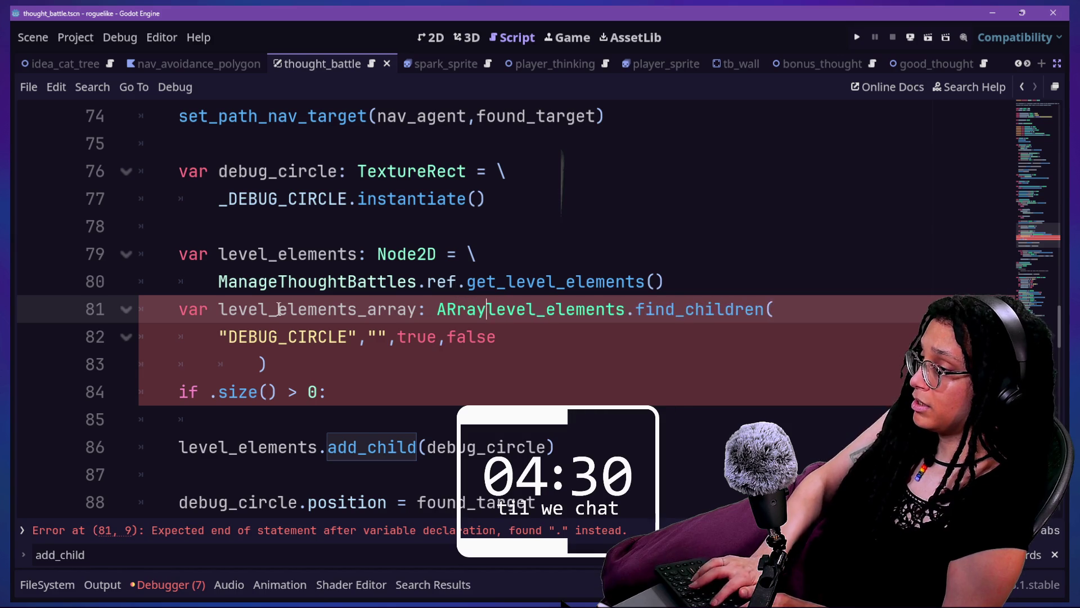
{"action": "type", "text": "ay[Variant["}
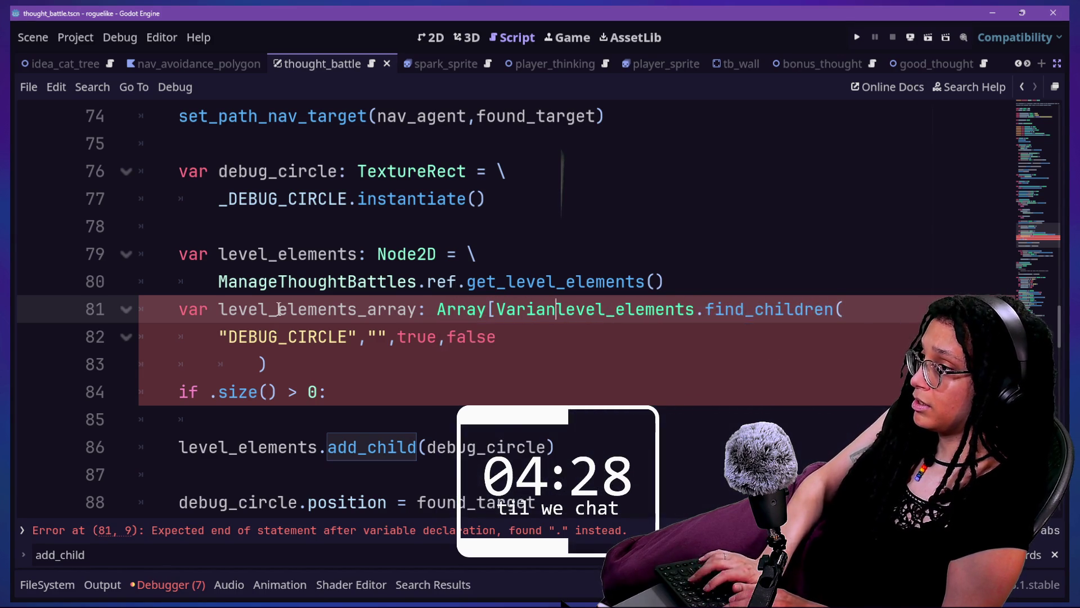
{"action": "key", "text": "BackSpace"}
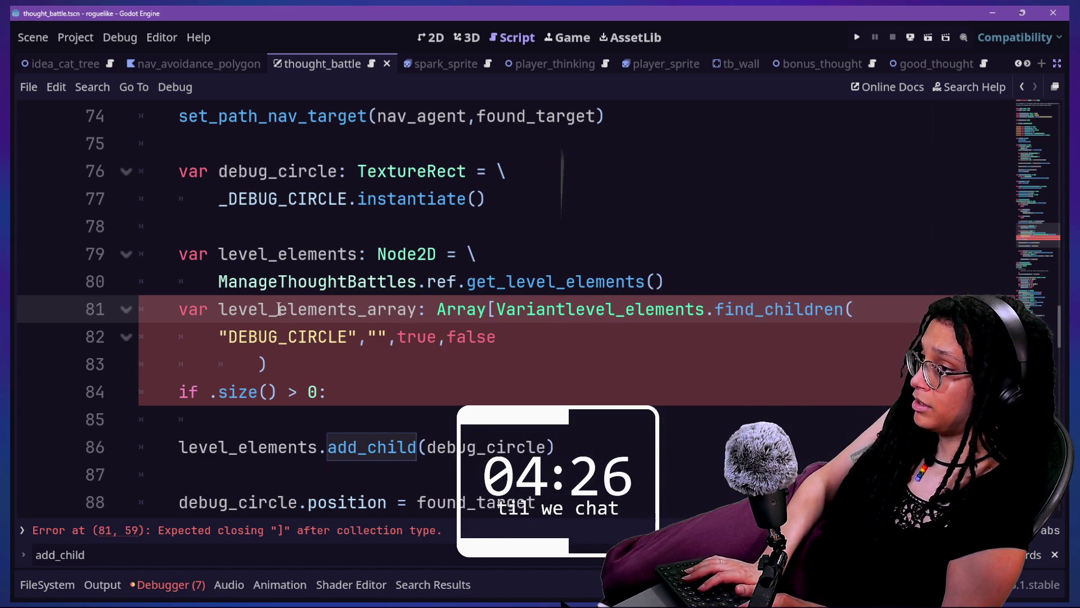
{"action": "type", "text": "] = \\"}
{"action": "key", "text": "Return"}
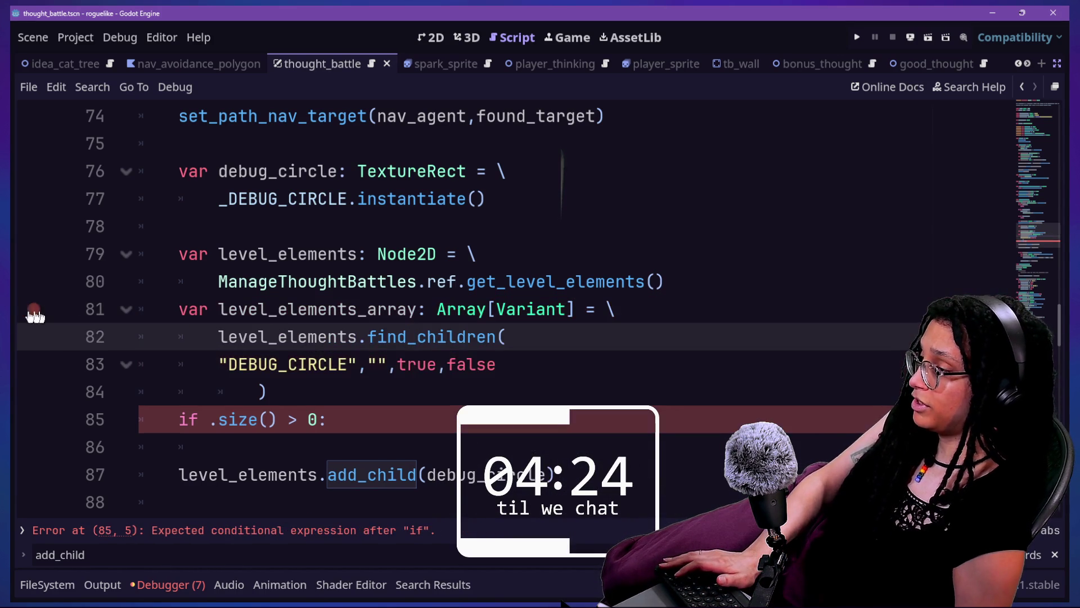
Tidy the argument line indentation and make the if test level_elements_array.size() > 0.
{"action": "left_click", "coordinate": [213, 363]}
{"action": "key", "text": "Tab"}
{"action": "left_click_drag", "start_coordinate": [180, 336], "coordinate": [328, 336]}
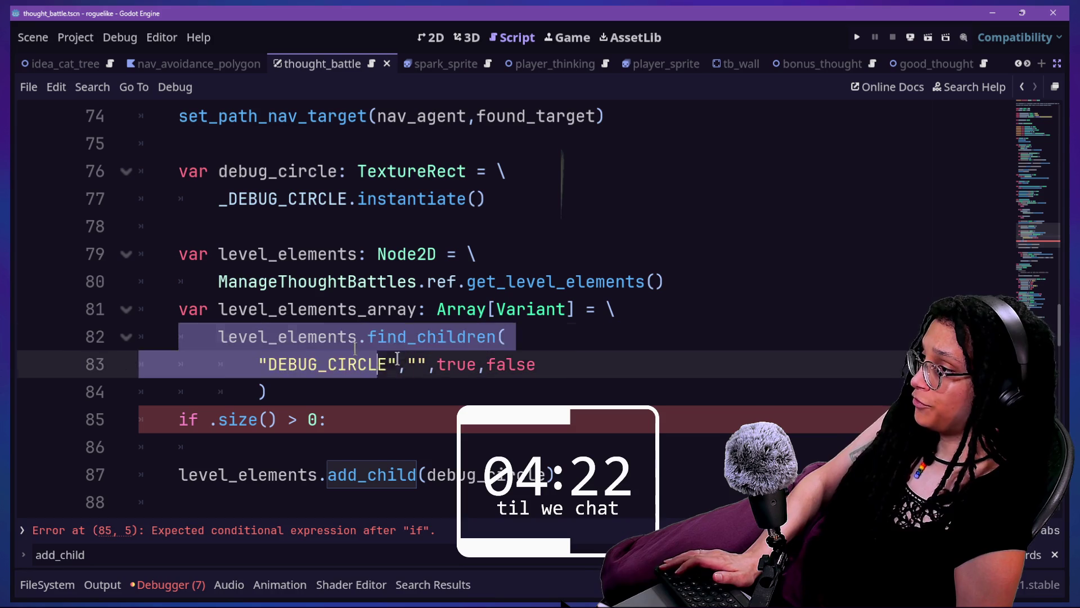
{"action": "left_click", "coordinate": [249, 392]}
{"action": "key", "text": "BackSpace"}
{"action": "key", "text": "BackSpace"}
{"action": "key", "text": "BackSpace"}
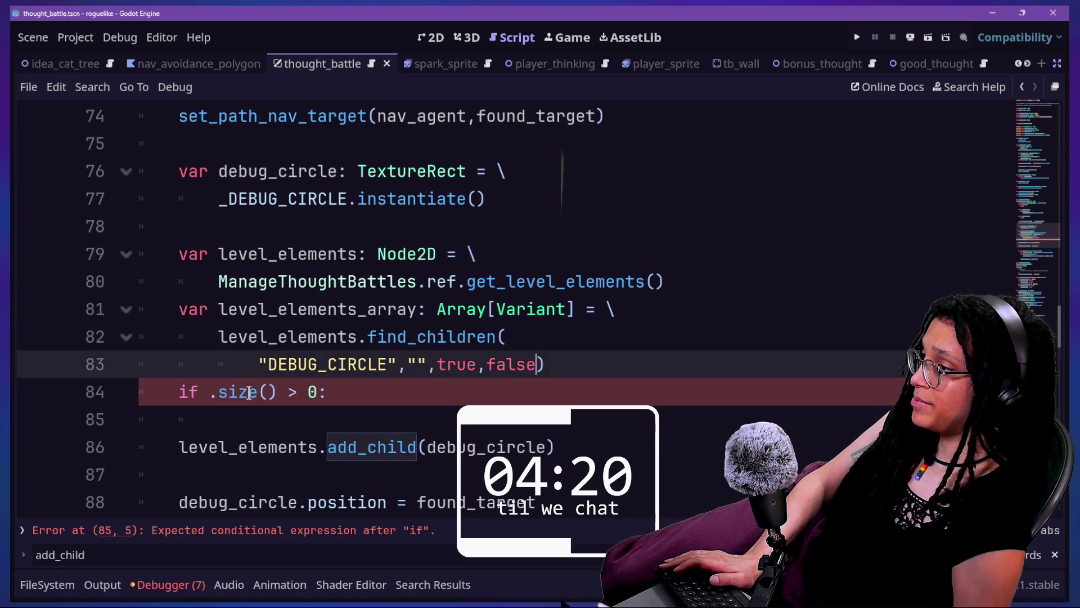
{"action": "left_click", "coordinate": [398, 371]}
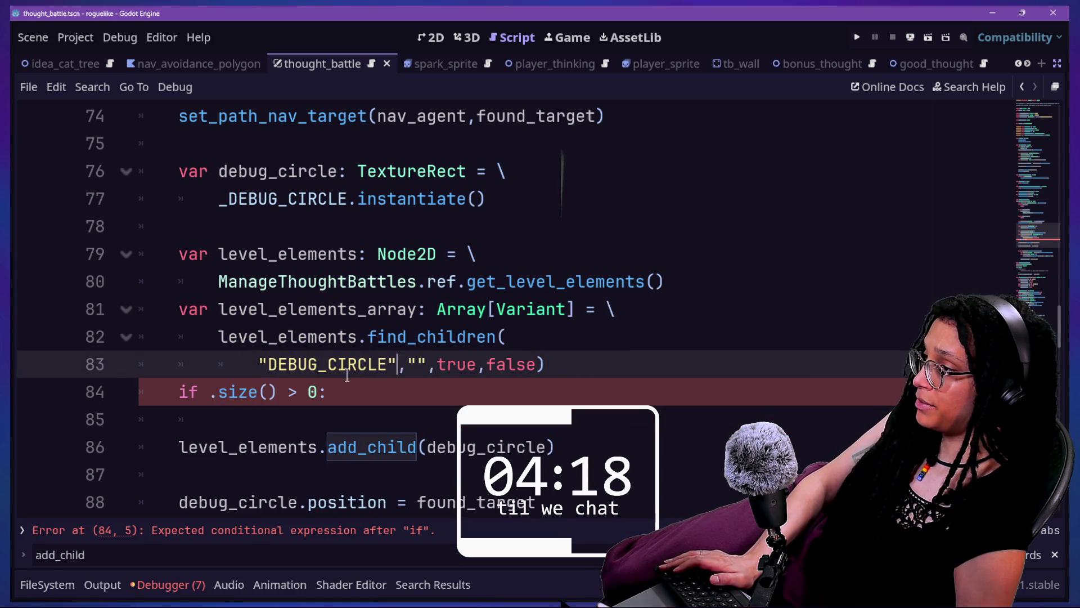
{"action": "left_click", "coordinate": [207, 392]}
{"action": "type", "text": "le"}
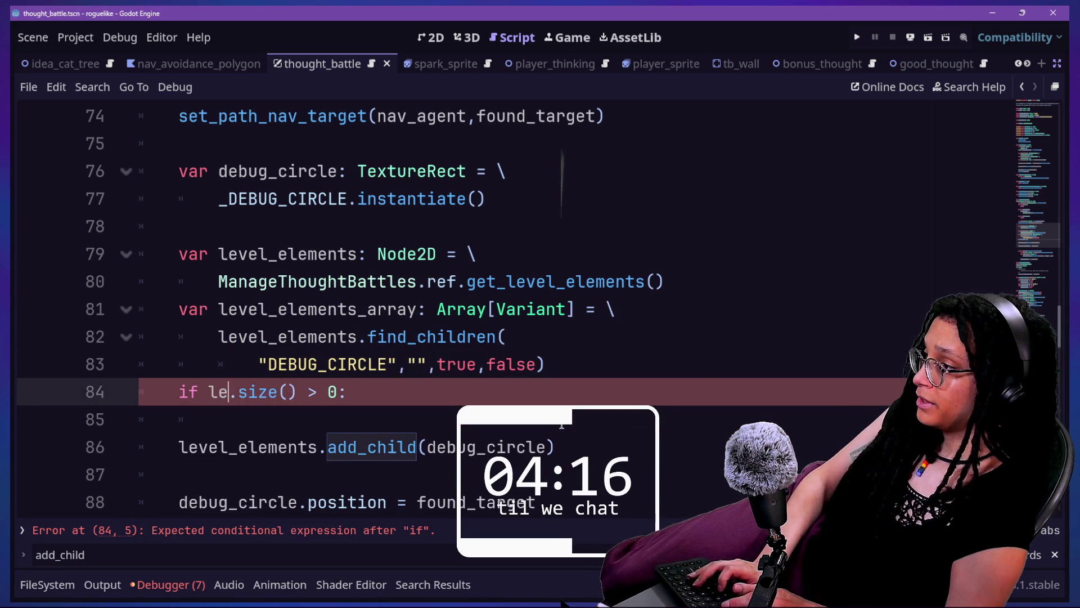
{"action": "type", "text": "vel"}
{"action": "key", "text": "Down"}
{"action": "key", "text": "Return"}
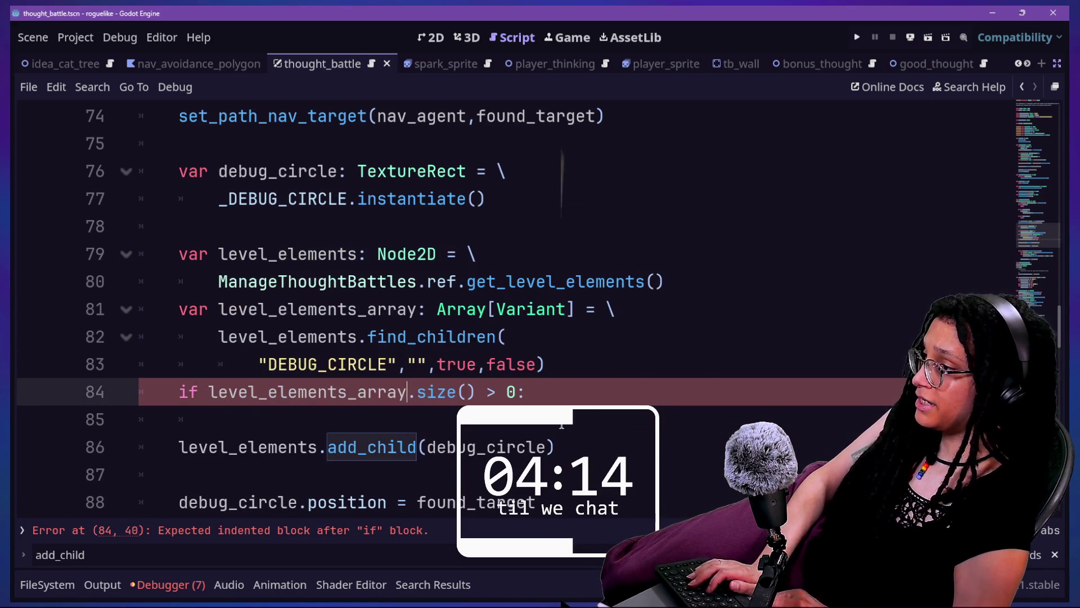
{"action": "key", "text": "Return"}
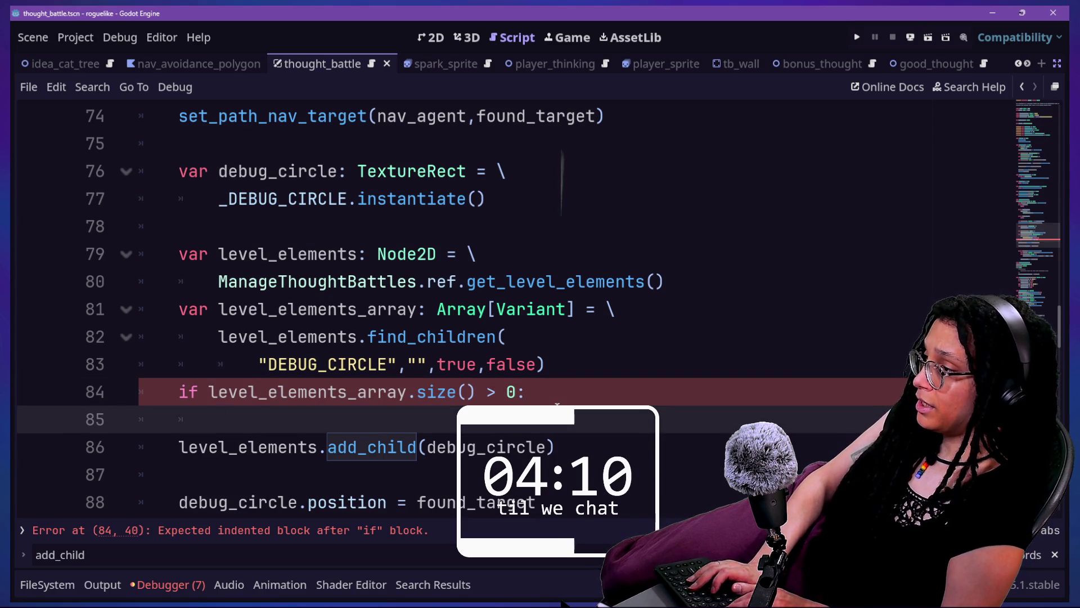
Add a for loop over level_elements_array whose body calls queue_free().
{"action": "type", "text": "for"}
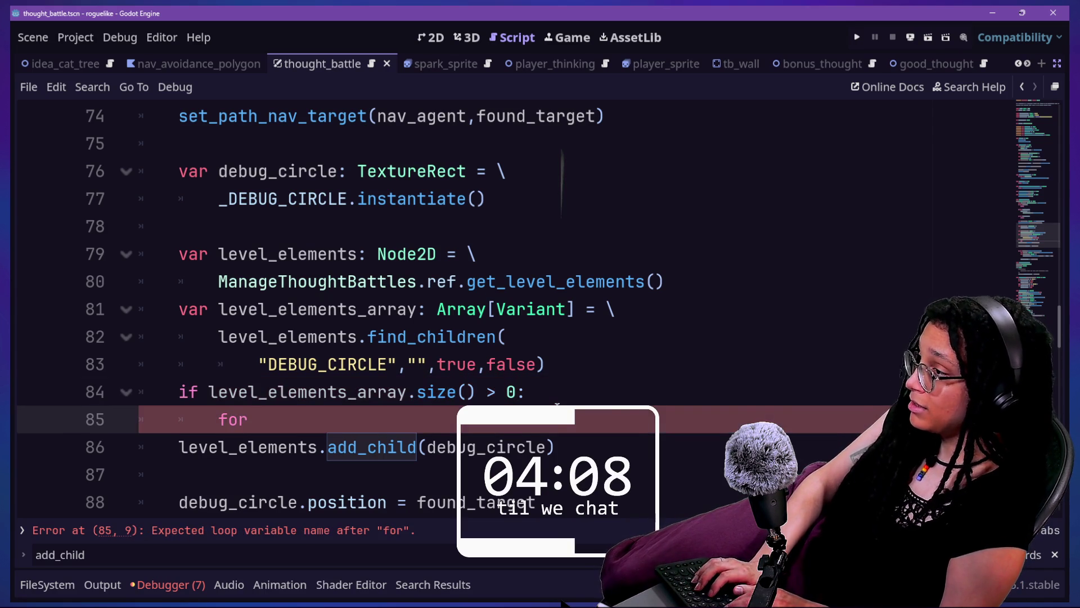
{"action": "type", "text": " ement"}
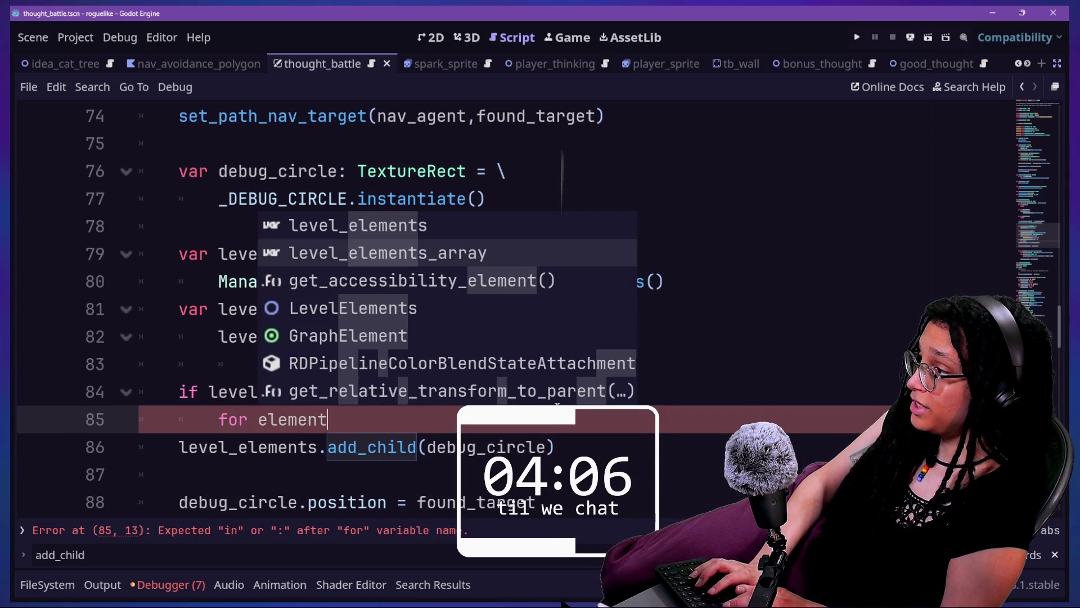
{"action": "type", "text": " in "}
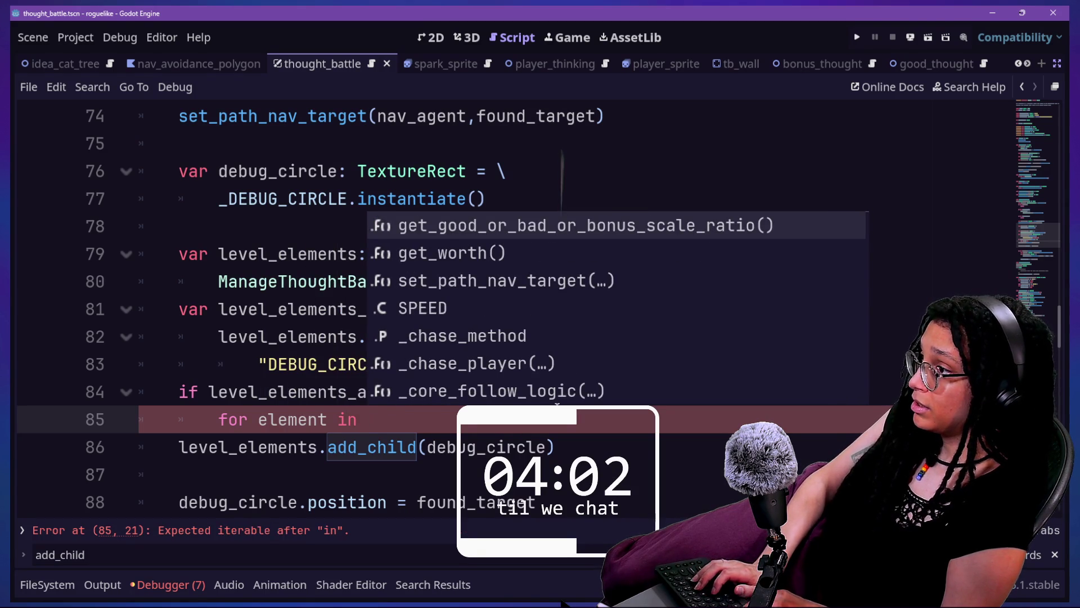
{"action": "type", "text": ";"}
{"action": "type", "text": "evel_elements_array:"}
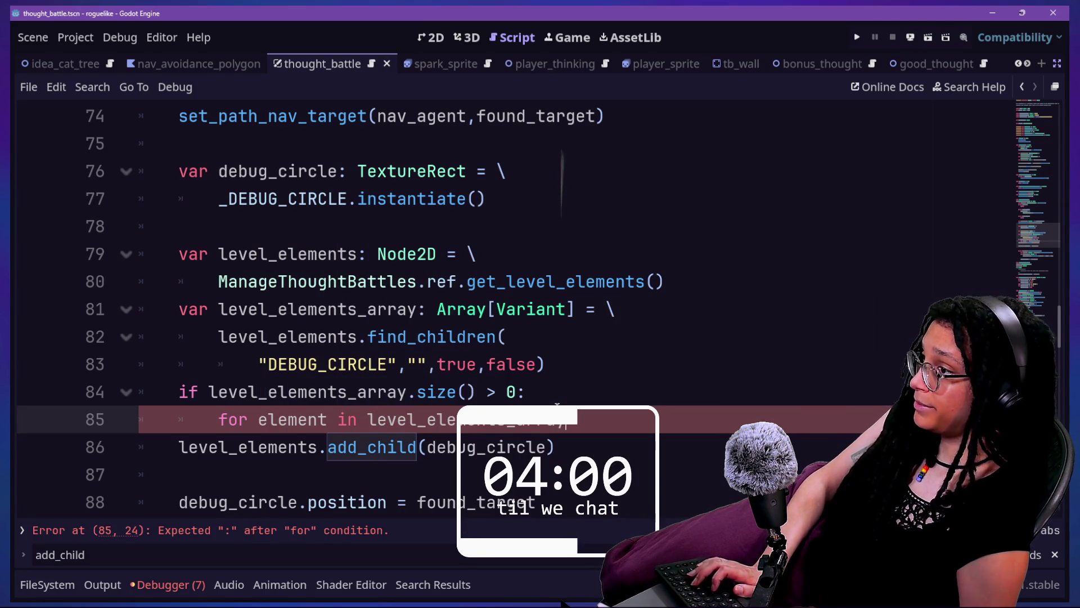
{"action": "key", "text": "Return"}
{"action": "type", "text": "queue_fre"}
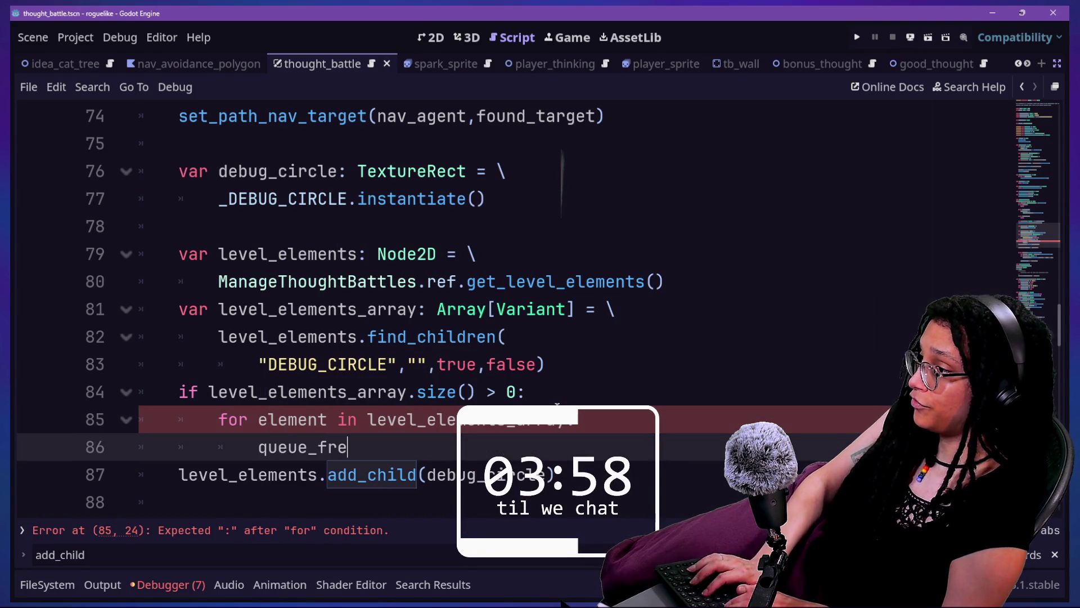
{"action": "type", "text": "e()"}
{"action": "left_click_drag", "start_coordinate": [268, 447], "coordinate": [418, 485]}
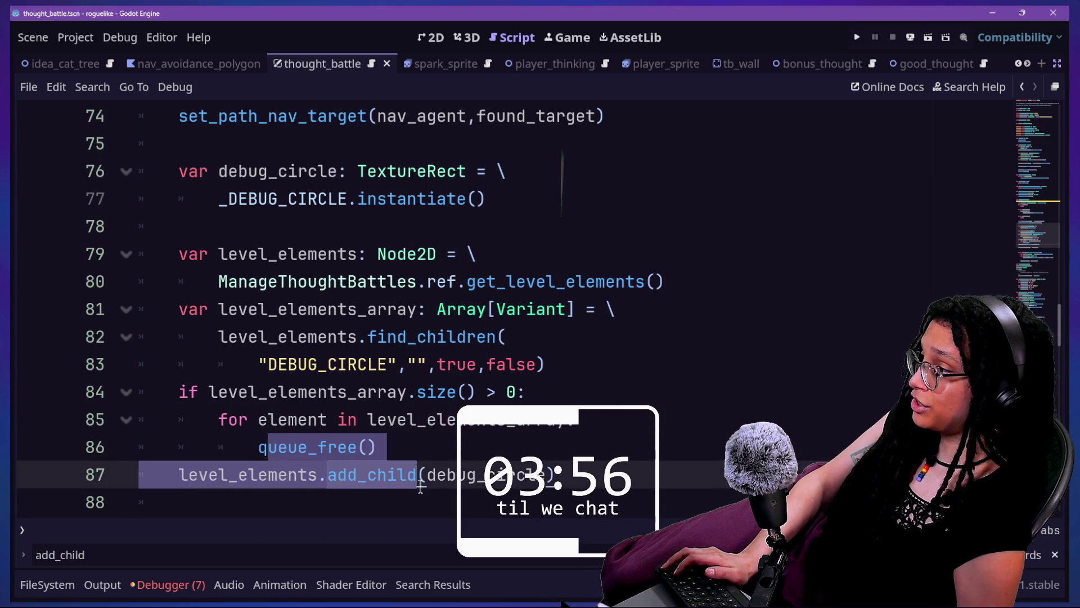
{"action": "left_click", "coordinate": [420, 489]}
{"action": "scroll", "coordinate": [420, 489], "scroll_direction": "down", "scroll_amount": 1}
{"action": "left_click", "coordinate": [367, 364]}
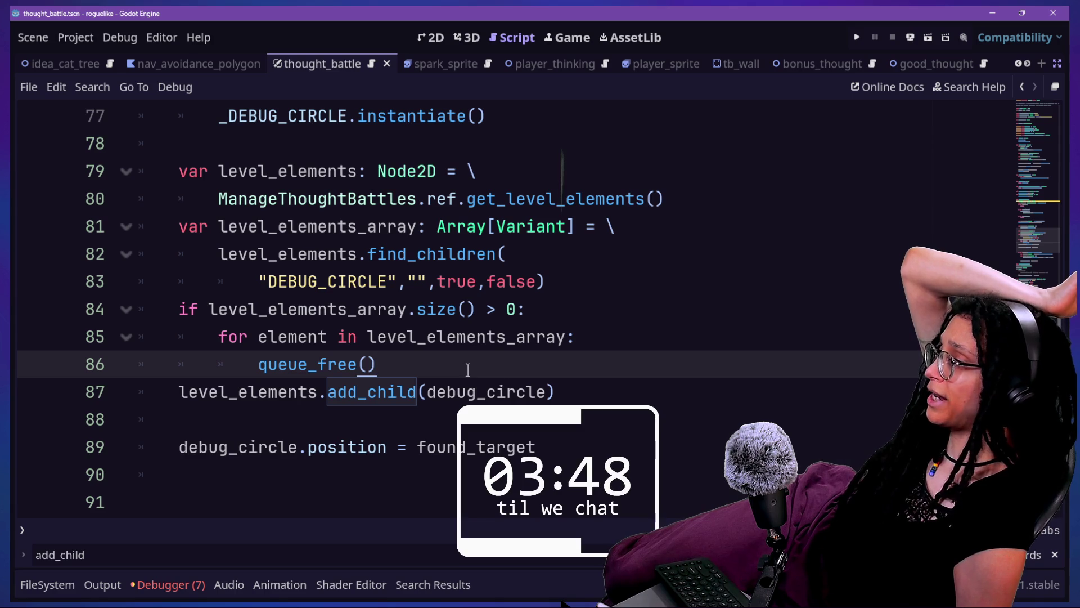
Review the lookup, size check and loop lines, then save the script.
{"action": "left_click_drag", "start_coordinate": [467, 369], "coordinate": [445, 147]}
{"action": "mouse_move", "coordinate": [466, 369]}
{"action": "left_mouse_down"}
{"action": "mouse_move", "coordinate": [462, 172]}
{"action": "mouse_move", "coordinate": [452, 153]}
{"action": "left_mouse_up"}
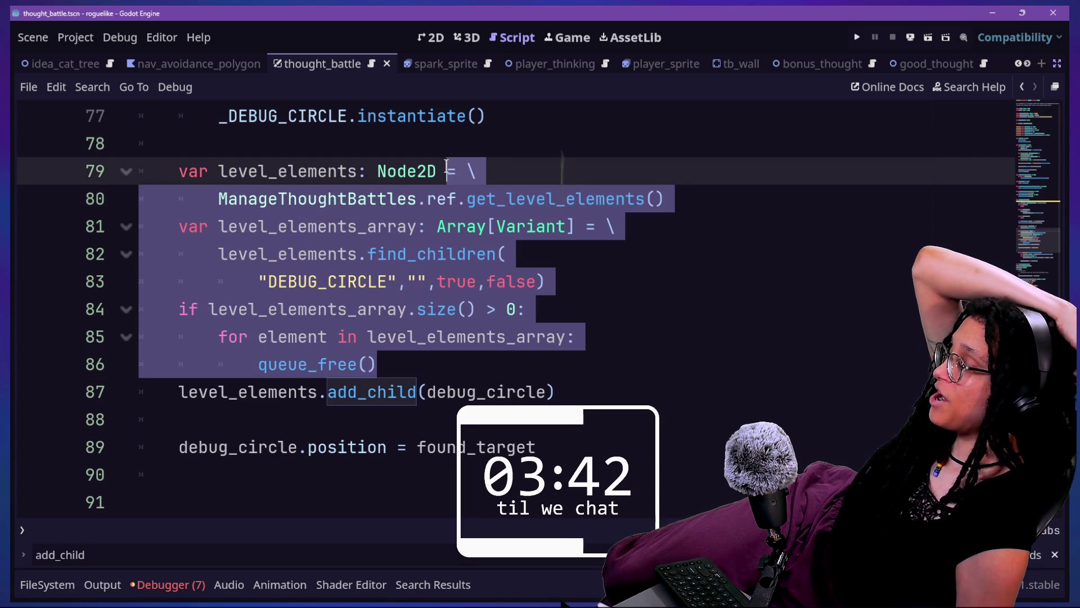
{"action": "left_click", "coordinate": [471, 309]}
{"action": "left_click", "coordinate": [473, 366]}
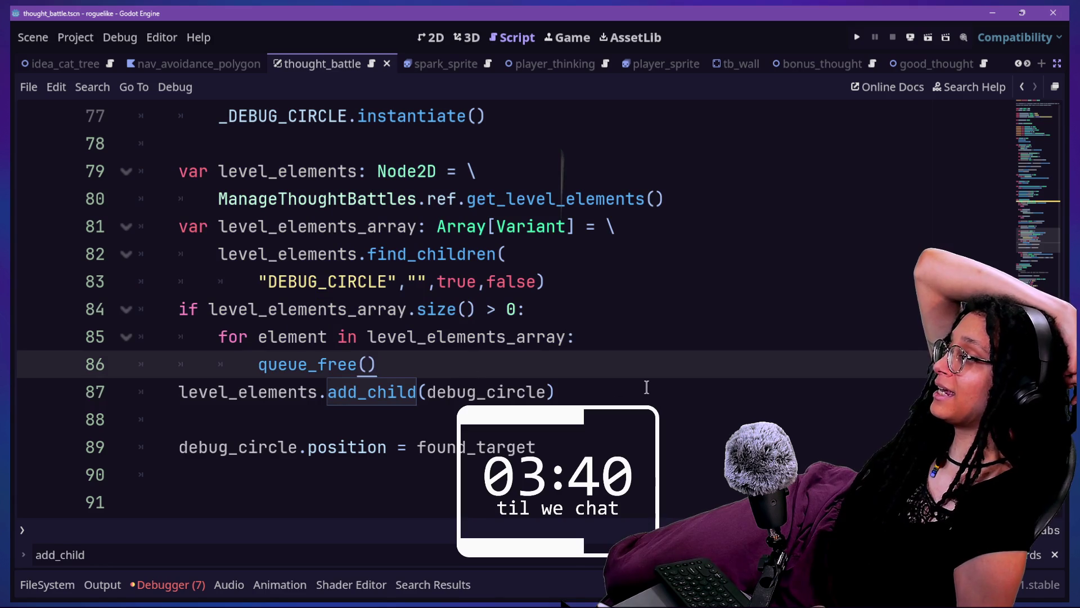
{"action": "key", "text": "Down"}
{"action": "key", "text": "Down"}
{"action": "key", "text": "Up"}
{"action": "key", "text": "Up"}
{"action": "key", "text": "Up"}
{"action": "left_click", "coordinate": [442, 367]}
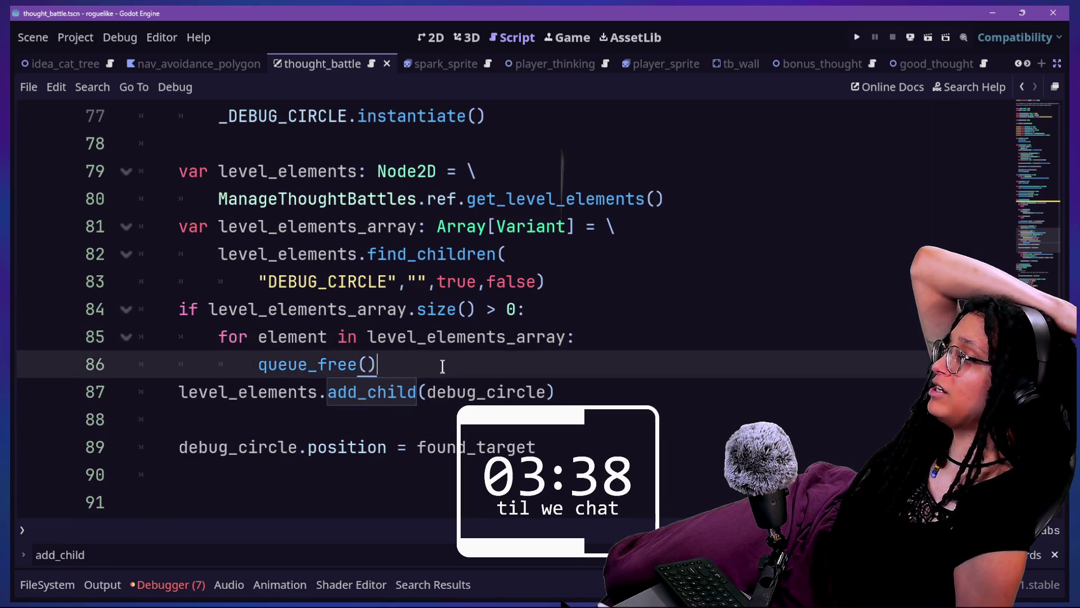
{"action": "left_click_drag", "start_coordinate": [443, 367], "coordinate": [419, 308]}
{"action": "left_click", "coordinate": [411, 337]}
{"action": "left_click", "coordinate": [410, 363]}
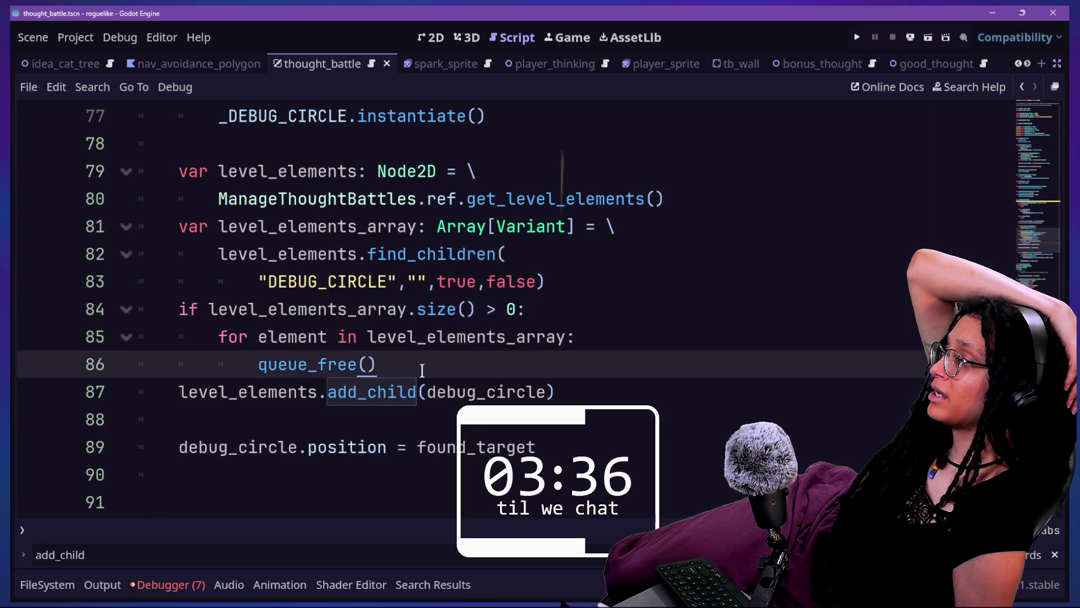
{"action": "key", "text": "Down"}
{"action": "key", "text": "Down"}
{"action": "key", "text": "Down"}
{"action": "key", "text": "ctrl+s"}
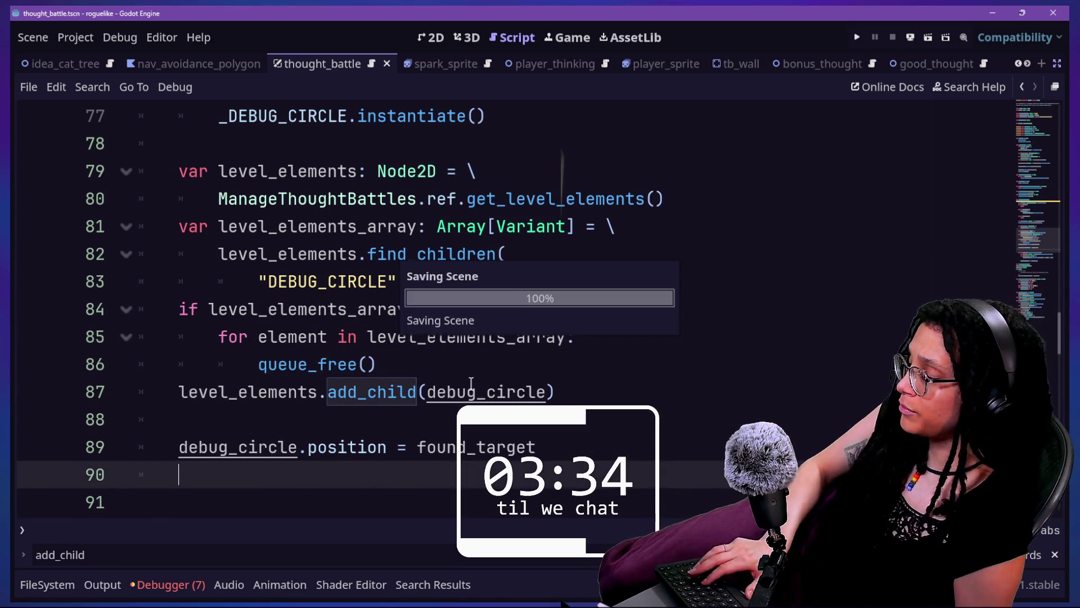
Delete the array lookup, if check and queue_free loop, then quick-search files for 'debug_ci'.
{"action": "mouse_move", "coordinate": [436, 363]}
{"action": "left_mouse_down"}
{"action": "mouse_move", "coordinate": [374, 170]}
{"action": "mouse_move", "coordinate": [179, 308]}
{"action": "mouse_move", "coordinate": [218, 170]}
{"action": "mouse_move", "coordinate": [175, 161]}
{"action": "left_mouse_up"}
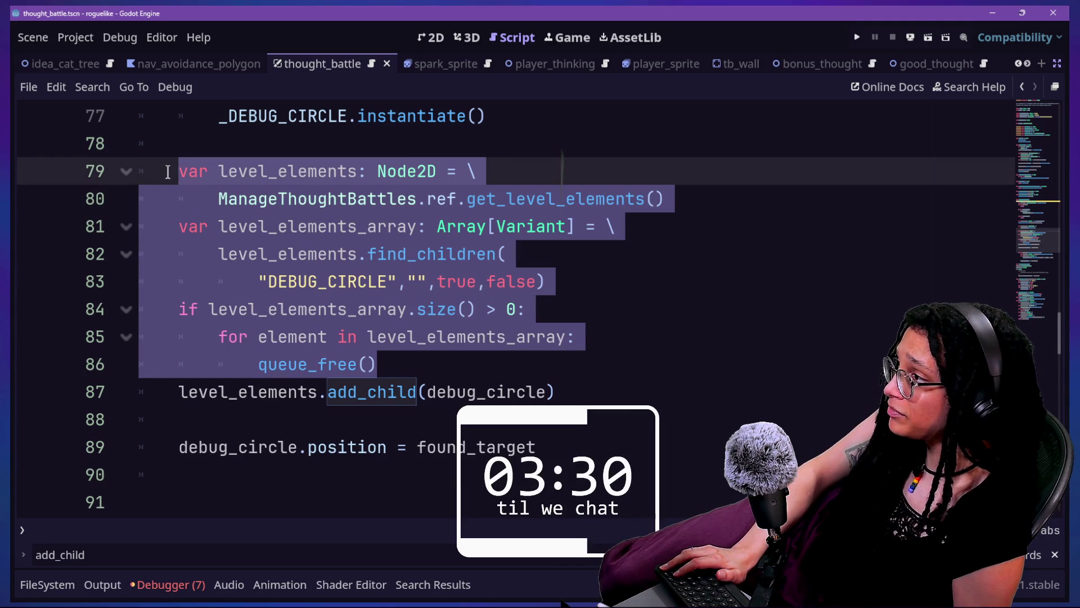
{"action": "mouse_move", "coordinate": [168, 171]}
{"action": "left_mouse_down"}
{"action": "mouse_move", "coordinate": [182, 199]}
{"action": "mouse_move", "coordinate": [150, 225]}
{"action": "left_mouse_up"}
{"action": "key", "text": "BackSpace"}
{"action": "key", "text": "BackSpace"}
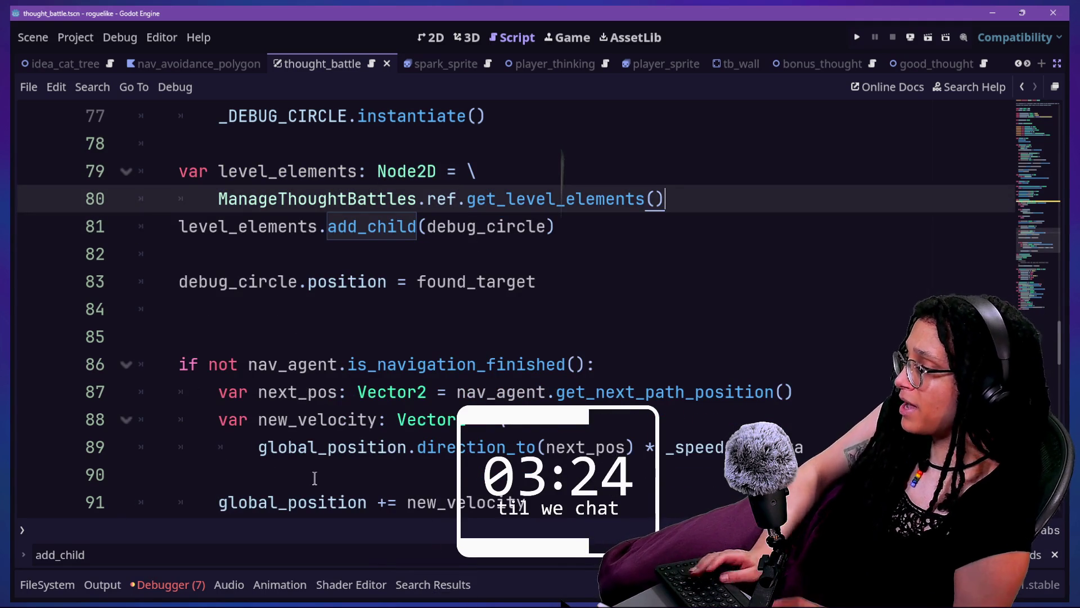
{"action": "key", "text": "shift+alt+o"}
{"action": "type", "text": "debug"}
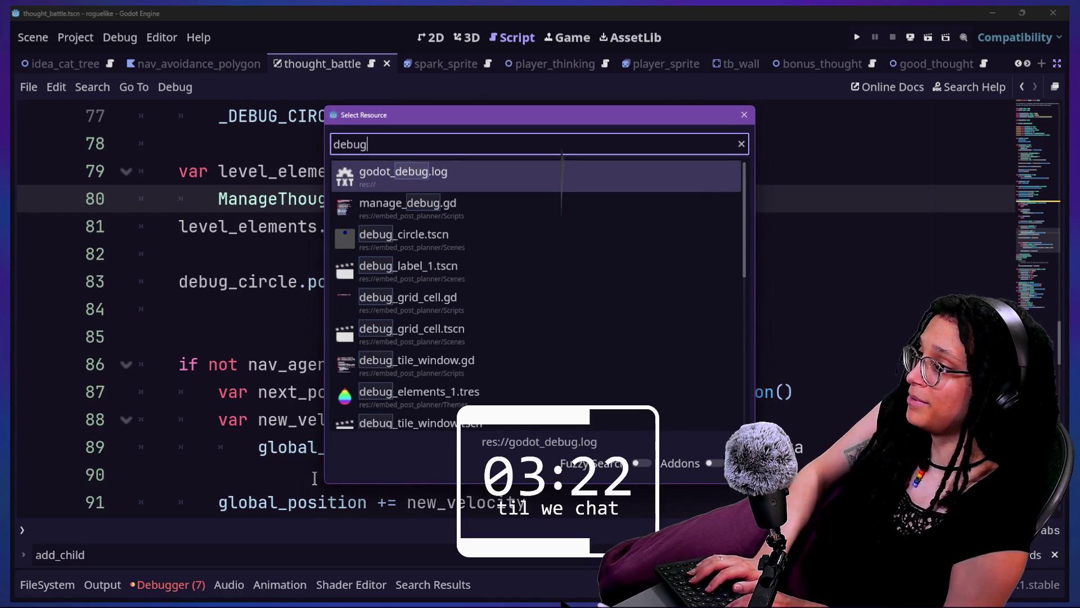
{"action": "type", "text": "_ci"}
Open the debug_circle scene and attach a new script in the Scripts folder to DEBUG_CIRCLE.
{"action": "key", "text": "Return"}
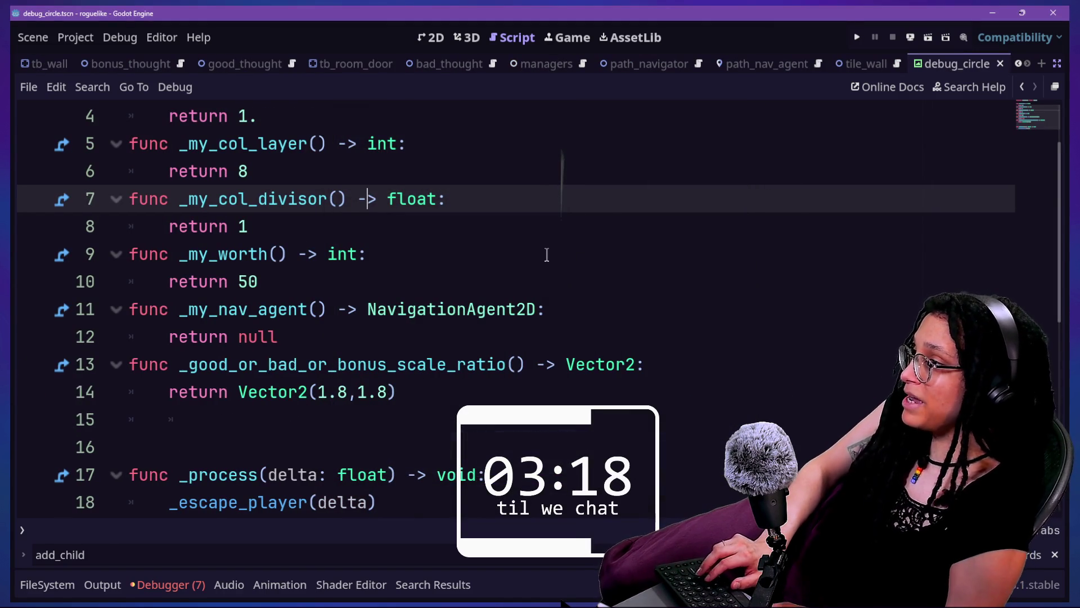
{"action": "key", "text": "ctrl+shift+F11"}
{"action": "right_click", "coordinate": [72, 115]}
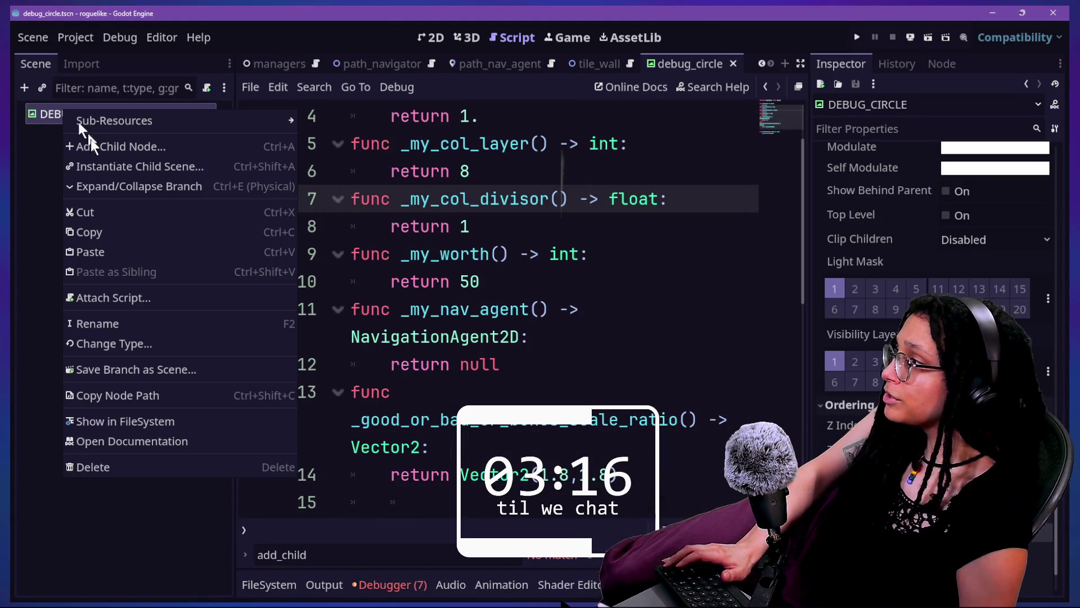
{"action": "left_click", "coordinate": [121, 298]}
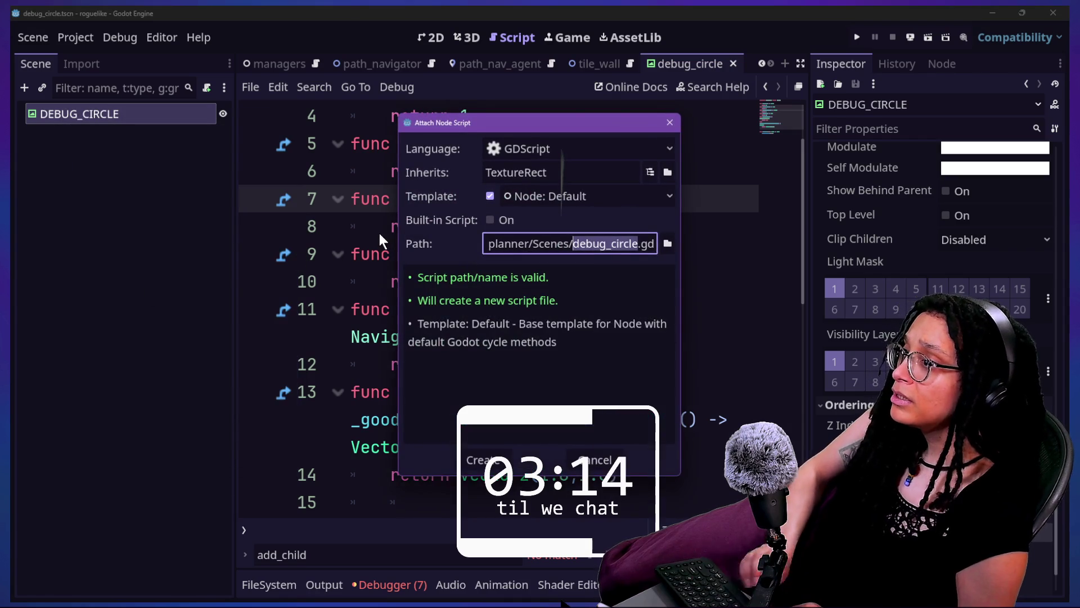
{"action": "key", "text": "Left"}
{"action": "key", "text": "BackSpace"}
{"action": "key", "text": "BackSpace"}
{"action": "key", "text": "BackSpace"}
{"action": "type", "text": "ripts/"}
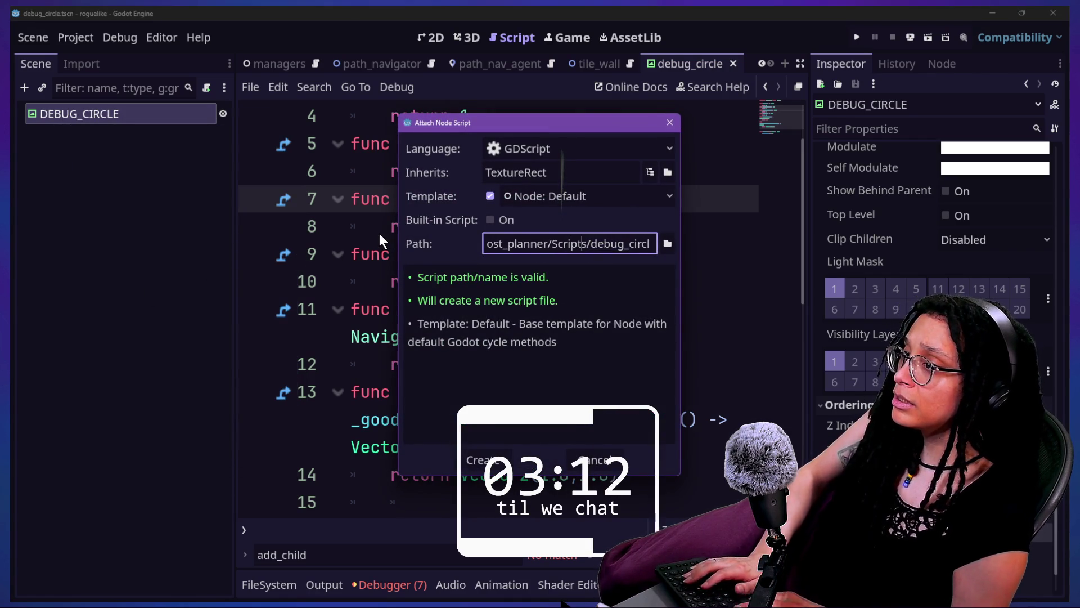
{"action": "key", "text": "Return"}
Strip the template down to the _ready function and begin its body with 'await f'.
{"action": "mouse_move", "coordinate": [431, 448]}
{"action": "left_mouse_down"}
{"action": "mouse_move", "coordinate": [432, 135]}
{"action": "mouse_move", "coordinate": [632, 279]}
{"action": "mouse_move", "coordinate": [603, 174]}
{"action": "left_mouse_up"}
{"action": "key", "text": "BackSpace"}
{"action": "key", "text": "BackSpace"}
{"action": "left_click", "coordinate": [610, 198]}
{"action": "key", "text": "Return"}
{"action": "type", "text": "a"}
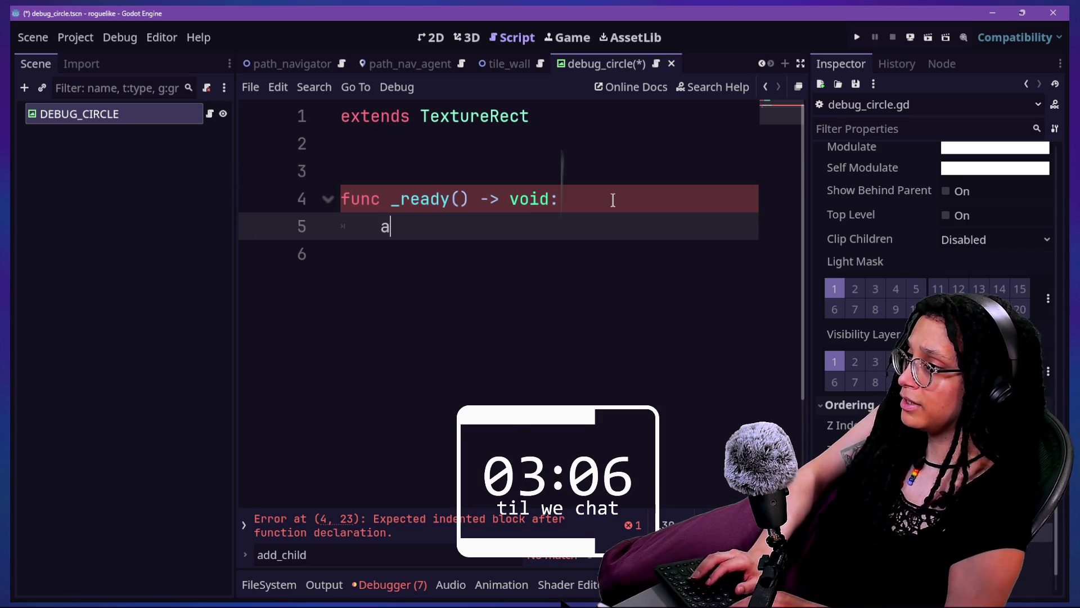
{"action": "type", "text": "wait "}
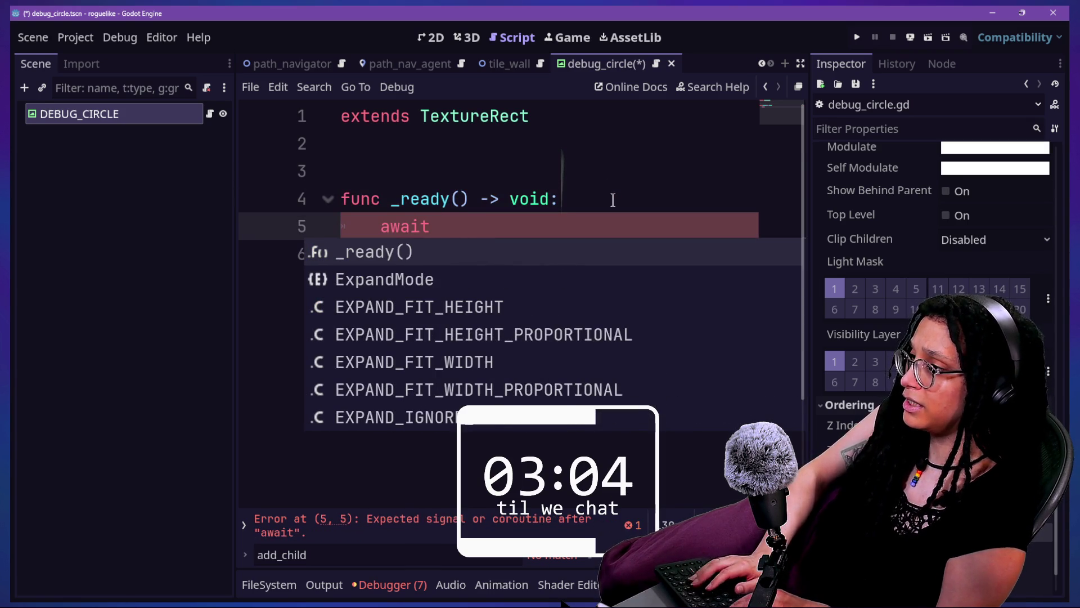
{"action": "type", "text": "f"}
In _ready, write await get_tree().create_timer(1.5).timeout.
{"action": "key", "text": "BackSpace"}
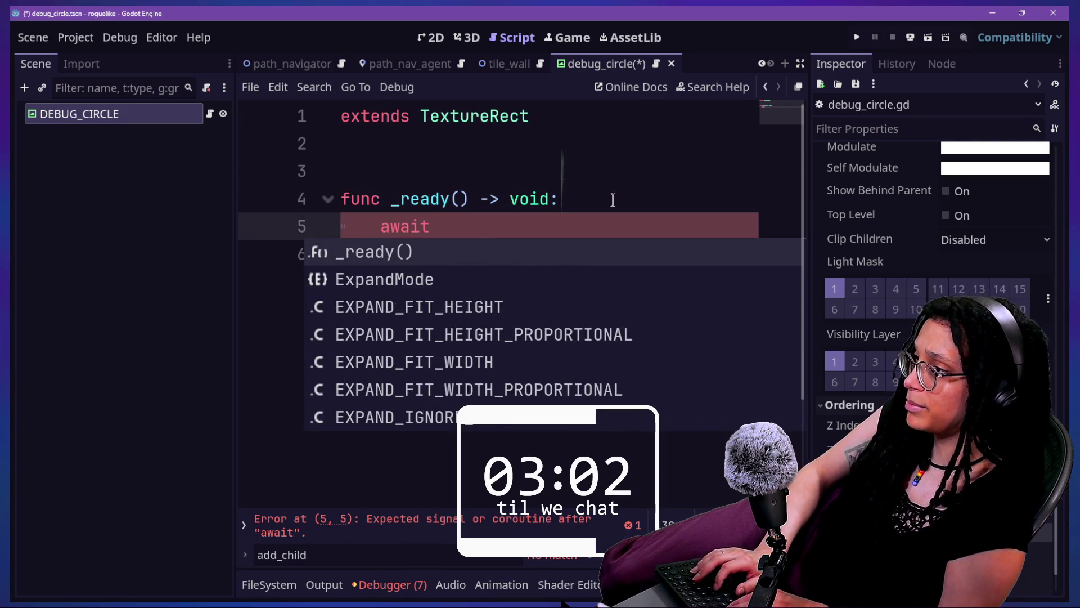
{"action": "type", "text": "_"}
{"action": "key", "text": "BackSpace"}
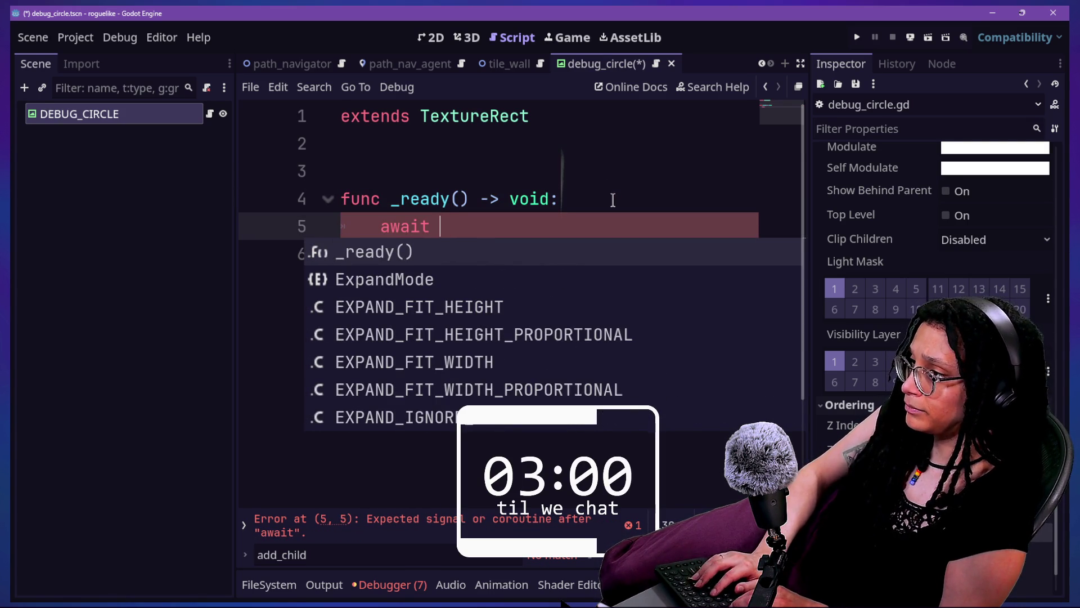
{"action": "type", "text": "g"}
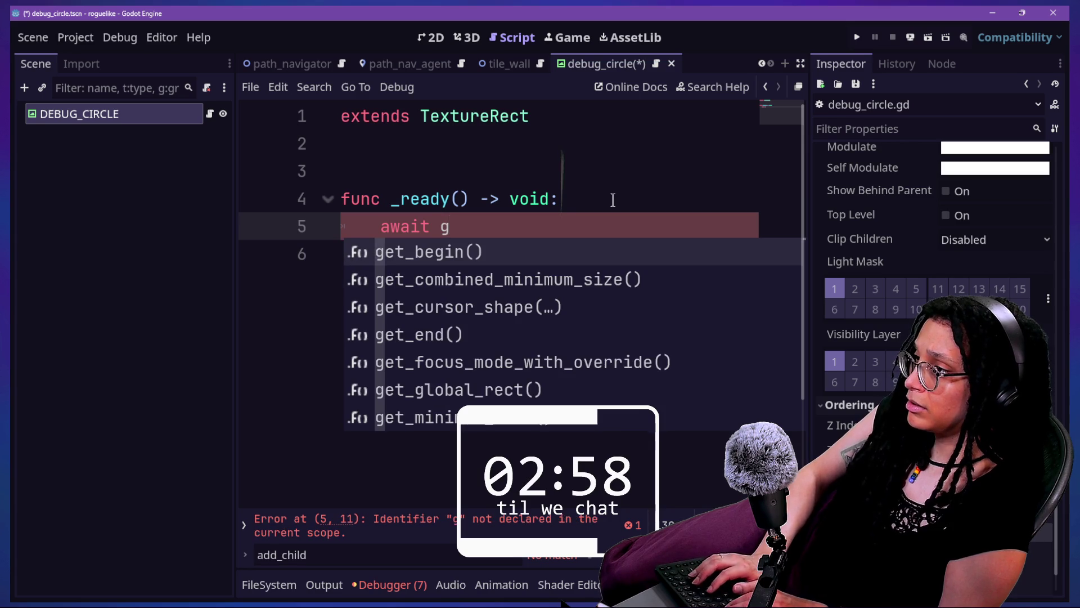
{"action": "type", "text": "et_tree"}
{"action": "key", "text": "Return"}
{"action": "type", "text": ".create_"}
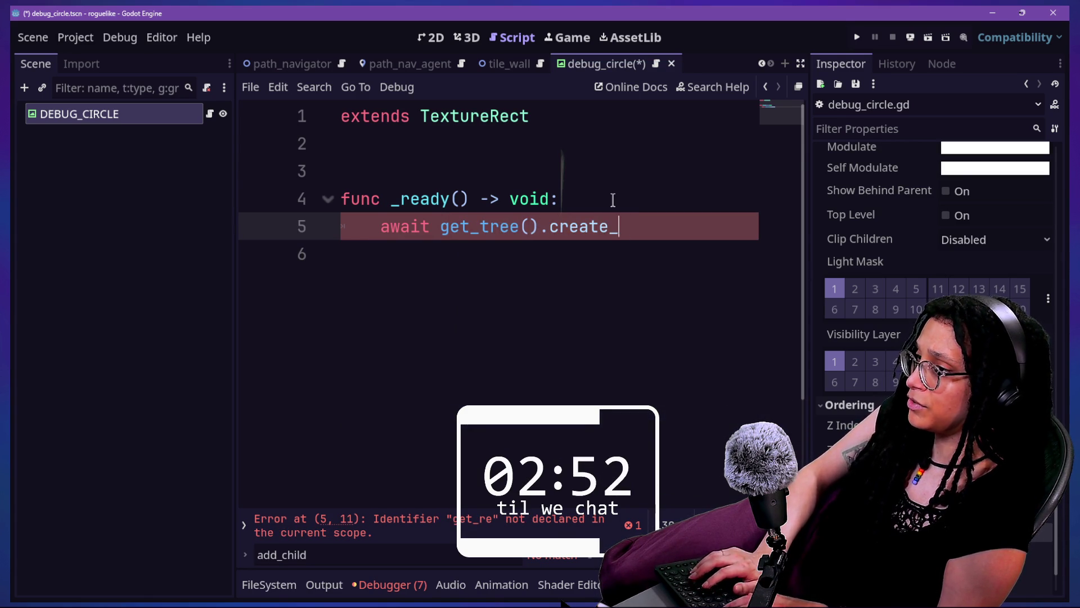
{"action": "key", "text": "Return"}
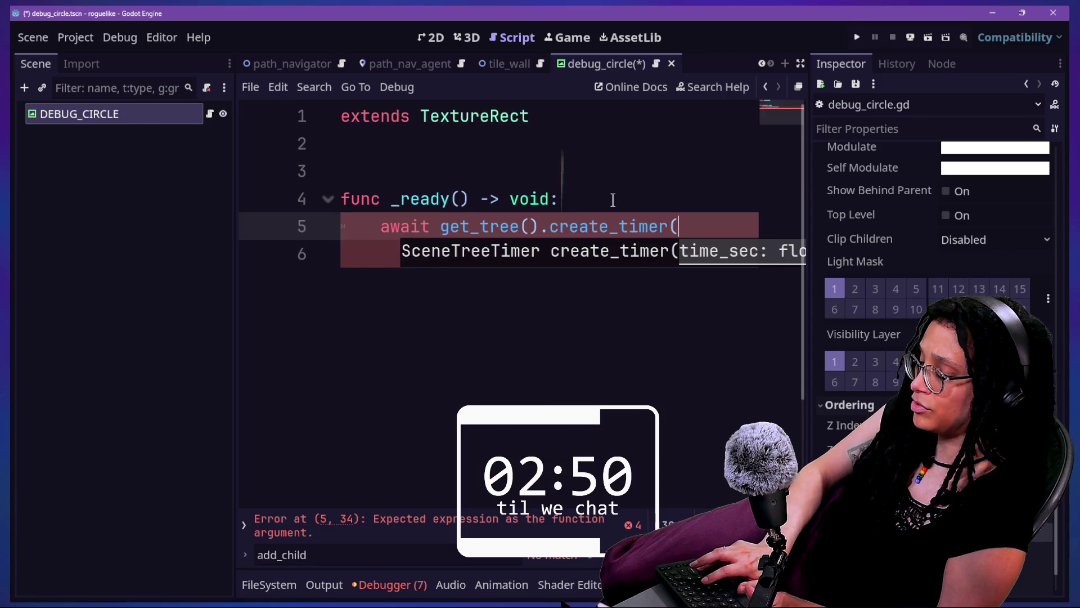
{"action": "key", "text": "ctrl+shift+F11"}
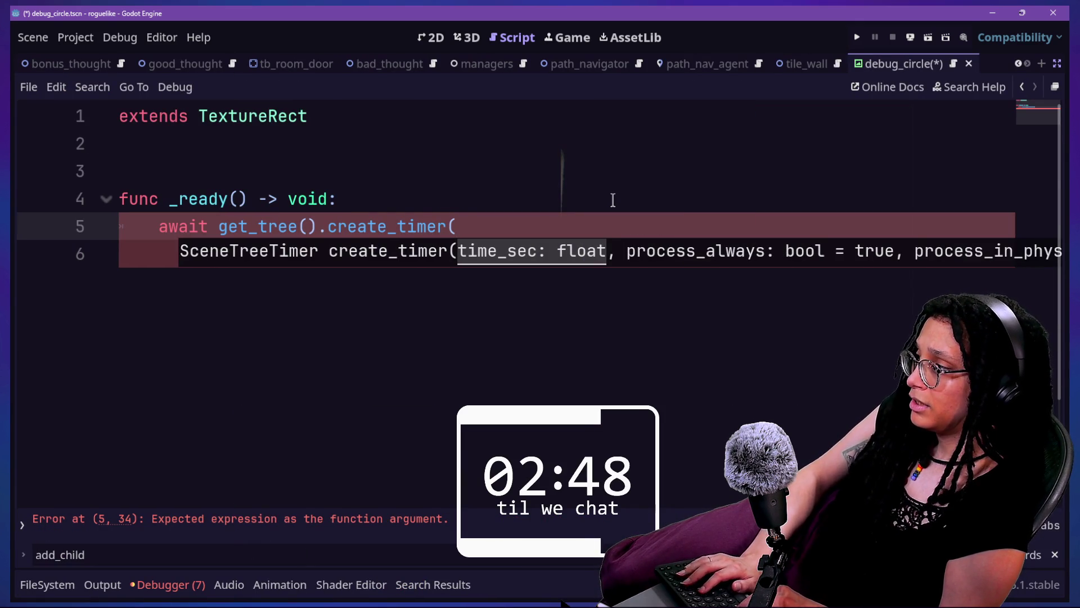
{"action": "type", "text": "1"}
{"action": "key", "text": "BackSpace"}
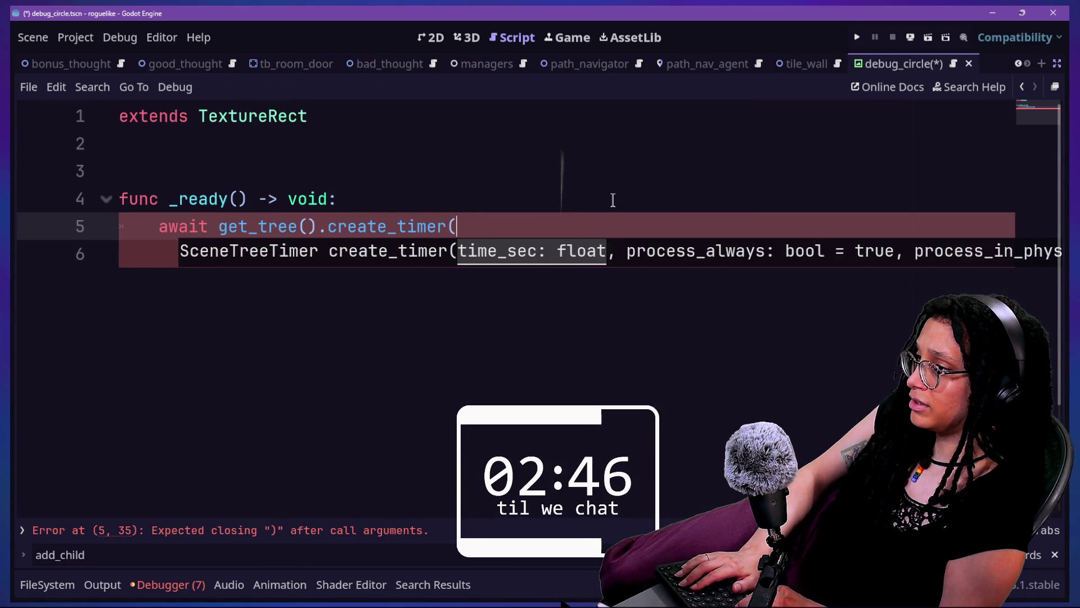
{"action": "type", "text": "3.)"}
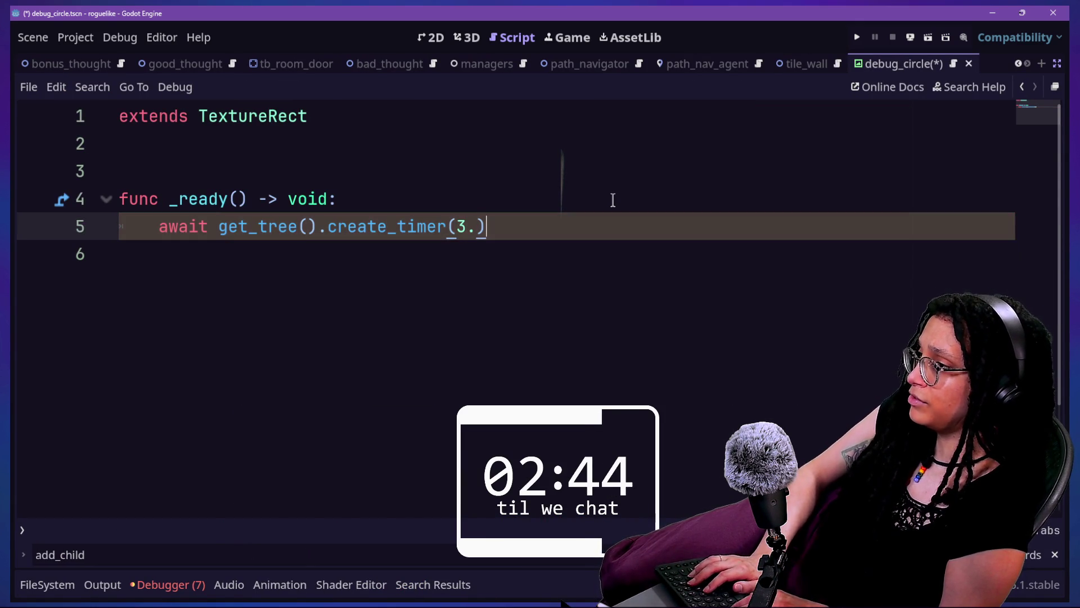
{"action": "type", "text": ".)"}
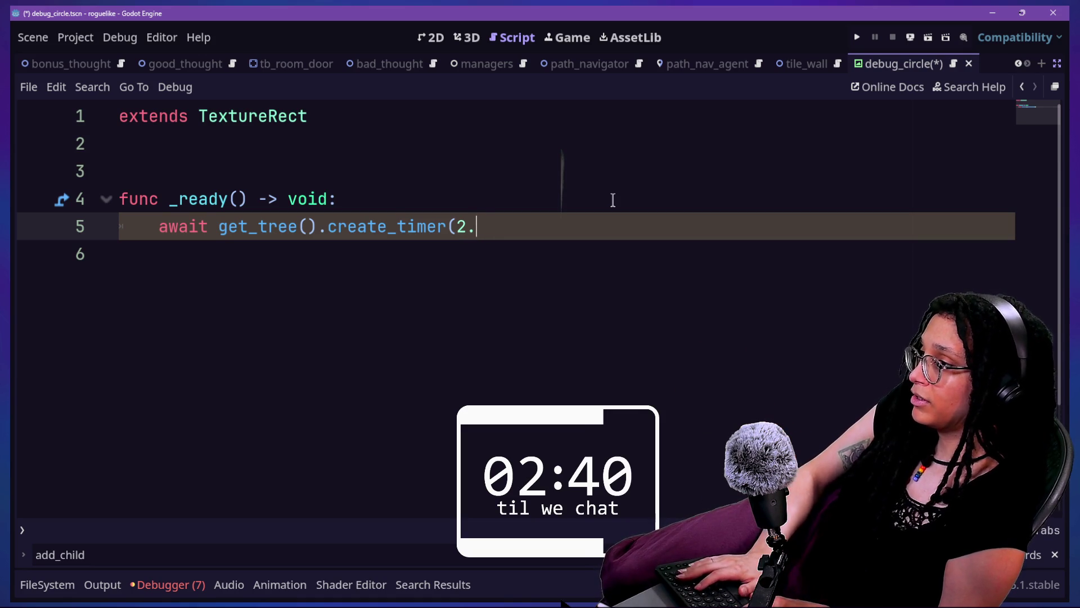
{"action": "key", "text": "BackSpace"}
{"action": "key", "text": "BackSpace"}
{"action": "type", "text": "1.)"}
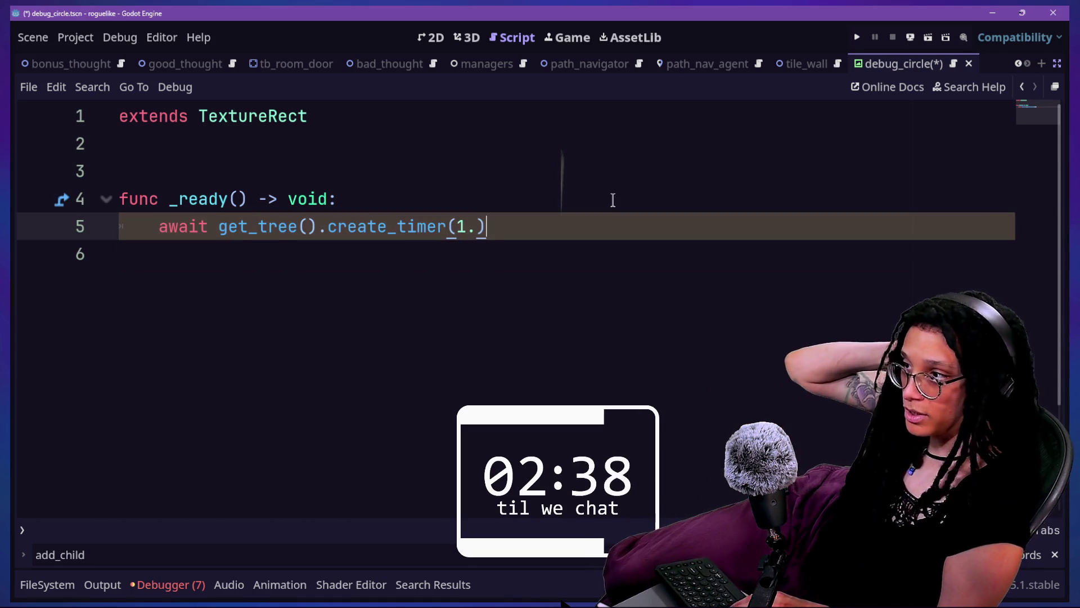
{"action": "key", "text": "BackSpace"}
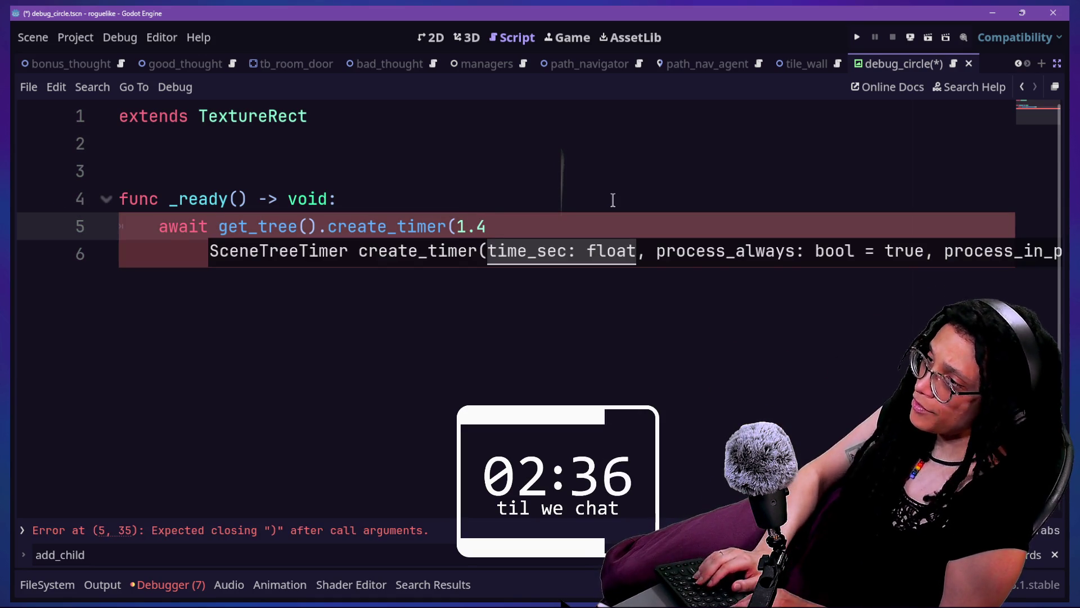
{"action": "type", "text": ").timeo"}
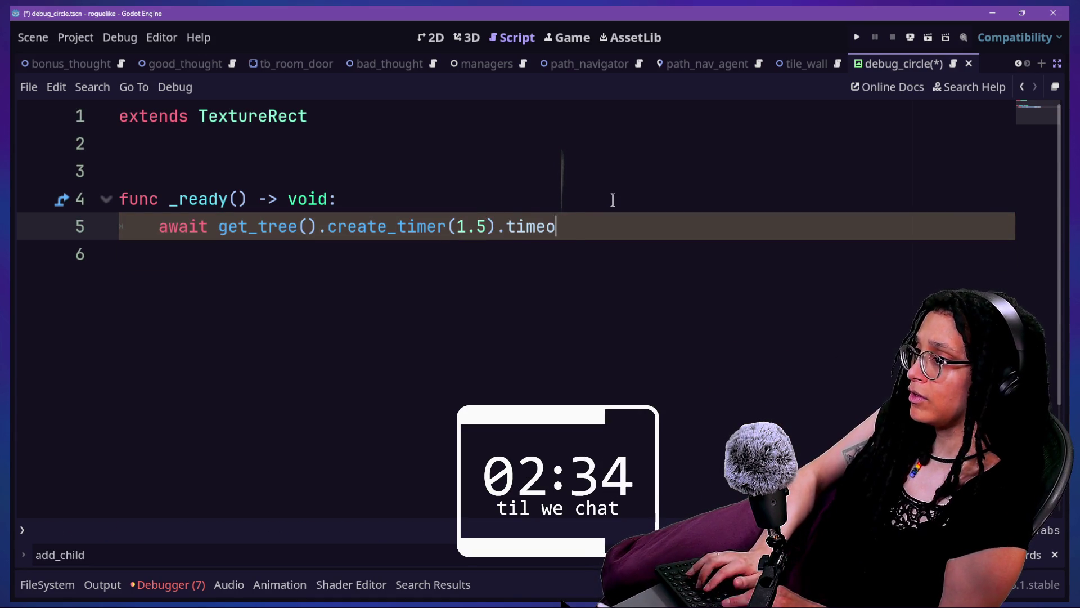
{"action": "type", "text": "ut"}
Add queue_free() on the next line and save debug_circle.gd.
{"action": "key", "text": "Return"}
{"action": "type", "text": "queue"}
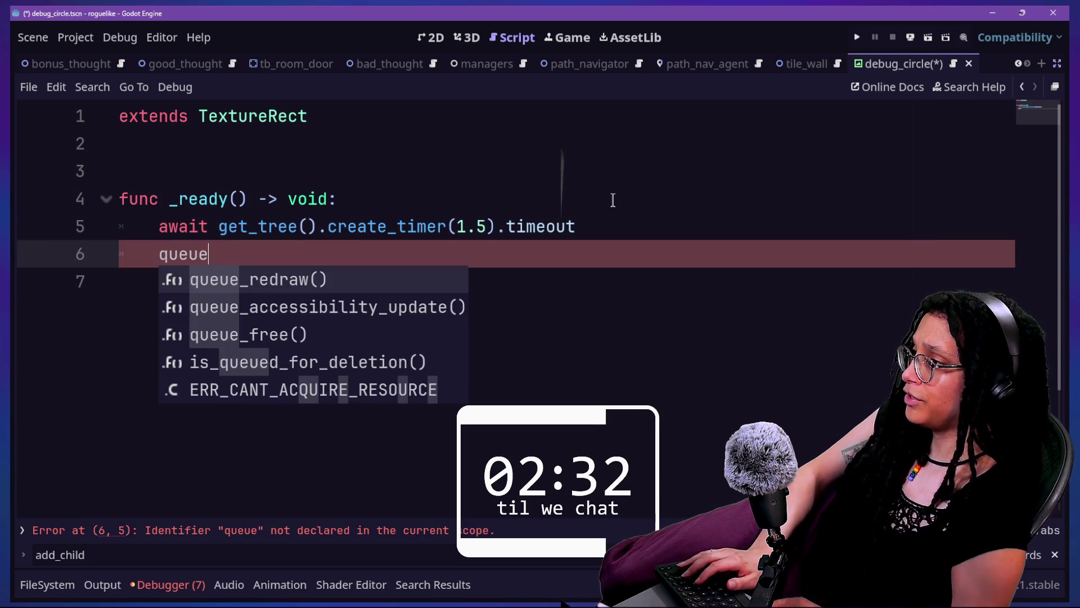
{"action": "key", "text": "Down"}
{"action": "key", "text": "Down"}
{"action": "key", "text": "Return"}
{"action": "key", "text": "ctrl+s"}
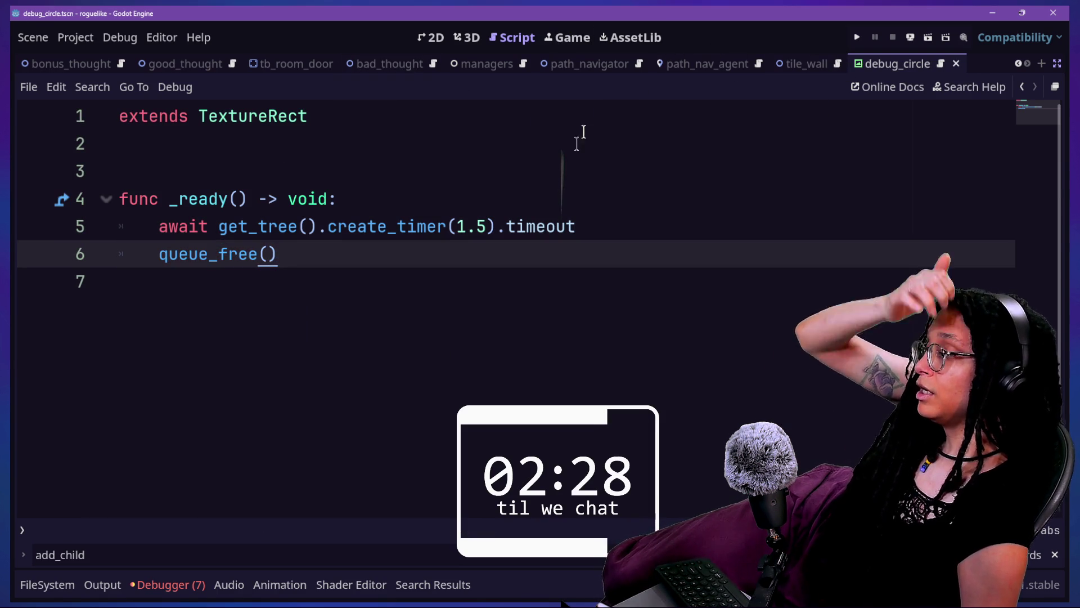
Add an if get_parent(): check as the first line of _ready.
{"action": "mouse_move", "coordinate": [391, 213]}
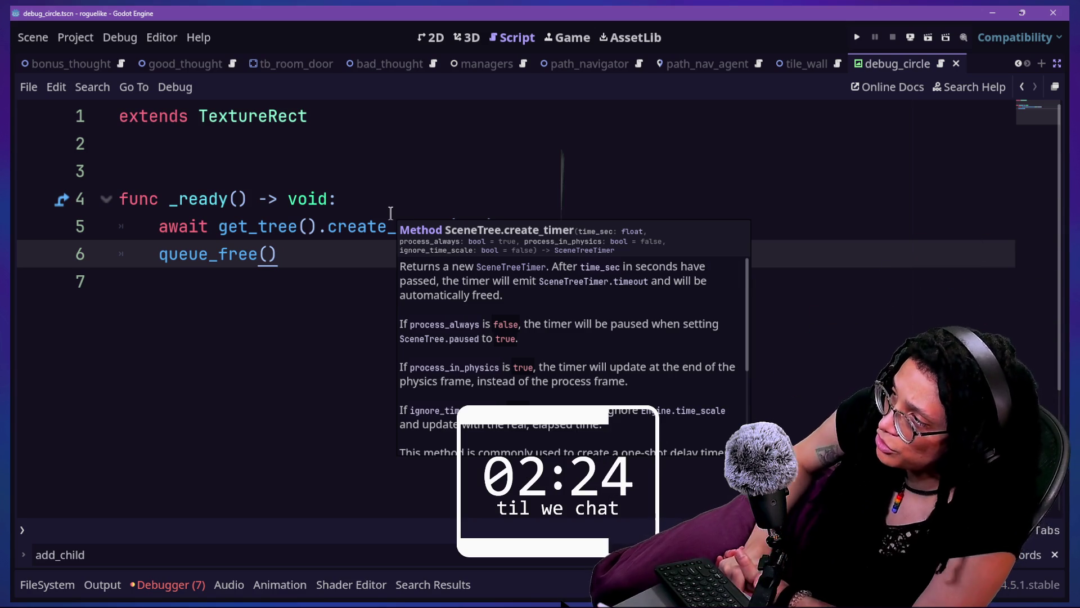
{"action": "left_click_drag", "start_coordinate": [256, 224], "coordinate": [562, 228]}
{"action": "left_click", "coordinate": [562, 228]}
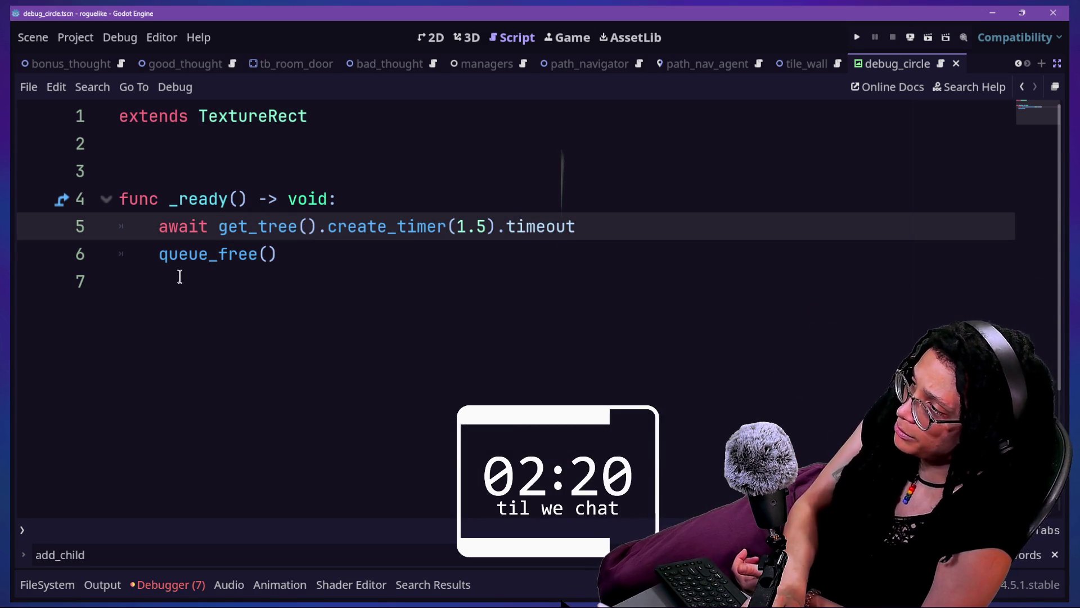
{"action": "left_click", "coordinate": [358, 257]}
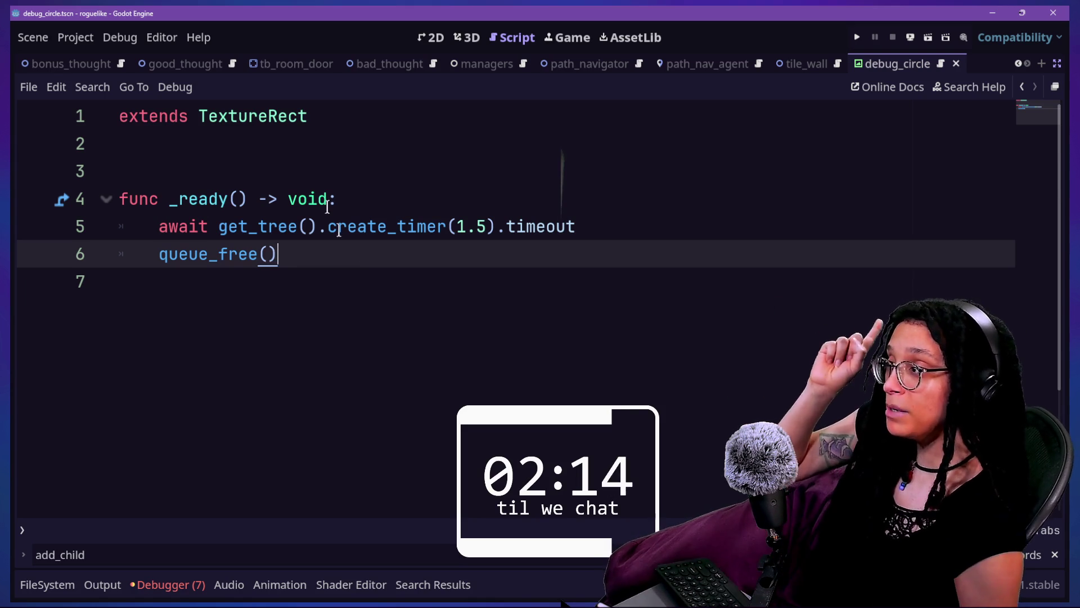
{"action": "left_click", "coordinate": [369, 196]}
{"action": "key", "text": "Return"}
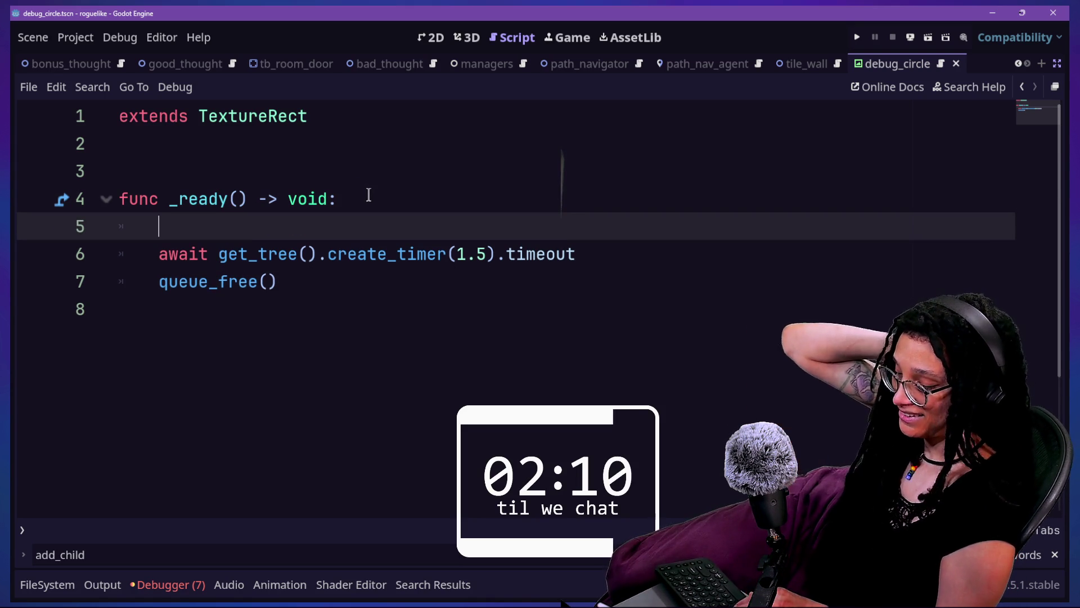
{"action": "type", "text": "if get_pa"}
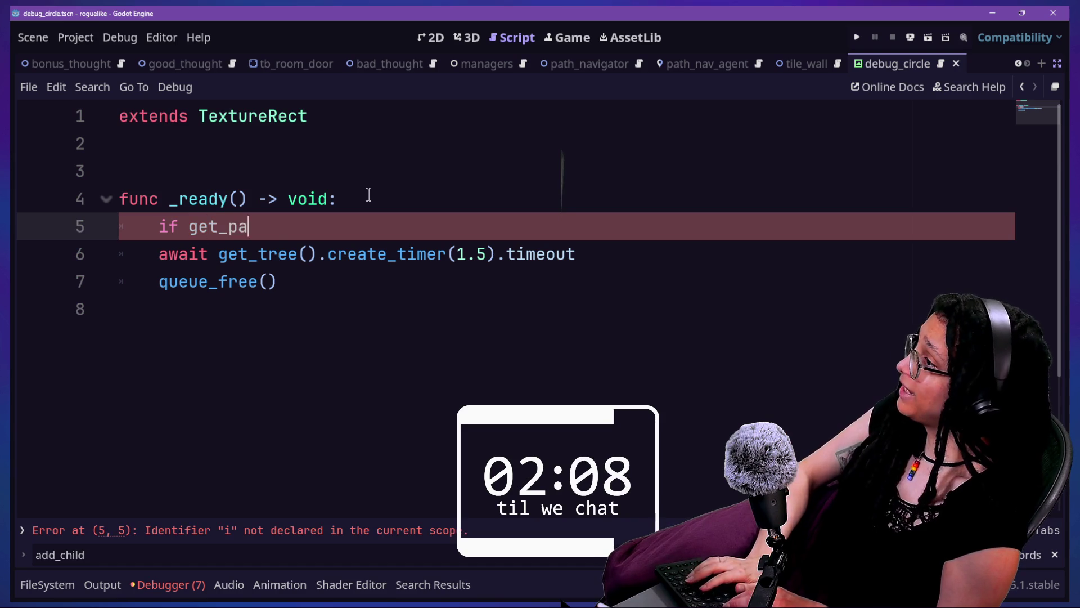
{"action": "type", "text": "rent():"}
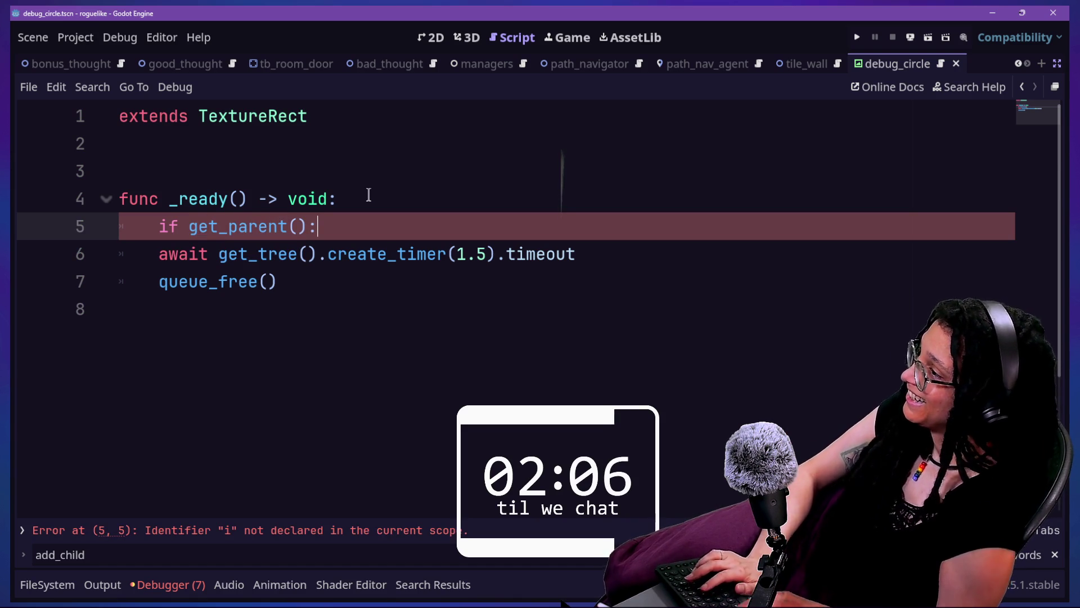
Indent the timer await and queue_free() under the check, save, and run the project.
{"action": "left_click_drag", "start_coordinate": [275, 254], "coordinate": [287, 282]}
{"action": "key", "text": "Tab"}
{"action": "left_click", "coordinate": [666, 135]}
{"action": "key", "text": "ctrl+s"}
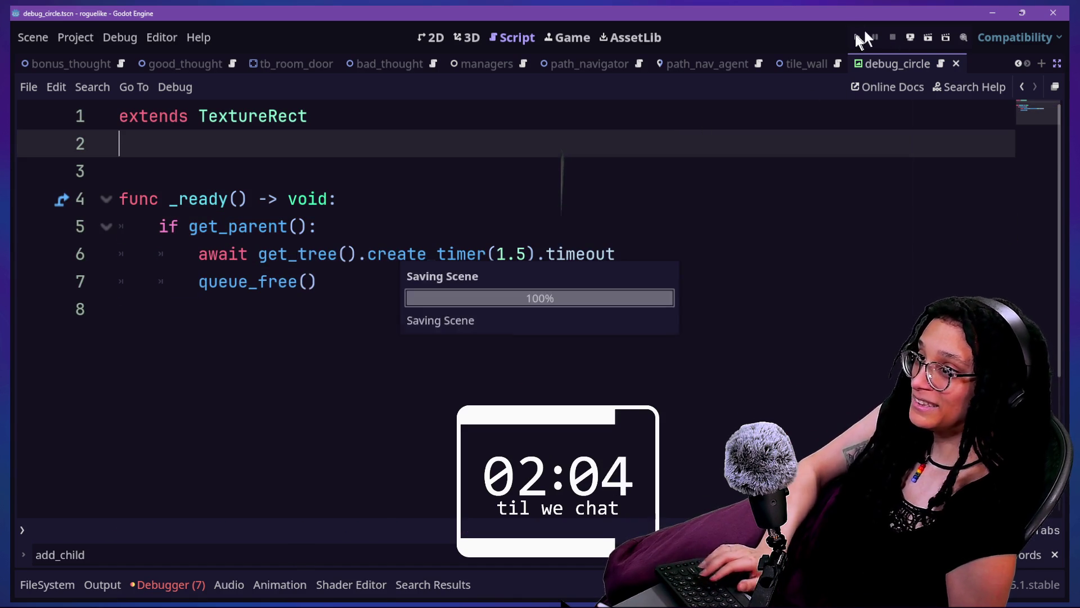
{"action": "left_click", "coordinate": [866, 44]}
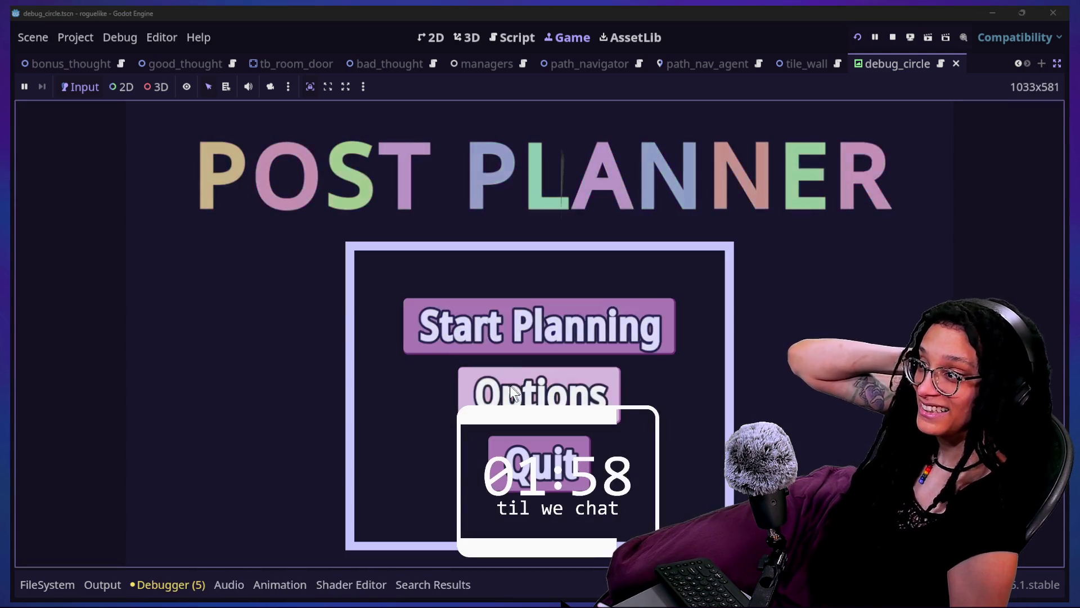
In the running game, go past the title menu and choose the Catstagram platform.
{"action": "left_click", "coordinate": [625, 318]}
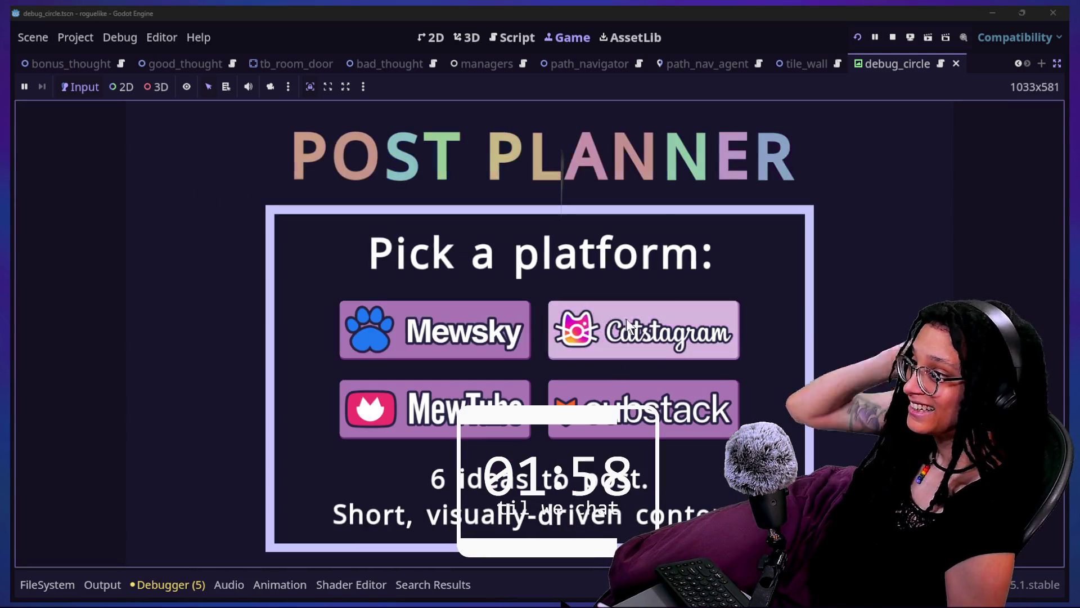
{"action": "left_click", "coordinate": [626, 318]}
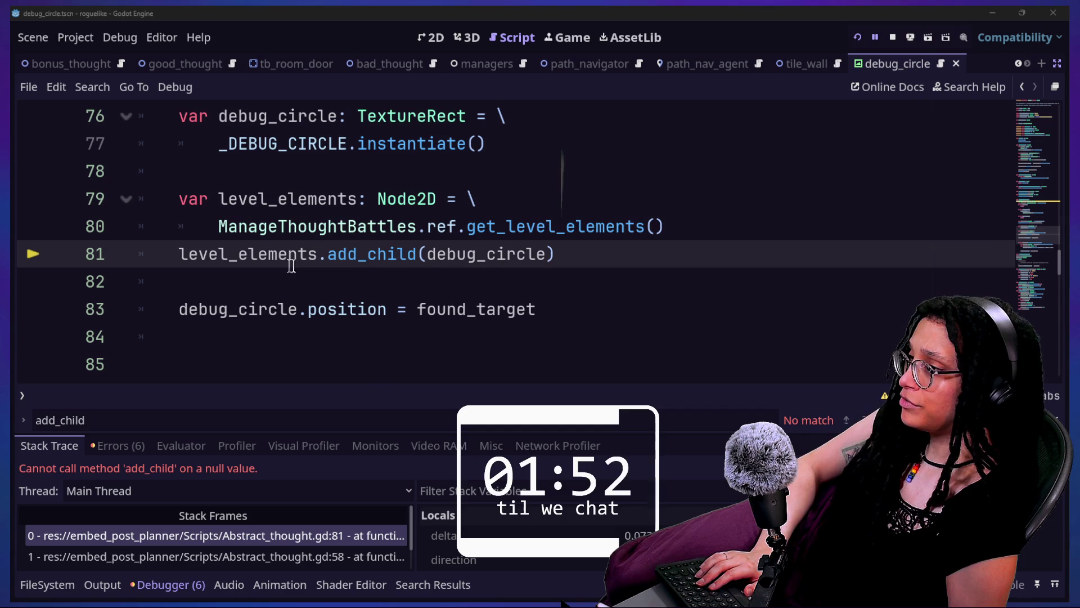
Before add_child on line 81, add 'if not level_elements:' returning early, then relaunch the game.
{"action": "left_click", "coordinate": [496, 181]}
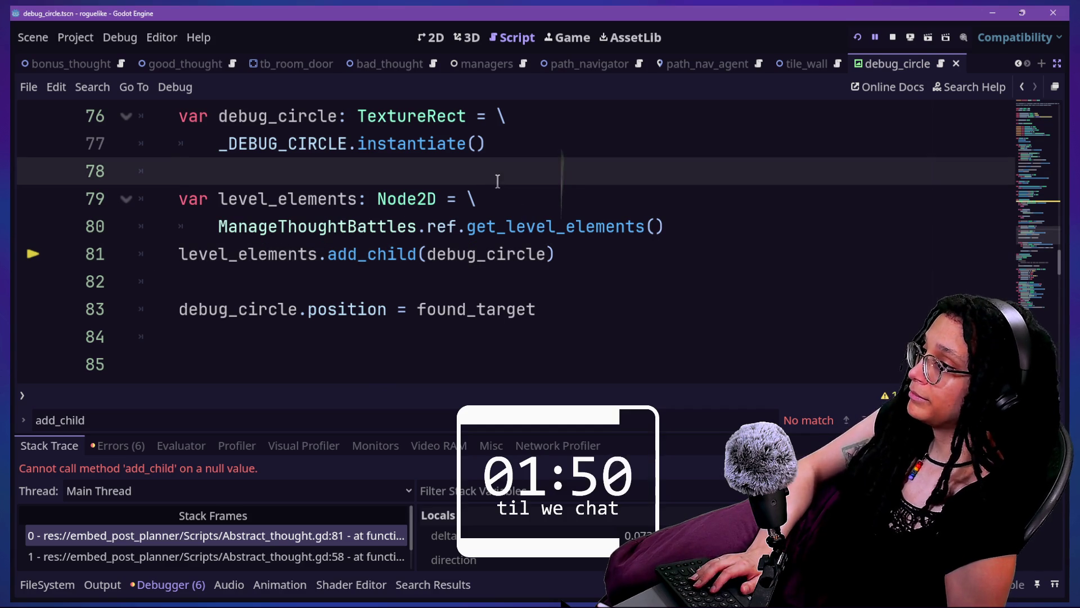
{"action": "left_click", "coordinate": [677, 226]}
{"action": "key", "text": "Return"}
{"action": "type", "text": "if"}
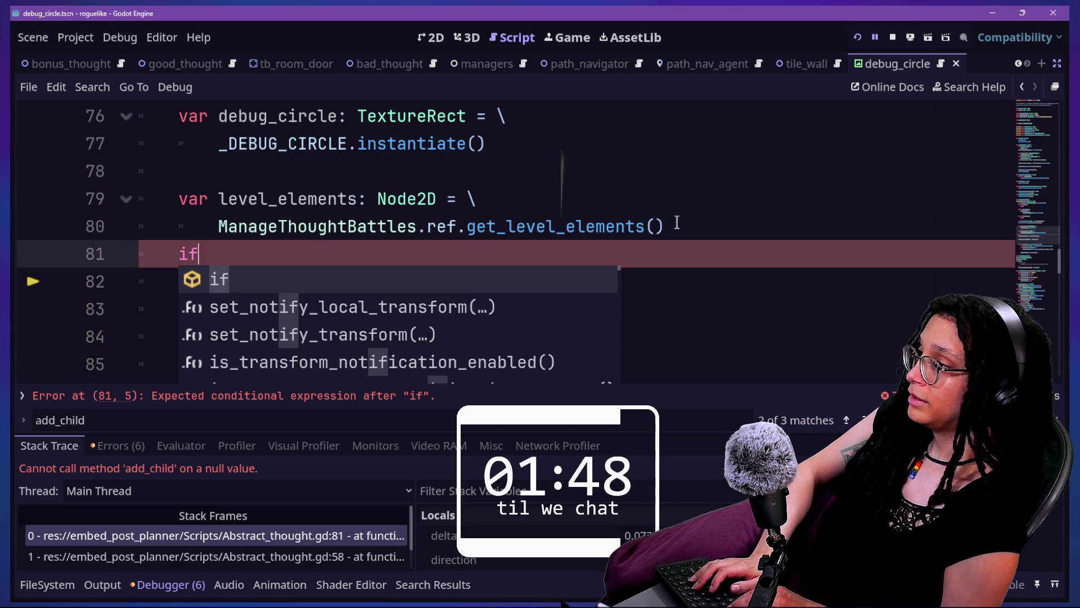
{"action": "type", "text": " not _"}
{"action": "key", "text": "BackSpace"}
{"action": "key", "text": "BackSpace"}
{"action": "key", "text": "BackSpace"}
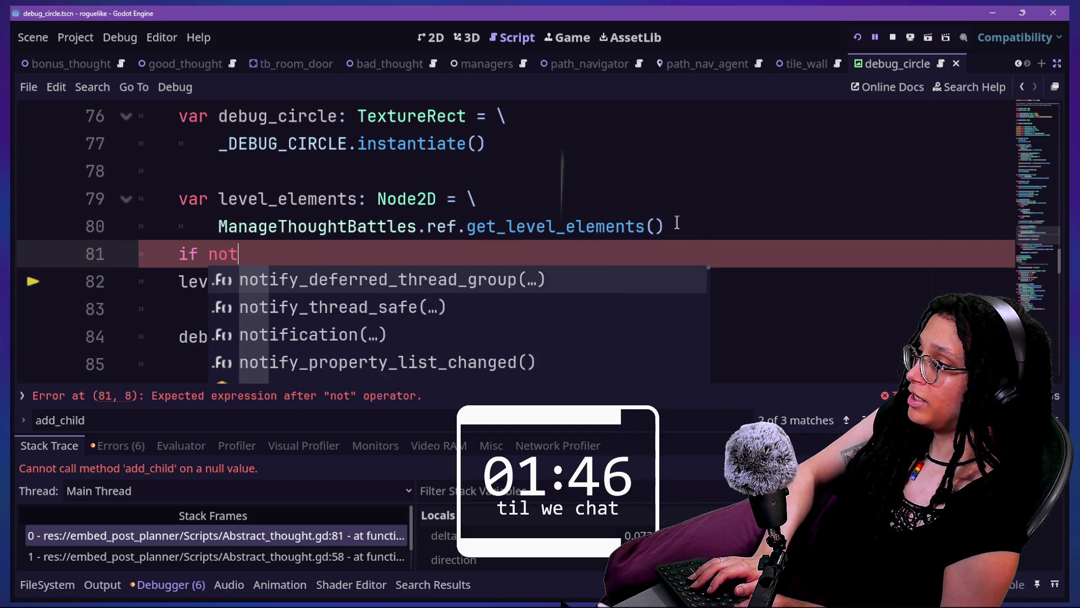
{"action": "type", "text": "le"}
{"action": "key", "text": "BackSpace"}
{"action": "key", "text": "BackSpace"}
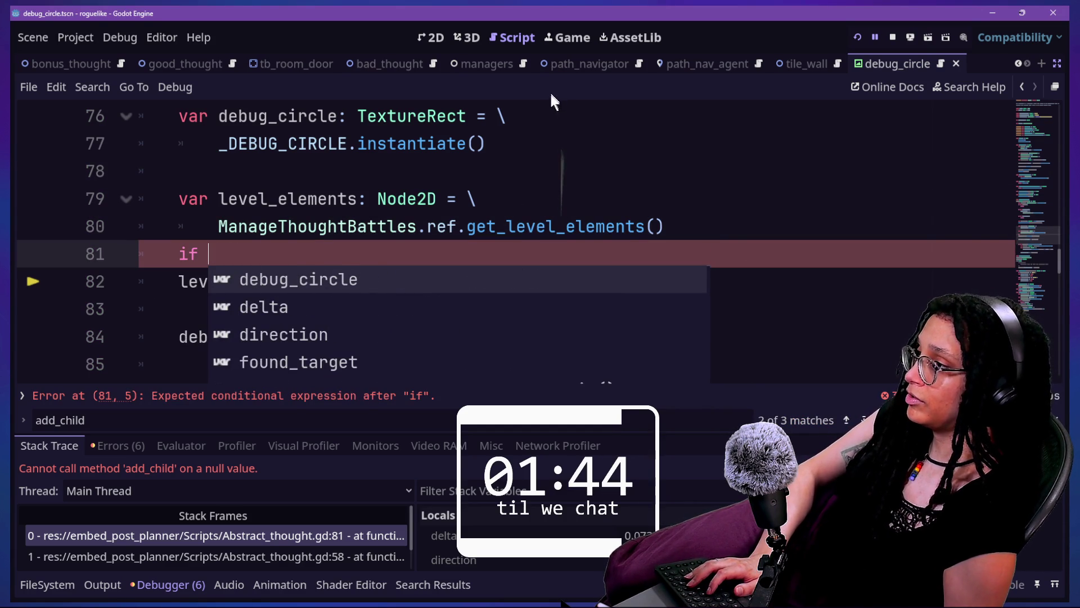
{"action": "left_click", "coordinate": [243, 252]}
{"action": "type", "text": "not"}
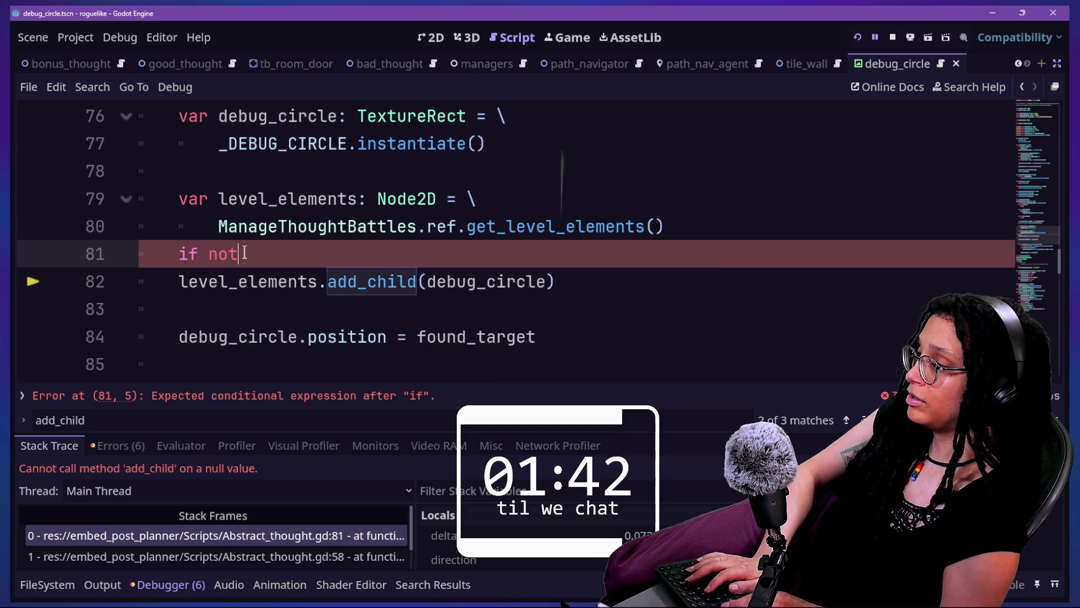
{"action": "type", "text": " le"}
{"action": "key", "text": "Return"}
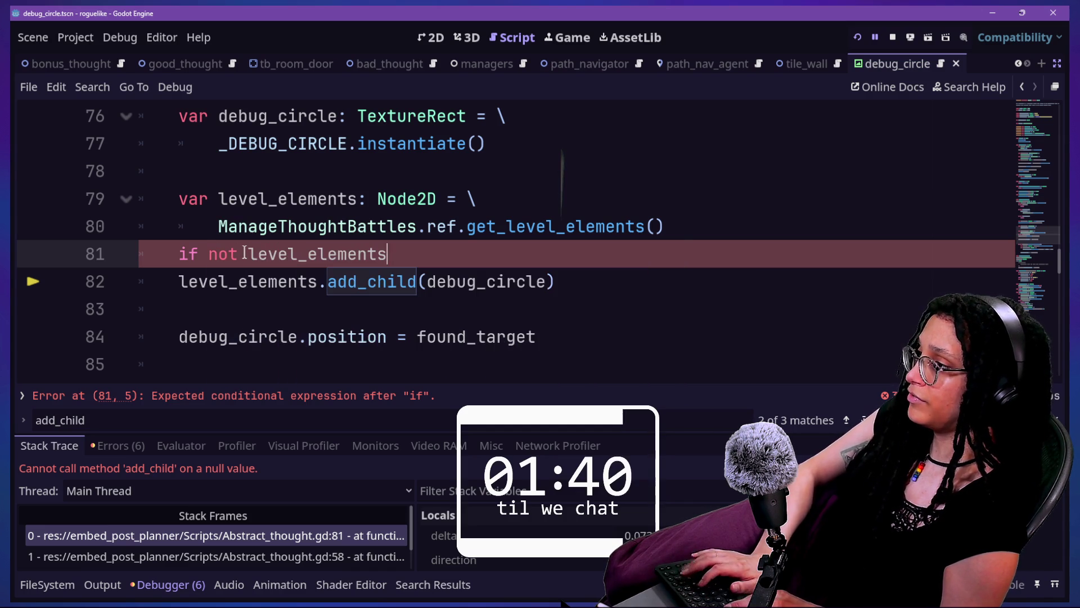
{"action": "key", "text": "Return"}
{"action": "type", "text": "return"}
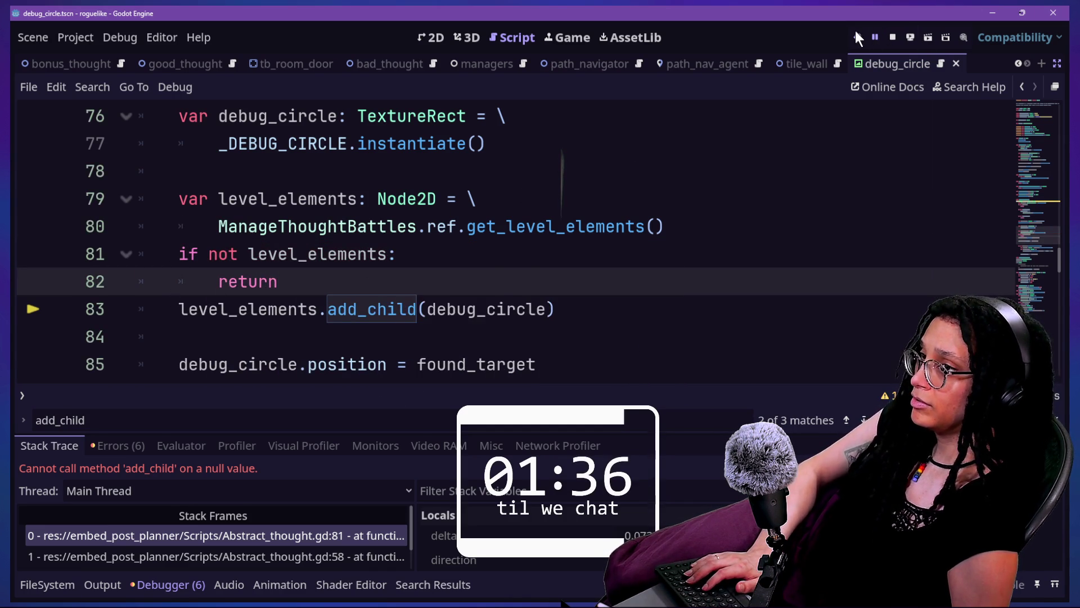
{"action": "left_click", "coordinate": [856, 34]}
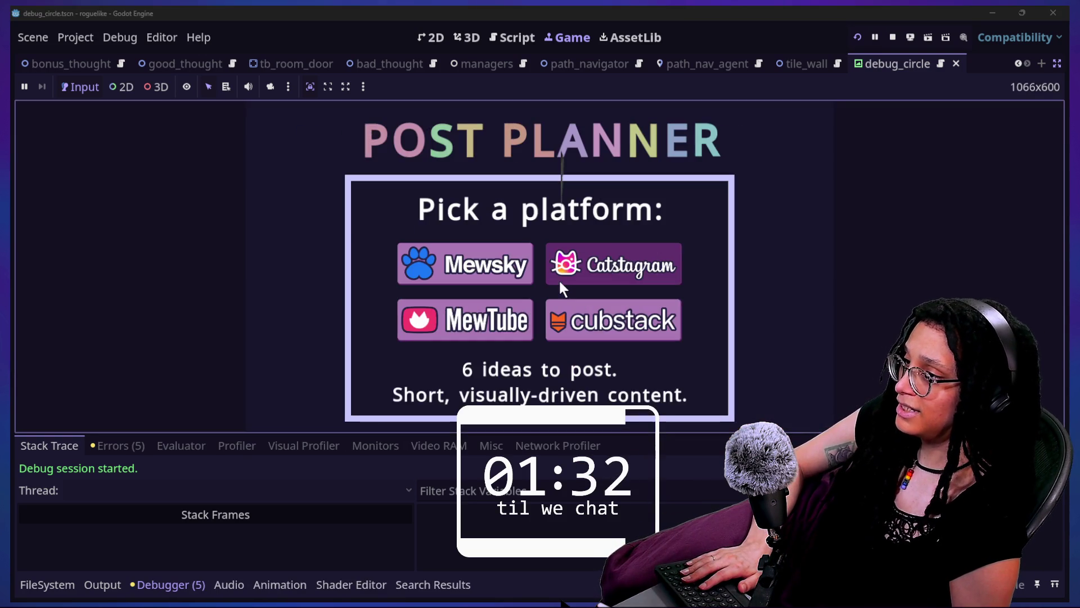
Choose Catstagram to load the brain maze level, then switch back to the Script workspace.
{"action": "left_click", "coordinate": [564, 280]}
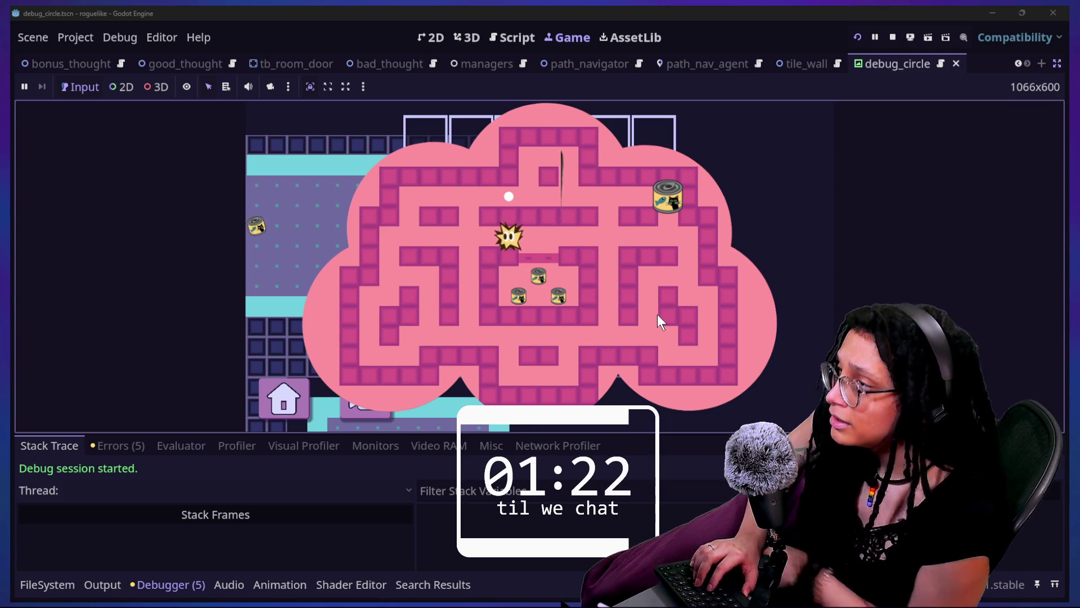
{"action": "left_click", "coordinate": [512, 36]}
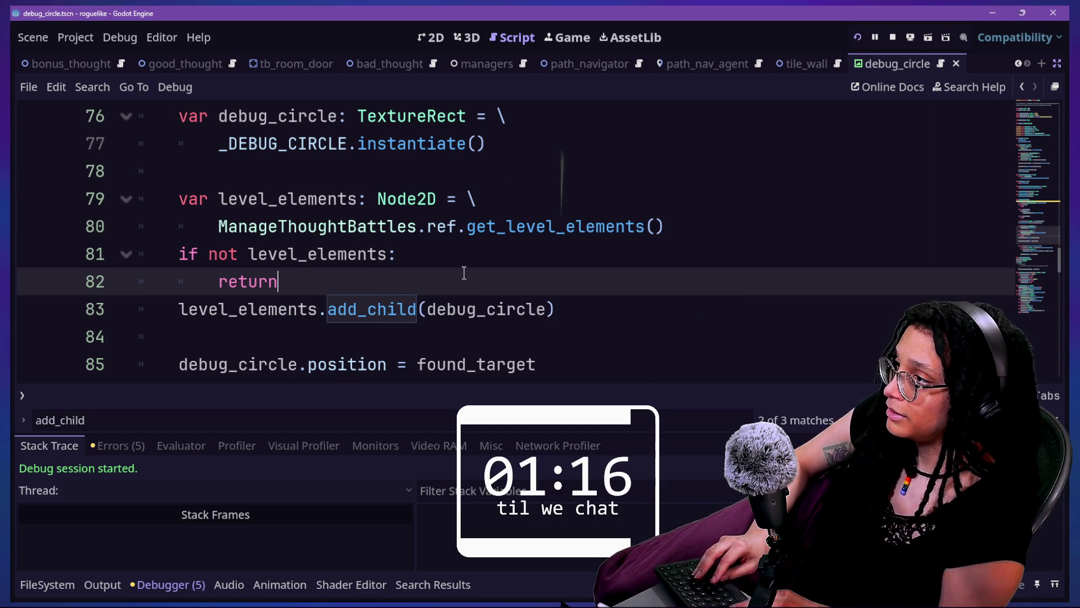
Quick-open the thought_battle.gd script.
{"action": "key", "text": "shift+alt+o"}
{"action": "type", "text": "thought_bat"}
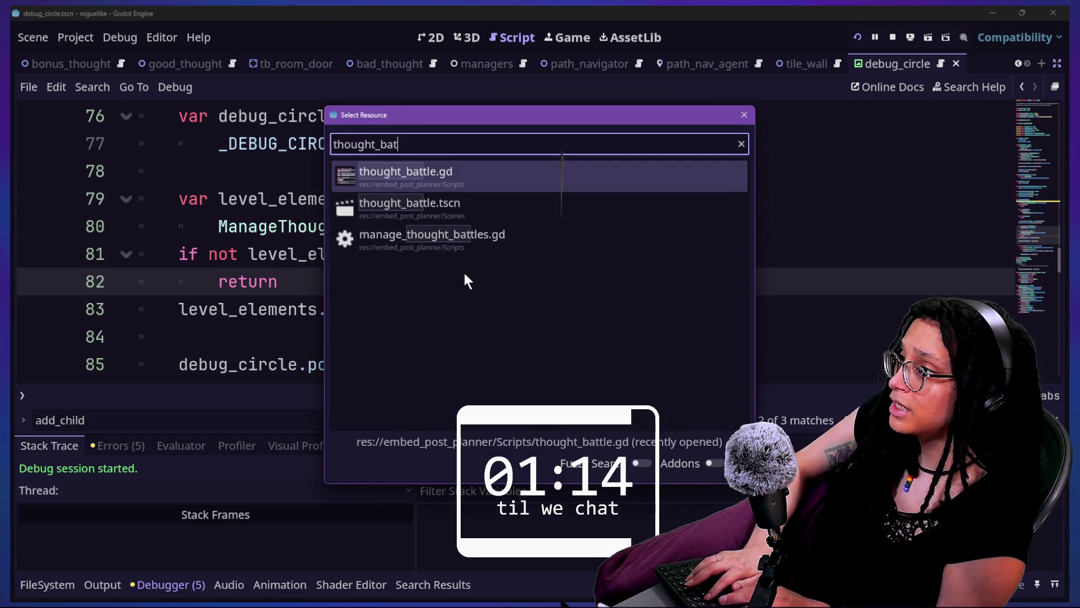
{"action": "key", "text": "Down"}
{"action": "key", "text": "Return"}
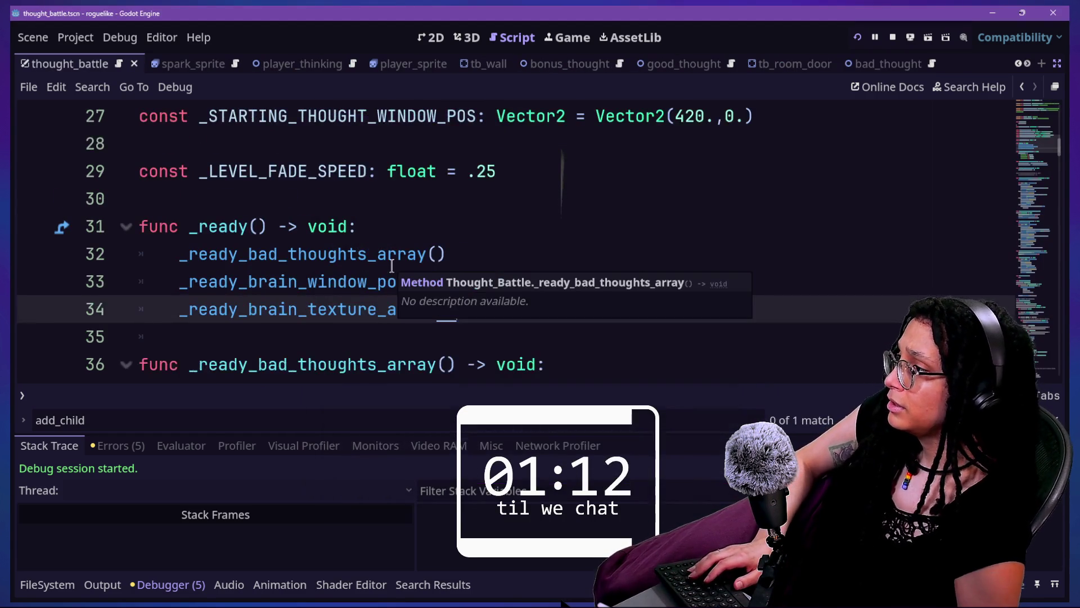
Add a _ready_level_elements() call as the first line of _ready.
{"action": "scroll", "coordinate": [392, 262], "scroll_direction": "down", "scroll_amount": 1}
{"action": "left_click", "coordinate": [391, 251]}
{"action": "left_click", "coordinate": [514, 225]}
{"action": "key", "text": "Return"}
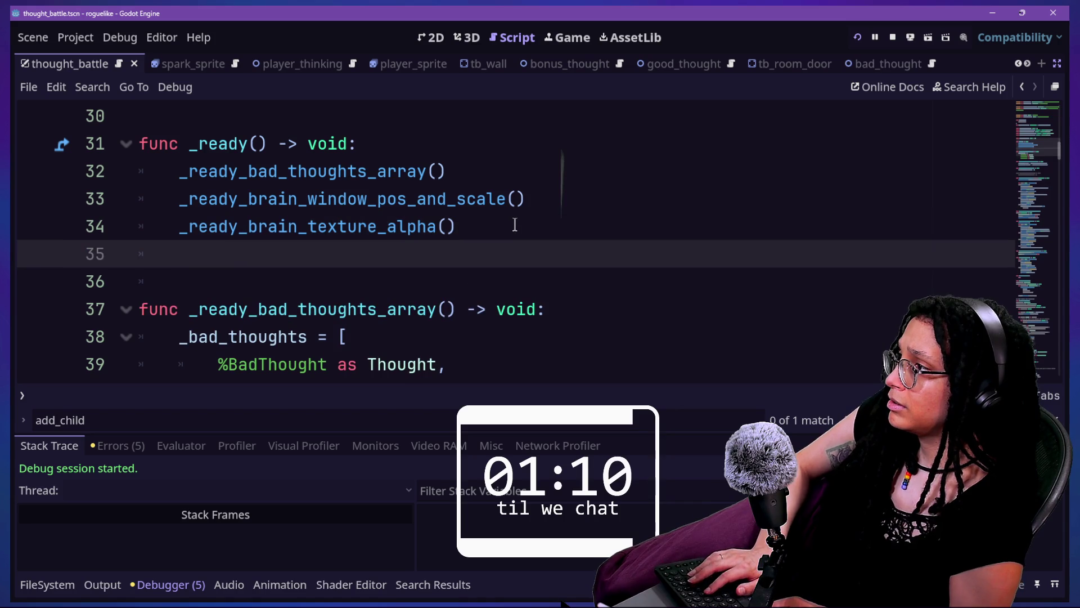
{"action": "type", "text": "_ready_d"}
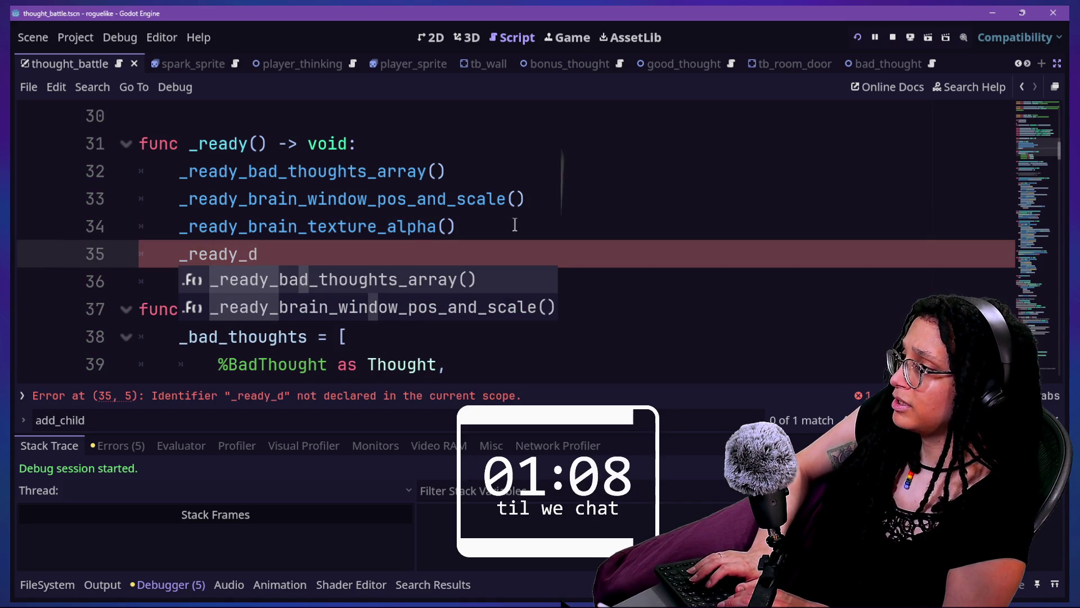
{"action": "key", "text": "BackSpace"}
{"action": "type", "text": "level_elements"}
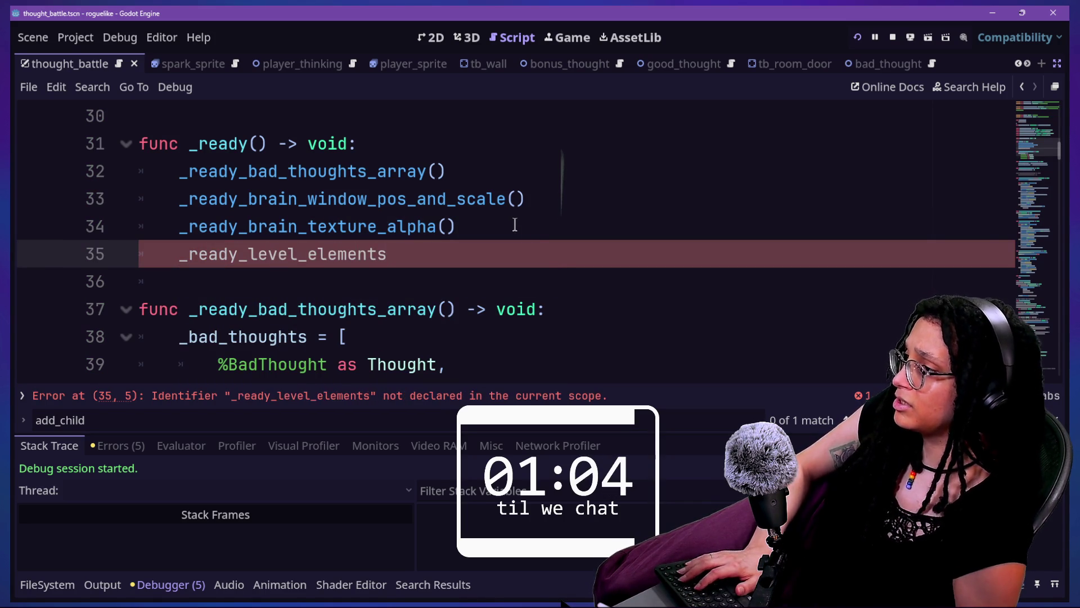
{"action": "key", "text": "Return"}
{"action": "key", "text": "Return"}
{"action": "left_click_drag", "start_coordinate": [550, 243], "coordinate": [551, 230]}
{"action": "key", "text": "ctrl+x"}
{"action": "left_click", "coordinate": [503, 150]}
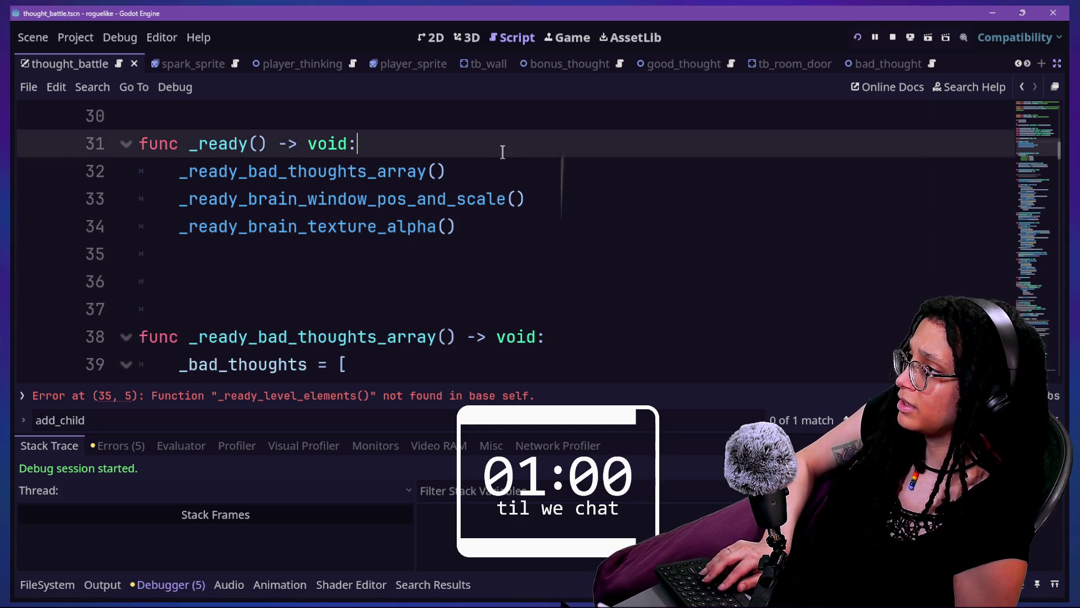
{"action": "key", "text": "ctrl+v"}
Define _ready_level_elements to call ManageThoughtBattles.ref.set_level_elements(_level_elements).
{"action": "left_click", "coordinate": [489, 316]}
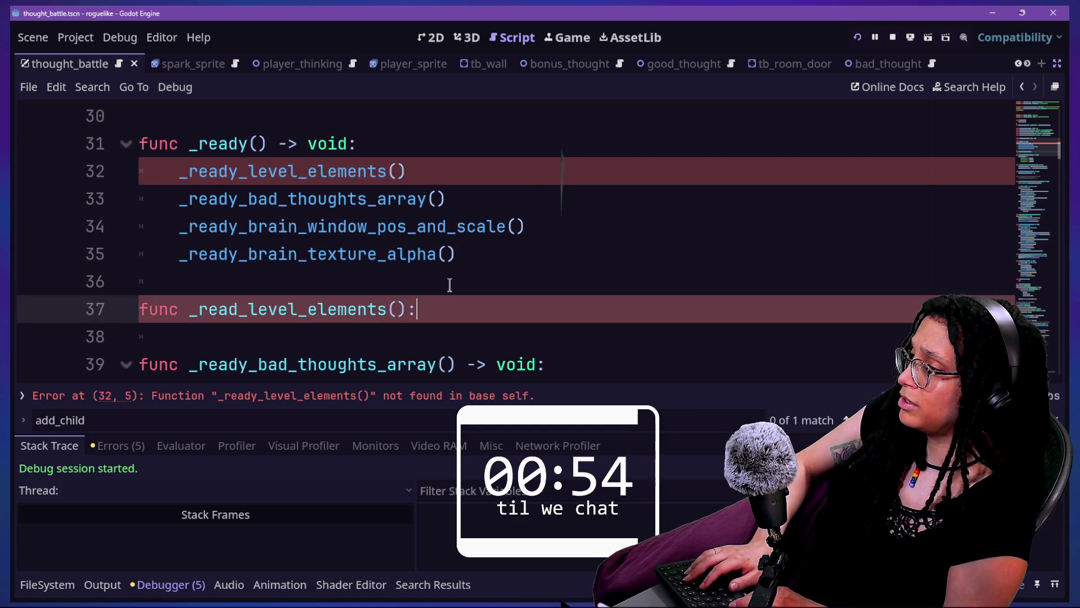
{"action": "key", "text": "Return"}
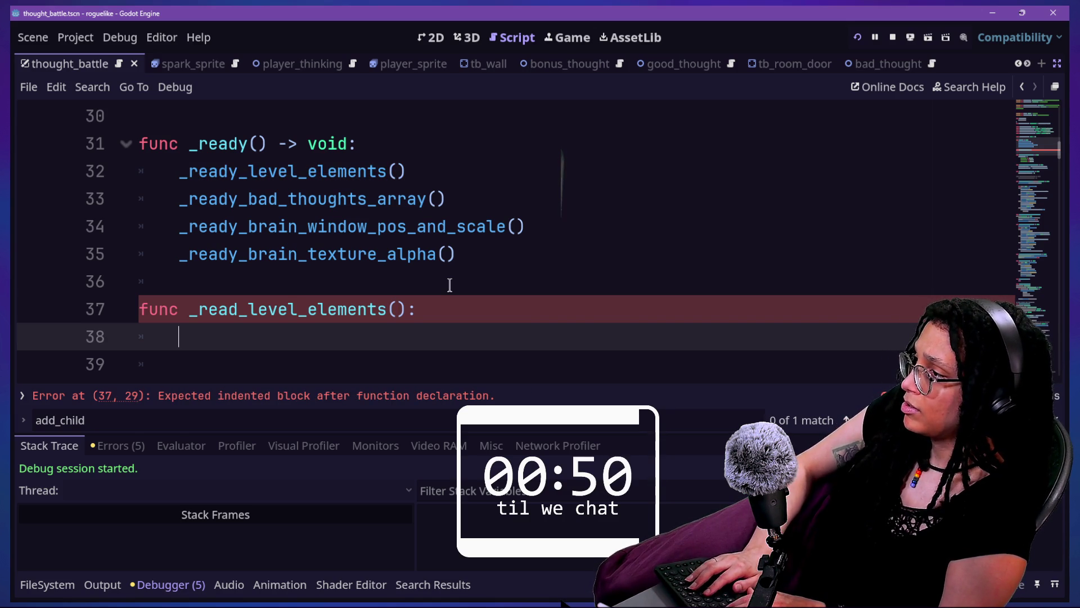
{"action": "type", "text": "Manage_"}
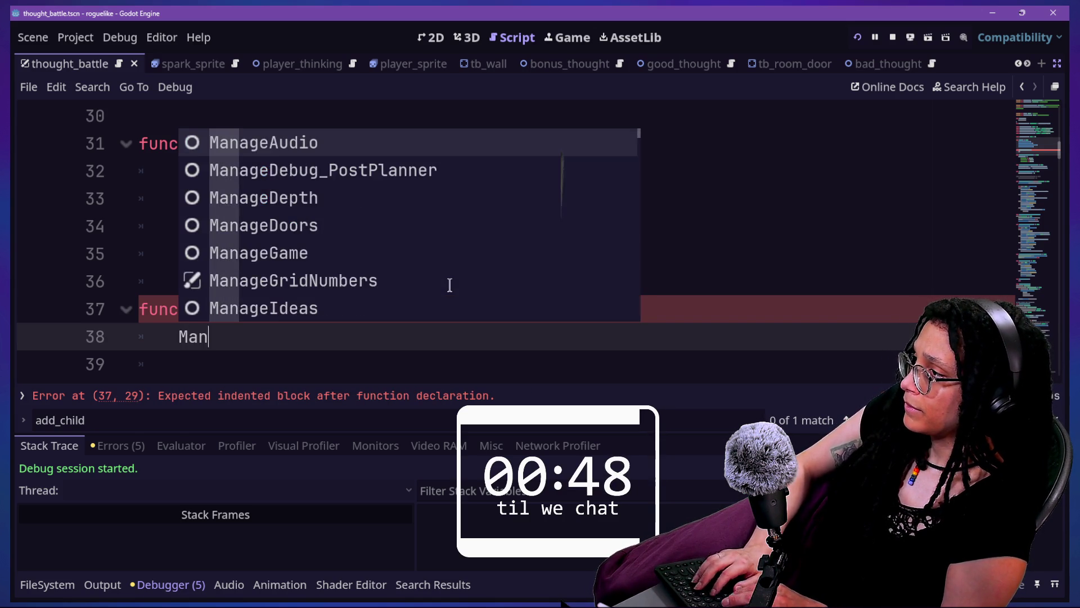
{"action": "key", "text": "BackSpace"}
{"action": "type", "text": "T"}
{"action": "key", "text": "Return"}
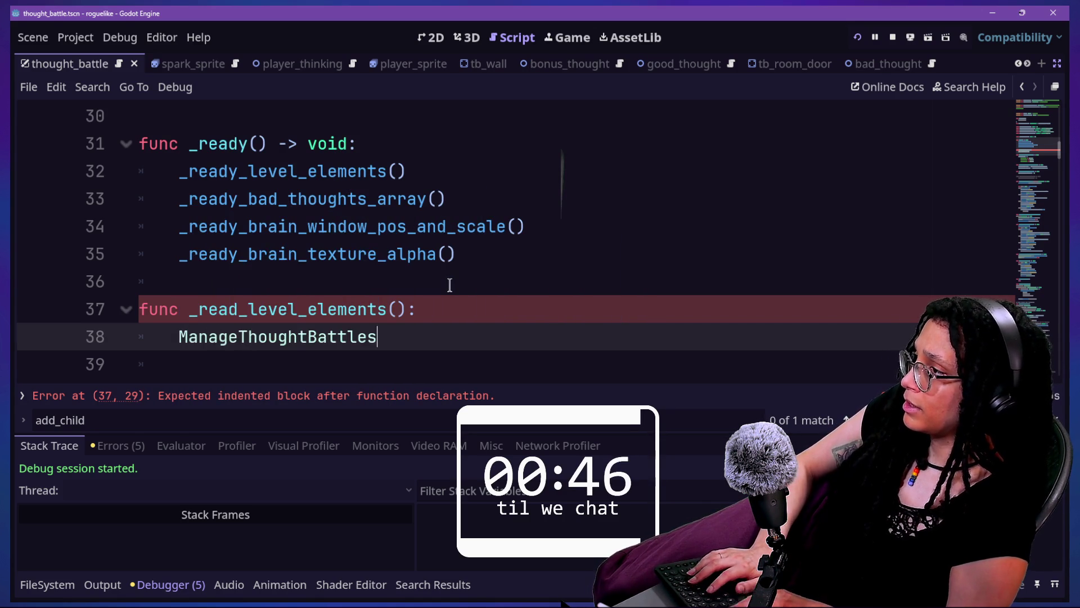
{"action": "type", "text": ".ref.set"}
{"action": "key", "text": "Return"}
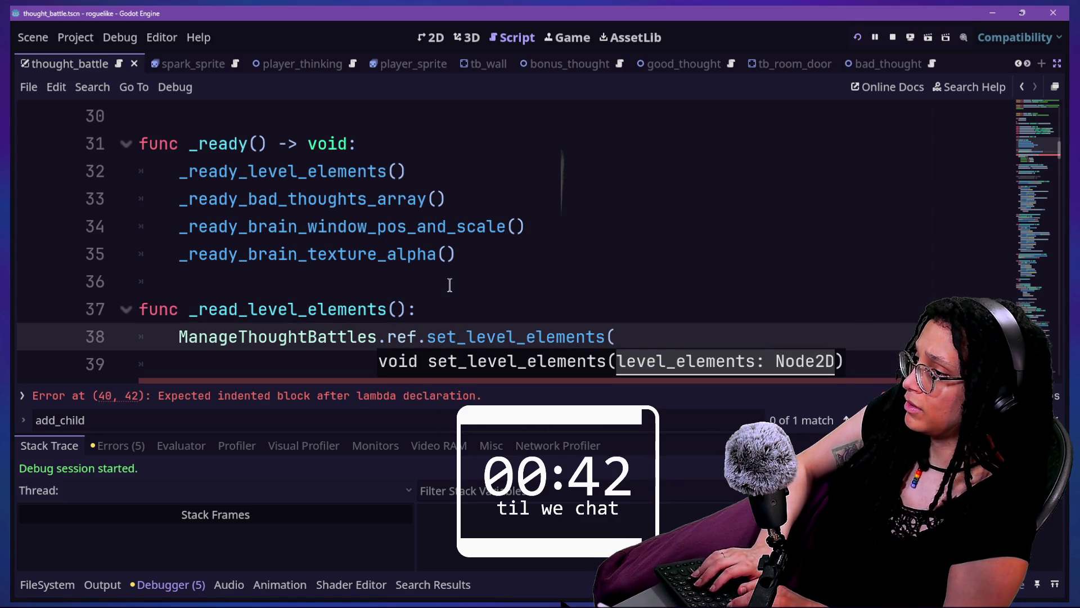
{"action": "type", "text": "_le"}
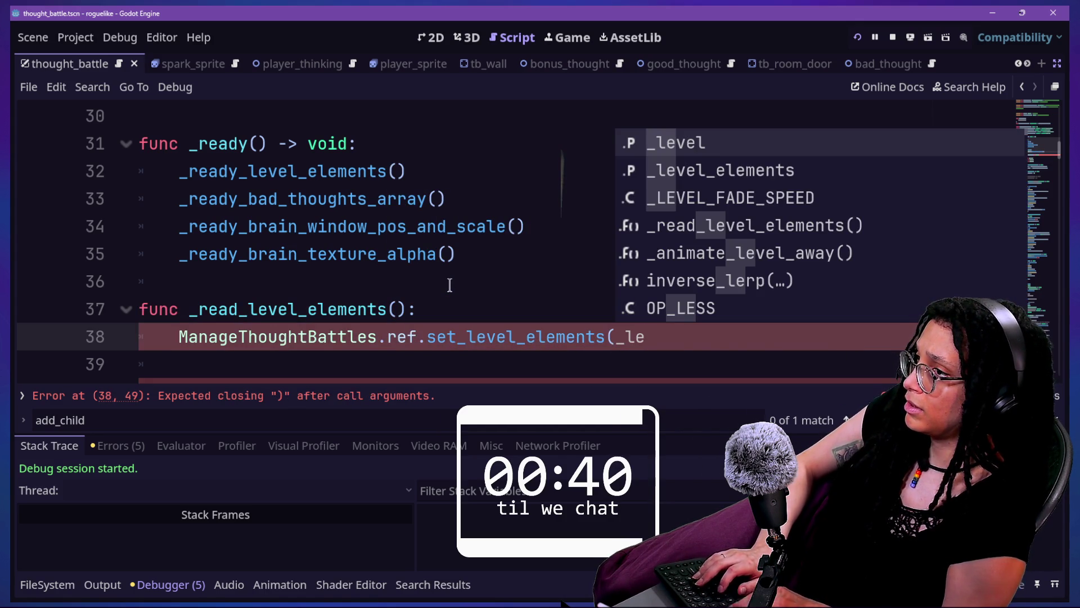
{"action": "key", "text": "Down"}
{"action": "key", "text": "Return"}
{"action": "type", "text": ")"}
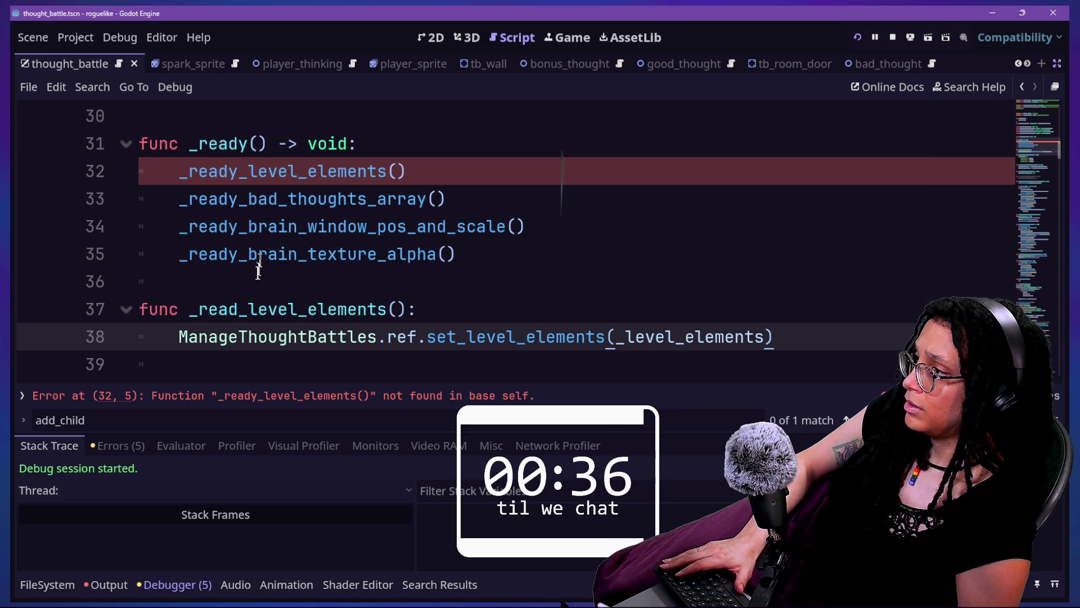
{"action": "left_click", "coordinate": [238, 309]}
Fix the function name, relaunch into the brain maze level, and enlarge the game view.
{"action": "type", "text": "y"}
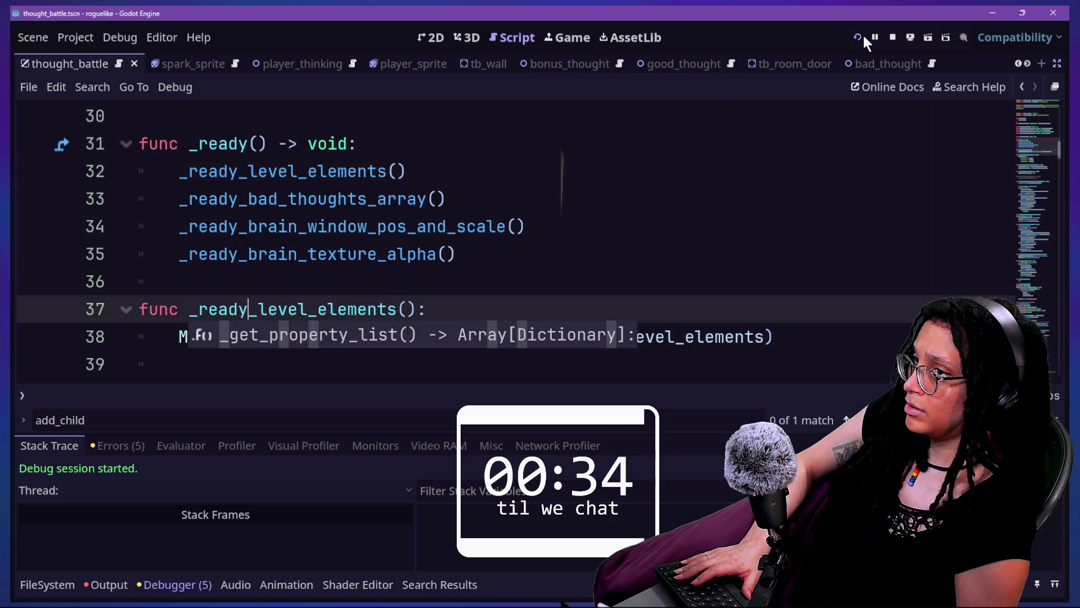
{"action": "left_click", "coordinate": [863, 35]}
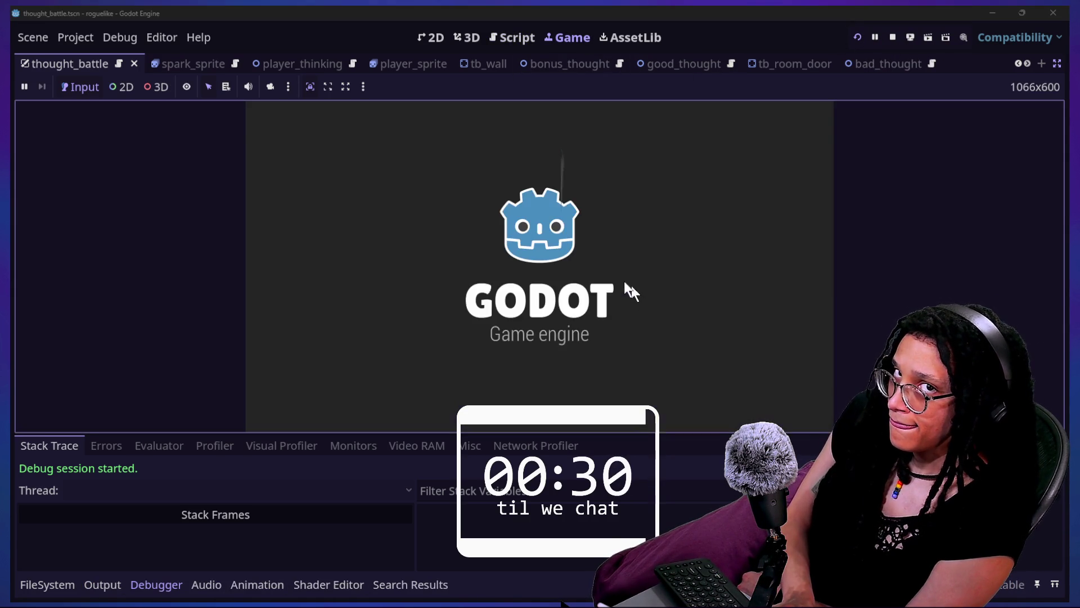
{"action": "left_click", "coordinate": [584, 276]}
{"action": "left_click", "coordinate": [585, 269]}
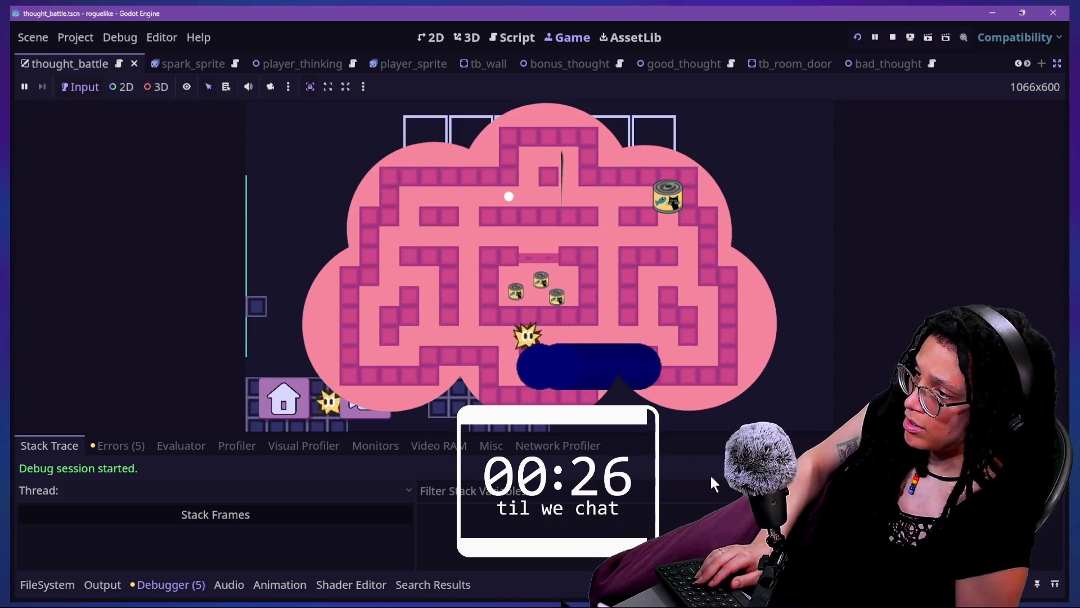
{"action": "key", "text": "alt+o"}
{"action": "key", "text": "alt+o"}
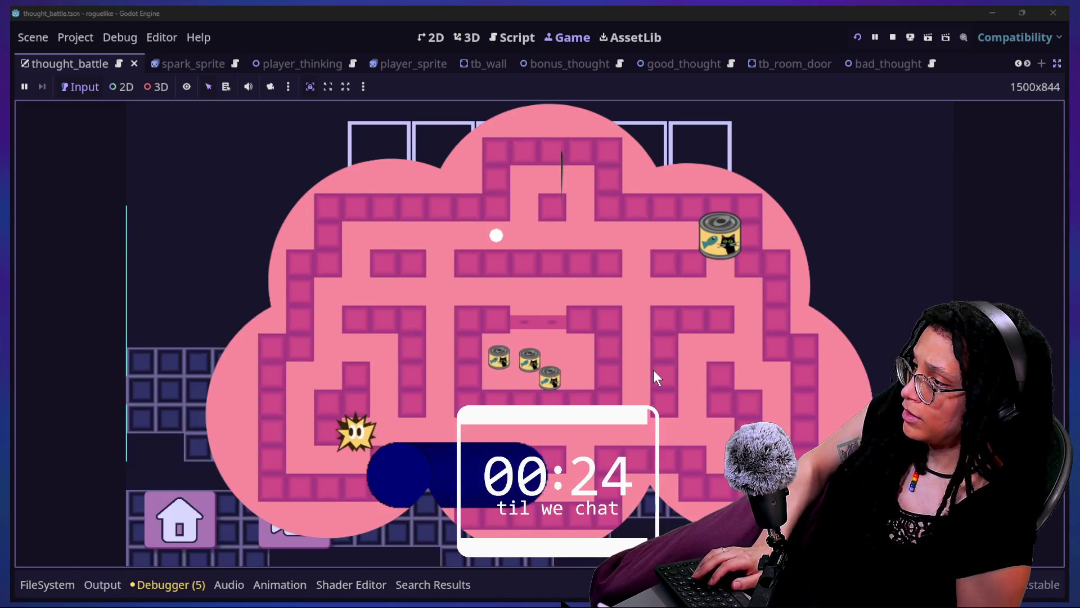
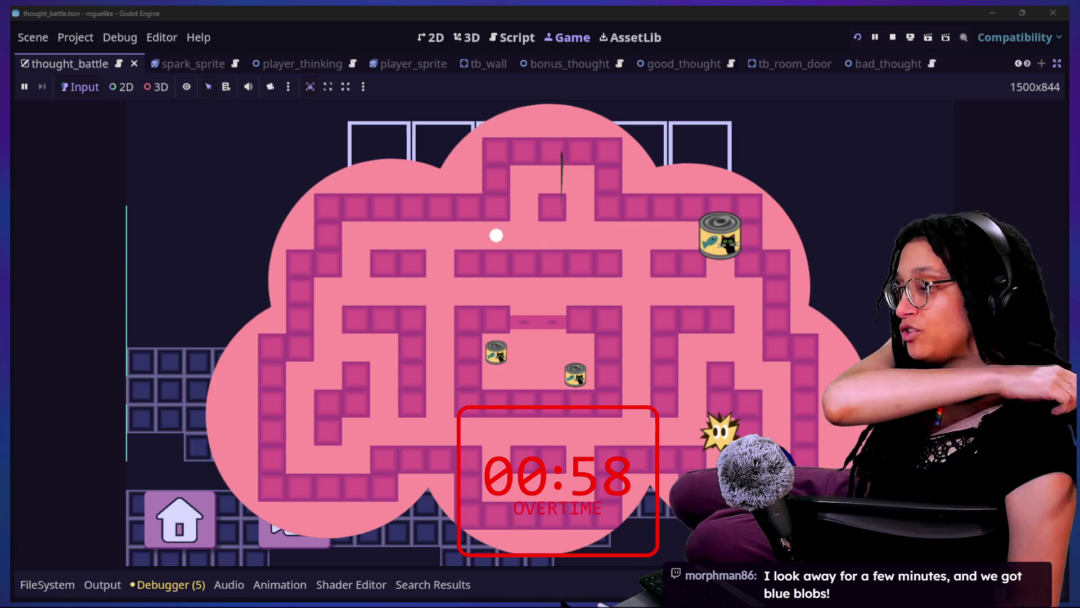
Restore the side panels and check the thought_battle script at the _ready_brain_texture_alpha() call.
{"action": "left_click", "coordinate": [1057, 63]}
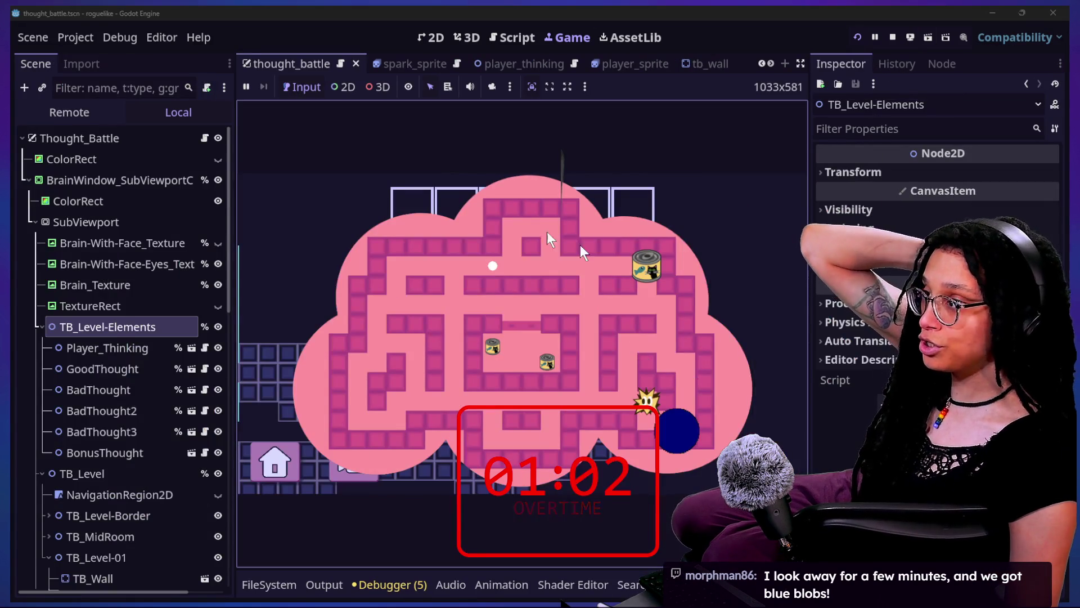
{"action": "left_click", "coordinate": [501, 39]}
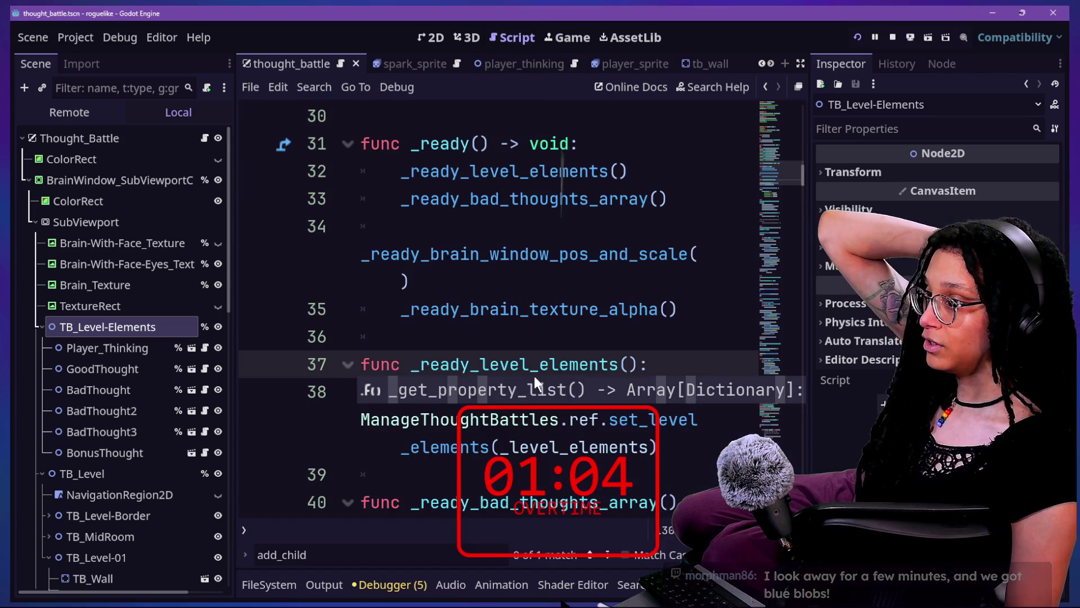
{"action": "left_click", "coordinate": [558, 311]}
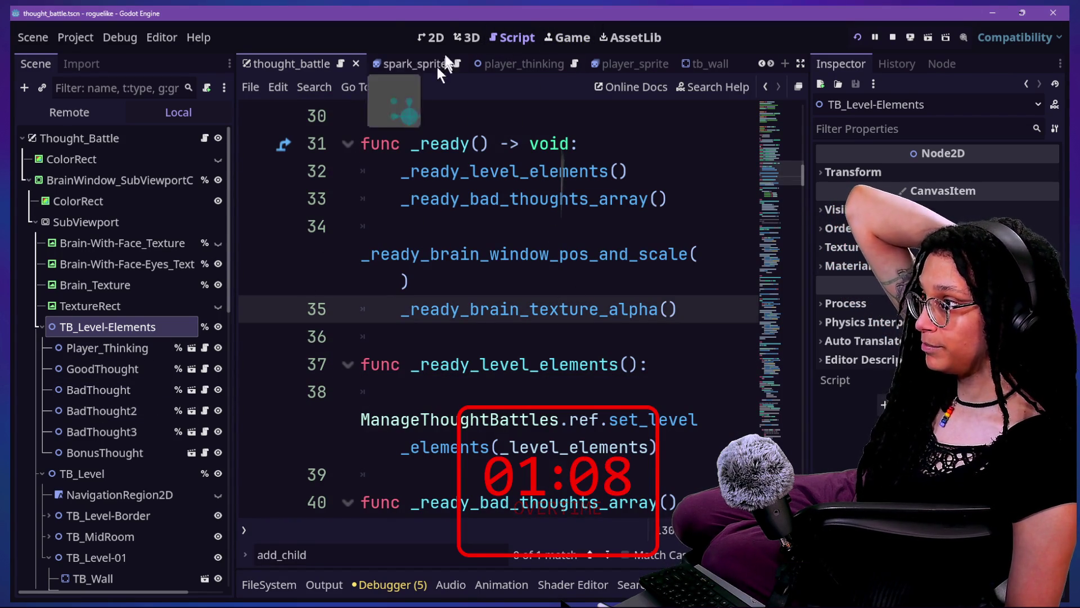
Show the thought_battle level in 2D with Brain_Texture selected, zoomed into the maze.
{"action": "left_click", "coordinate": [431, 37]}
{"action": "left_click", "coordinate": [431, 365]}
{"action": "scroll", "coordinate": [454, 294], "scroll_direction": "up", "scroll_amount": 18}
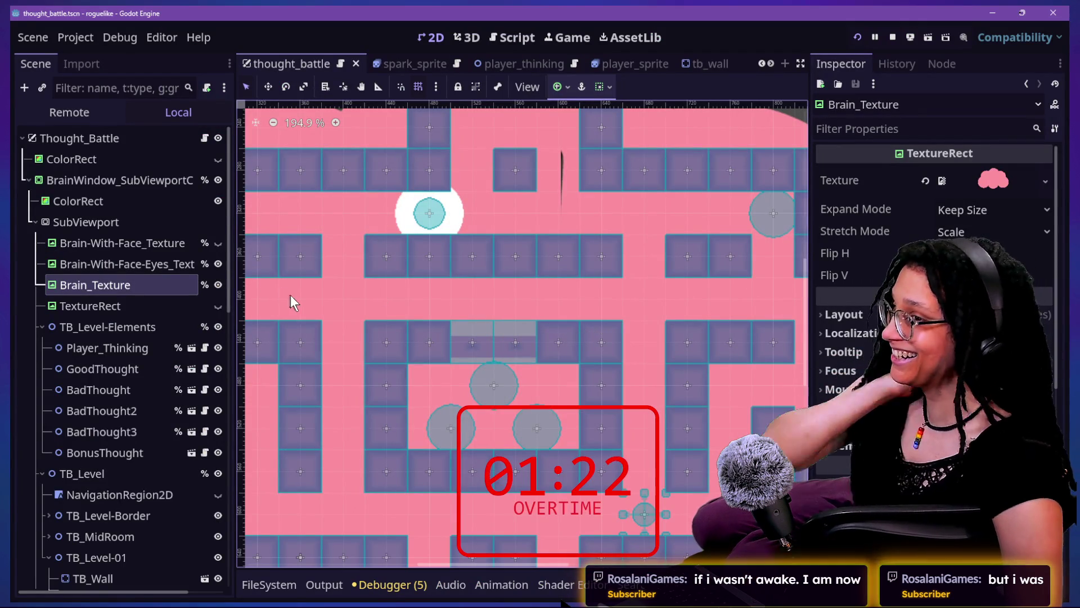
Inspect the GoodThought, BadThought and Player_Thinking nodes, then bring up the STREAM-TO-DOs note.
{"action": "left_click", "coordinate": [135, 364]}
{"action": "key", "text": "Down"}
{"action": "key", "text": "Down"}
{"action": "key", "text": "Down"}
{"action": "left_click", "coordinate": [94, 348]}
{"action": "left_click", "coordinate": [113, 390]}
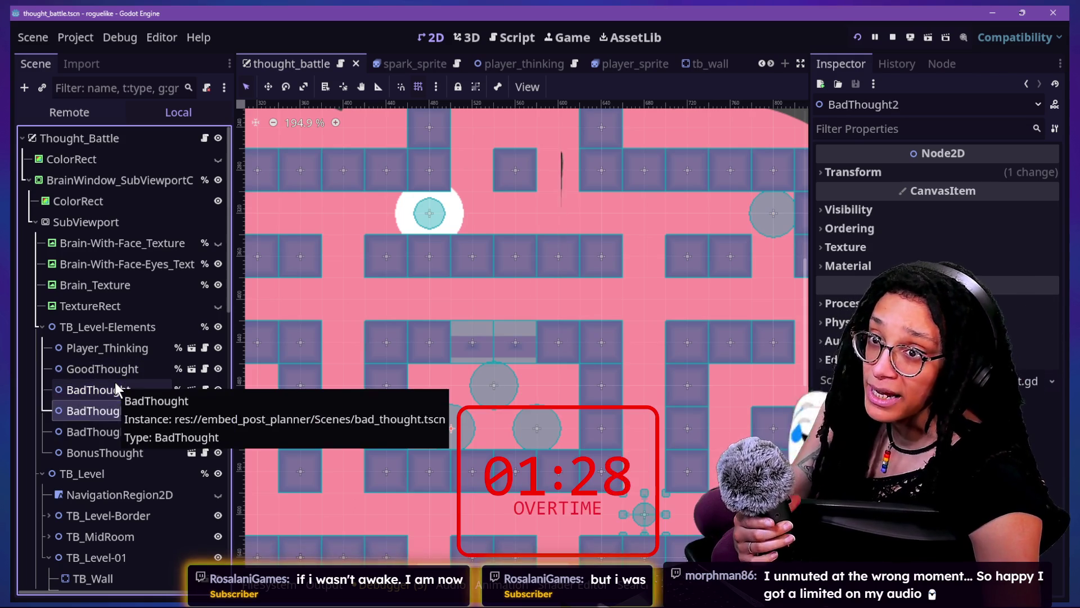
{"action": "key", "text": "Up"}
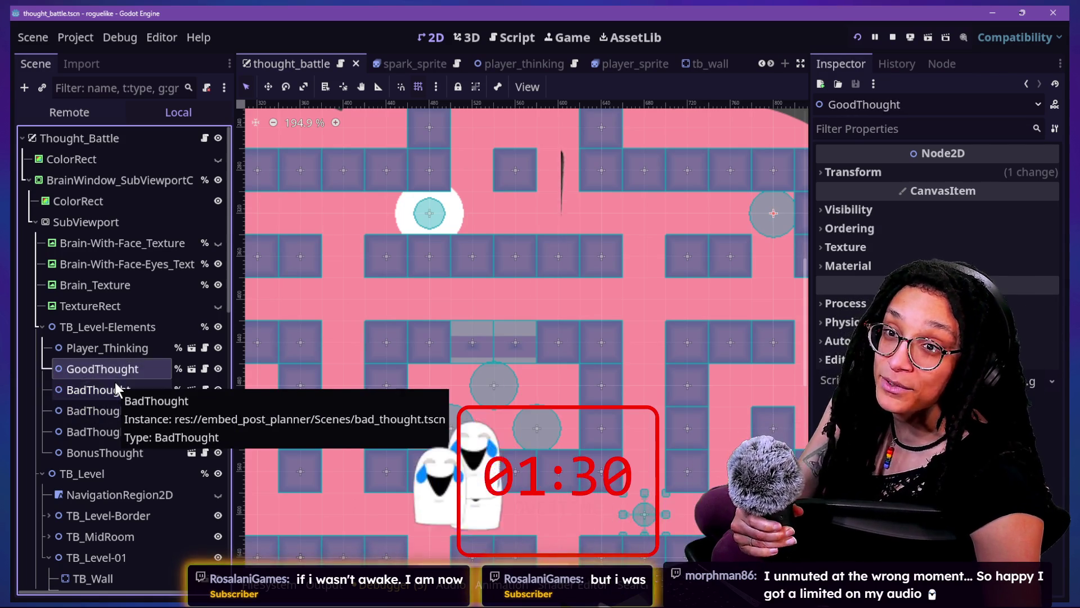
{"action": "key", "text": "Down"}
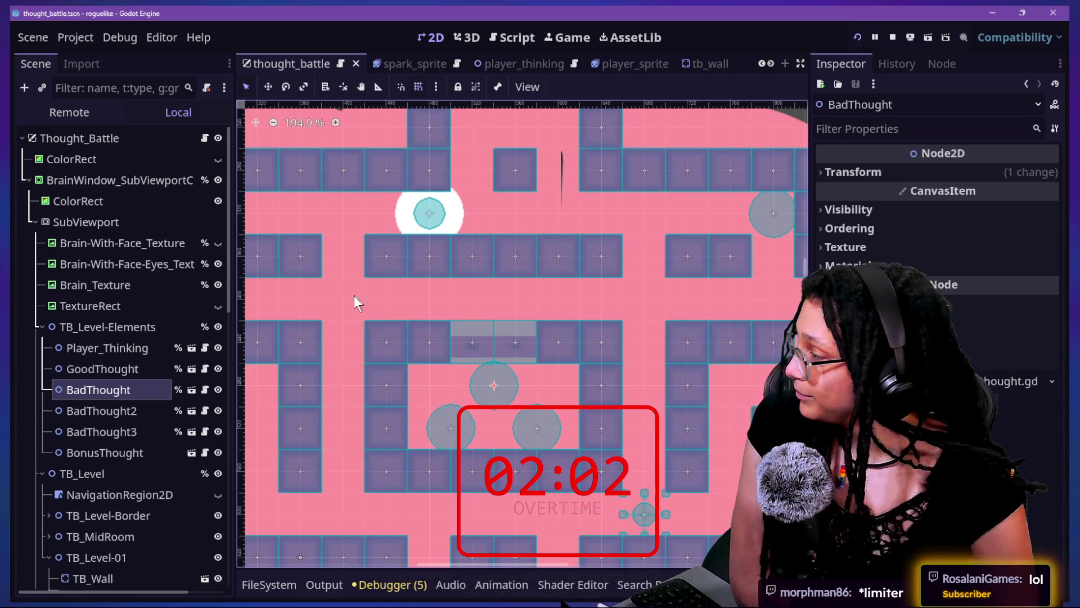
{"action": "left_click", "coordinate": [84, 347]}
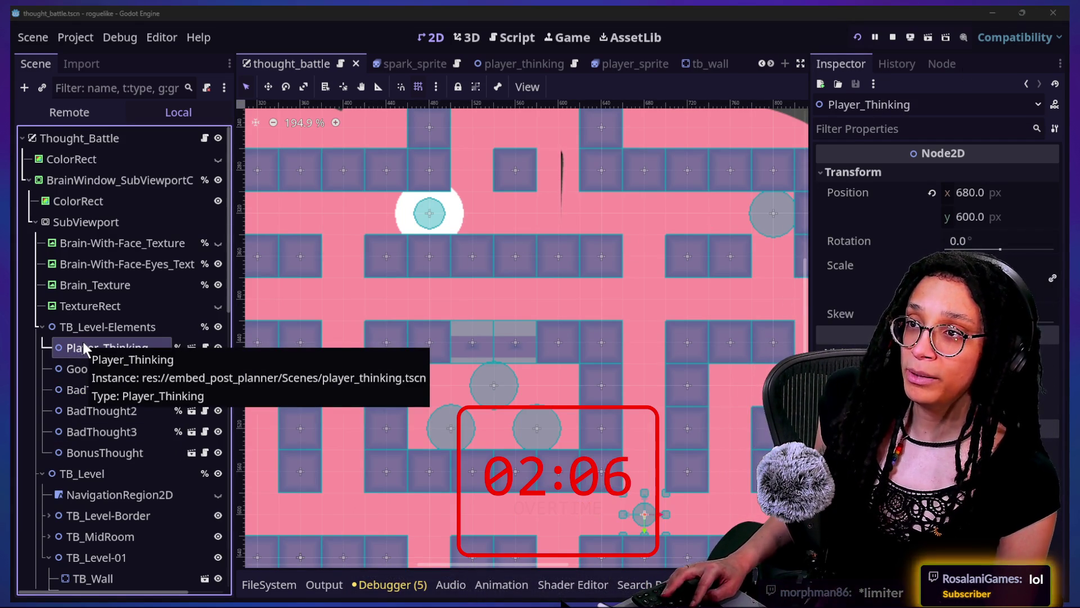
{"action": "key", "text": "alt+Tab"}
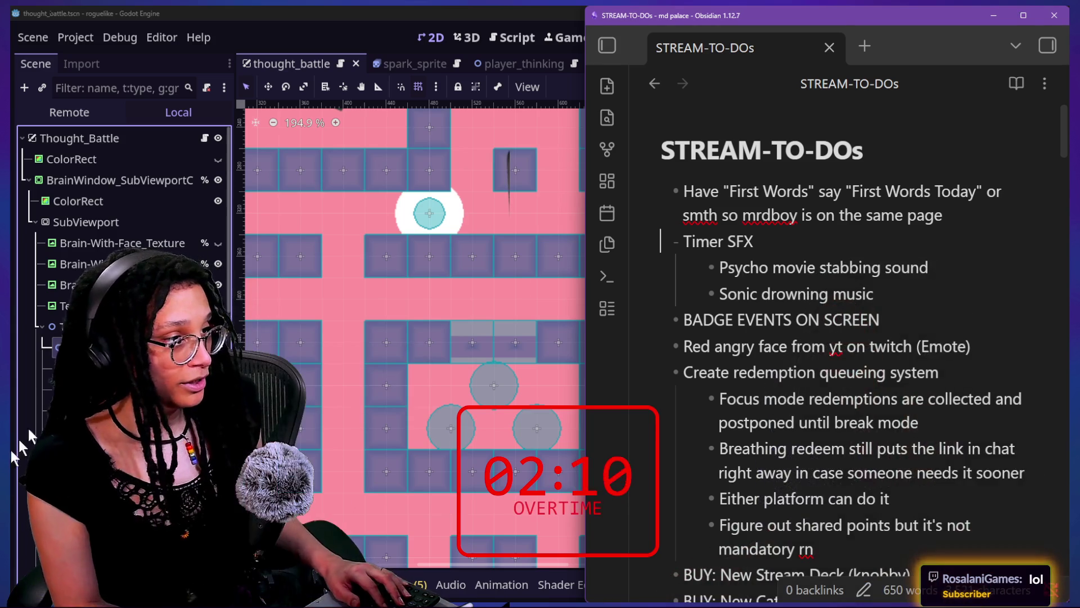
Add a top STREAM-TO-DOs bullet: make sure timer sounds are quiet instead of quieted.
{"action": "left_click", "coordinate": [687, 181]}
{"action": "key", "text": "Return"}
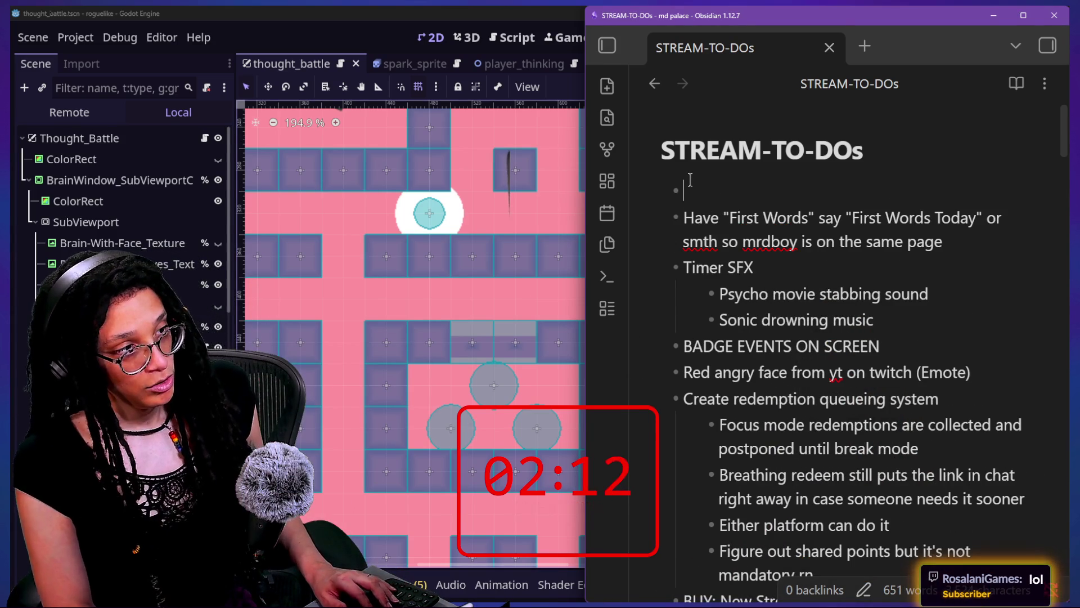
{"action": "key", "text": "Up"}
{"action": "type", "text": "just"}
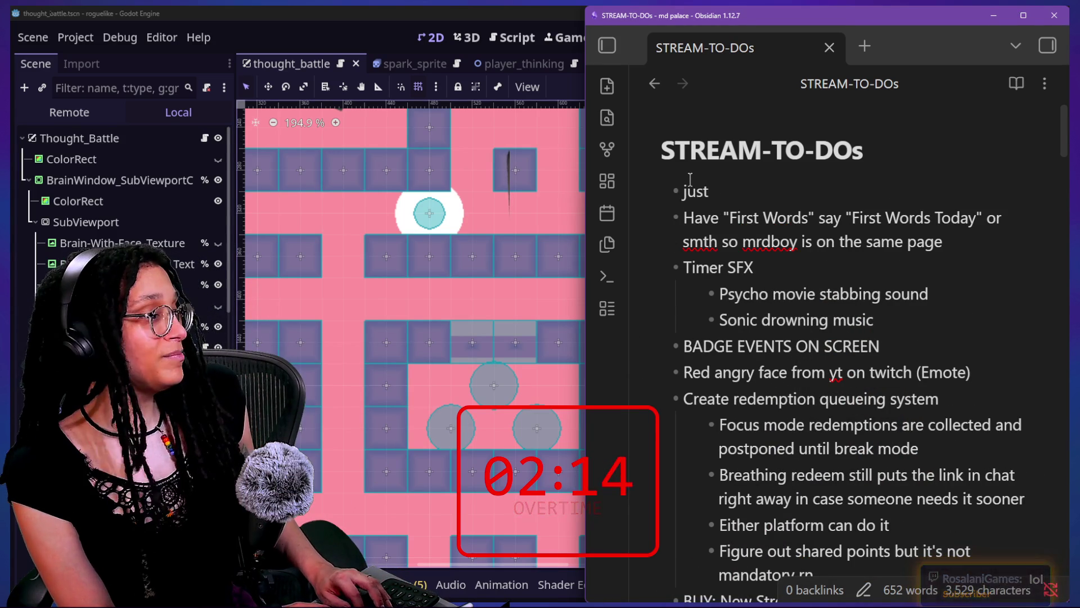
{"action": "type", "text": " make sure the t"}
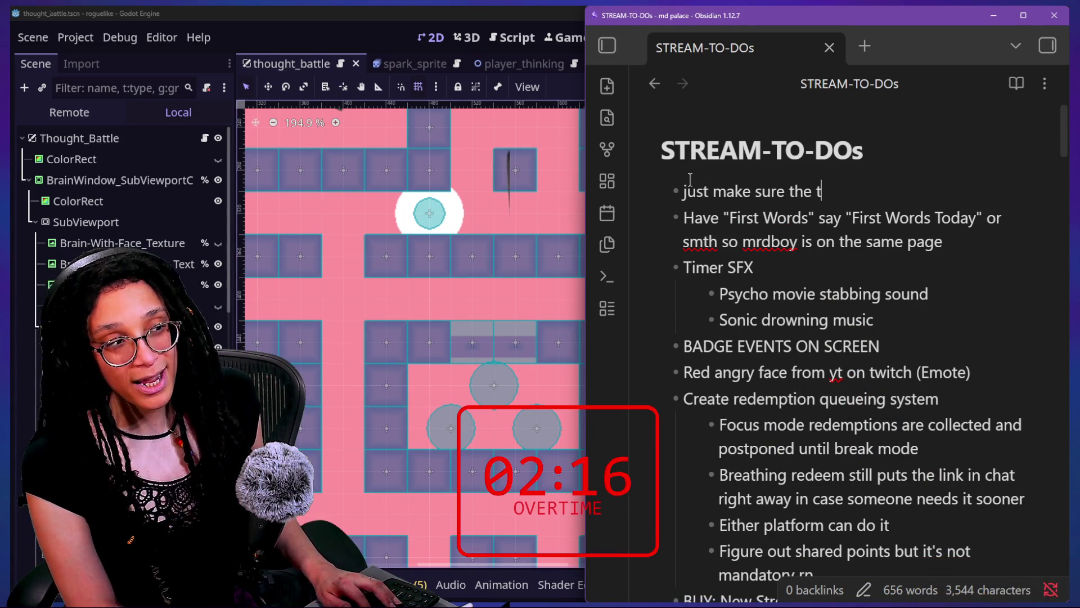
{"action": "type", "text": "imer sounds are quiet "}
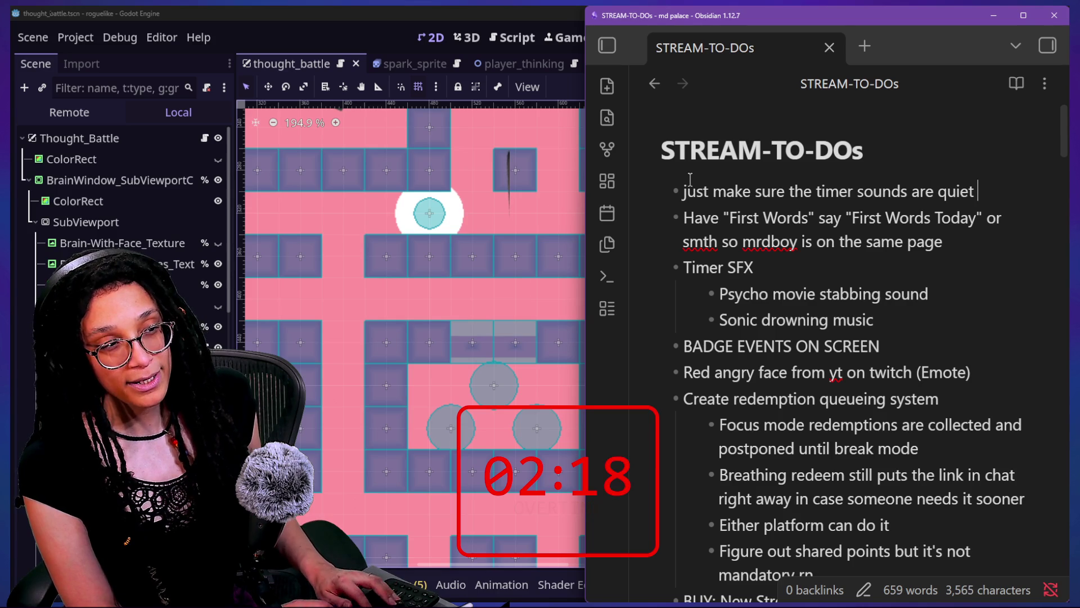
{"action": "type", "text": "in stead of qui"}
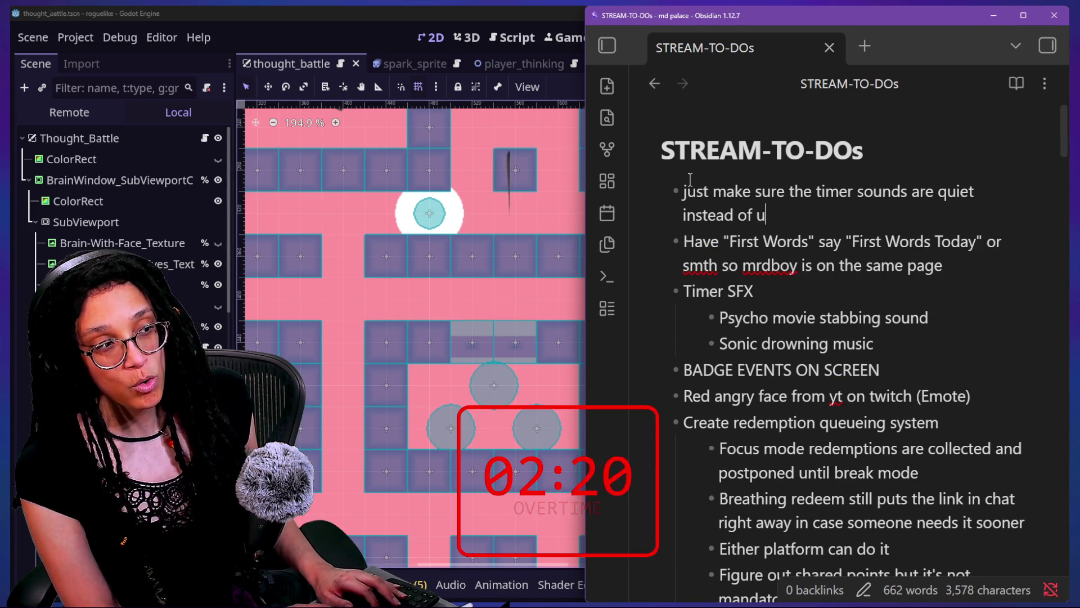
{"action": "type", "text": "eted, u know"}
{"action": "key", "text": "BackSpace"}
{"action": "key", "text": "BackSpace"}
{"action": "key", "text": "BackSpace"}
{"action": "key", "text": "BackSpace"}
{"action": "key", "text": "BackSpace"}
{"action": "key", "text": "BackSpace"}
{"action": "type", "text": "ykwim?"}
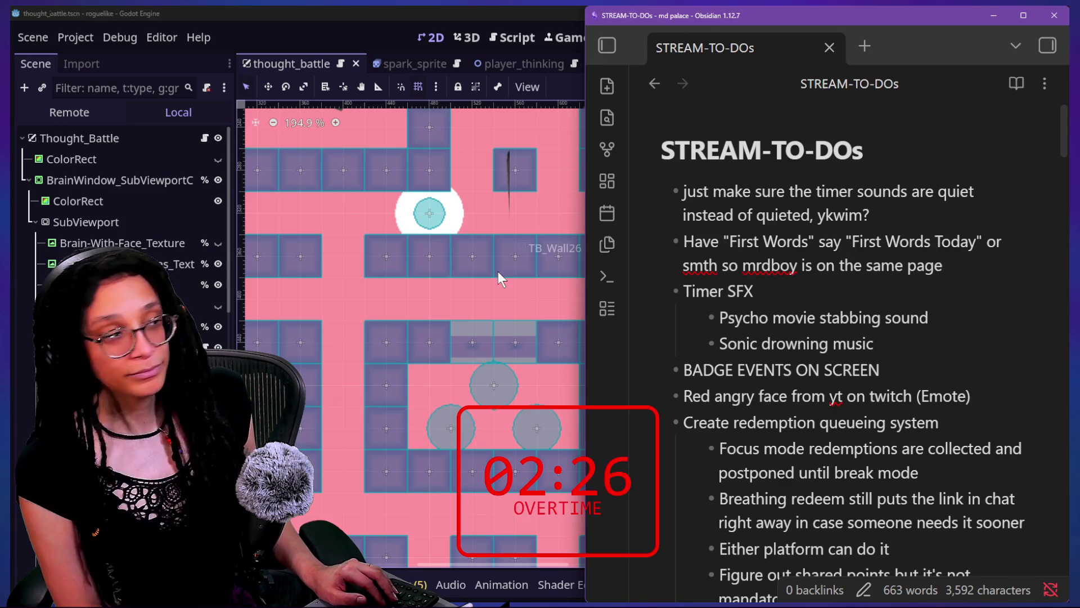
{"action": "left_click", "coordinate": [373, 268]}
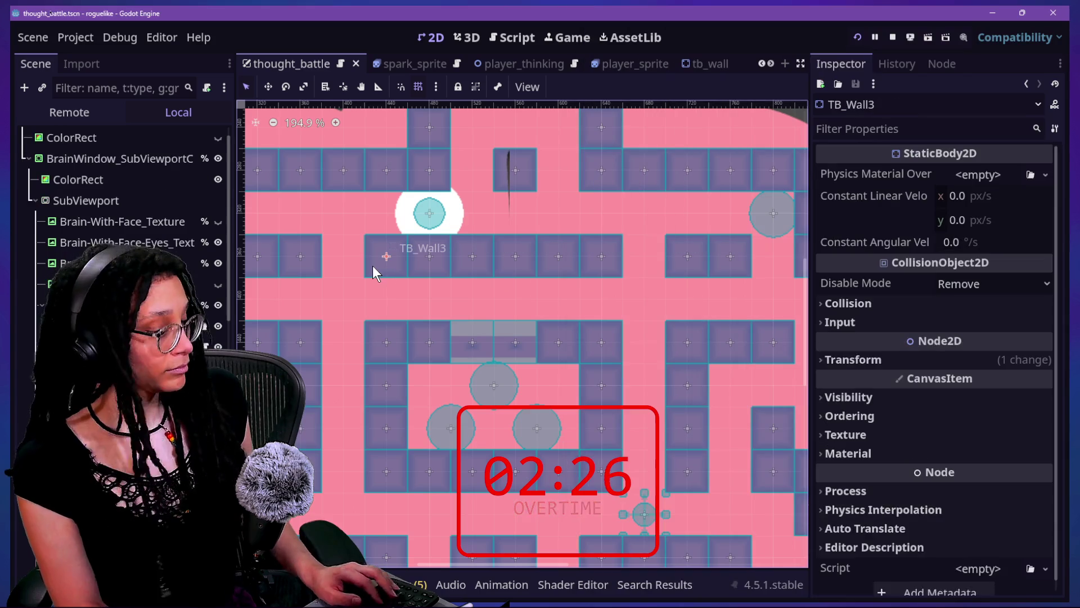
Look over the GoodThought and Player_Thinking nodes' properties in the Scene dock.
{"action": "left_click", "coordinate": [101, 347]}
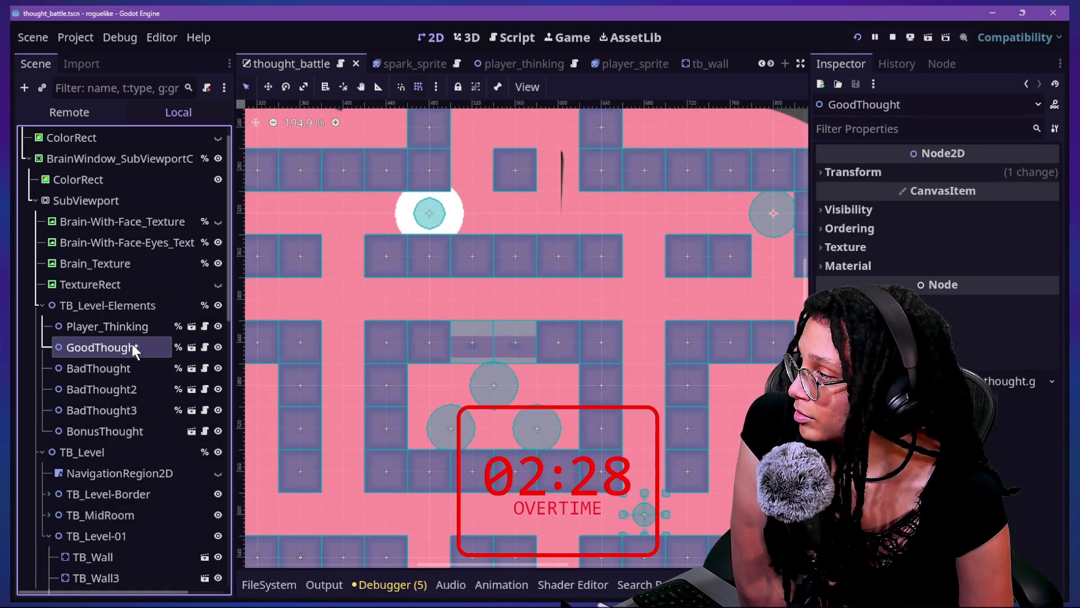
{"action": "left_click", "coordinate": [122, 331]}
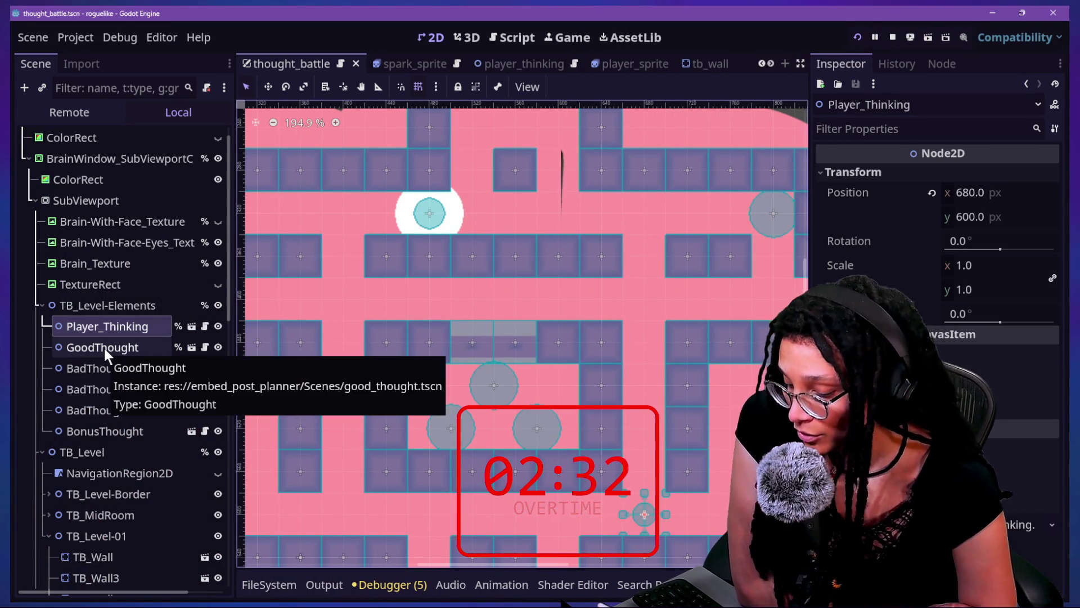
{"action": "left_click", "coordinate": [140, 321]}
{"action": "left_click", "coordinate": [143, 347]}
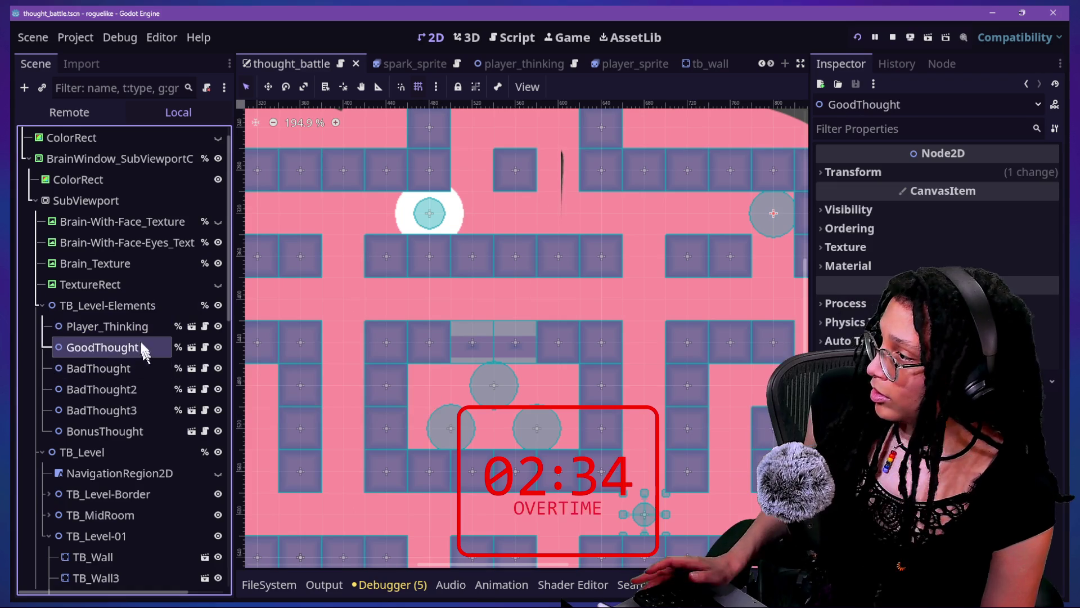
{"action": "left_click", "coordinate": [134, 326]}
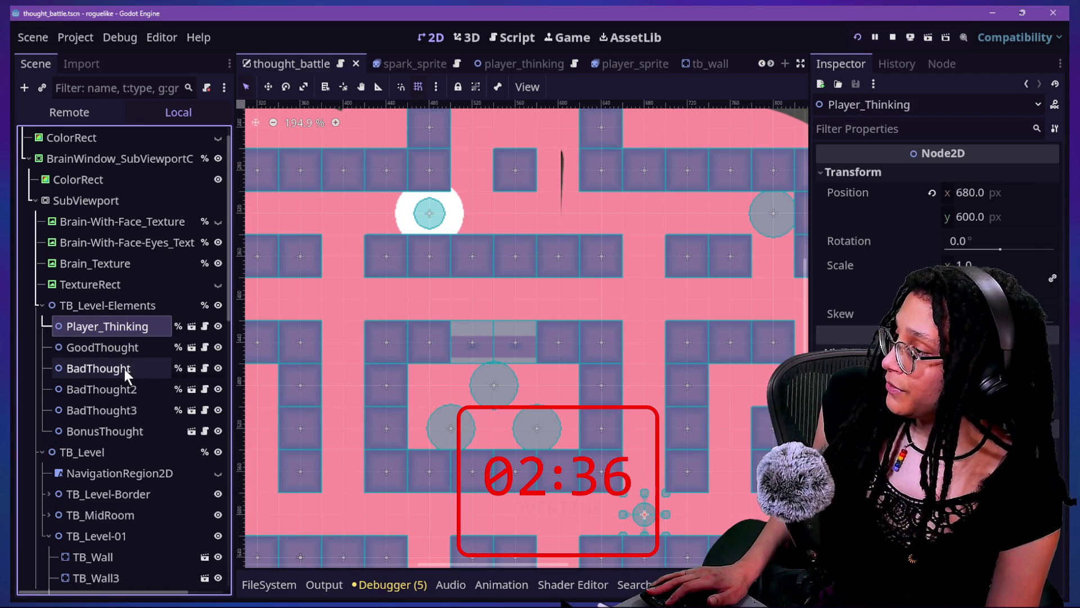
{"action": "left_click", "coordinate": [116, 355]}
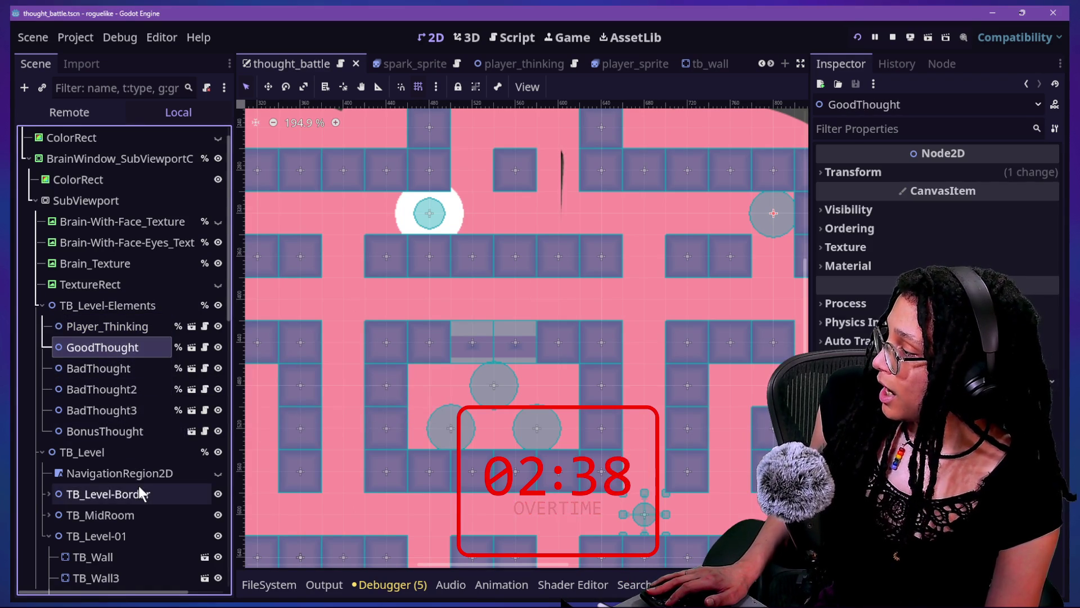
Select the mid-room door pieces TB_RoomDoor and TB_RoomDoor2 together in the maze.
{"action": "scroll", "coordinate": [139, 485], "scroll_direction": "down", "scroll_amount": 3}
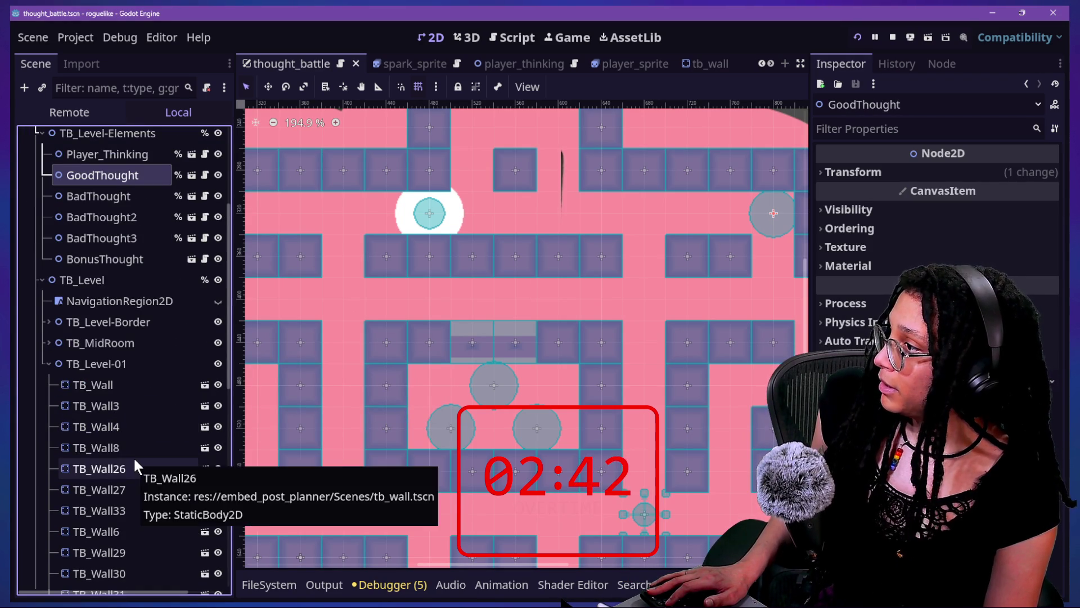
{"action": "left_click", "coordinate": [474, 333]}
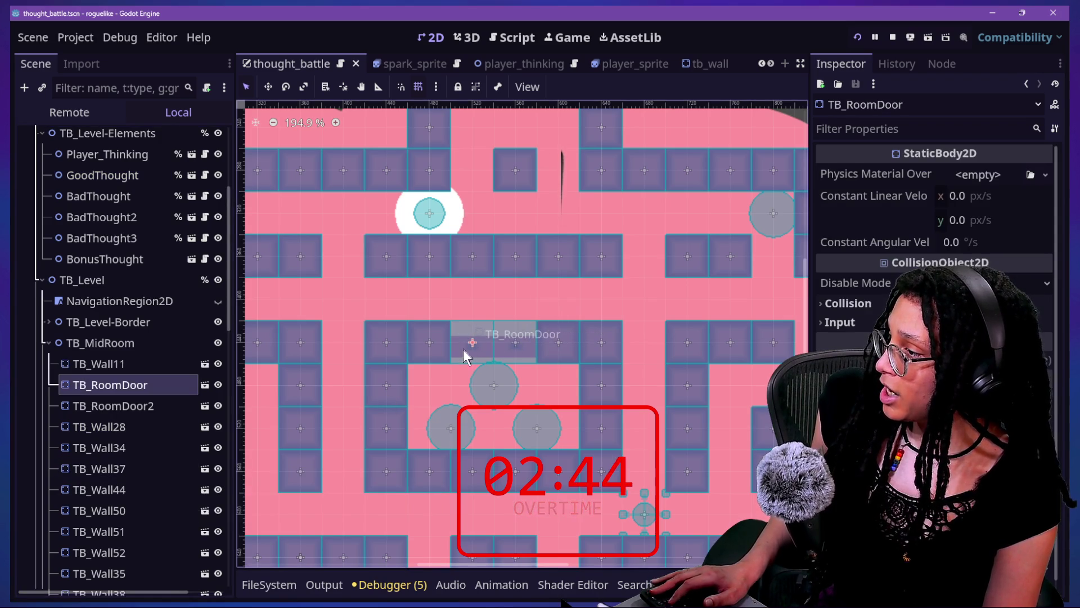
{"action": "left_click", "coordinate": [437, 319]}
{"action": "left_click", "coordinate": [434, 341]}
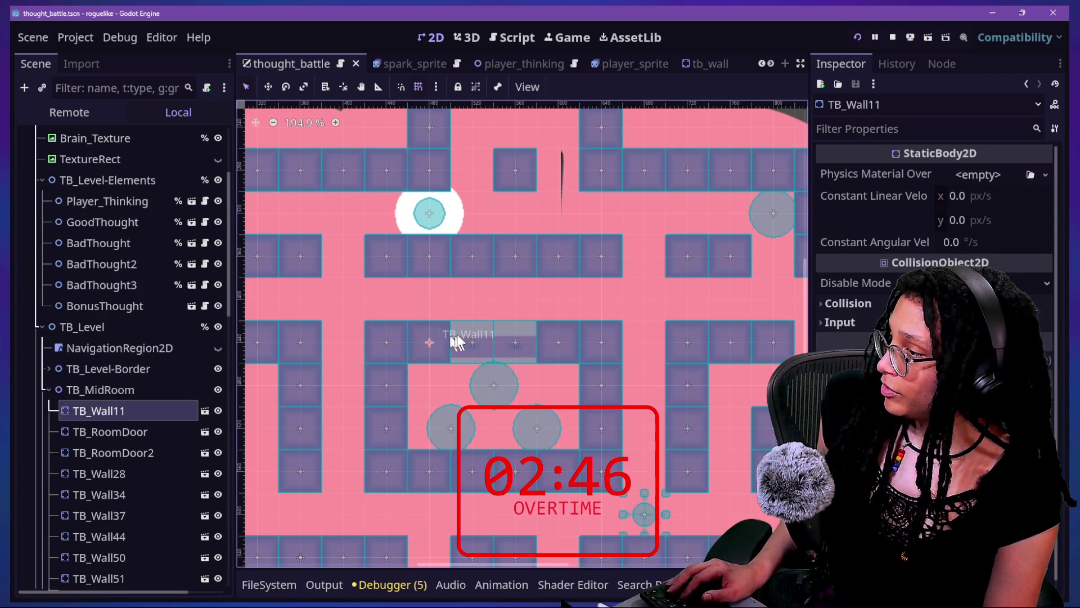
{"action": "left_click", "coordinate": [476, 342]}
{"action": "left_click", "coordinate": [477, 343], "text": "shift"}
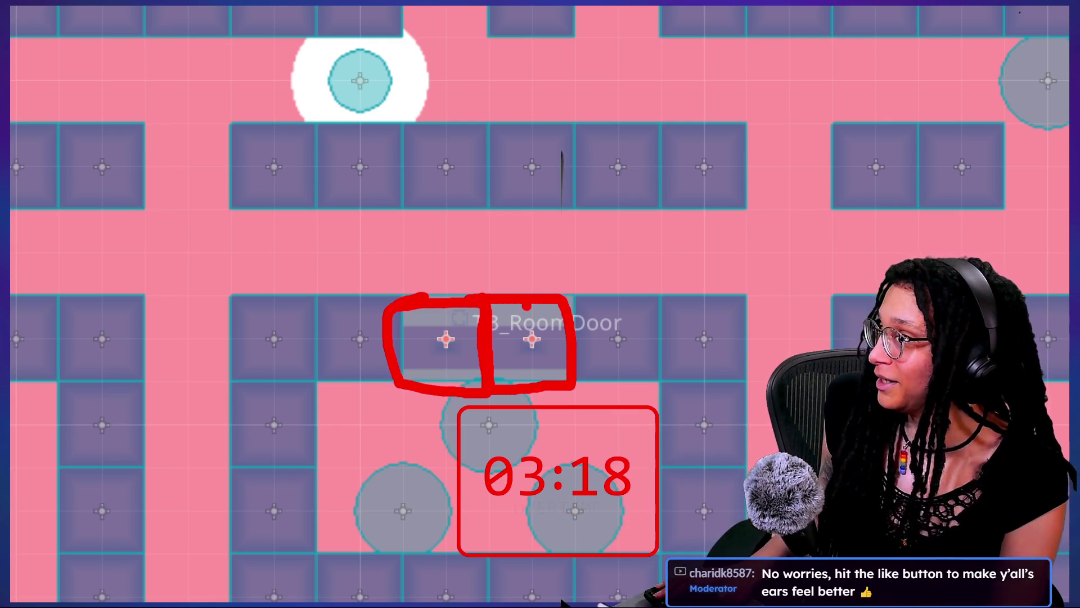
{"action": "key", "text": "Escape"}
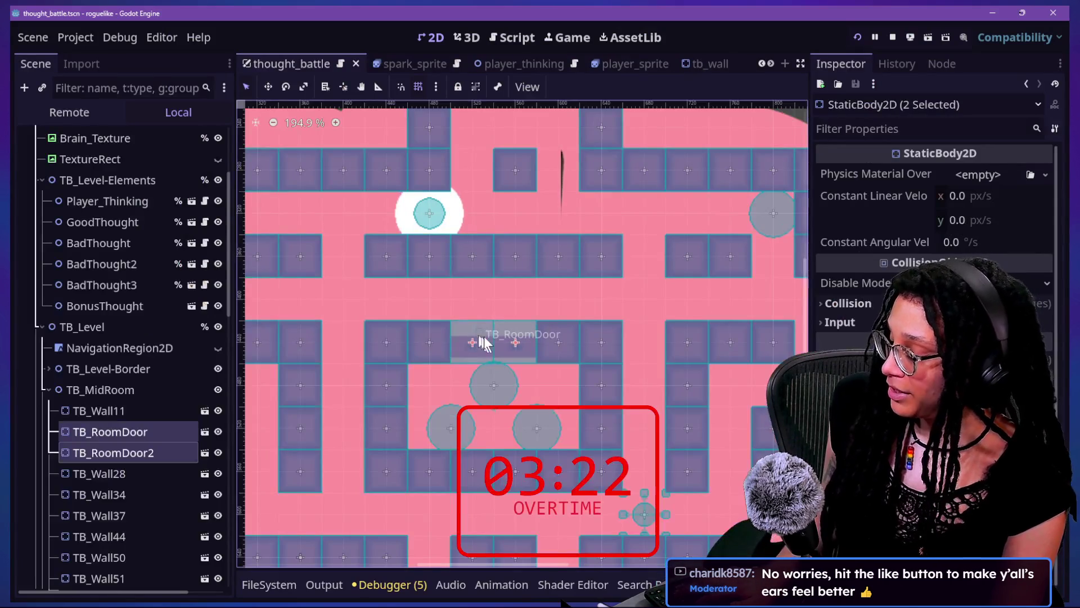
{"action": "key", "text": "ctrl+1"}
{"action": "left_click", "coordinate": [472, 343]}
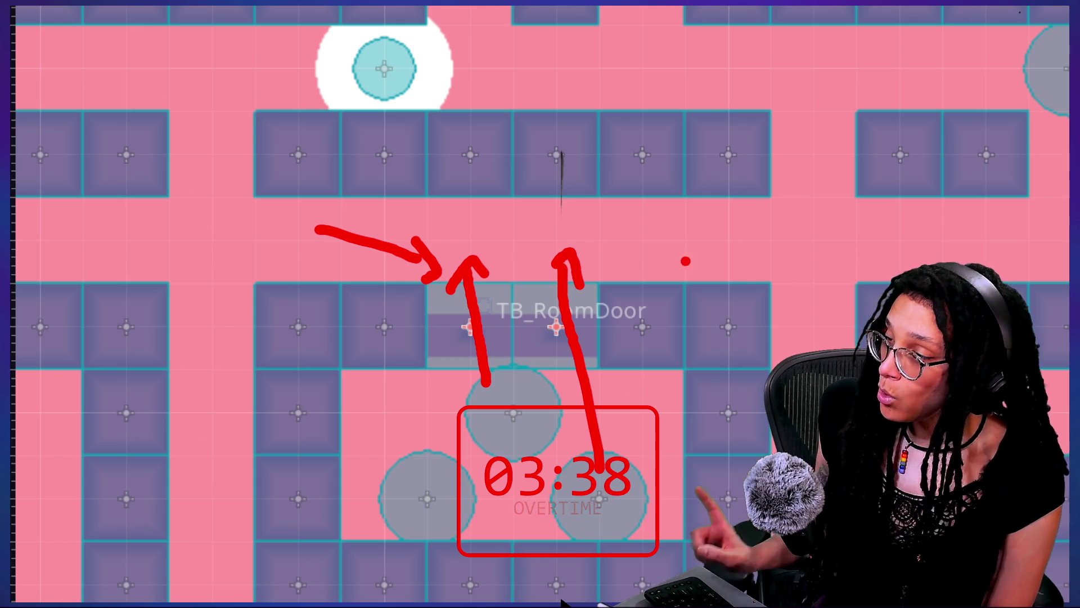
{"action": "mouse_move", "coordinate": [699, 247]}
{"action": "left_mouse_down"}
{"action": "mouse_move", "coordinate": [625, 247]}
{"action": "mouse_move", "coordinate": [502, 281]}
{"action": "left_mouse_up"}
{"action": "left_click_drag", "start_coordinate": [580, 265], "coordinate": [524, 293]}
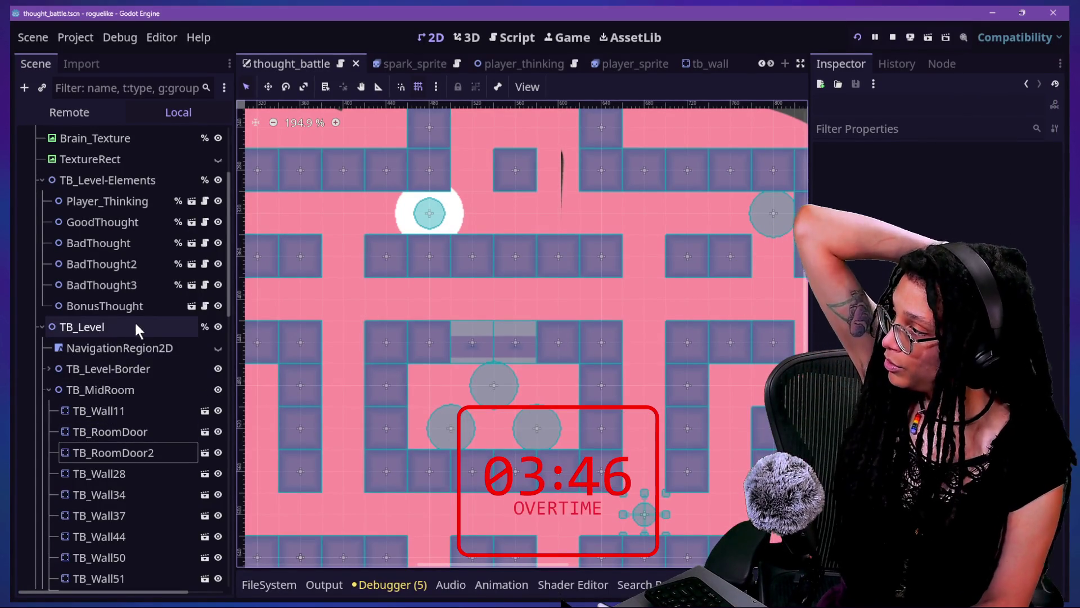
Inspect TB_RoomDoor's collision settings: layers 1 (Ground And Walls) and 9 (TB_Walls), no mask.
{"action": "left_click", "coordinate": [151, 394]}
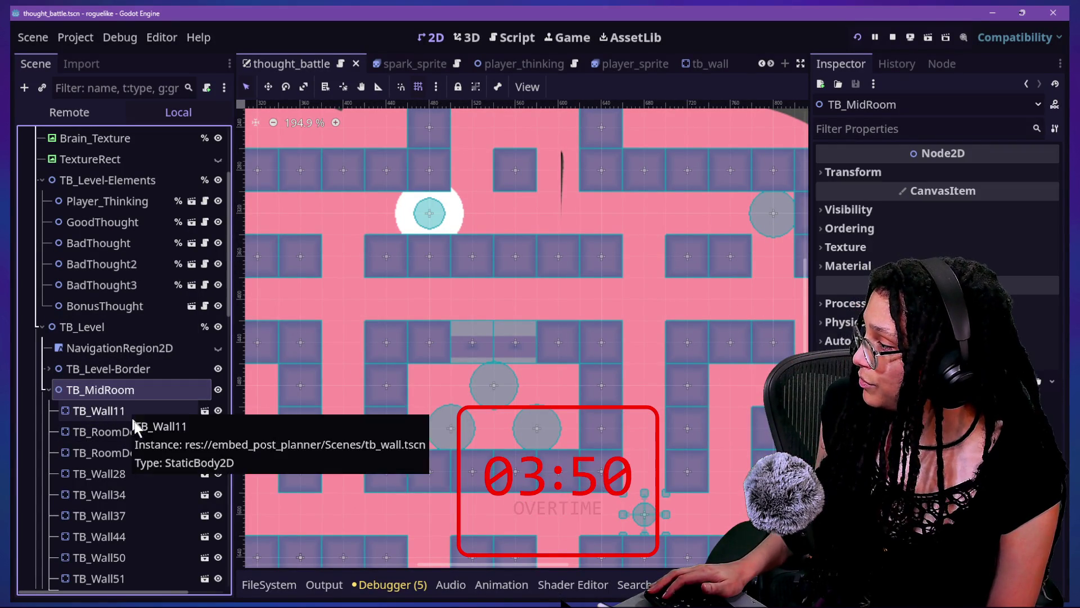
{"action": "left_click", "coordinate": [112, 431]}
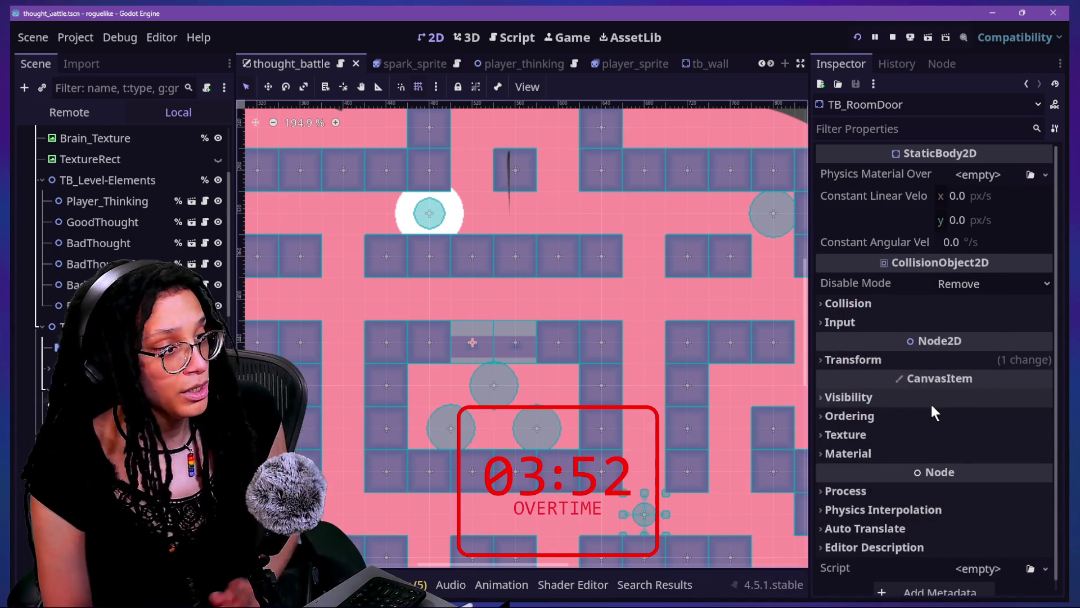
{"action": "left_click", "coordinate": [887, 303]}
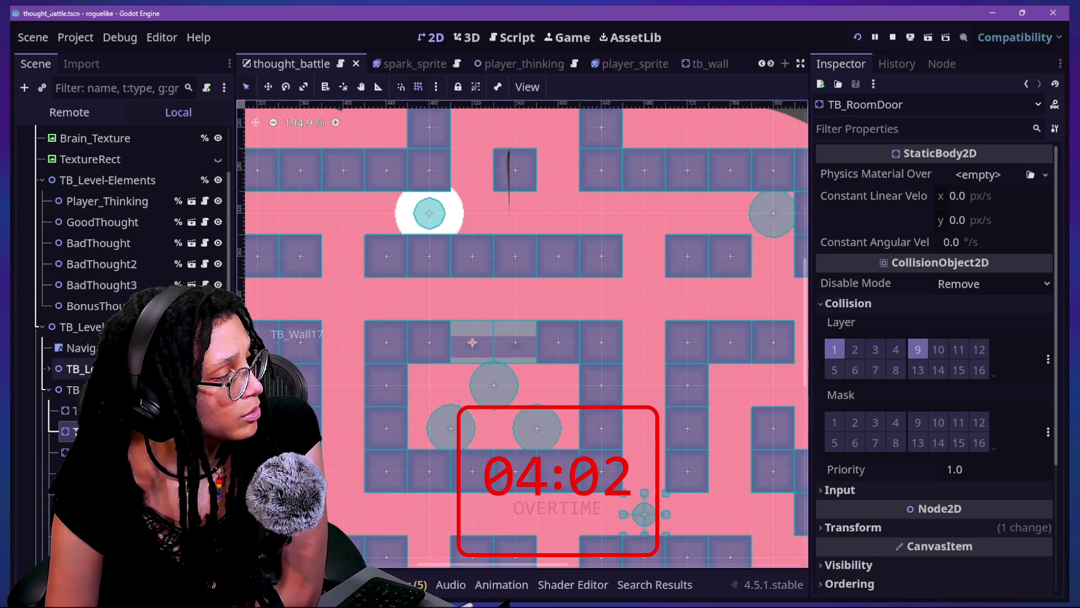
{"action": "scroll", "coordinate": [144, 188], "scroll_direction": "down", "scroll_amount": 2}
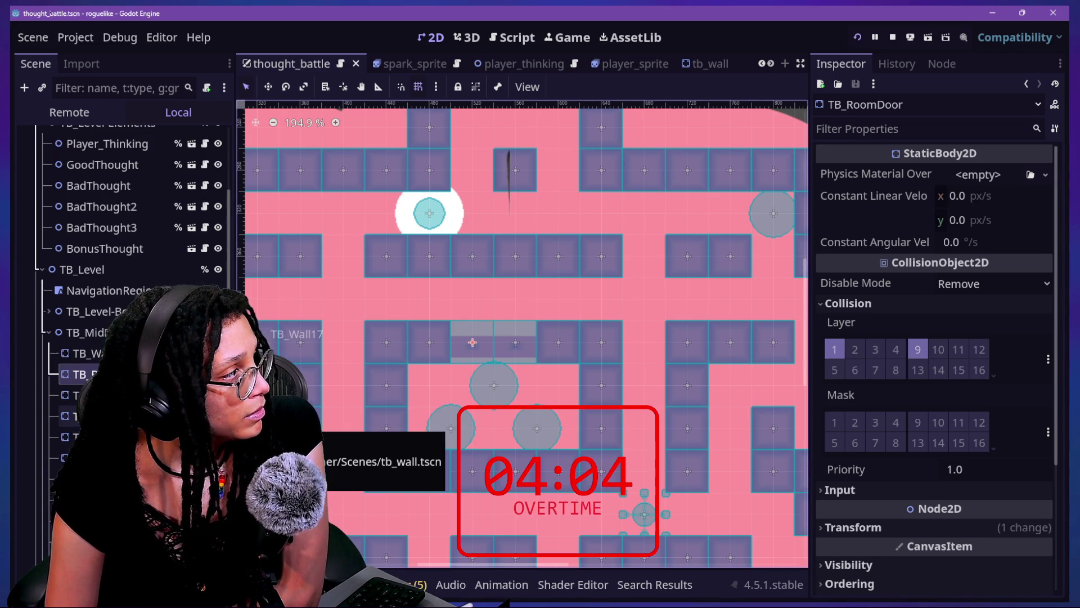
Open bad_thought, confirm its Area2D is on collision layer 4, then quick-open thought_battle.tscn.
{"action": "left_click", "coordinate": [192, 187]}
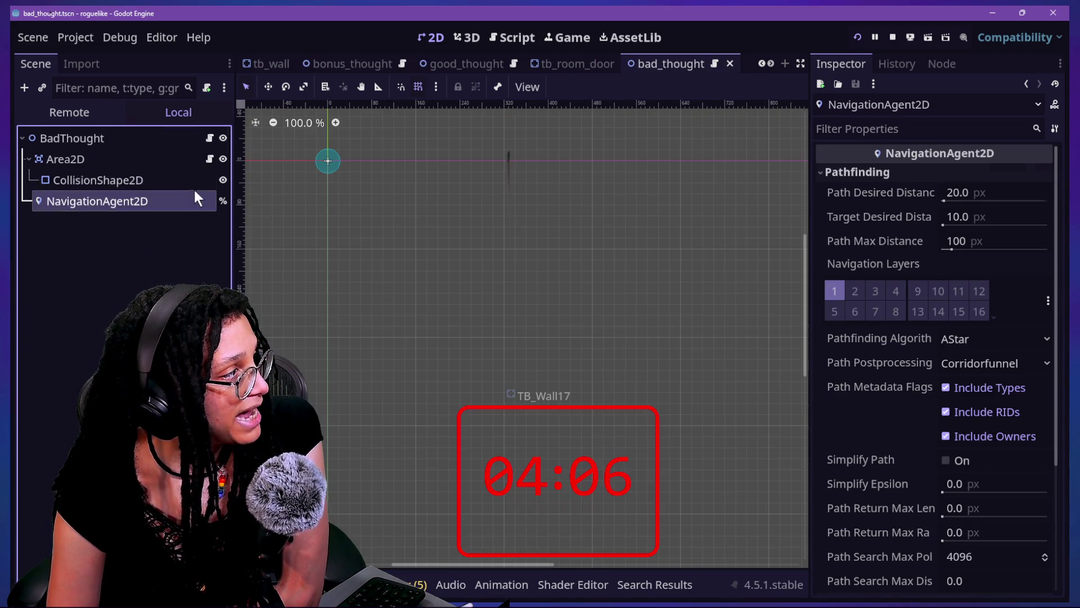
{"action": "left_click", "coordinate": [122, 158]}
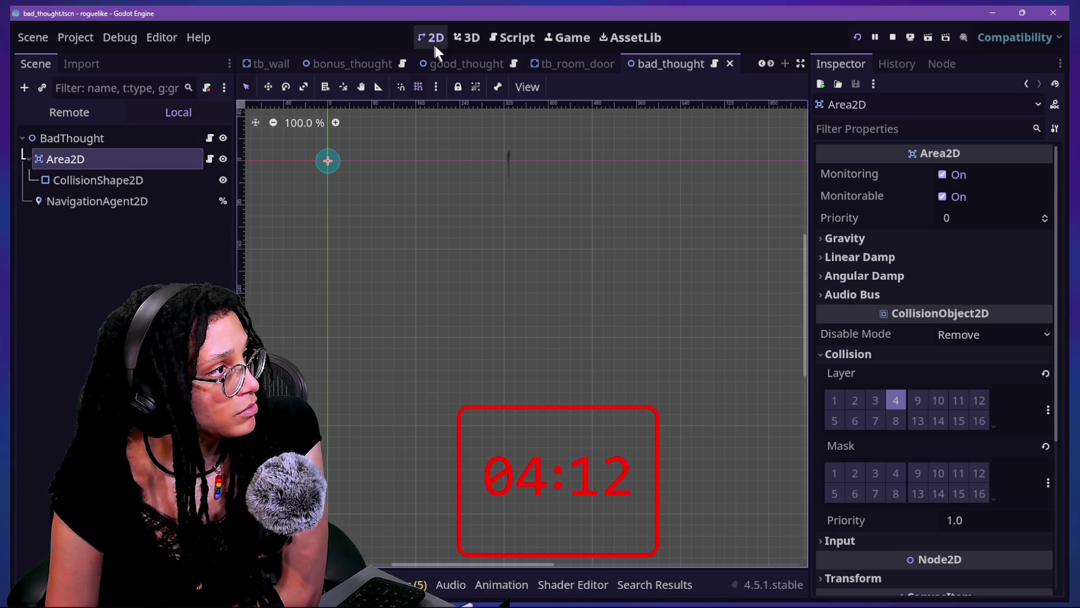
{"action": "key", "text": "shift+alt+o"}
{"action": "type", "text": "thought_batt"}
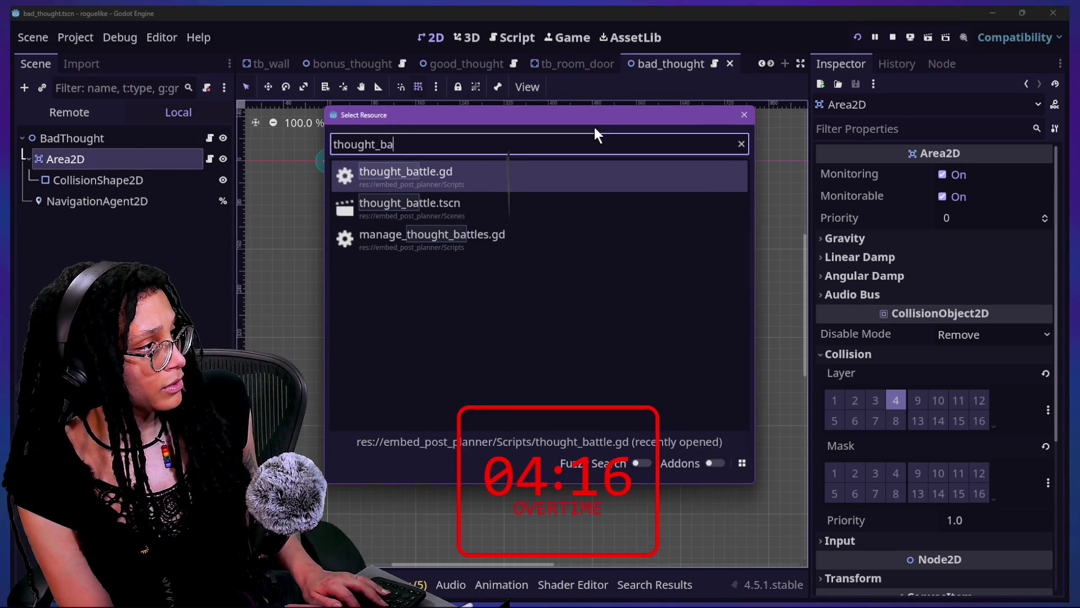
{"action": "key", "text": "Down"}
{"action": "key", "text": "Return"}
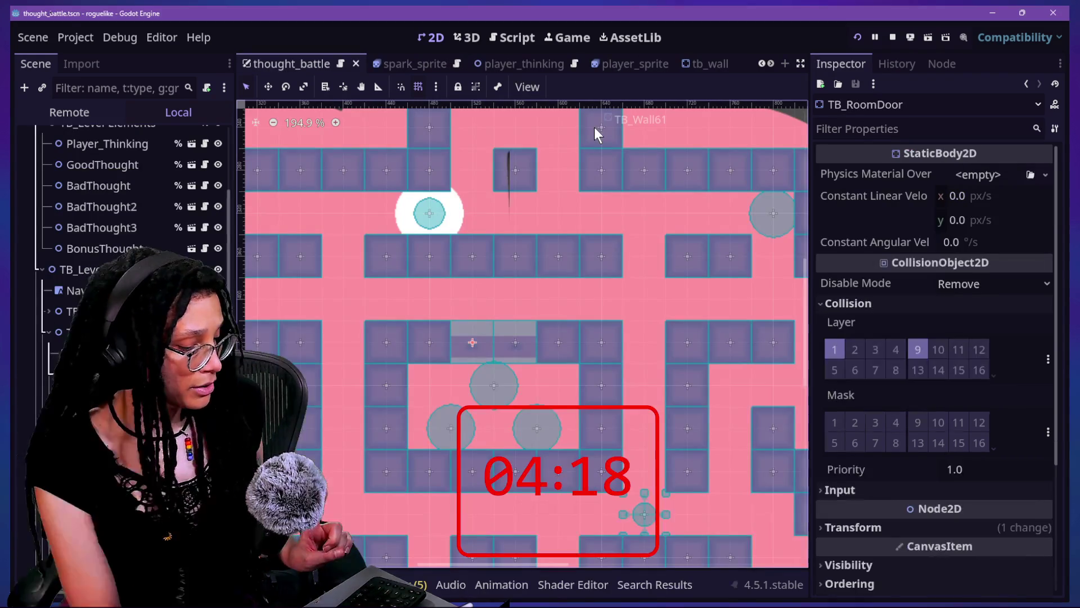
Try removing TB_RoomDoor from layer 1, compare TB_RoomDoor2, then revert to layers 1 and 9.
{"action": "scroll", "coordinate": [152, 431], "scroll_direction": "down", "scroll_amount": 3}
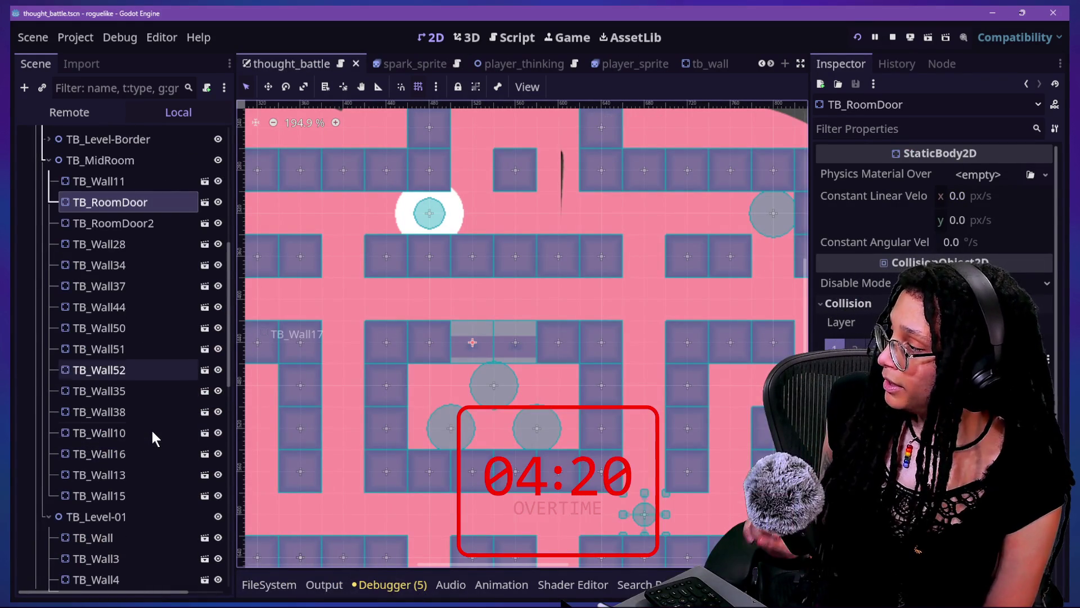
{"action": "scroll", "coordinate": [151, 431], "scroll_direction": "up", "scroll_amount": 4}
{"action": "scroll", "coordinate": [152, 431], "scroll_direction": "down", "scroll_amount": 3}
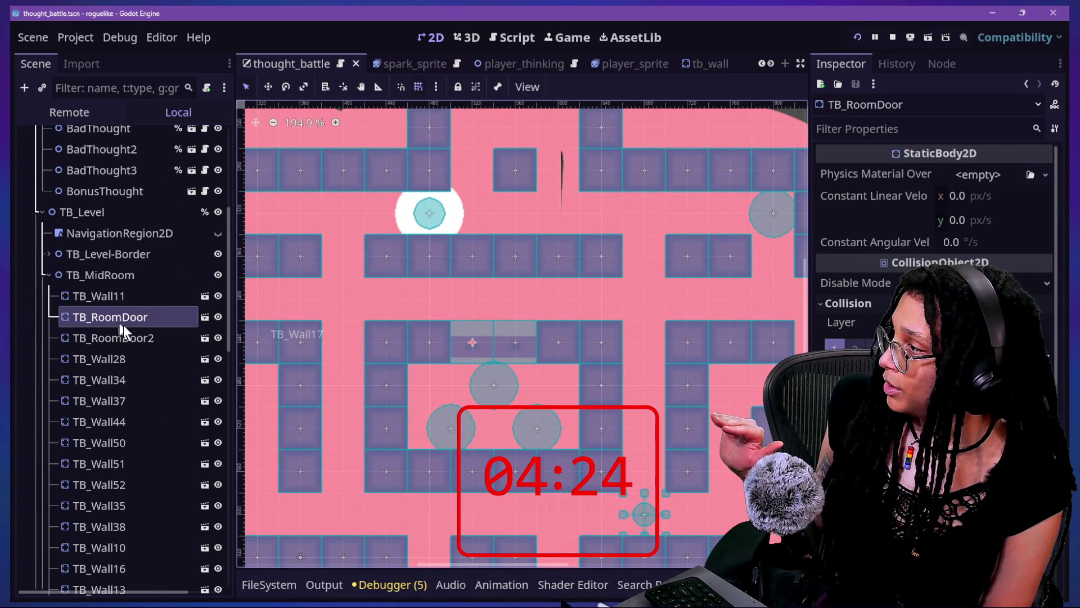
{"action": "scroll", "coordinate": [934, 225], "scroll_direction": "down", "scroll_amount": 2}
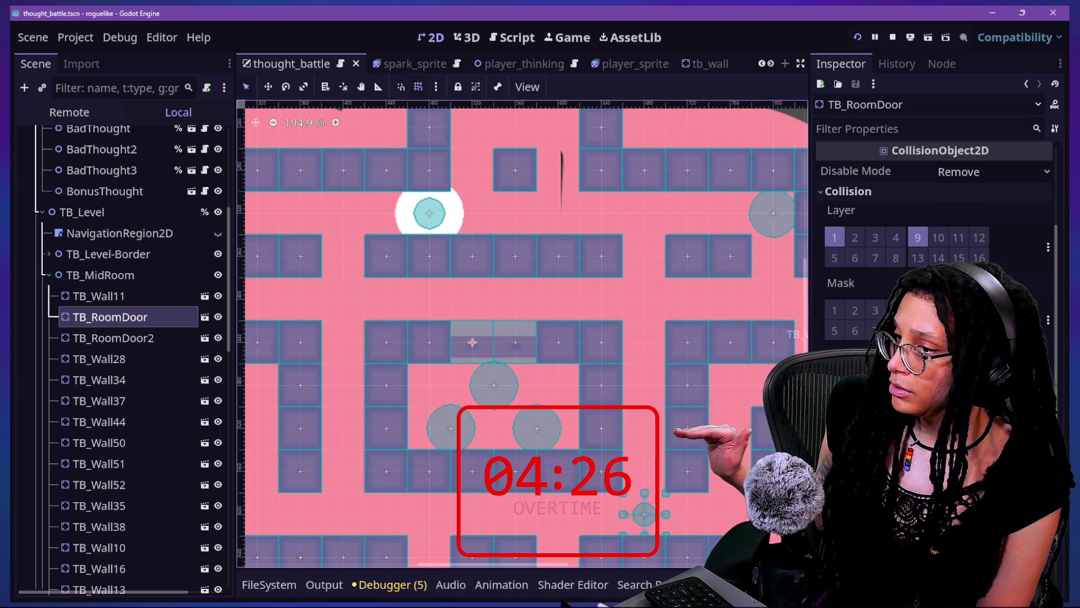
{"action": "left_click", "coordinate": [838, 238]}
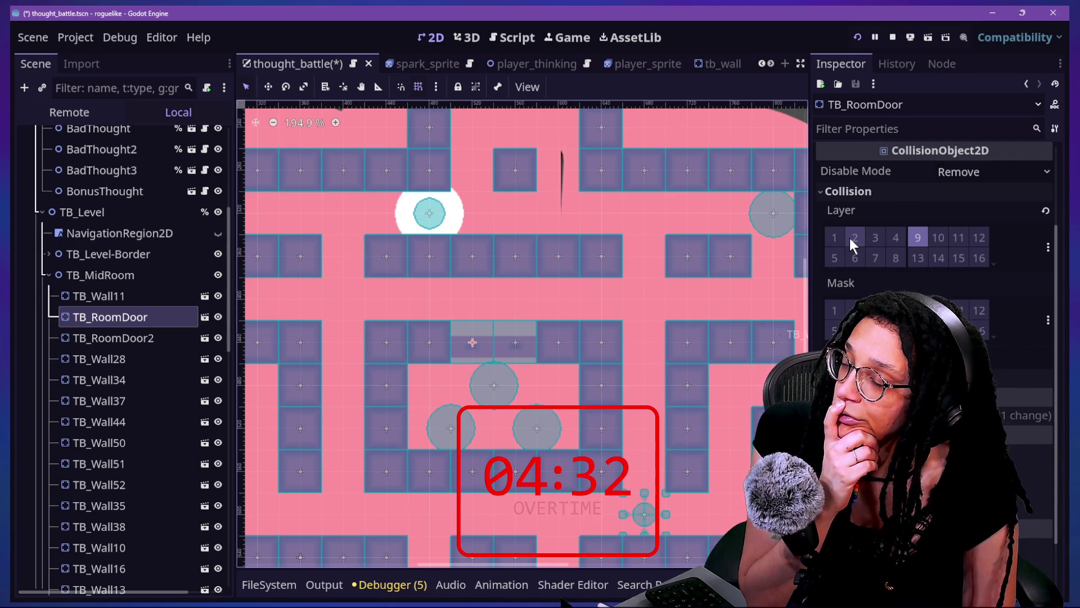
{"action": "left_click", "coordinate": [923, 240]}
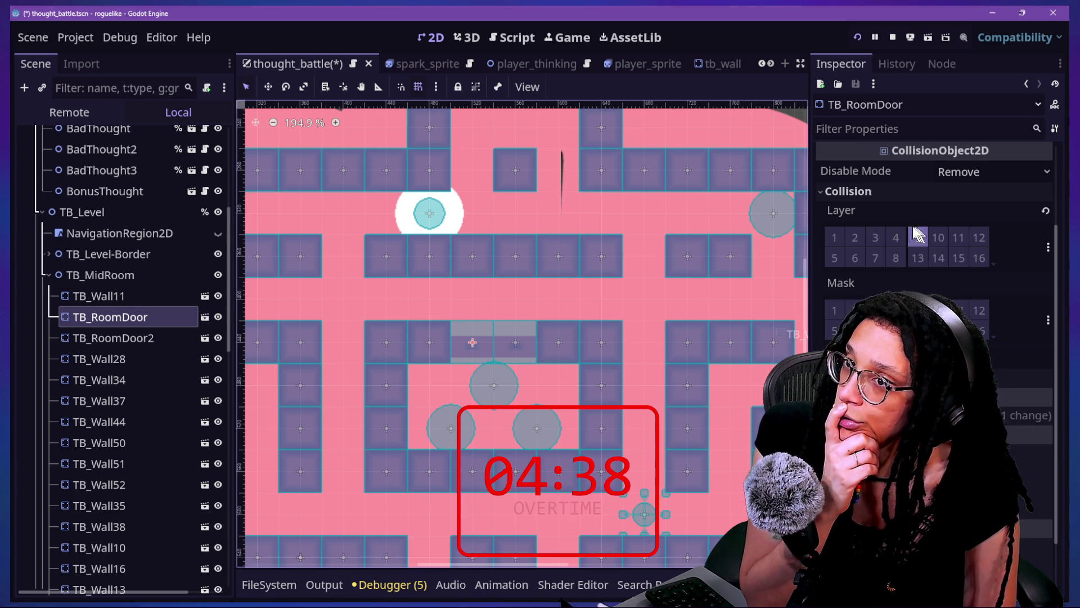
{"action": "left_click", "coordinate": [128, 338]}
{"action": "left_click", "coordinate": [832, 303]}
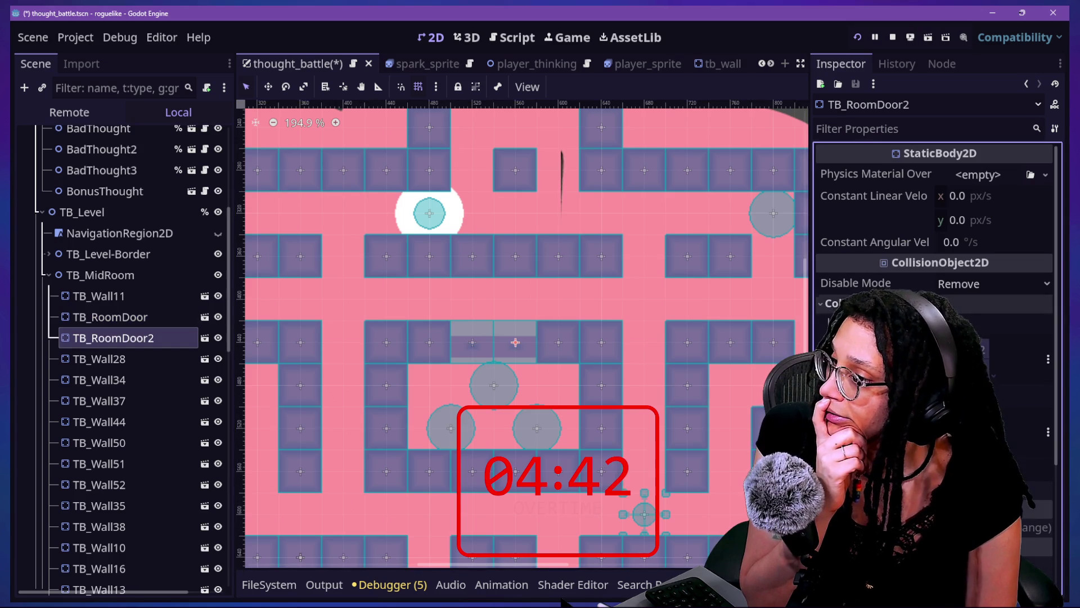
{"action": "key", "text": "ctrl+s"}
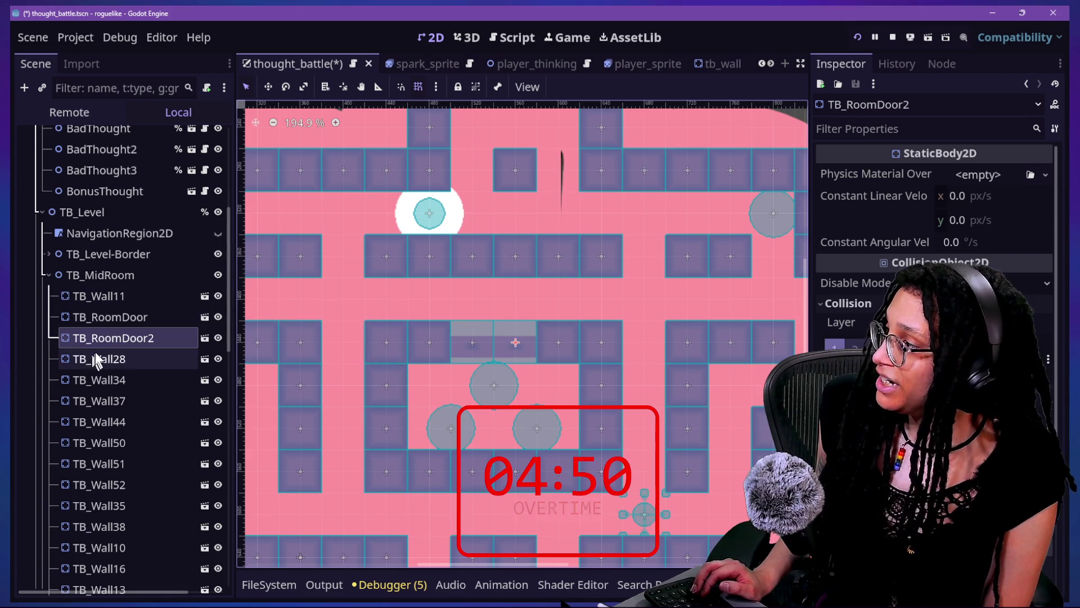
{"action": "left_click", "coordinate": [119, 324]}
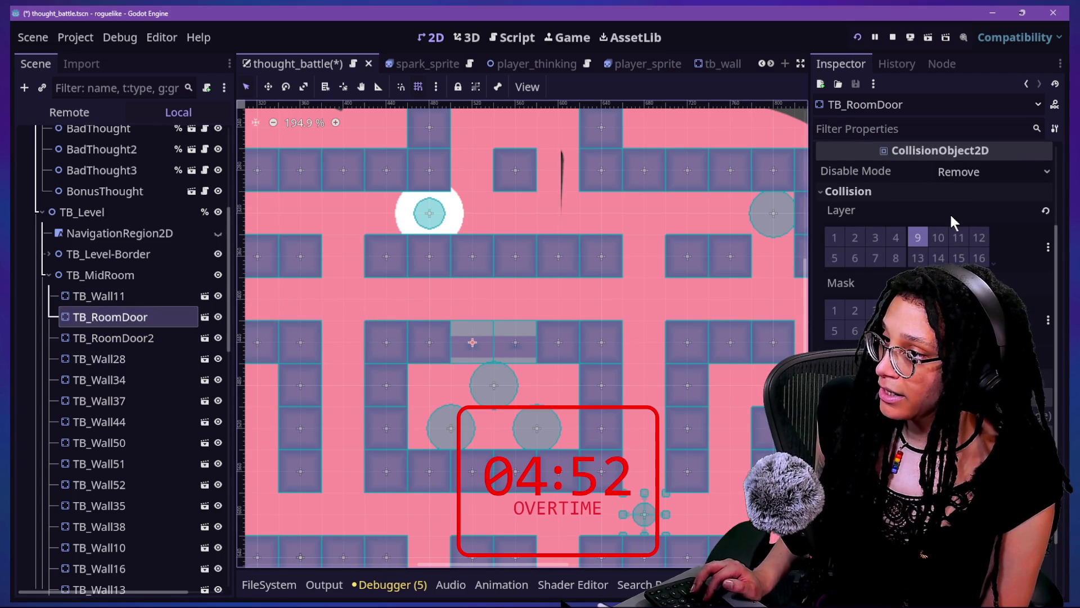
{"action": "key", "text": "ctrl+s"}
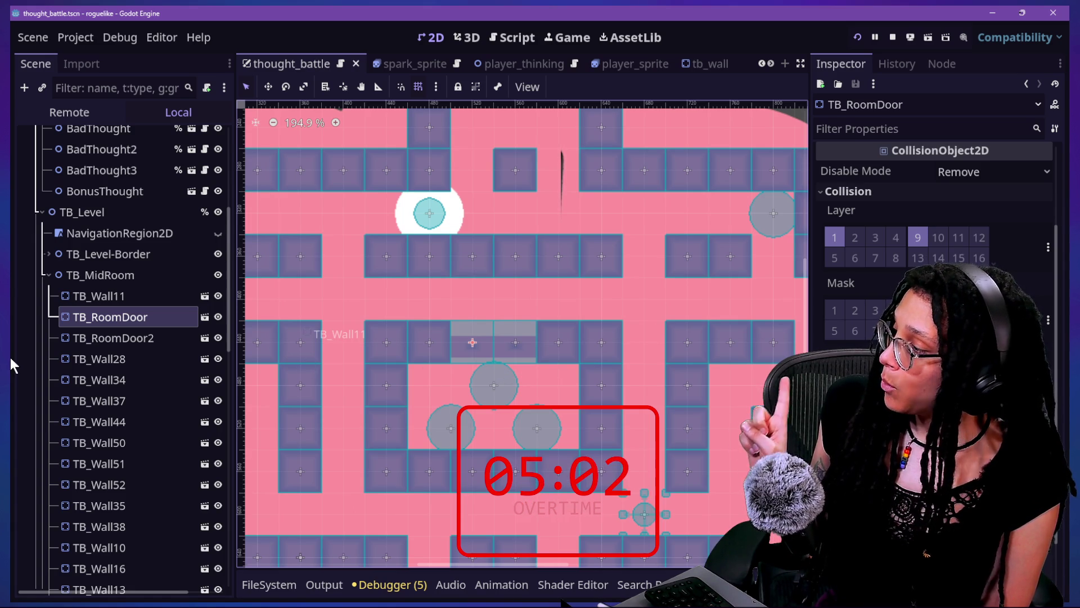
Open the player_thinking scene from the Player_Thinking node.
{"action": "scroll", "coordinate": [78, 372], "scroll_direction": "up", "scroll_amount": 5}
{"action": "left_click", "coordinate": [82, 348]}
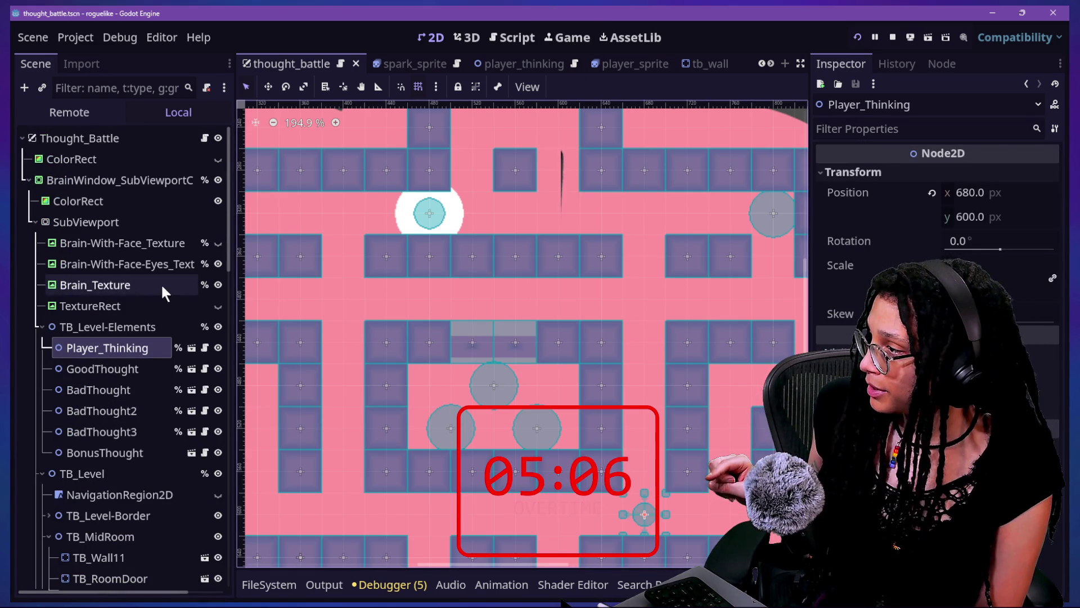
{"action": "left_click", "coordinate": [191, 348]}
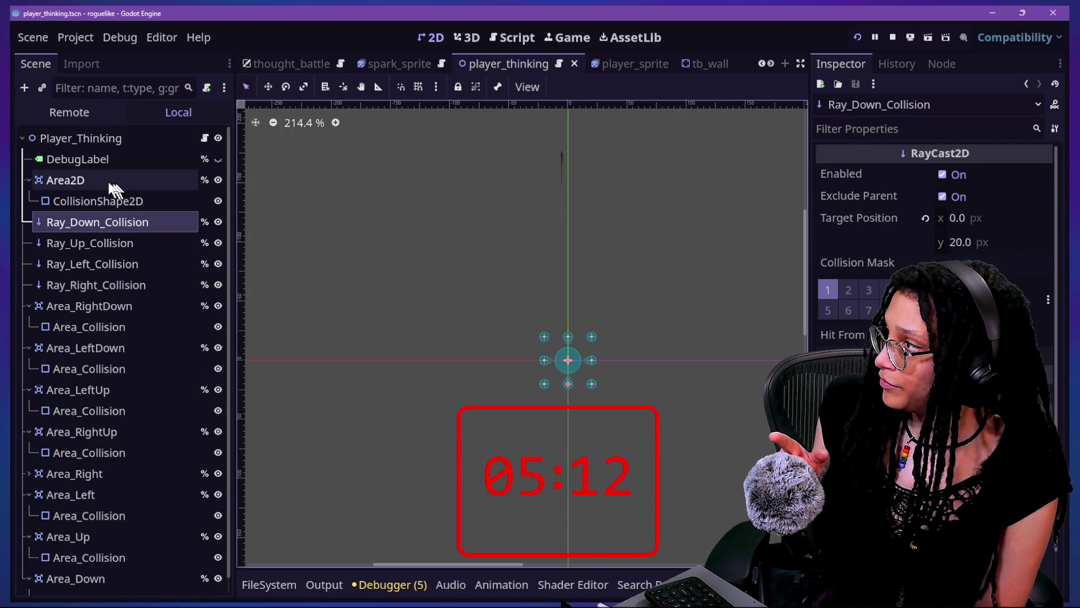
Check the player's Area2D properties, then return to the thought_battle scene tab.
{"action": "left_click", "coordinate": [66, 178]}
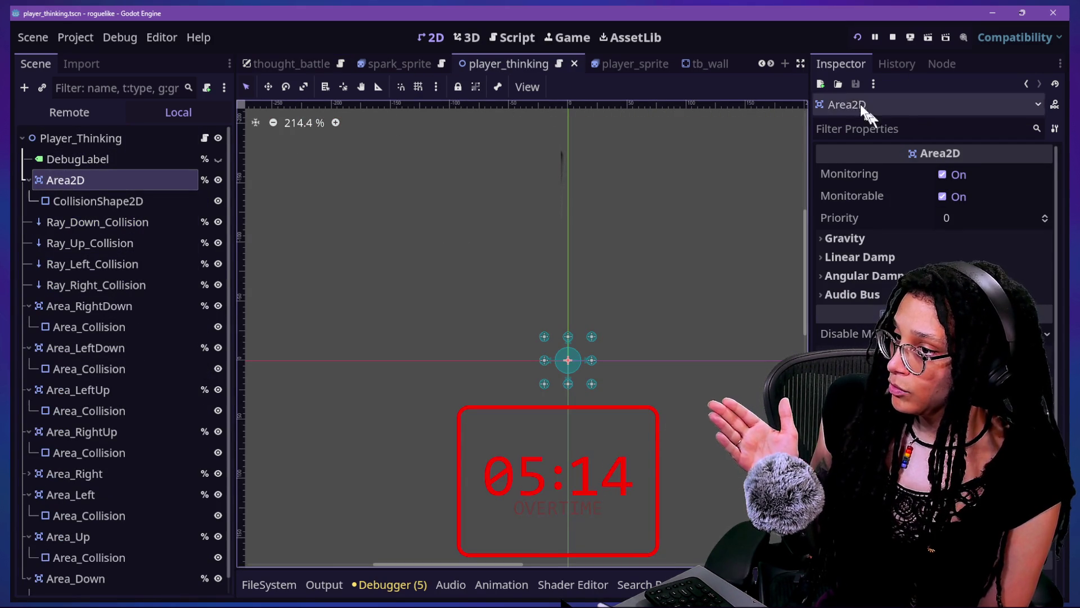
{"action": "left_click", "coordinate": [763, 66]}
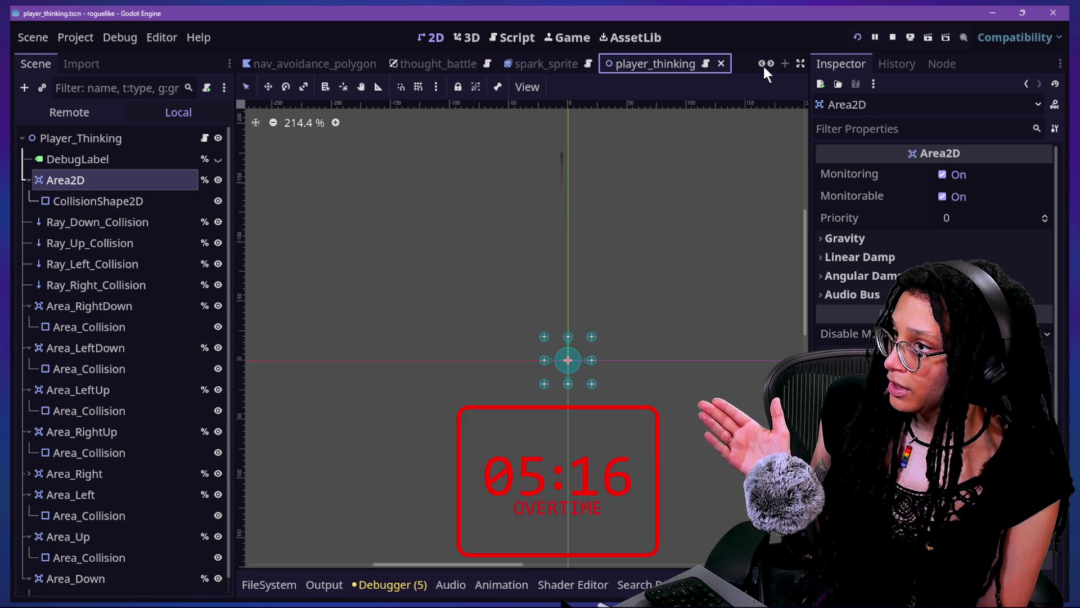
{"action": "left_click", "coordinate": [406, 66]}
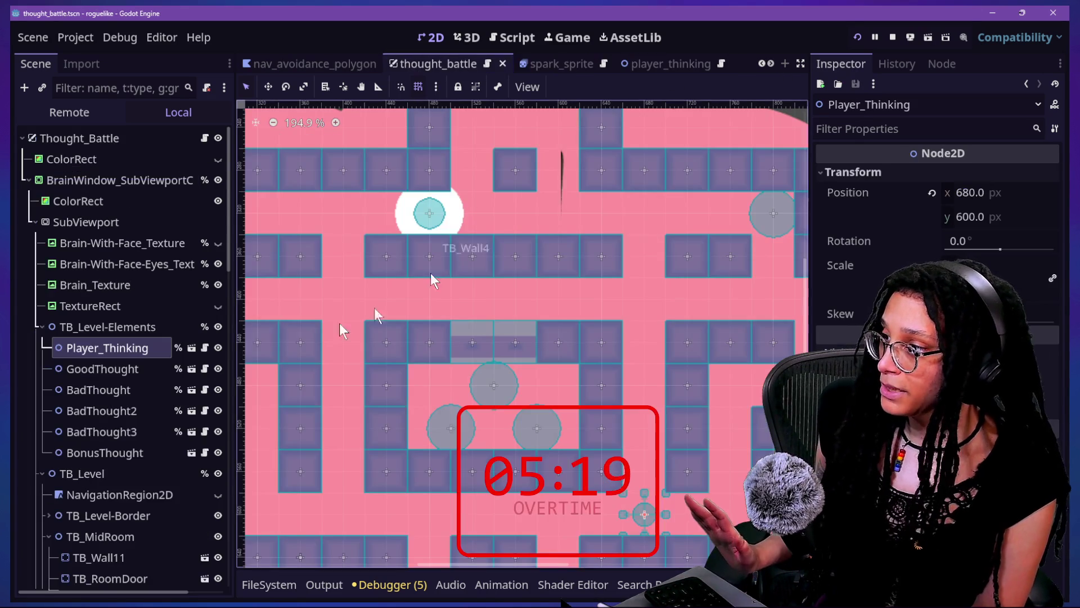
Remove TB_RoomDoor from collision layer 9, leaving only layer 1, and save the scene.
{"action": "scroll", "coordinate": [108, 439], "scroll_direction": "down", "scroll_amount": 5}
{"action": "left_click", "coordinate": [108, 429]}
{"action": "left_click", "coordinate": [110, 406]}
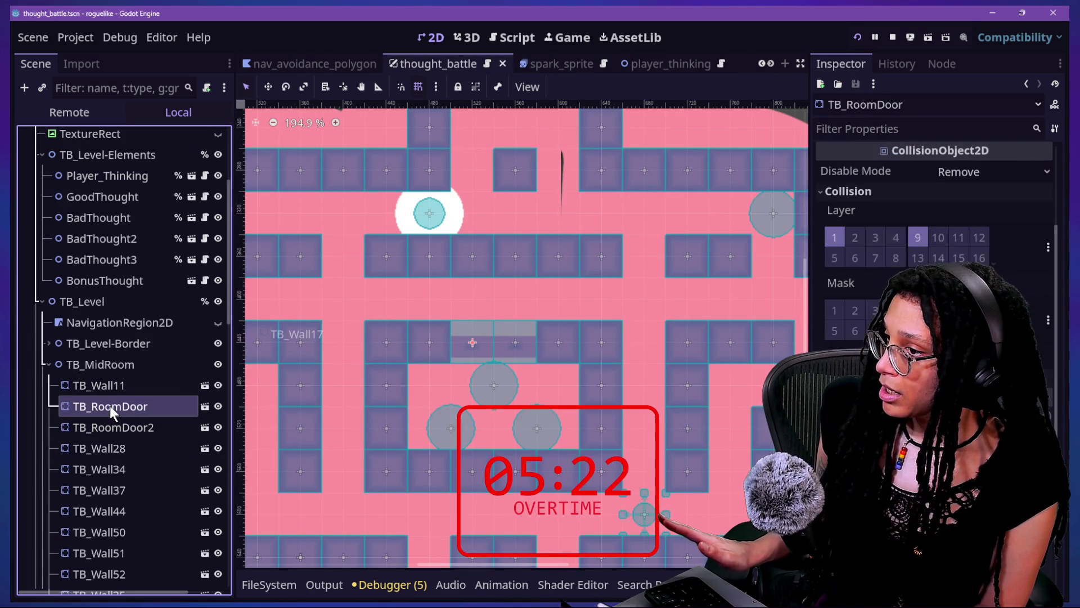
{"action": "left_click", "coordinate": [918, 239]}
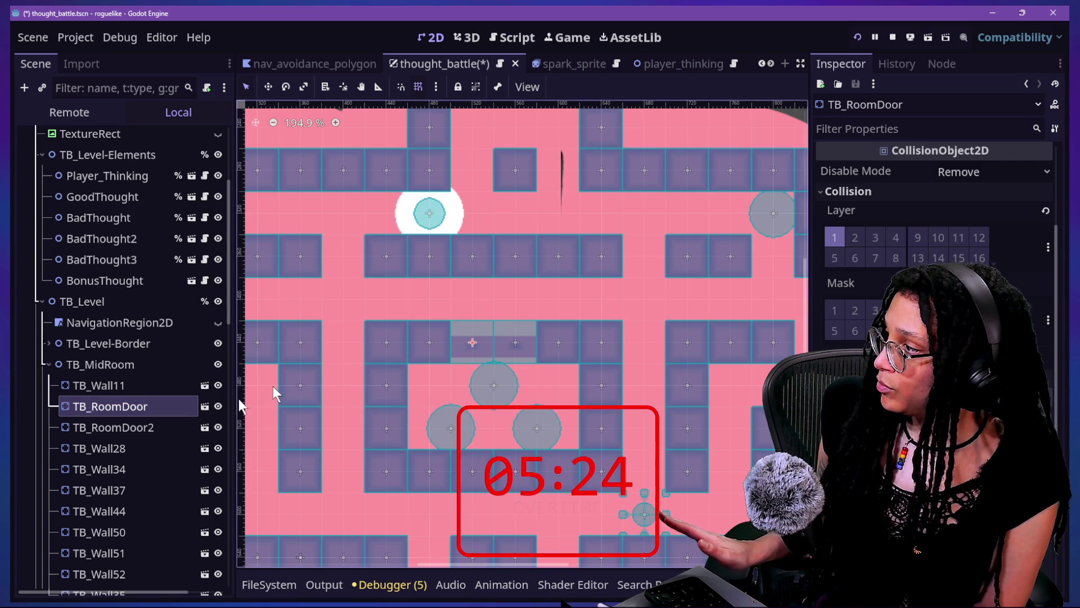
{"action": "left_click", "coordinate": [150, 427]}
{"action": "key", "text": "ctrl+s"}
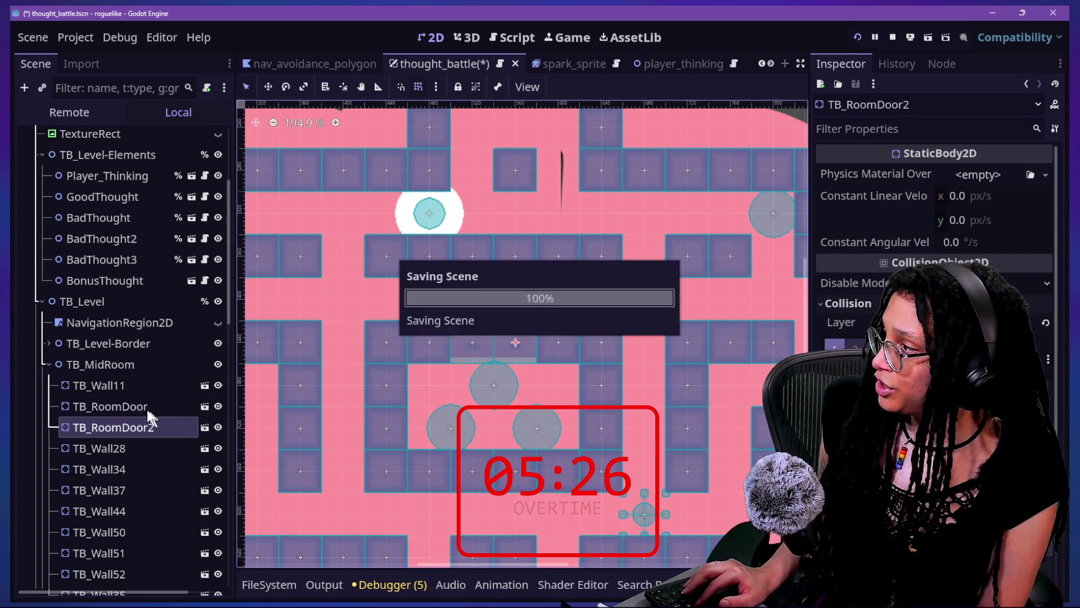
{"action": "left_click", "coordinate": [114, 324]}
{"action": "scroll", "coordinate": [437, 352], "scroll_direction": "down", "scroll_amount": 2}
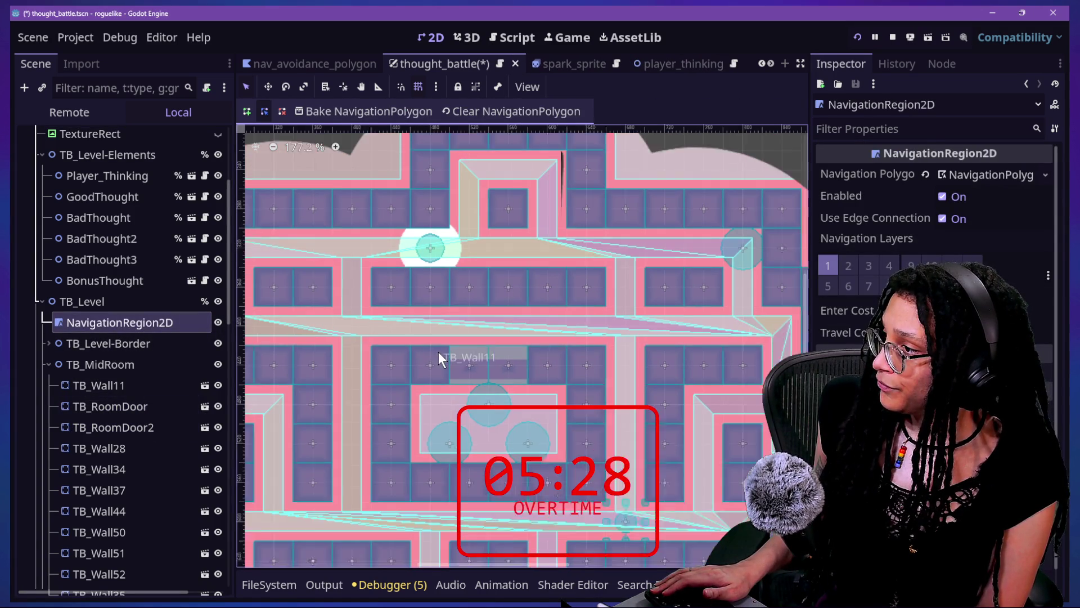
Point out the narrow navigation-mesh corridor near the room doors, then open a new browser tab.
{"action": "scroll", "coordinate": [494, 362], "scroll_direction": "up", "scroll_amount": 8}
{"action": "mouse_move", "coordinate": [486, 258]}
{"action": "left_mouse_down"}
{"action": "mouse_move", "coordinate": [434, 274]}
{"action": "mouse_move", "coordinate": [284, 258]}
{"action": "left_mouse_up"}
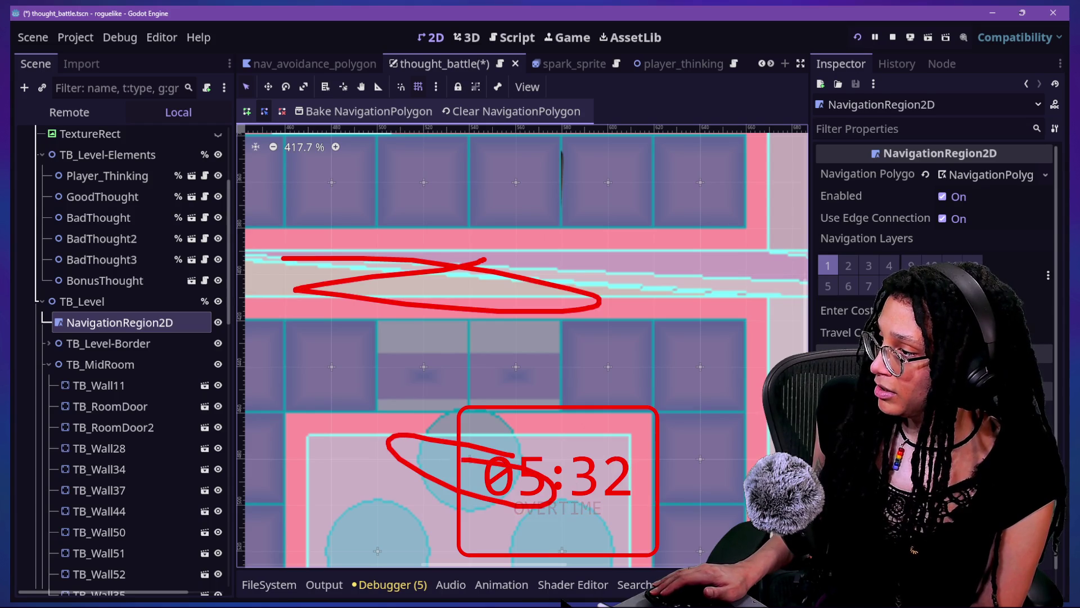
{"action": "key", "text": "Escape"}
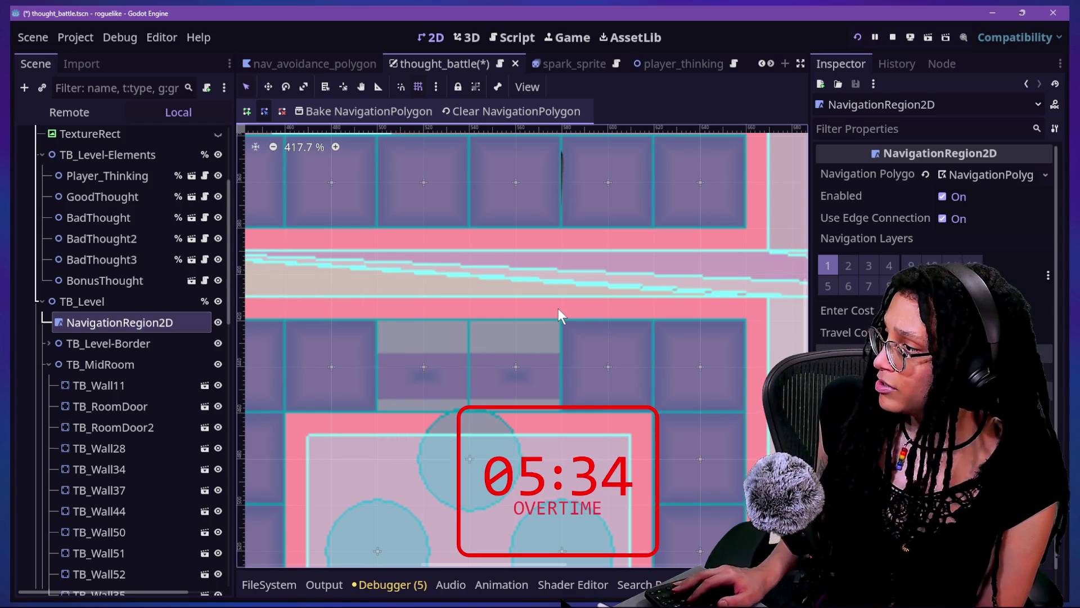
{"action": "scroll", "coordinate": [558, 311], "scroll_direction": "down", "scroll_amount": 5}
{"action": "scroll", "coordinate": [559, 309], "scroll_direction": "down", "scroll_amount": 1}
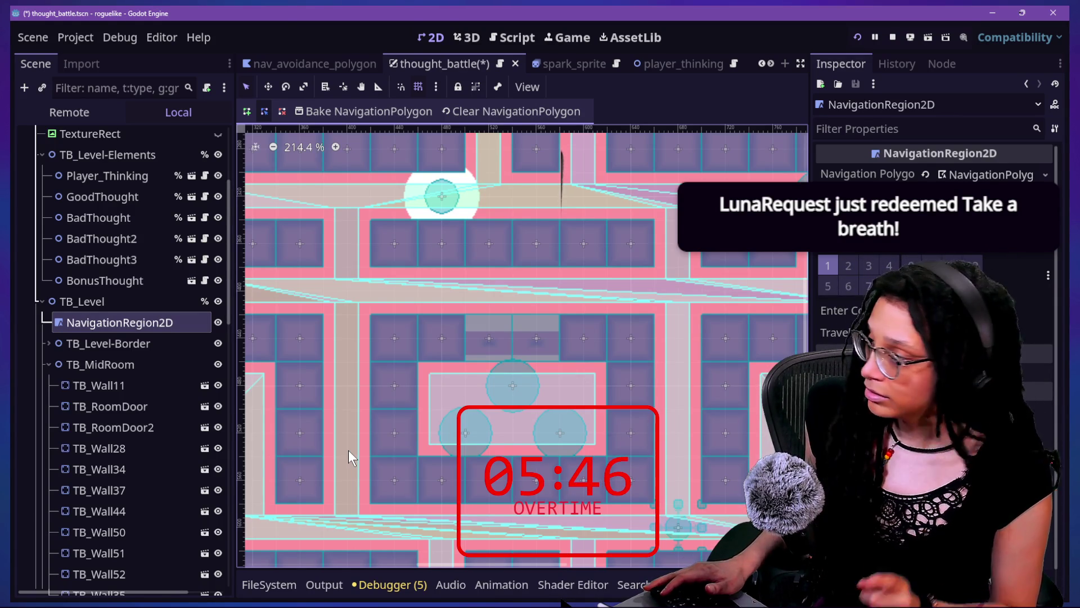
{"action": "left_click", "coordinate": [144, 340]}
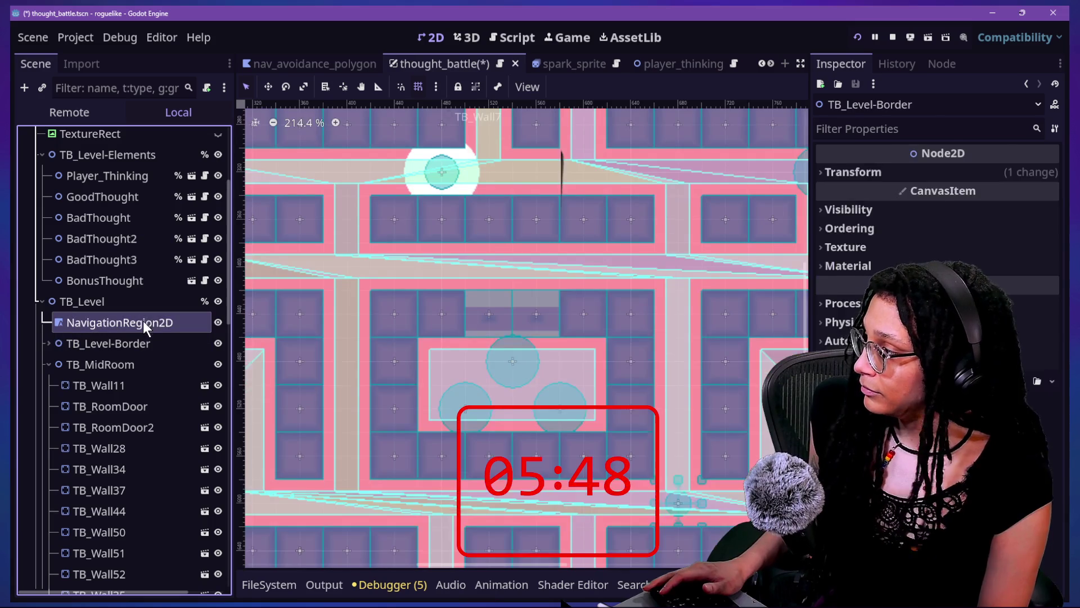
{"action": "left_click", "coordinate": [143, 321]}
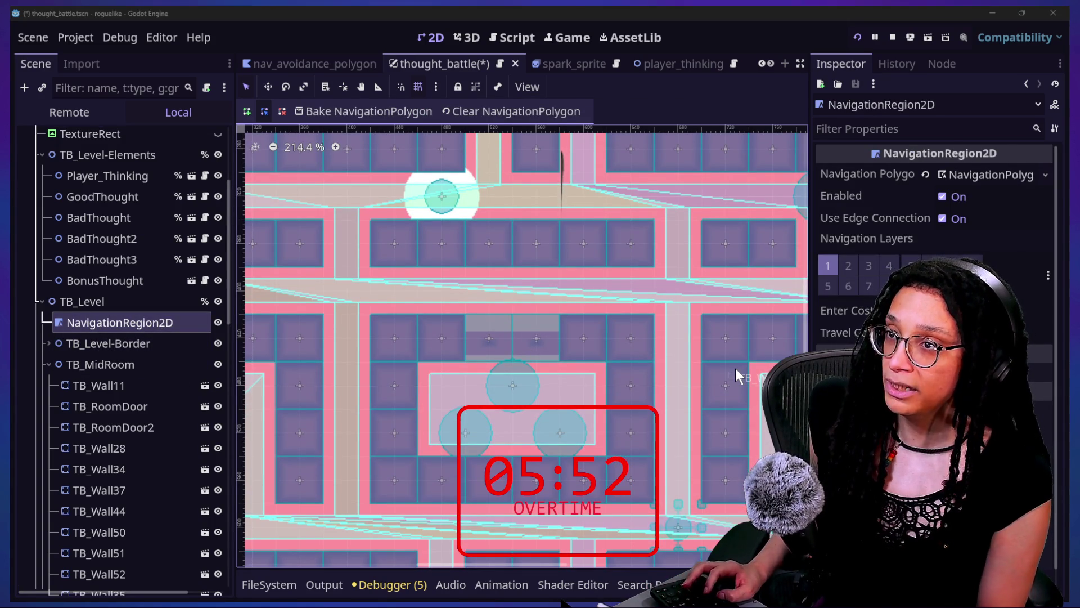
{"action": "key", "text": "alt+Tab"}
{"action": "left_click", "coordinate": [867, 25]}
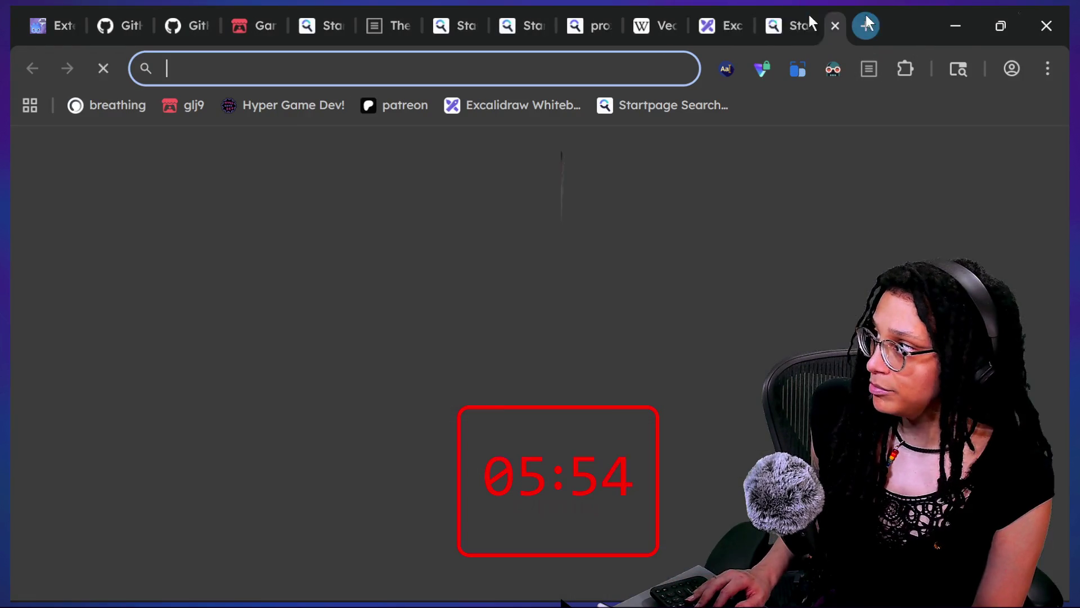
Open the mindfuldevmag.com box-breathing timer and post its link in the stream chat.
{"action": "left_click", "coordinate": [104, 106]}
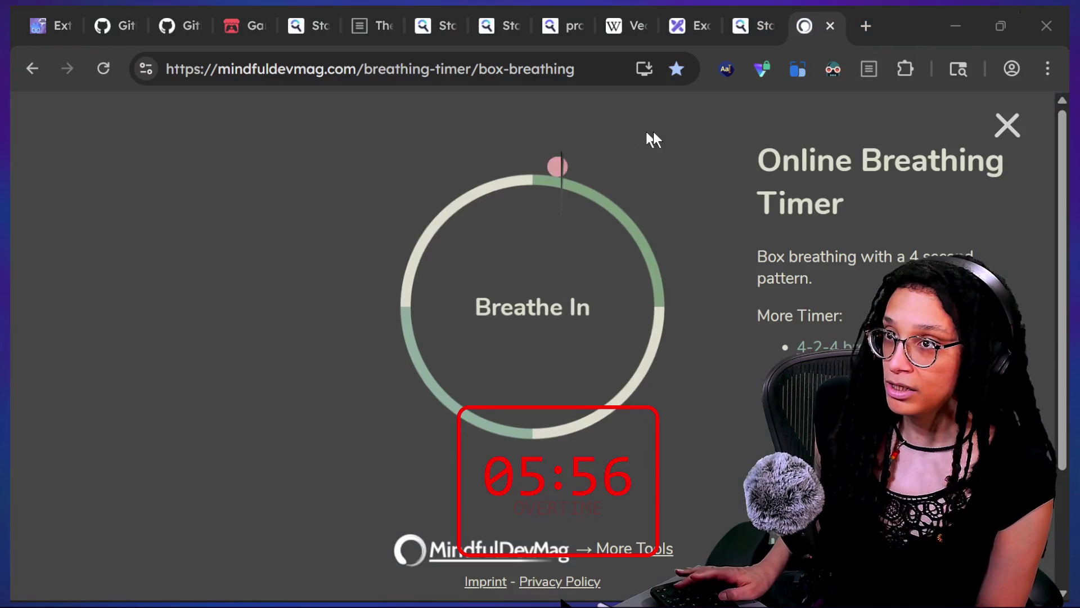
{"action": "key", "text": "alt+Tab"}
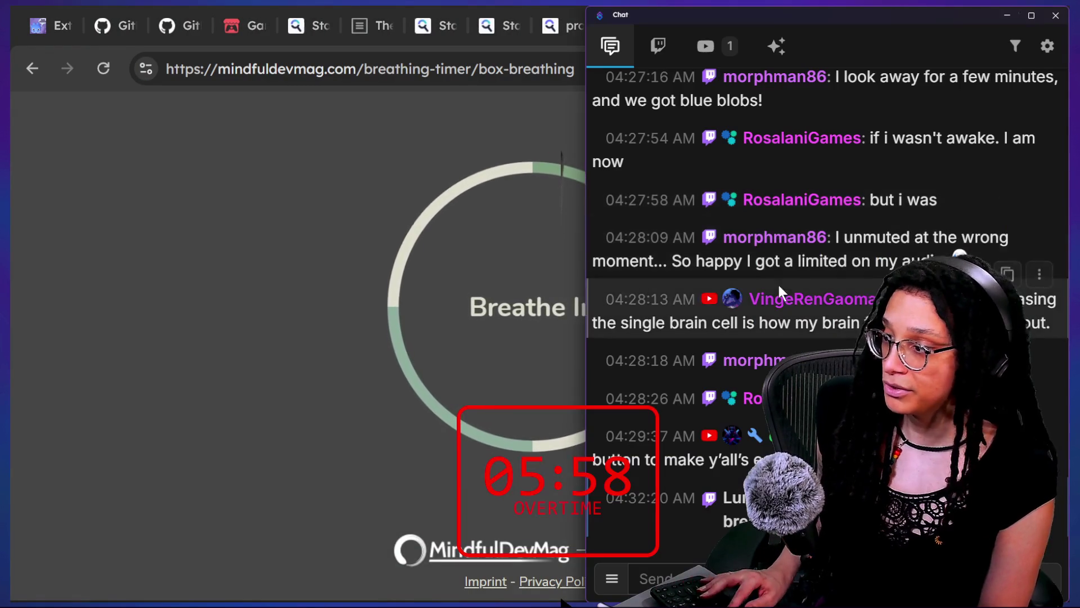
{"action": "type", "text": "https://mindfuldevmag.com/breathing-timer/box-breathing"}
{"action": "key", "text": "Return"}
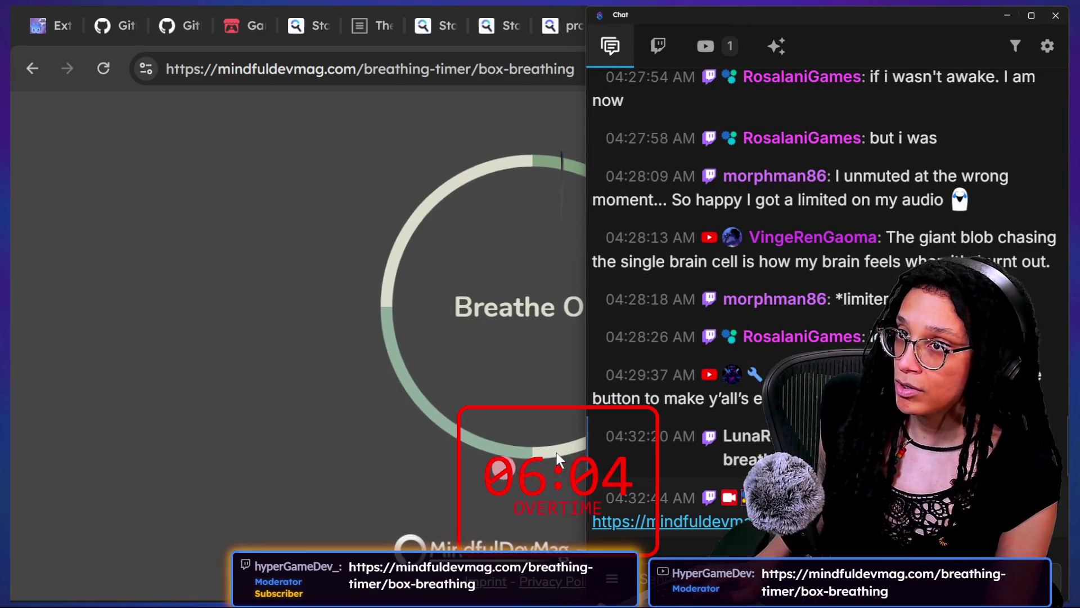
{"action": "key", "text": "alt+Tab"}
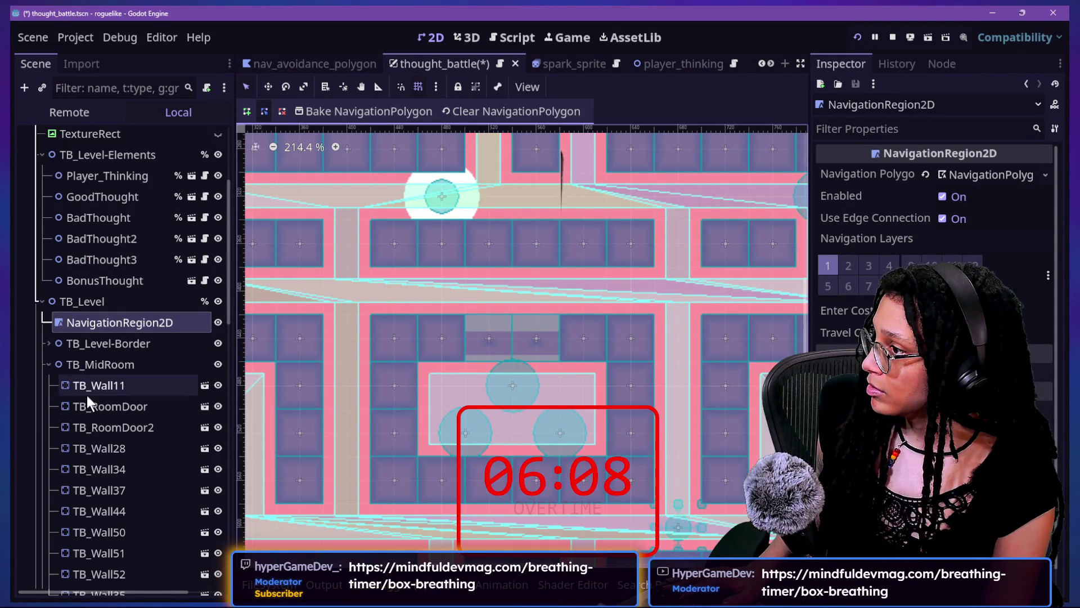
Move NavigationRegion2D from navigation layer 1 to layer 9, save, and rebake its polygon.
{"action": "left_click", "coordinate": [104, 350]}
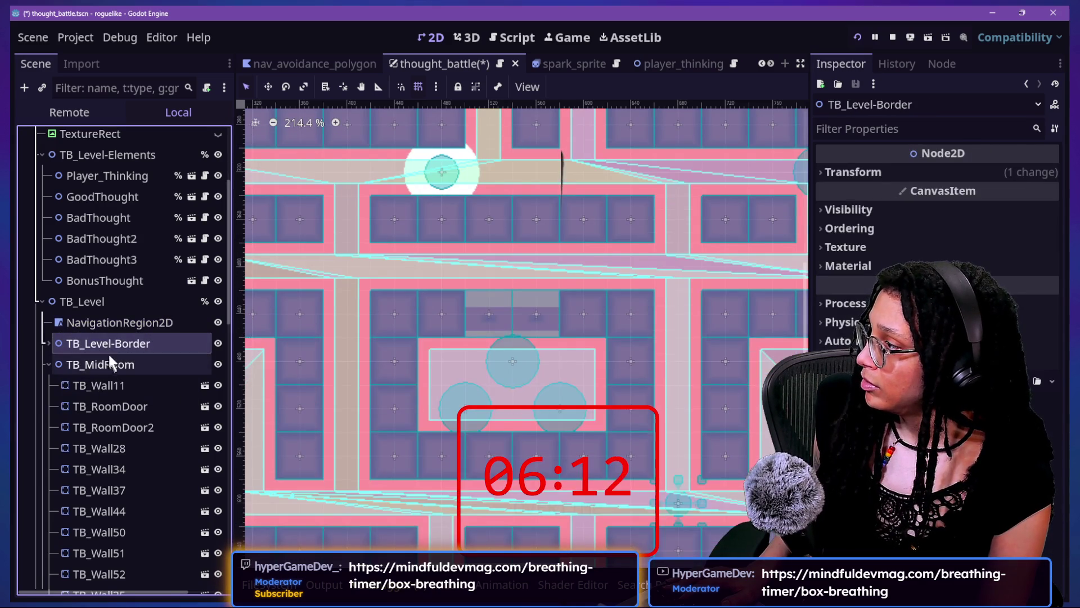
{"action": "left_click", "coordinate": [109, 324]}
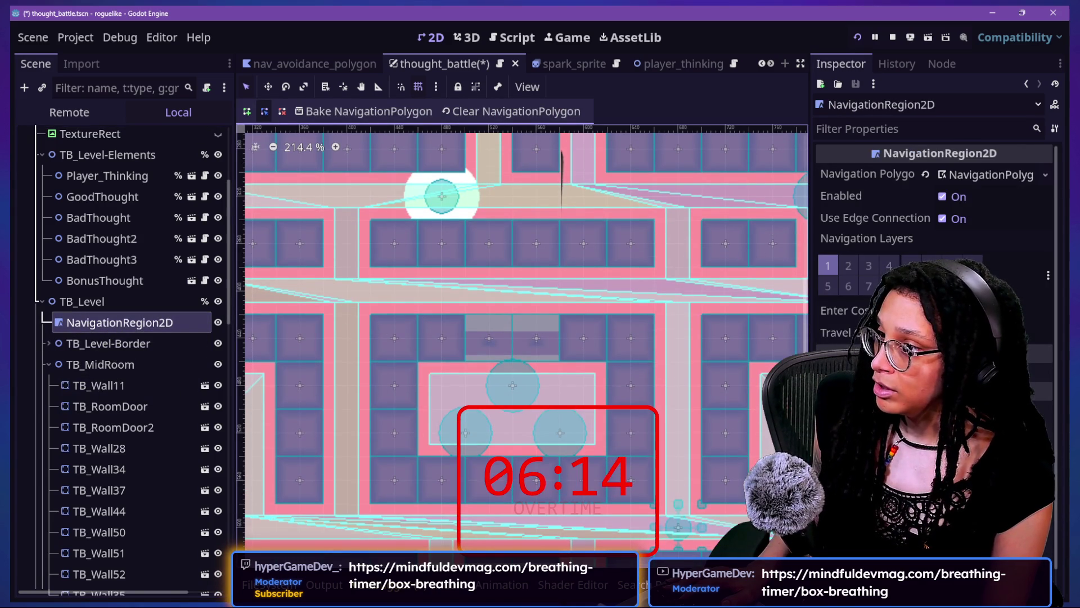
{"action": "left_click", "coordinate": [828, 265]}
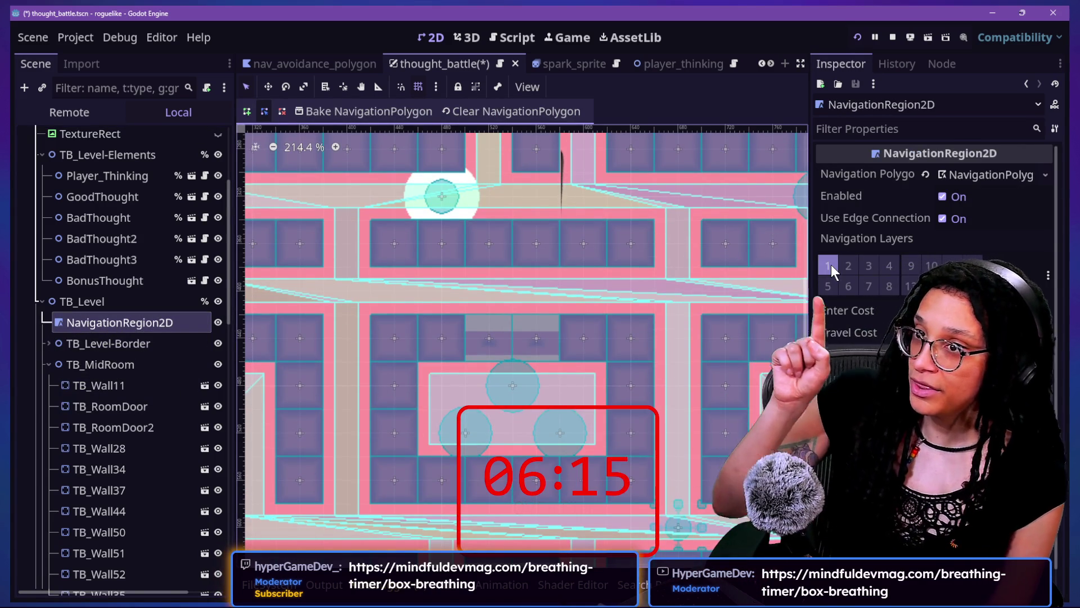
{"action": "left_click", "coordinate": [913, 263]}
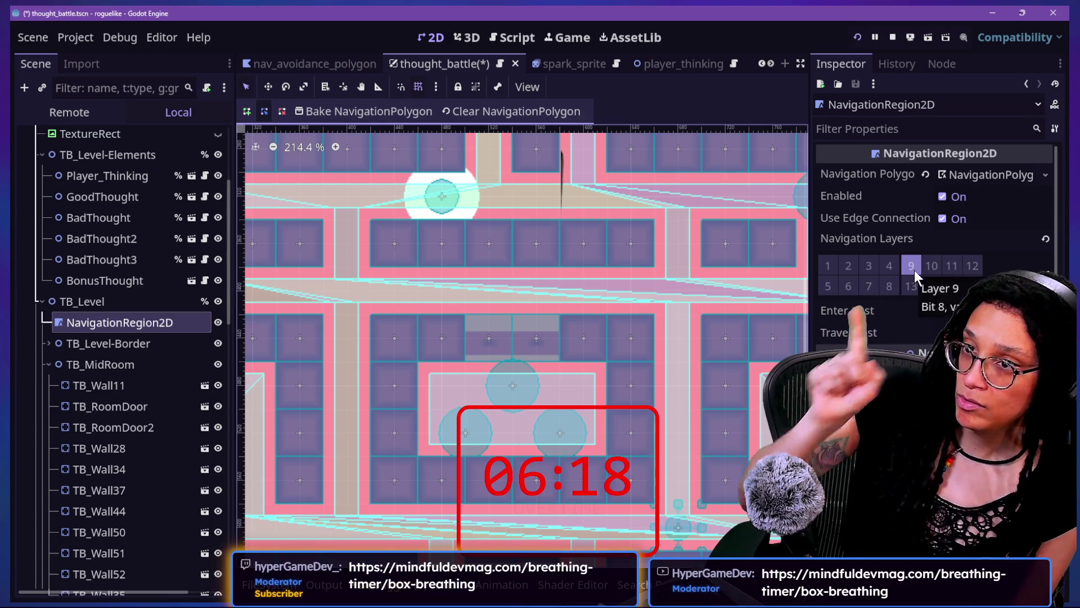
{"action": "key", "text": "ctrl+s"}
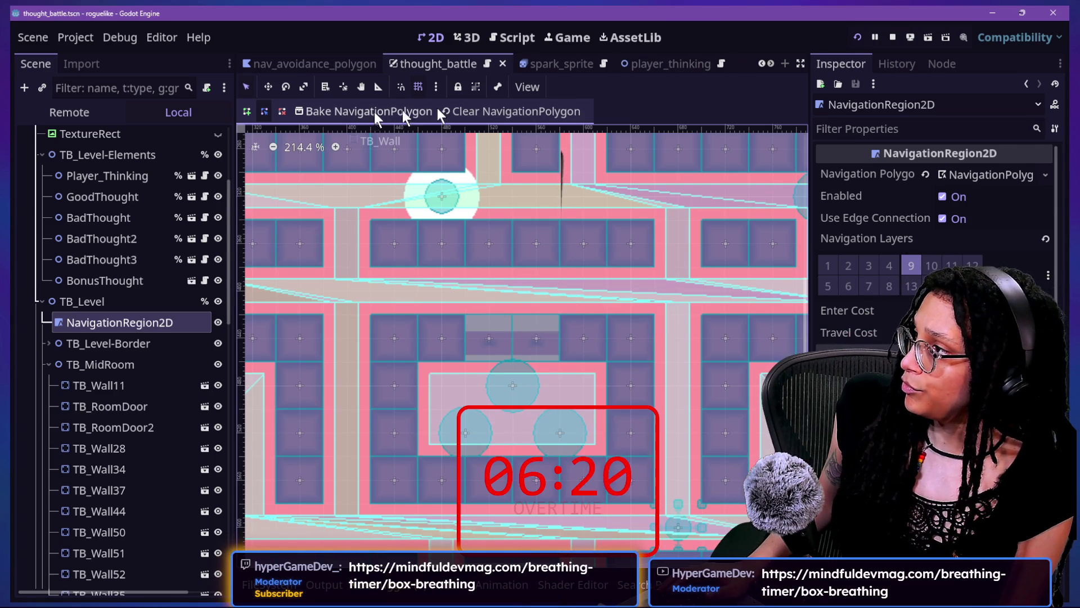
{"action": "left_click", "coordinate": [502, 110]}
{"action": "left_click", "coordinate": [408, 116]}
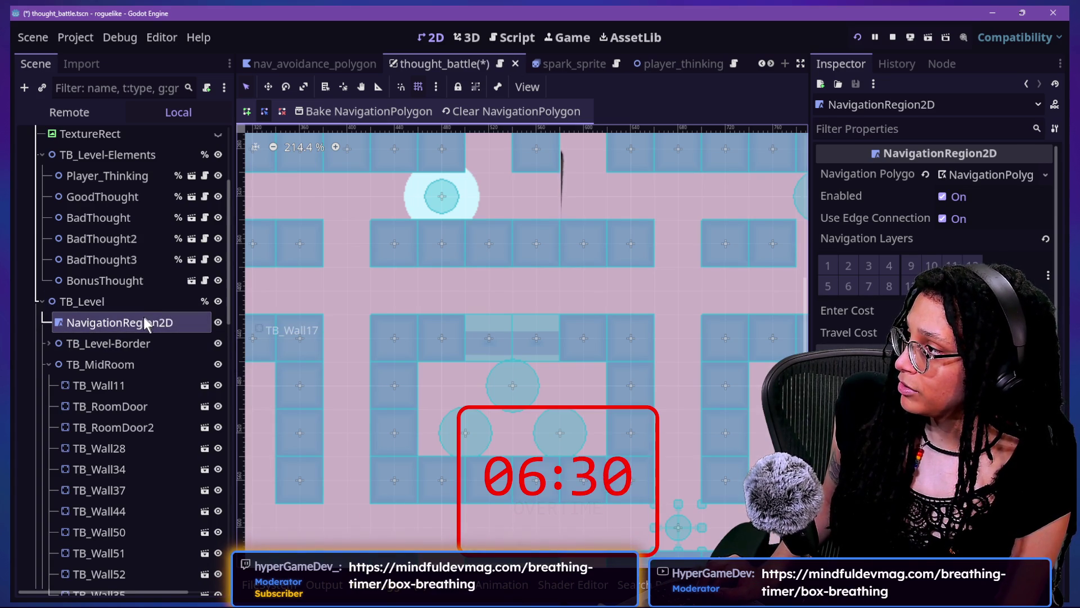
Nest TB_Level under NavigationRegion2D and clear and rebake the navigation polygon.
{"action": "left_click_drag", "start_coordinate": [143, 316], "coordinate": [138, 290]}
{"action": "left_click_drag", "start_coordinate": [99, 319], "coordinate": [103, 302]}
{"action": "left_click", "coordinate": [103, 302]}
{"action": "left_click", "coordinate": [515, 111]}
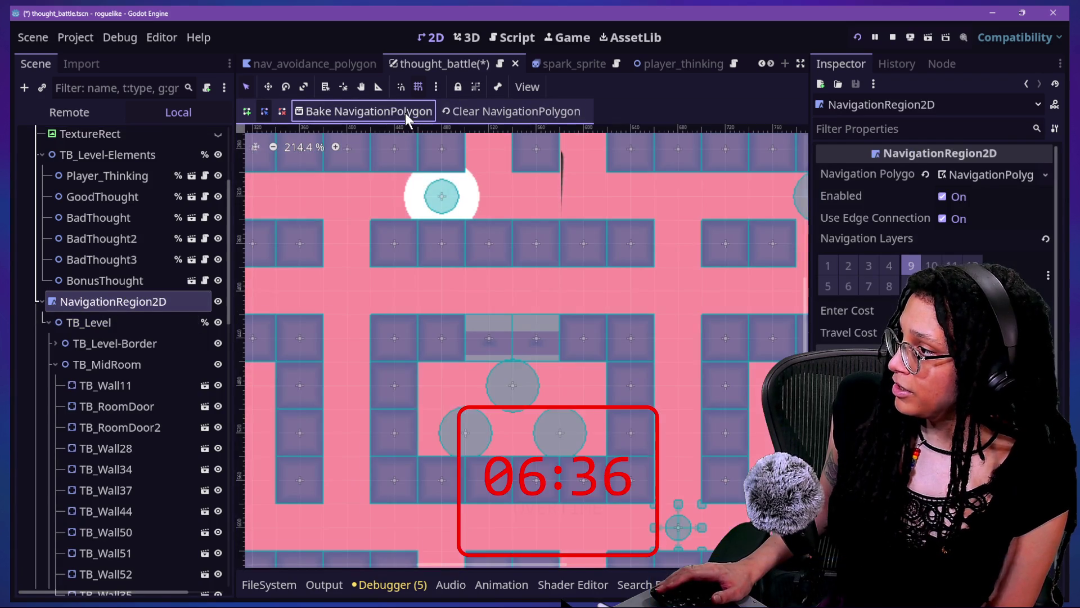
{"action": "left_click", "coordinate": [405, 113]}
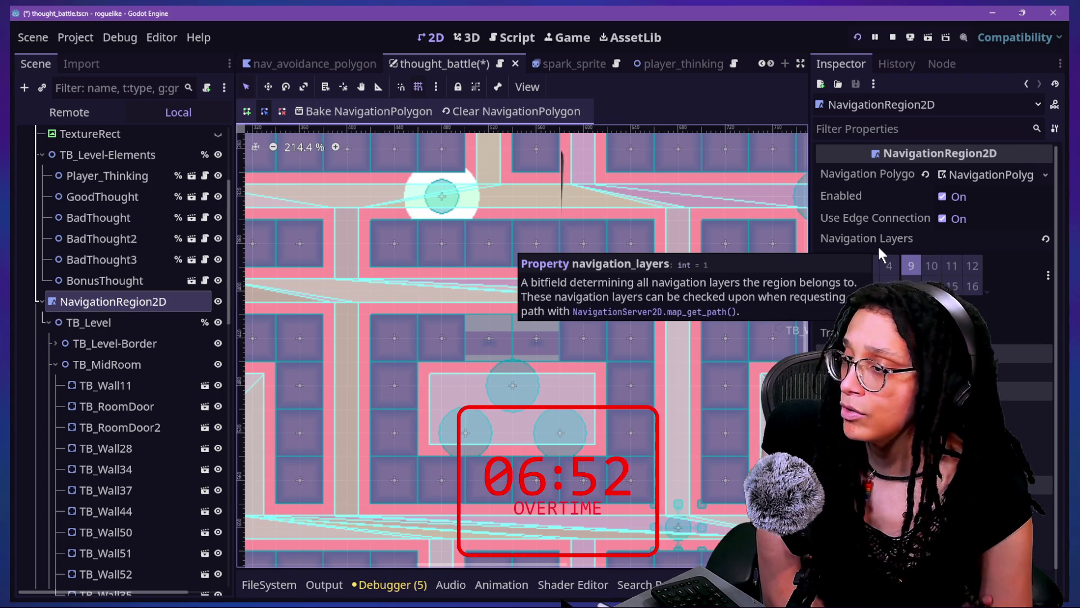
Put the region back on layer 1 and drop layers 1, 2, 5, 6 from the parsed collision mask.
{"action": "left_click", "coordinate": [827, 268]}
{"action": "left_click", "coordinate": [972, 178]}
{"action": "left_click", "coordinate": [848, 214]}
{"action": "left_click", "coordinate": [853, 200]}
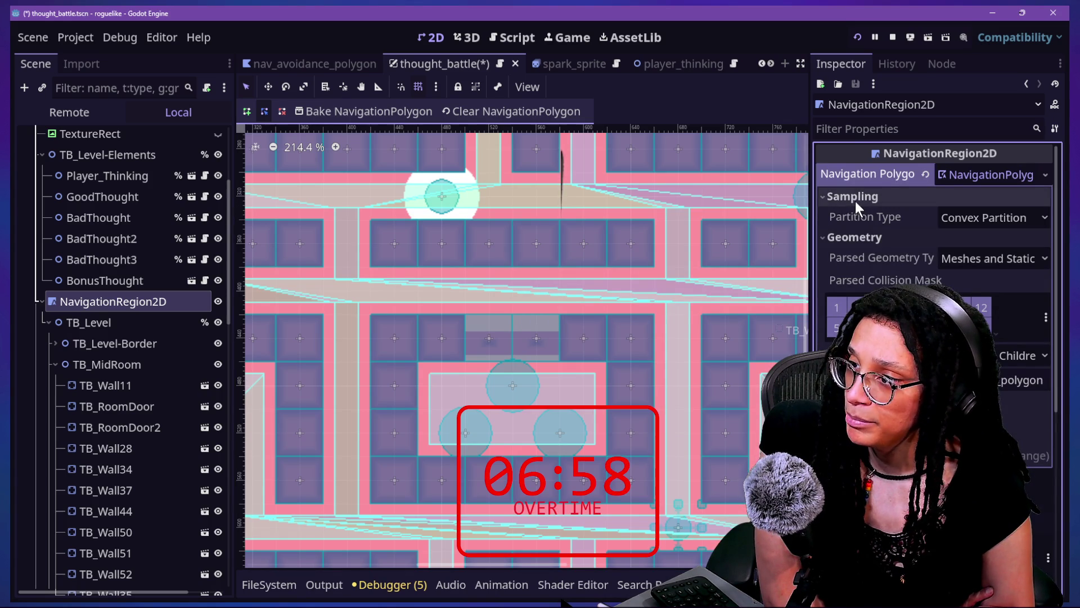
{"action": "scroll", "coordinate": [855, 202], "scroll_direction": "down", "scroll_amount": 4}
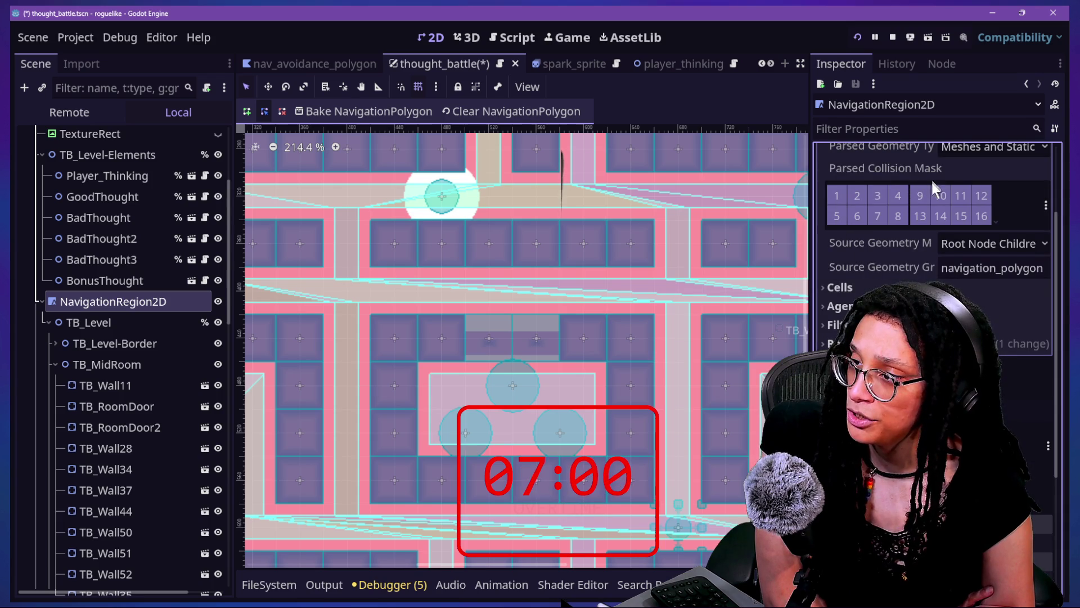
{"action": "left_click", "coordinate": [837, 196]}
{"action": "left_click", "coordinate": [845, 212]}
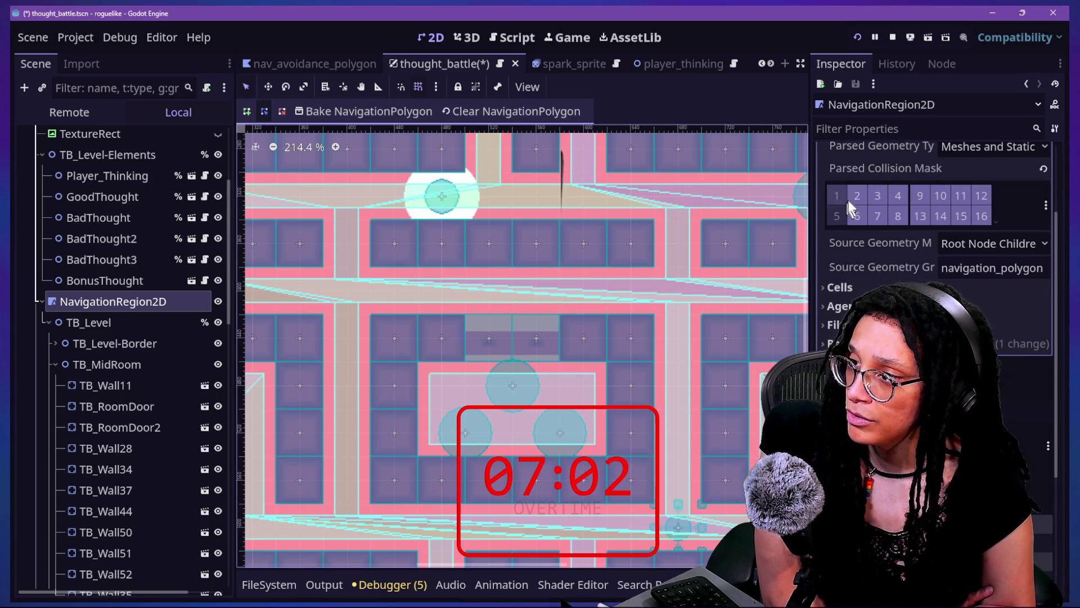
{"action": "left_click", "coordinate": [857, 197]}
{"action": "left_click", "coordinate": [857, 214]}
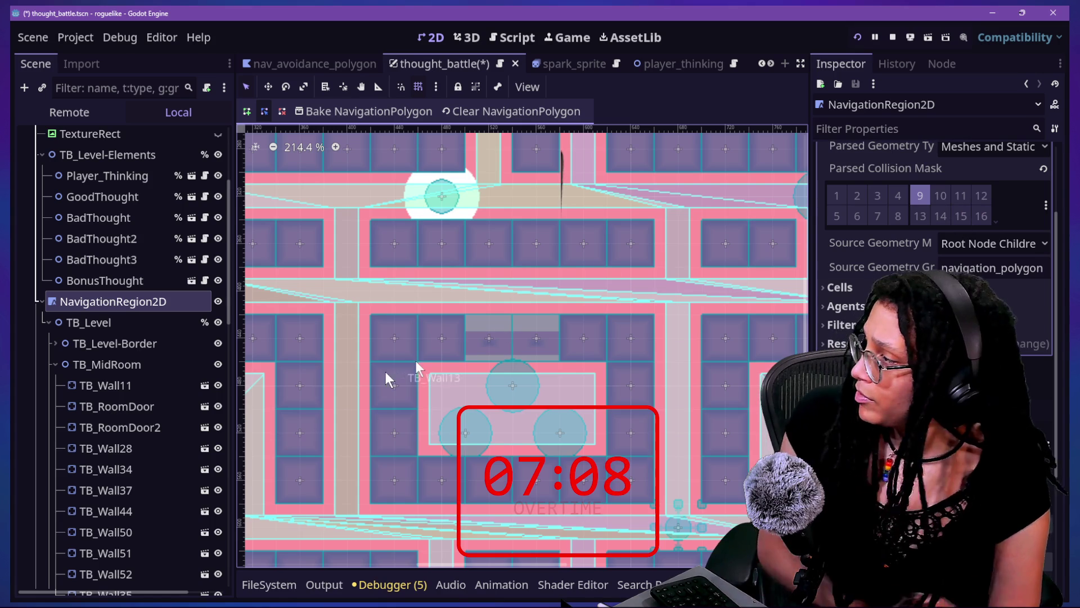
Clear and rebake the polygon, circle the problem spot above the central room, and save.
{"action": "left_click", "coordinate": [517, 112]}
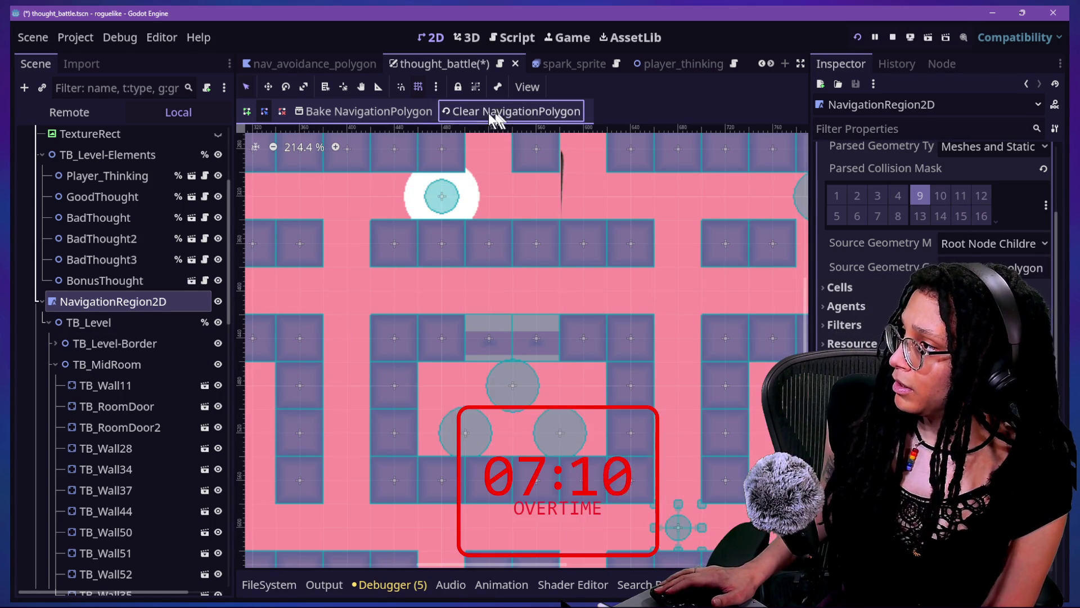
{"action": "left_click", "coordinate": [365, 111]}
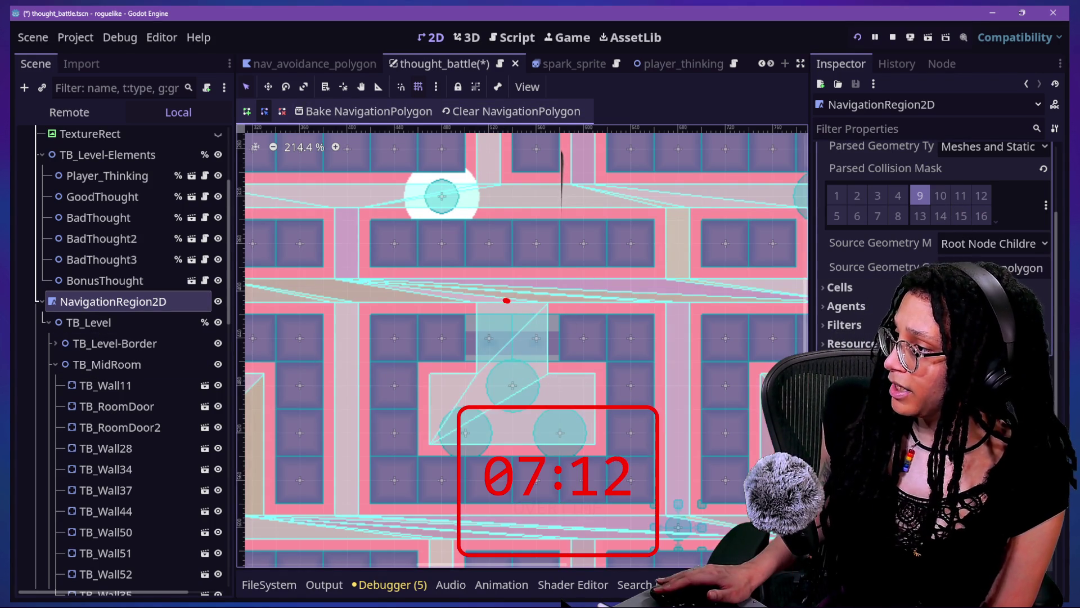
{"action": "left_click_drag", "start_coordinate": [510, 300], "coordinate": [536, 373]}
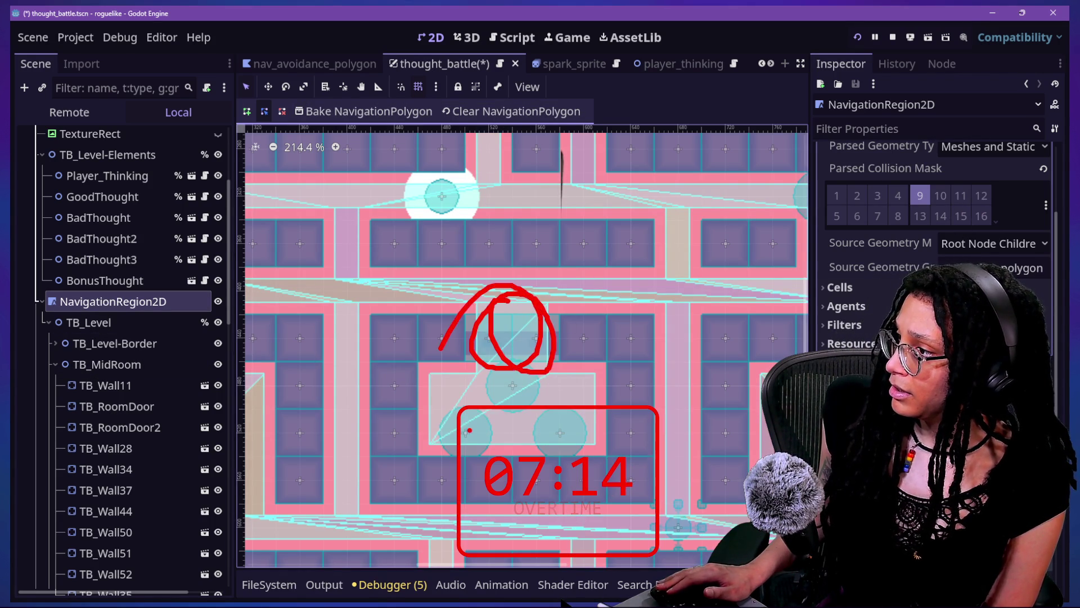
{"action": "key", "text": "ctrl+s"}
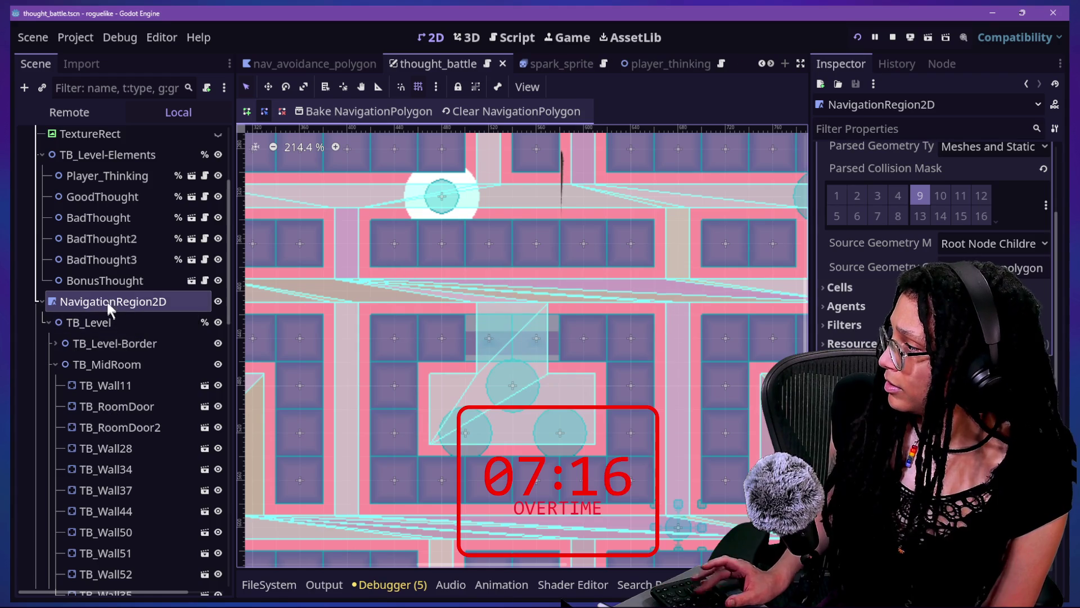
Pull TB_Level out, nest NavigationRegion2D under TB_Level, save, and switch to Chrome's breathing timer.
{"action": "left_click_drag", "start_coordinate": [117, 321], "coordinate": [119, 294]}
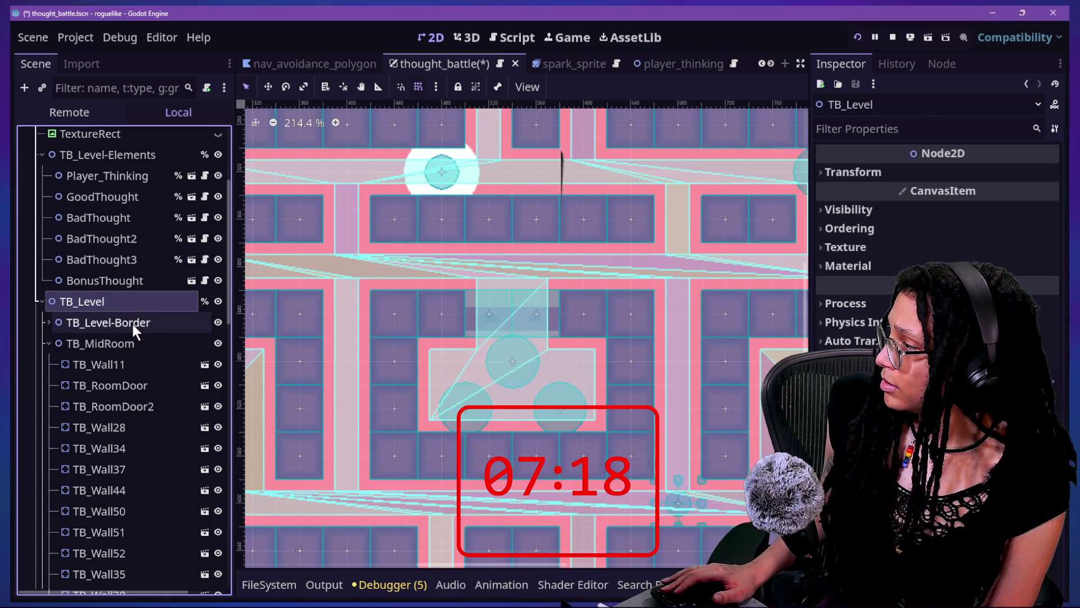
{"action": "scroll", "coordinate": [157, 367], "scroll_direction": "down", "scroll_amount": 5}
{"action": "scroll", "coordinate": [155, 366], "scroll_direction": "down", "scroll_amount": 5}
{"action": "mouse_move", "coordinate": [169, 555]}
{"action": "left_mouse_down"}
{"action": "mouse_move", "coordinate": [147, 116]}
{"action": "mouse_move", "coordinate": [145, 258]}
{"action": "left_mouse_up"}
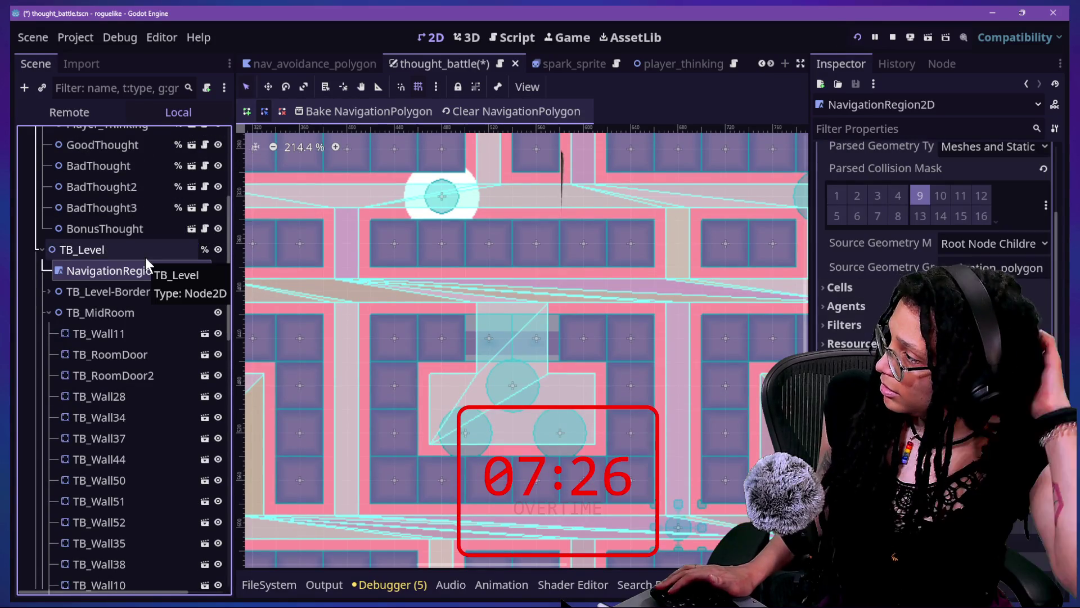
{"action": "key", "text": "ctrl+s"}
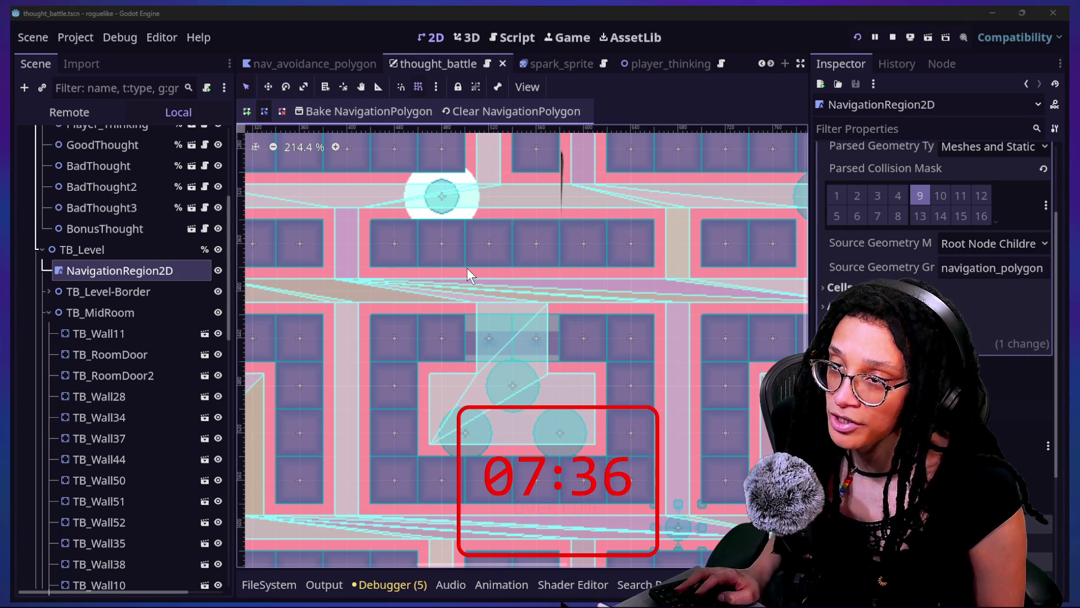
{"action": "key", "text": "alt+Tab"}
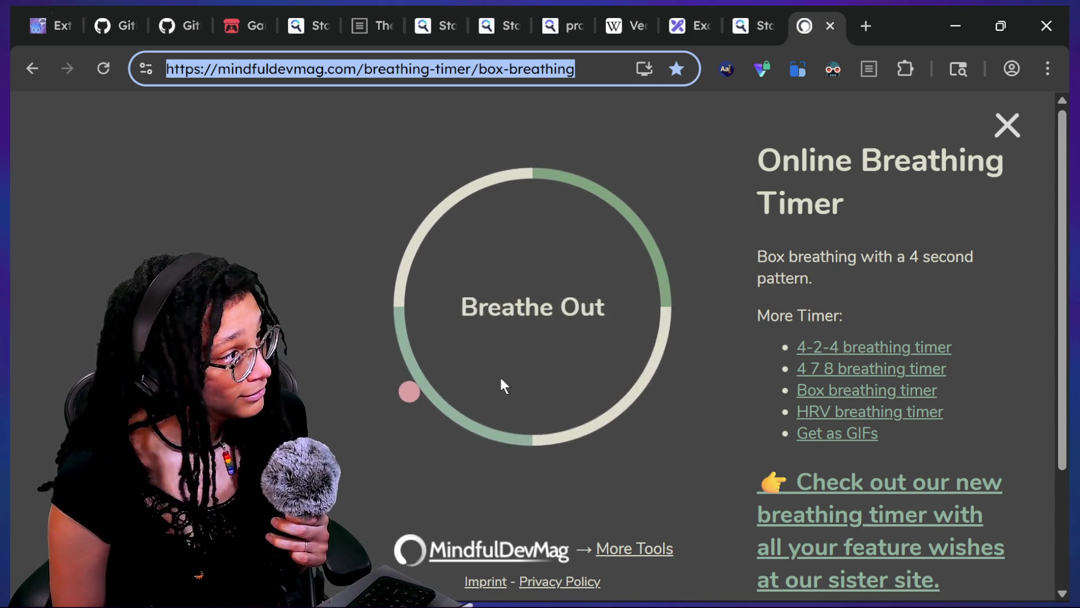
Close the box-breathing timer tab in Chrome.
{"action": "left_click", "coordinate": [831, 27]}
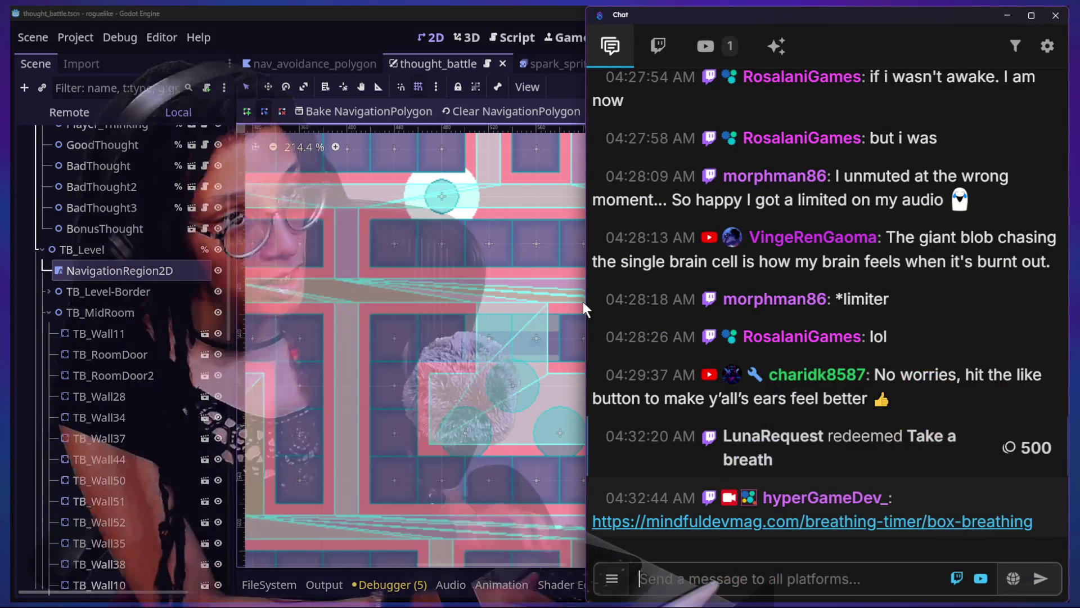
{"action": "scroll", "coordinate": [829, 308], "scroll_direction": "up", "scroll_amount": 15}
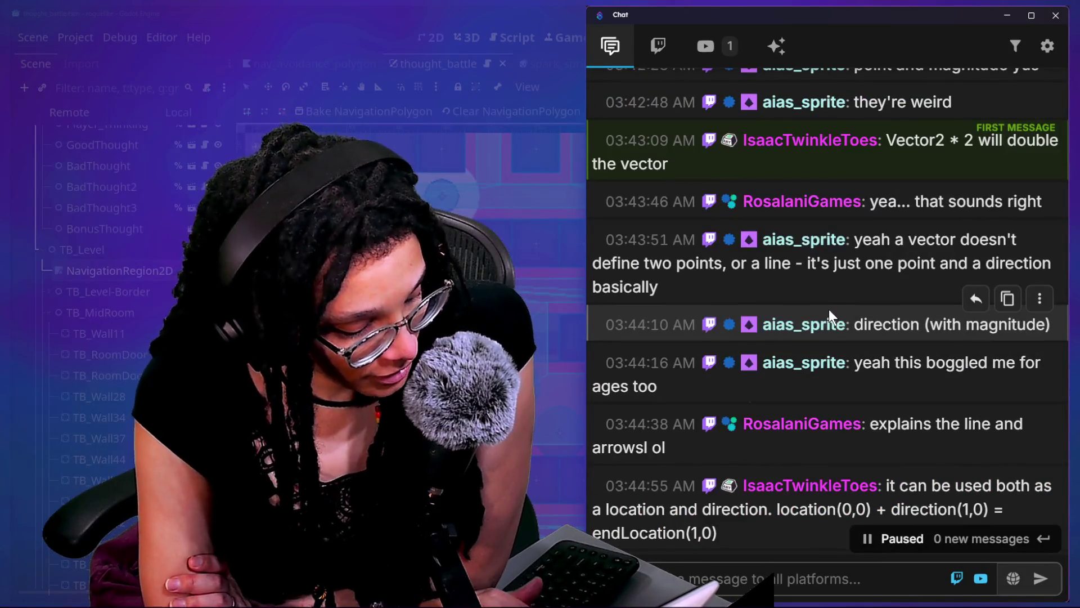
{"action": "scroll", "coordinate": [830, 187], "scroll_direction": "up", "scroll_amount": 8}
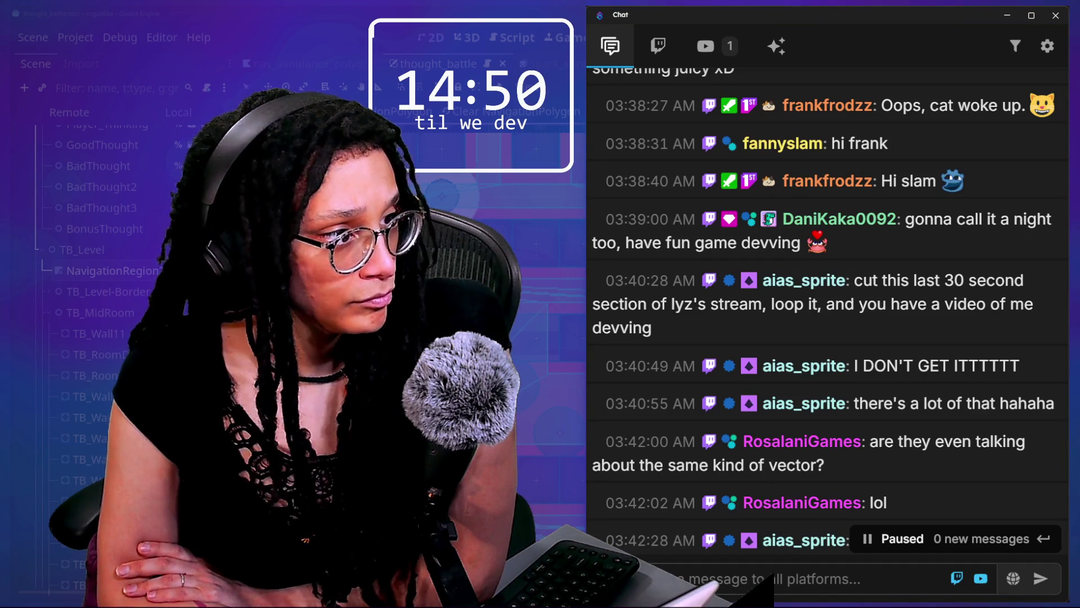
{"action": "scroll", "coordinate": [847, 309], "scroll_direction": "up", "scroll_amount": 10}
{"action": "scroll", "coordinate": [847, 309], "scroll_direction": "up", "scroll_amount": 15}
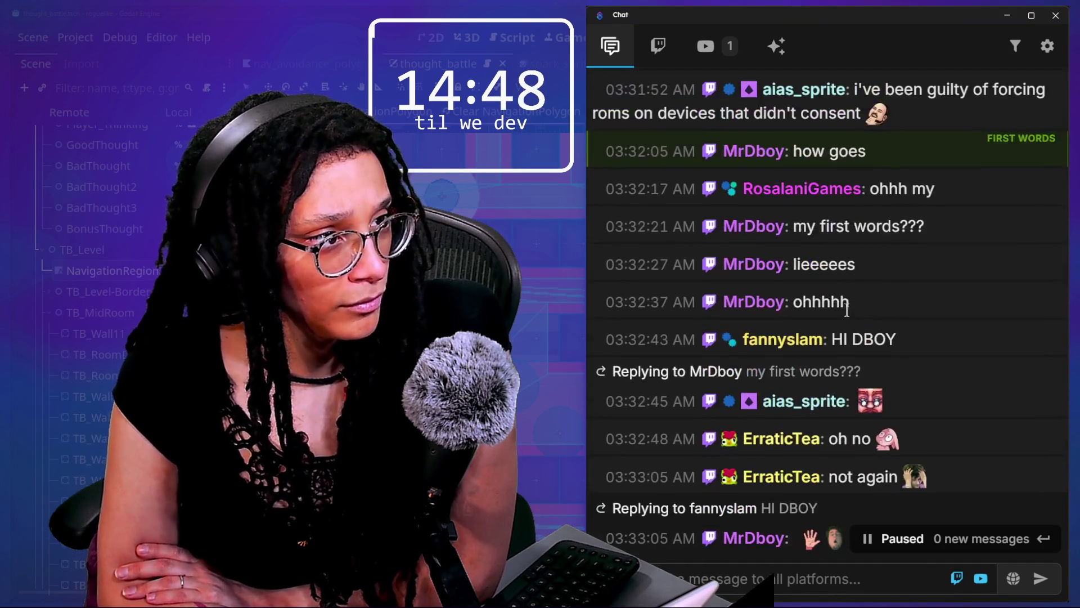
{"action": "scroll", "coordinate": [846, 309], "scroll_direction": "up", "scroll_amount": 10}
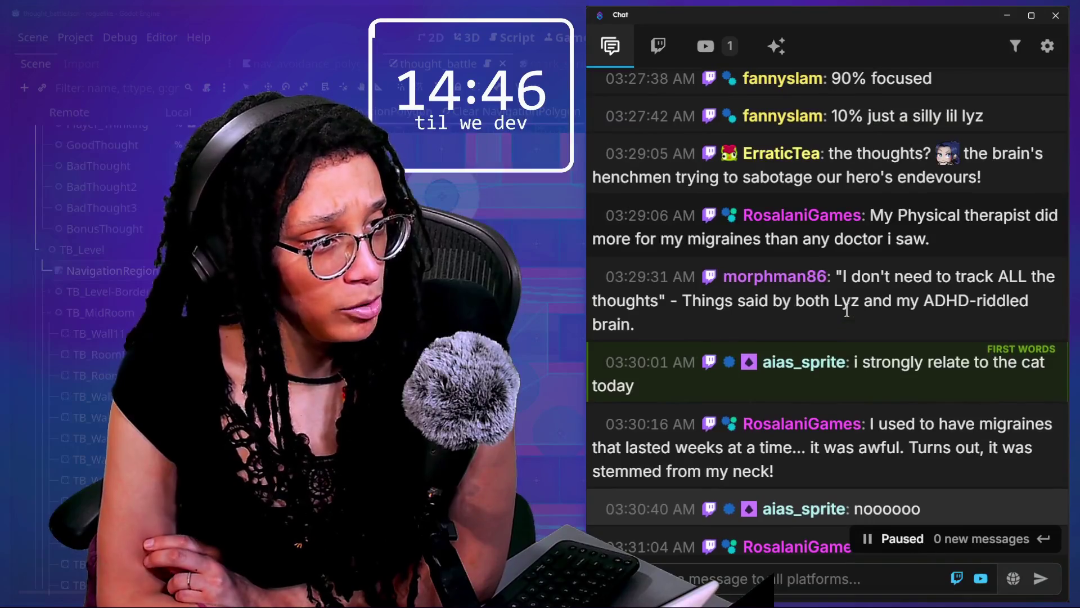
{"action": "scroll", "coordinate": [847, 309], "scroll_direction": "up", "scroll_amount": 5}
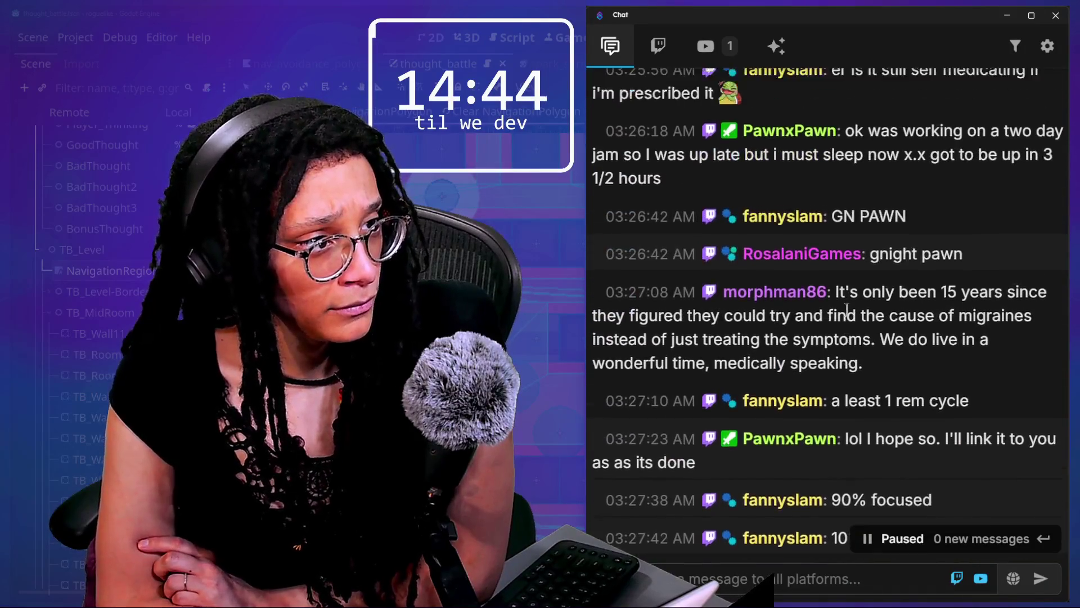
{"action": "scroll", "coordinate": [904, 227], "scroll_direction": "up", "scroll_amount": 8}
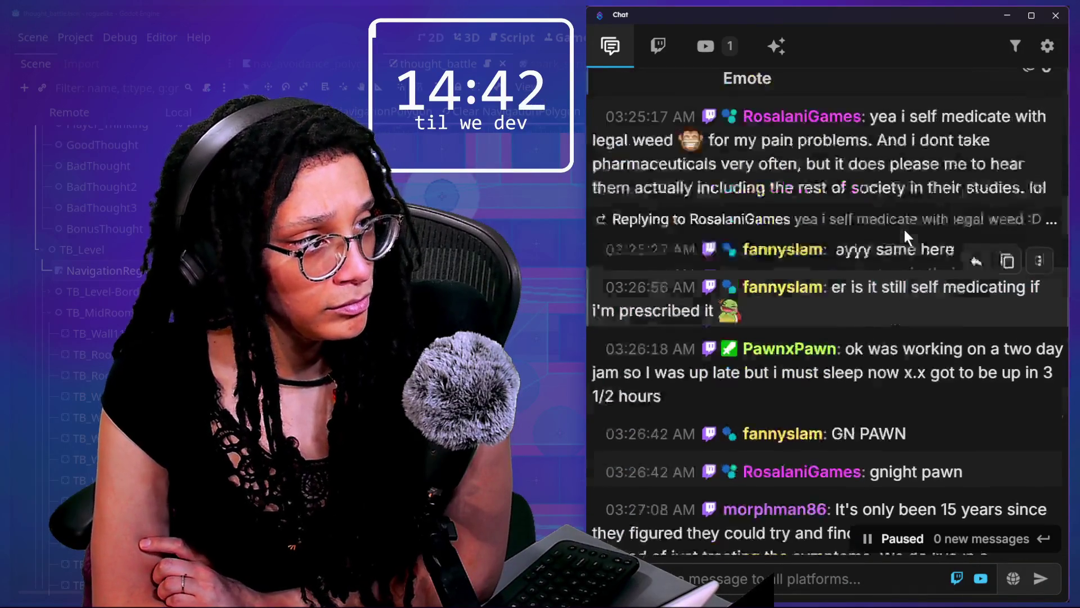
{"action": "left_click_drag", "start_coordinate": [1046, 351], "coordinate": [934, 344]}
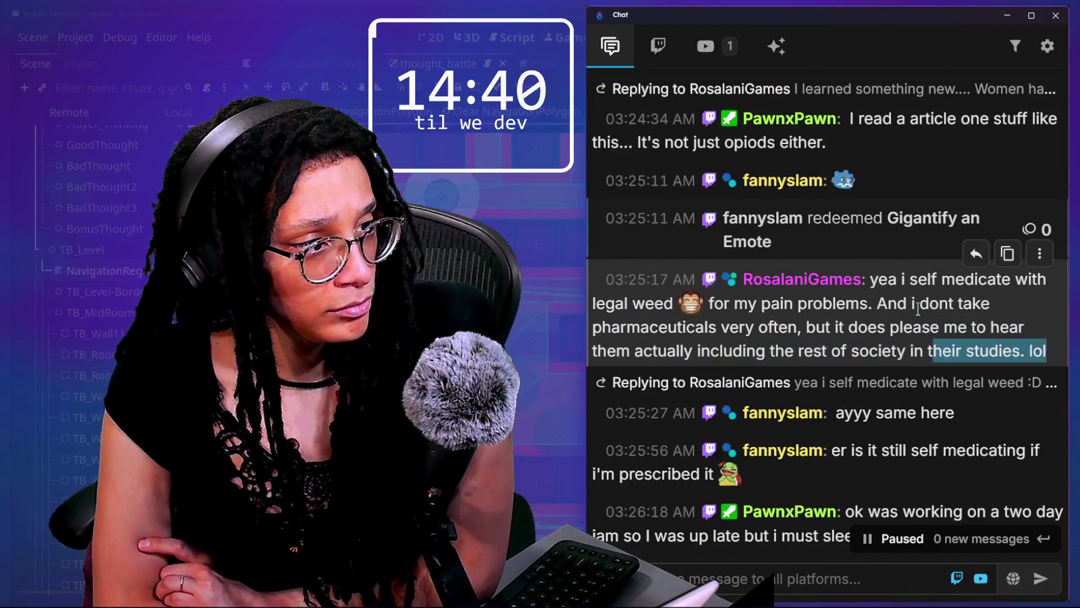
{"action": "scroll", "coordinate": [918, 309], "scroll_direction": "up", "scroll_amount": 7}
{"action": "scroll", "coordinate": [919, 309], "scroll_direction": "up", "scroll_amount": 4}
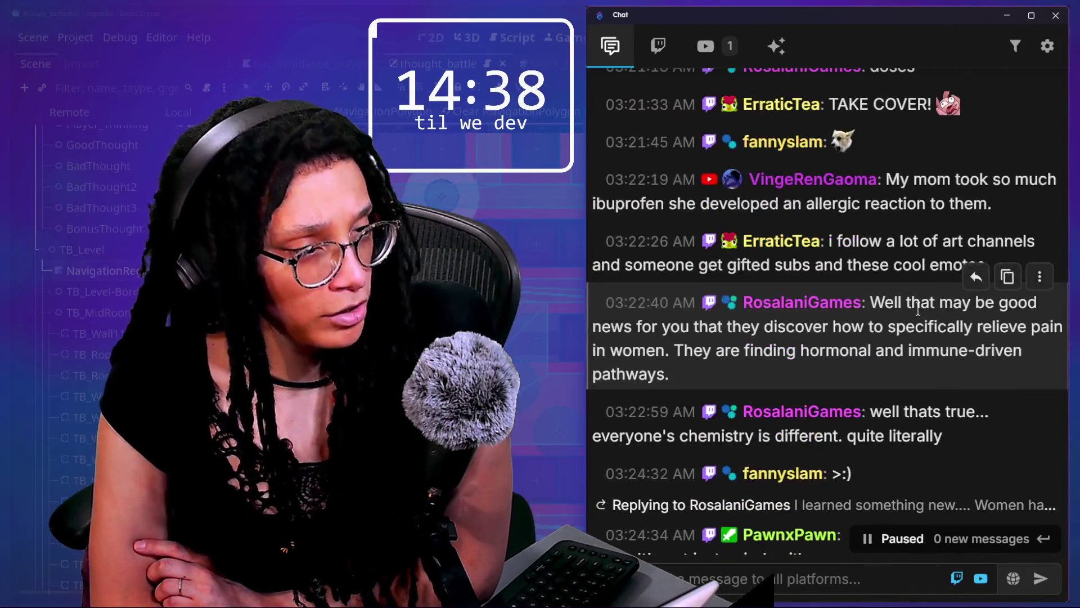
{"action": "scroll", "coordinate": [919, 309], "scroll_direction": "up", "scroll_amount": 2}
{"action": "scroll", "coordinate": [928, 253], "scroll_direction": "up", "scroll_amount": 8}
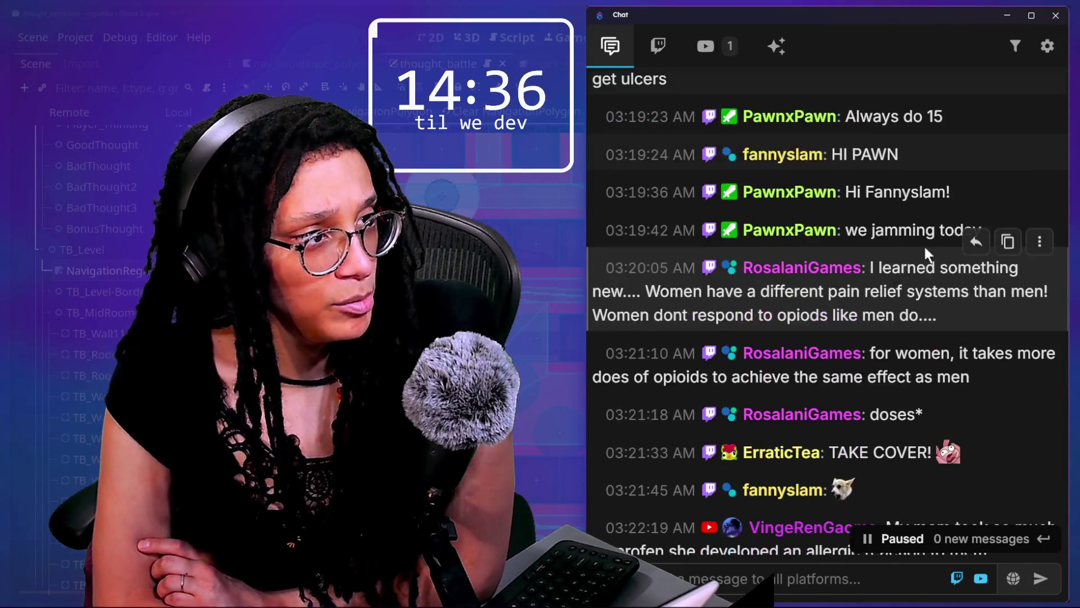
{"action": "scroll", "coordinate": [893, 166], "scroll_direction": "up", "scroll_amount": 4}
{"action": "left_click_drag", "start_coordinate": [894, 166], "coordinate": [901, 220]}
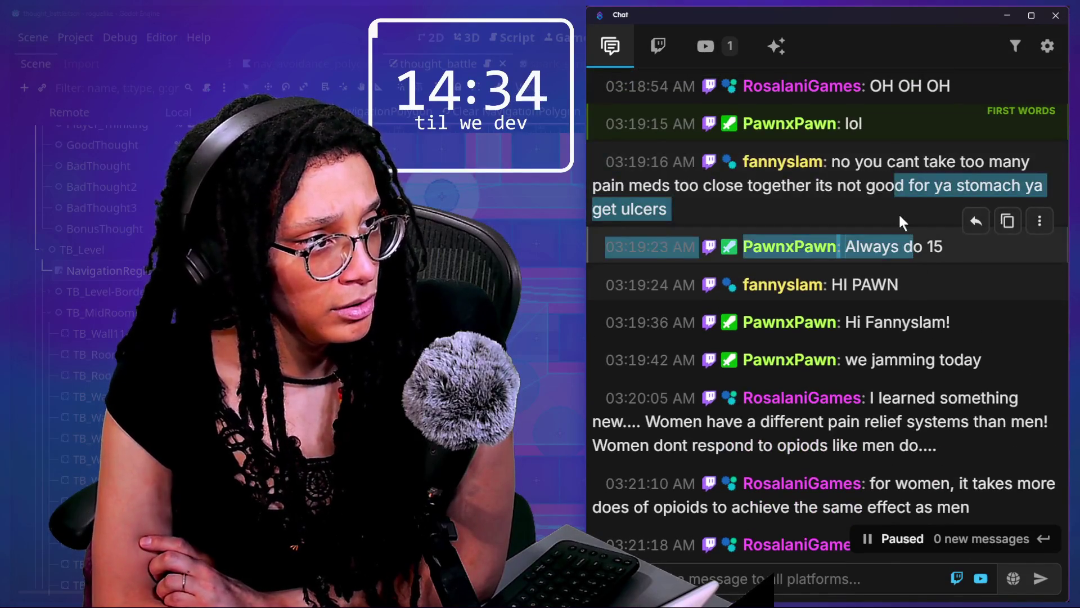
{"action": "scroll", "coordinate": [900, 217], "scroll_direction": "up", "scroll_amount": 4}
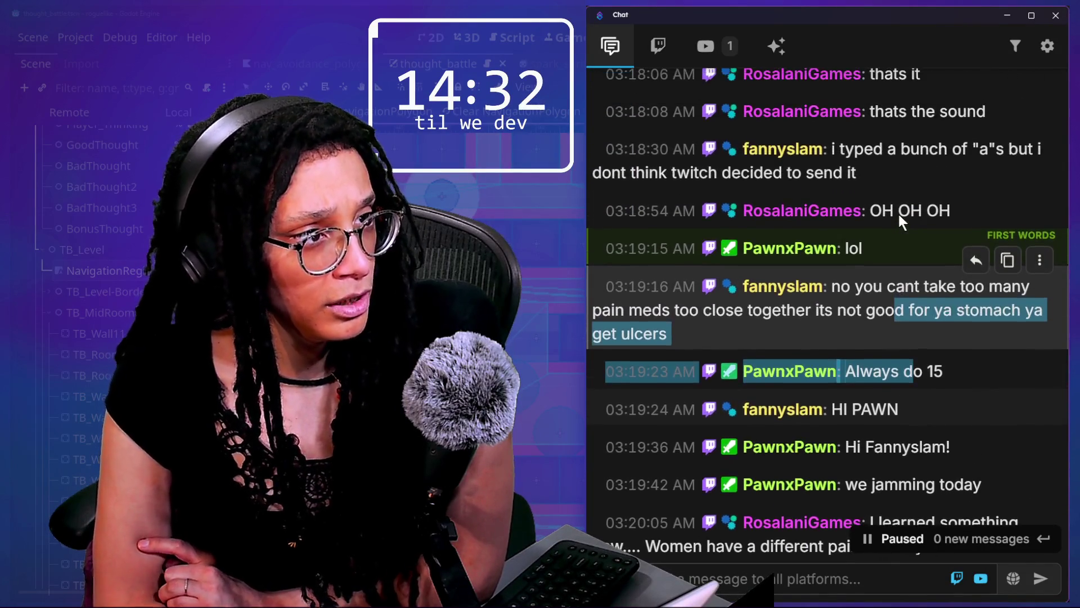
{"action": "scroll", "coordinate": [900, 216], "scroll_direction": "up", "scroll_amount": 13}
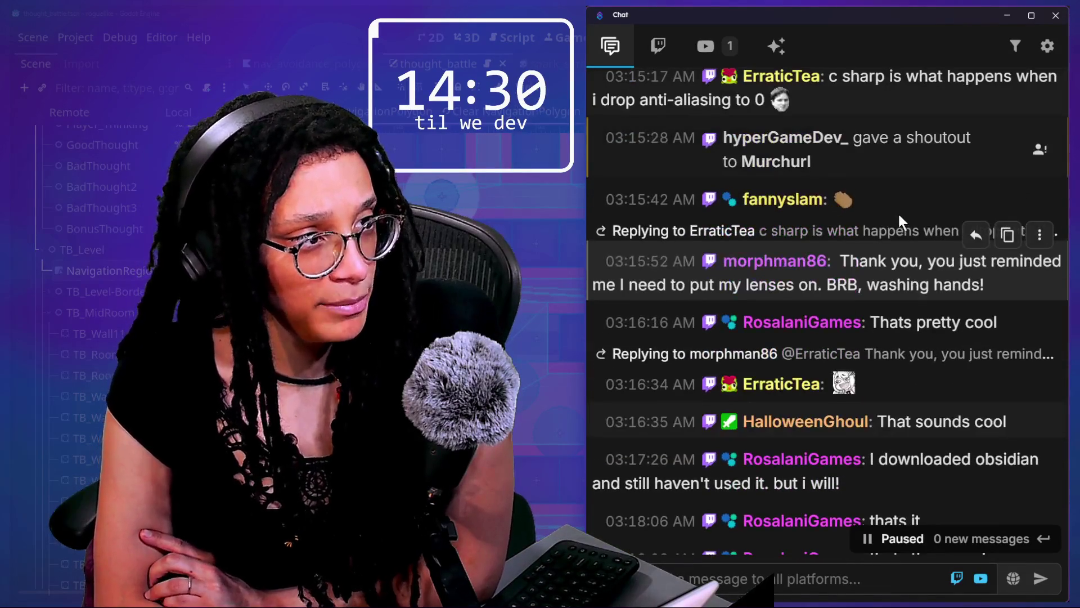
{"action": "scroll", "coordinate": [899, 218], "scroll_direction": "up", "scroll_amount": 13}
{"action": "scroll", "coordinate": [898, 212], "scroll_direction": "up", "scroll_amount": 4}
{"action": "scroll", "coordinate": [898, 212], "scroll_direction": "up", "scroll_amount": 10}
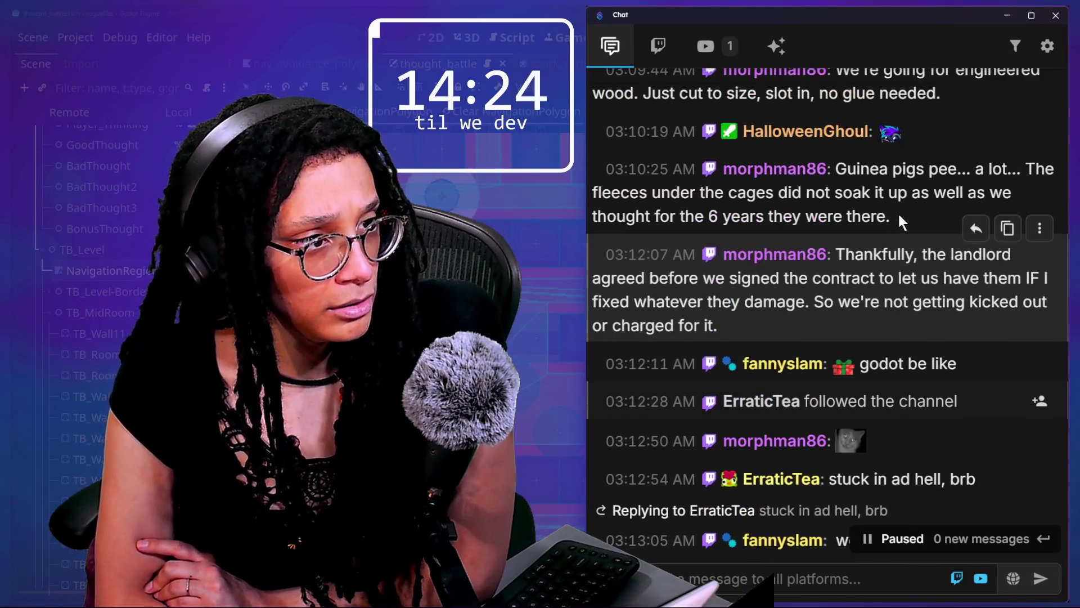
{"action": "scroll", "coordinate": [898, 212], "scroll_direction": "up", "scroll_amount": 5}
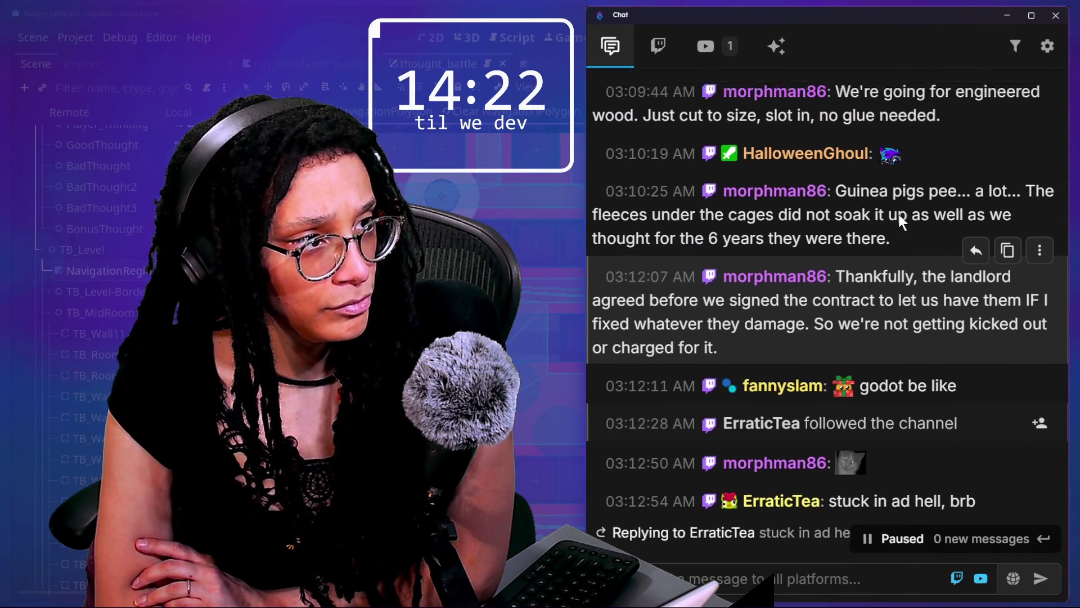
{"action": "scroll", "coordinate": [899, 214], "scroll_direction": "down", "scroll_amount": 17}
{"action": "scroll", "coordinate": [899, 214], "scroll_direction": "down", "scroll_amount": 10}
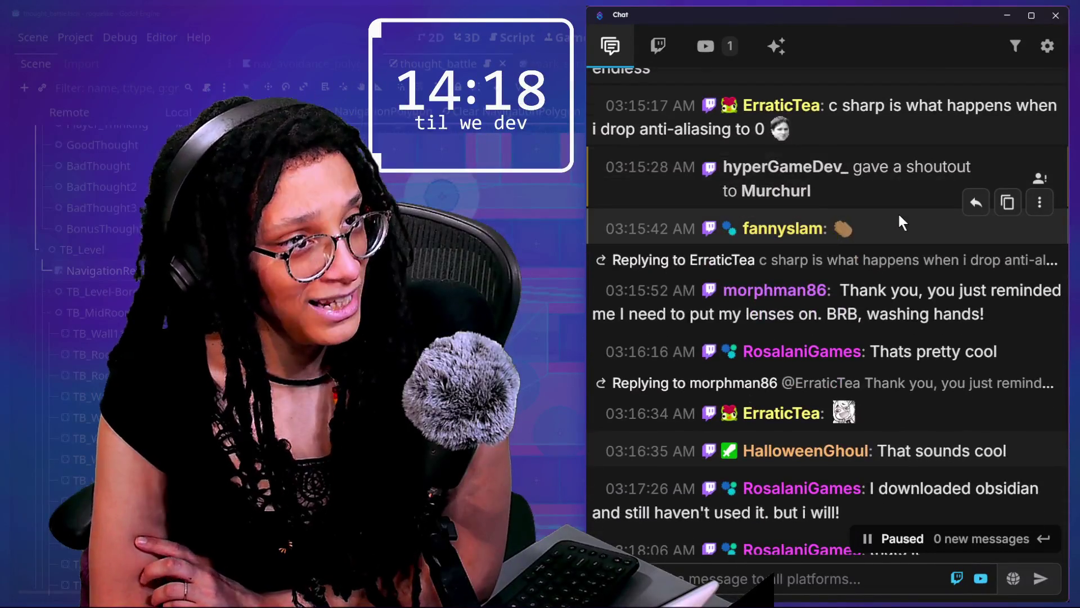
{"action": "scroll", "coordinate": [898, 212], "scroll_direction": "down", "scroll_amount": 2}
{"action": "scroll", "coordinate": [899, 215], "scroll_direction": "down", "scroll_amount": 5}
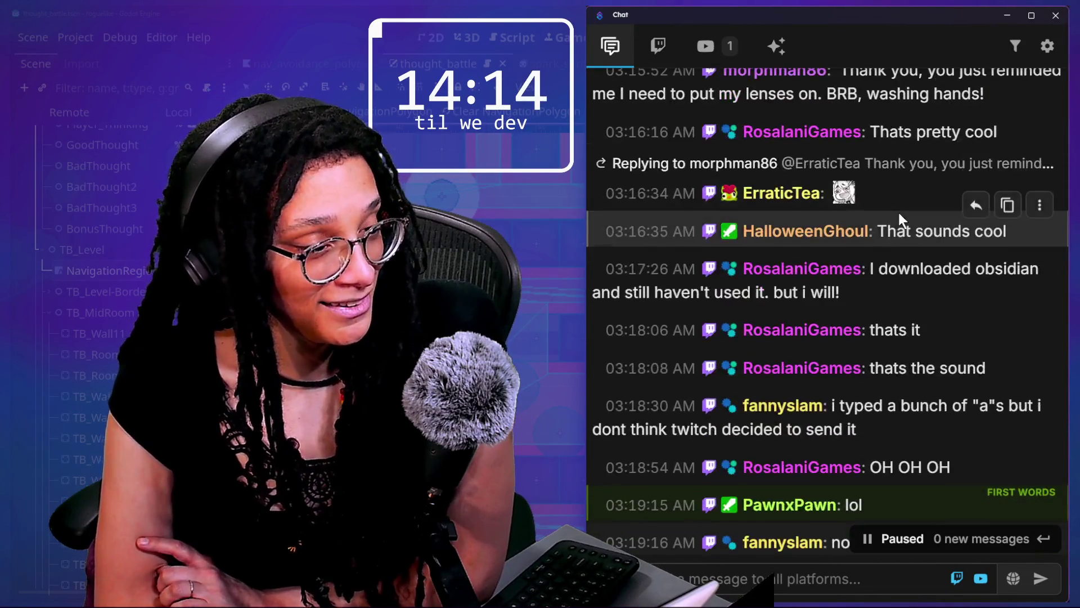
{"action": "scroll", "coordinate": [899, 215], "scroll_direction": "down", "scroll_amount": 7}
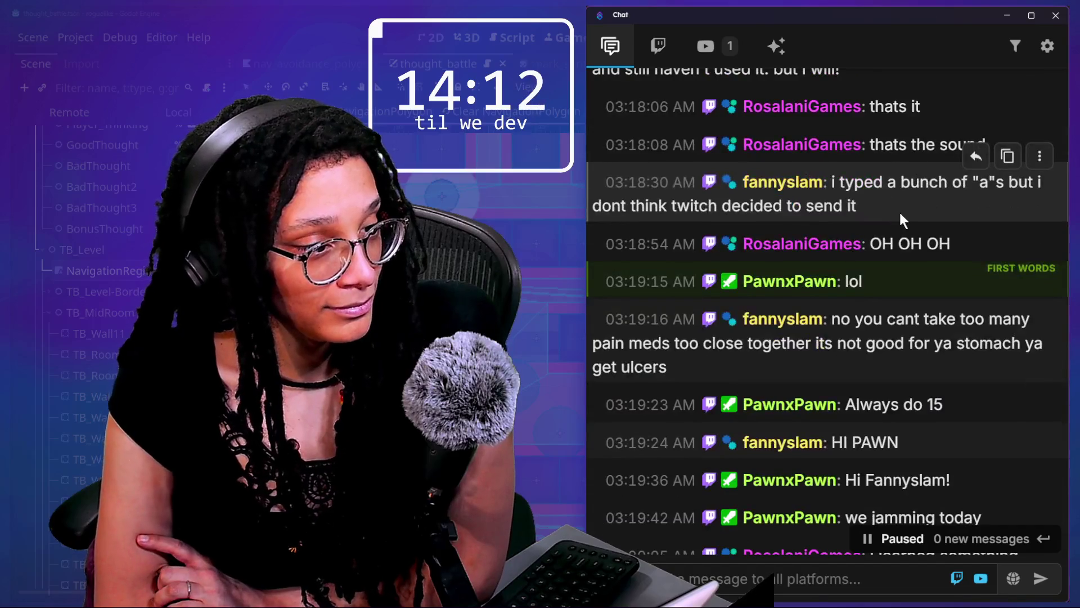
{"action": "scroll", "coordinate": [900, 213], "scroll_direction": "down", "scroll_amount": 4}
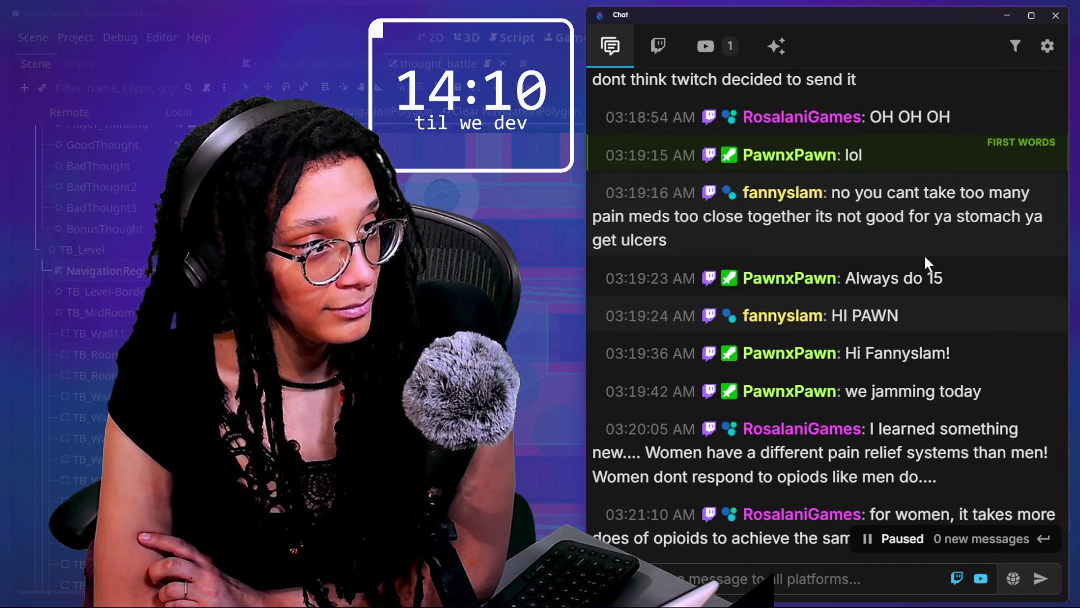
{"action": "scroll", "coordinate": [913, 233], "scroll_direction": "down", "scroll_amount": 2}
{"action": "scroll", "coordinate": [913, 233], "scroll_direction": "down", "scroll_amount": 2}
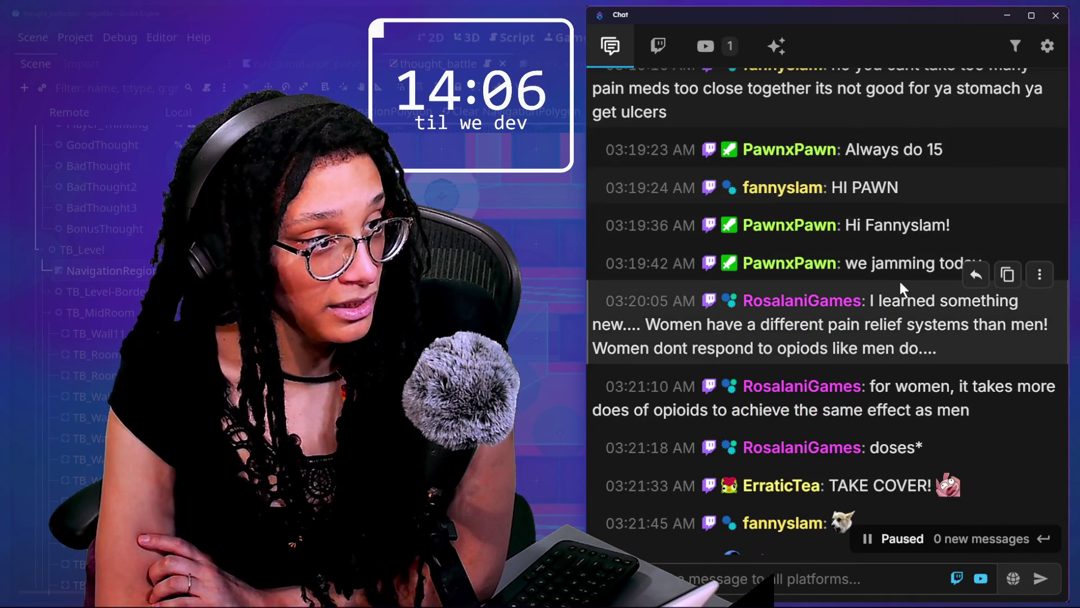
{"action": "scroll", "coordinate": [900, 279], "scroll_direction": "down", "scroll_amount": 1}
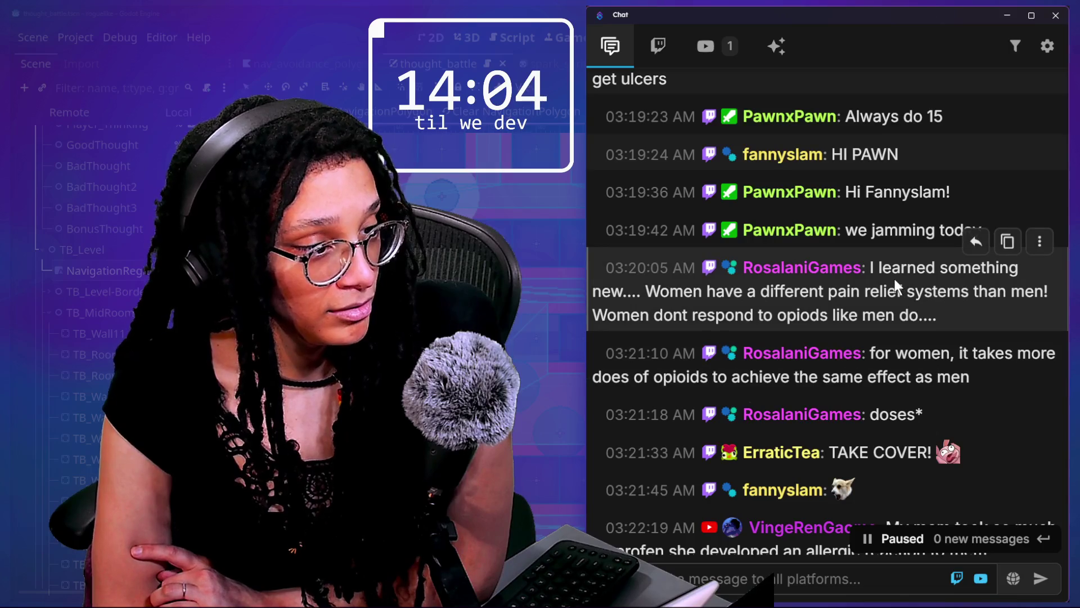
{"action": "scroll", "coordinate": [894, 277], "scroll_direction": "down", "scroll_amount": 9}
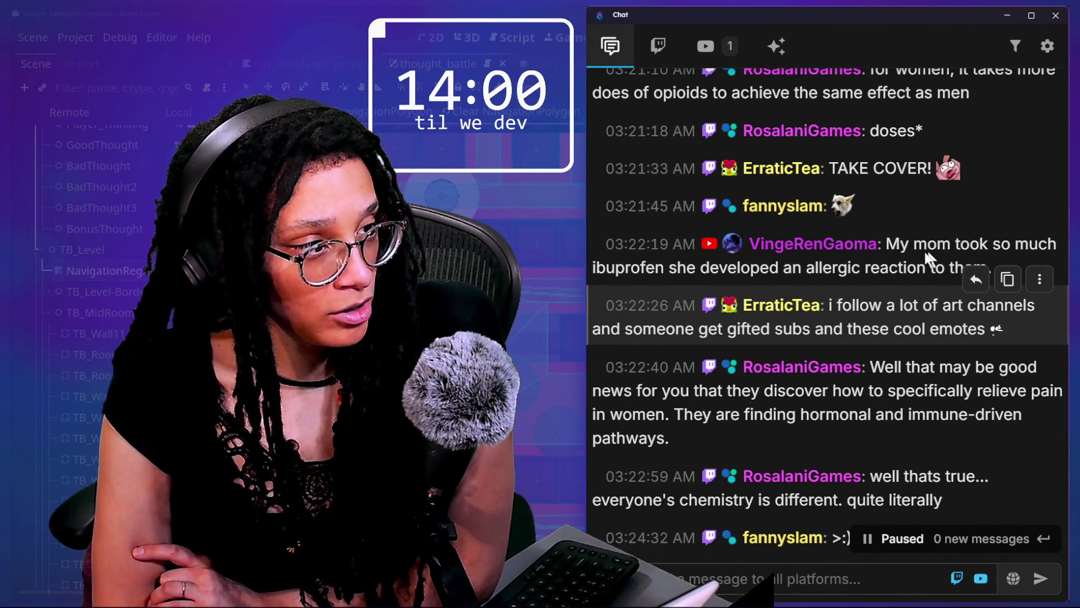
{"action": "left_click_drag", "start_coordinate": [903, 367], "coordinate": [969, 476]}
{"action": "left_click_drag", "start_coordinate": [587, 330], "coordinate": [591, 331]}
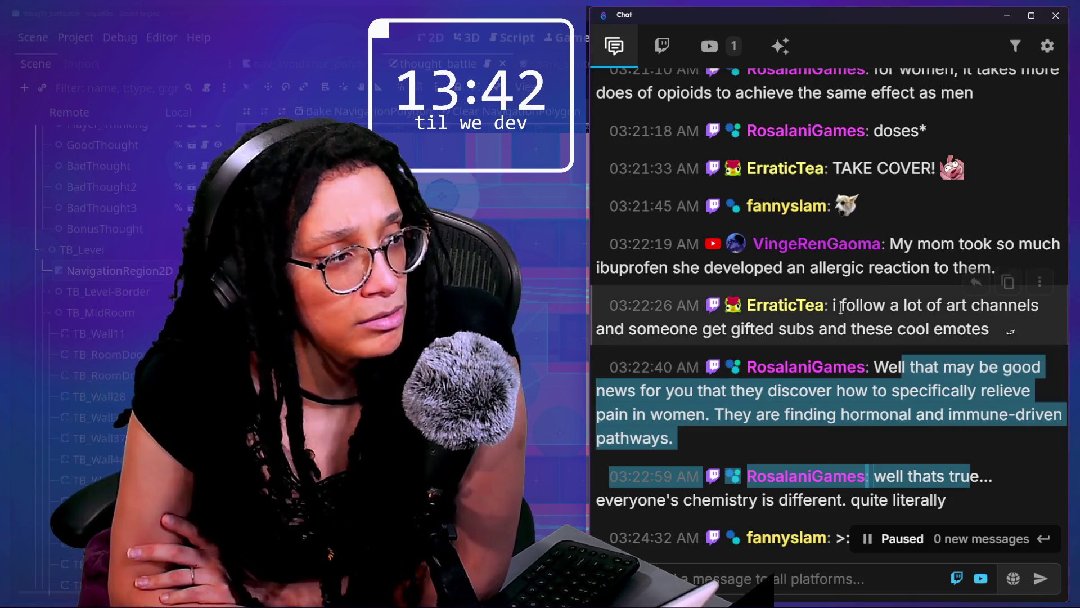
{"action": "left_click", "coordinate": [904, 246]}
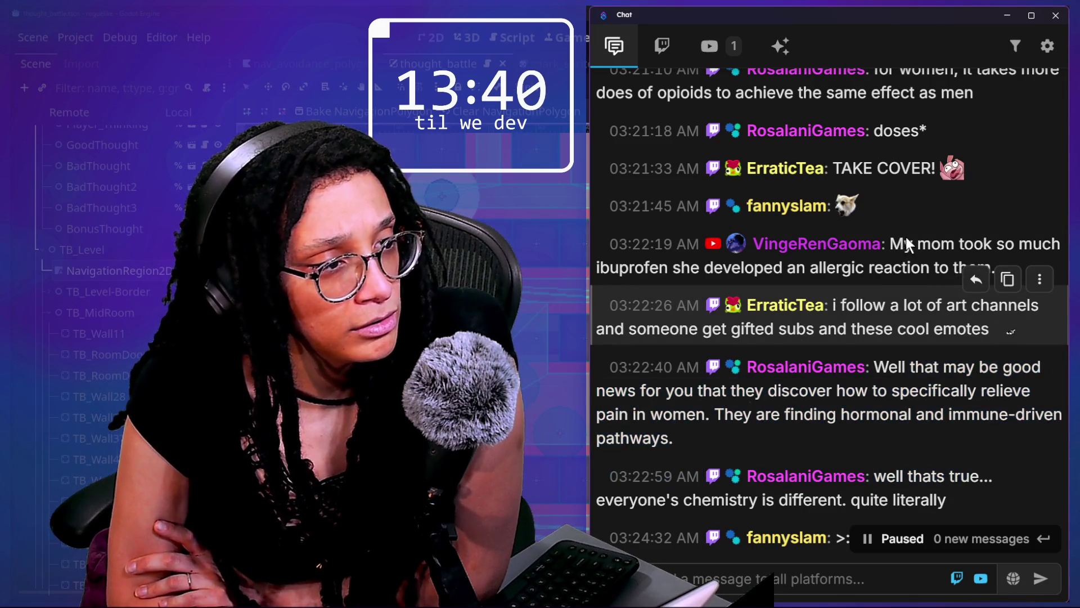
{"action": "left_click", "coordinate": [844, 244]}
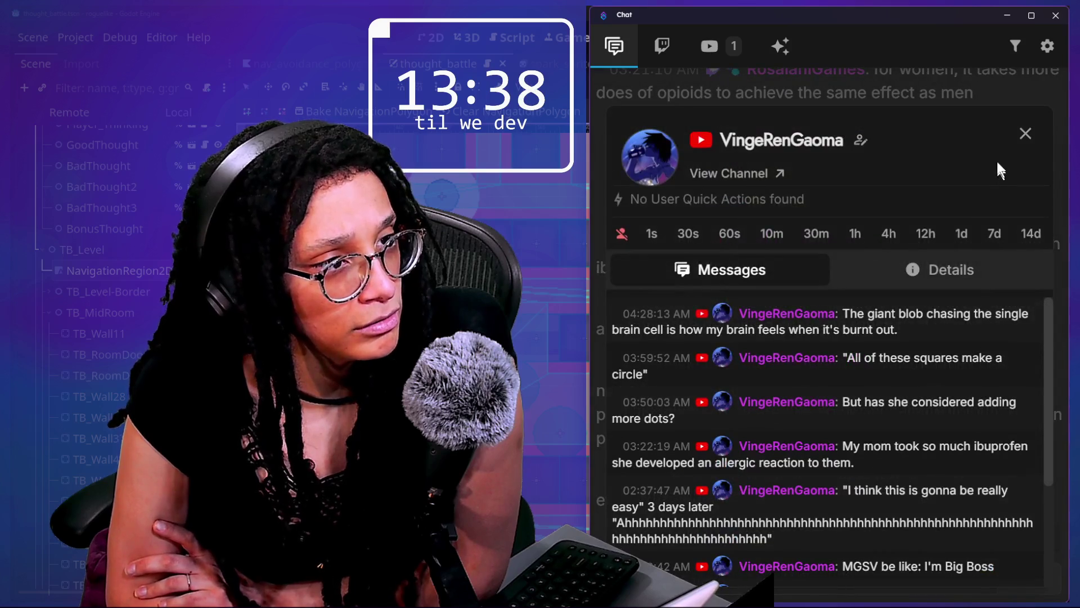
{"action": "left_click", "coordinate": [1026, 133]}
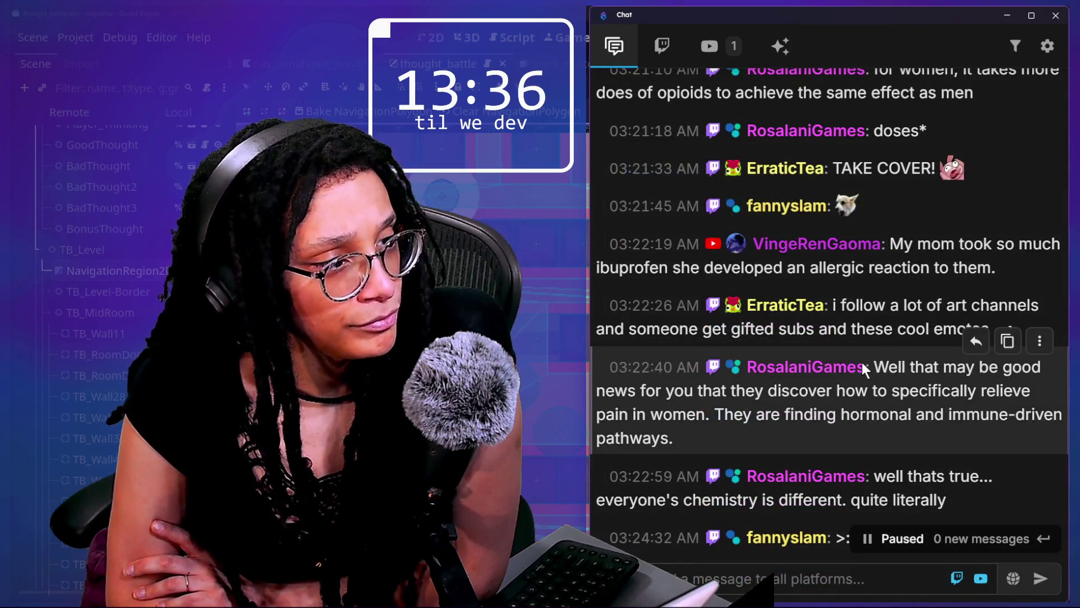
{"action": "left_click", "coordinate": [976, 341]}
{"action": "mouse_move", "coordinate": [836, 276]}
{"action": "left_mouse_down"}
{"action": "mouse_move", "coordinate": [880, 297]}
{"action": "mouse_move", "coordinate": [962, 297]}
{"action": "left_mouse_up"}
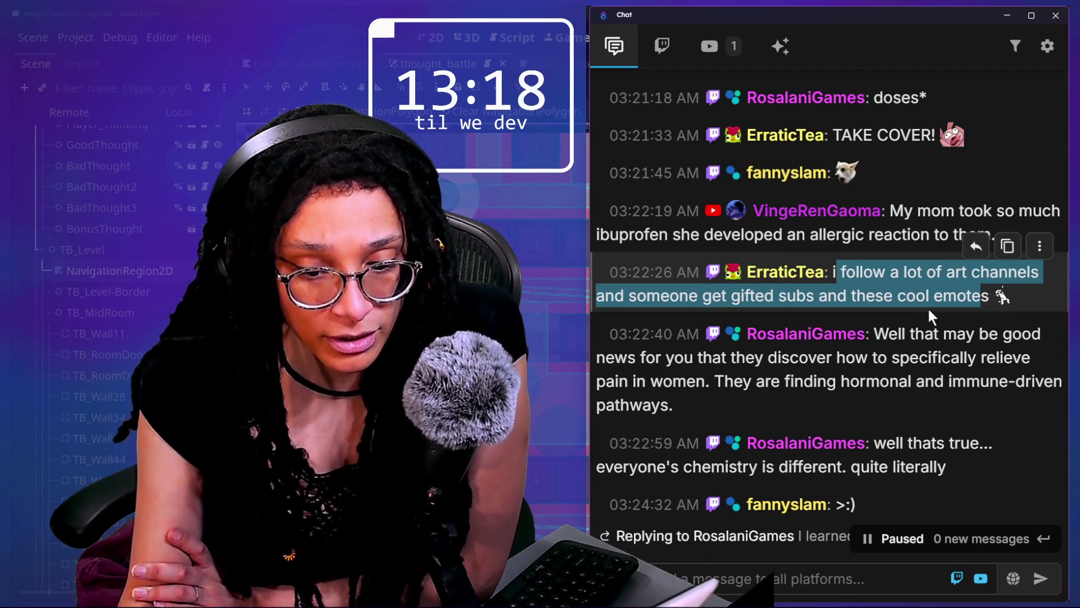
{"action": "mouse_move", "coordinate": [1008, 306]}
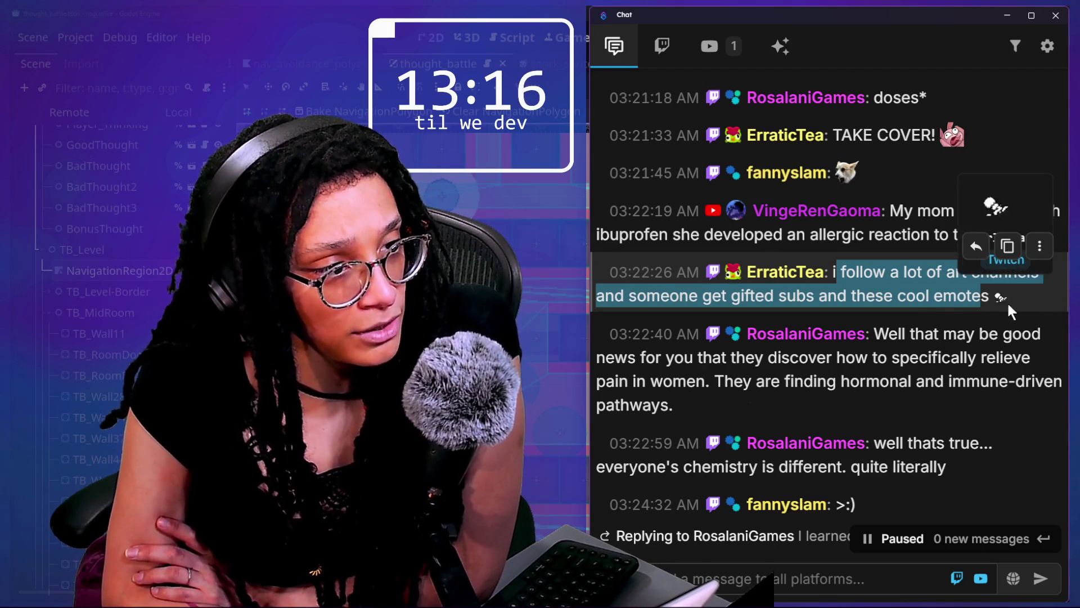
{"action": "left_click", "coordinate": [937, 381]}
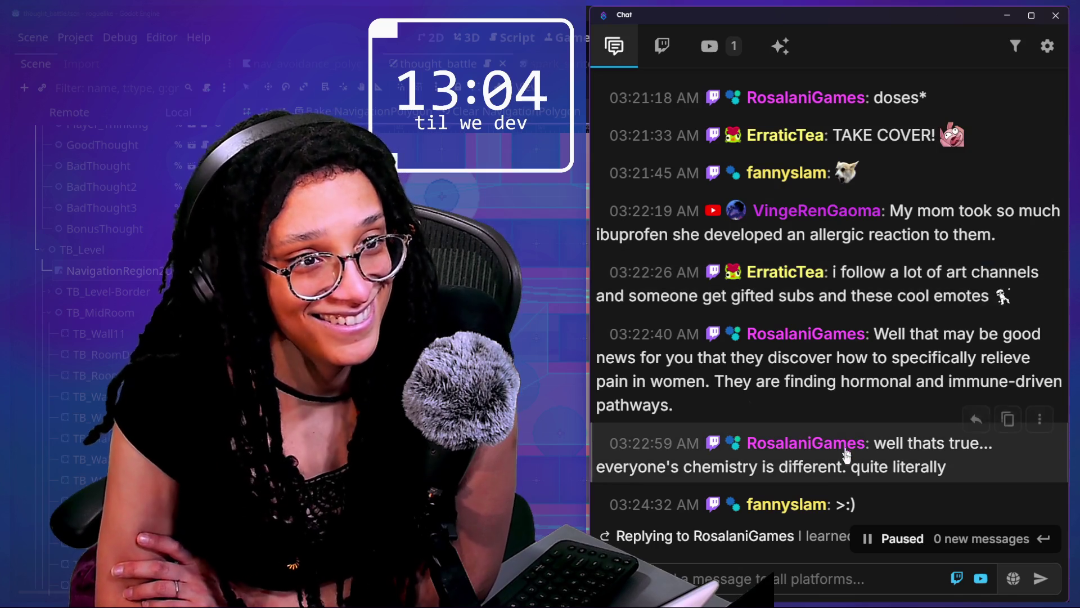
{"action": "scroll", "coordinate": [844, 451], "scroll_direction": "down", "scroll_amount": 1}
{"action": "mouse_move", "coordinate": [777, 329]}
{"action": "left_mouse_down"}
{"action": "mouse_move", "coordinate": [726, 351]}
{"action": "mouse_move", "coordinate": [828, 373]}
{"action": "left_mouse_up"}
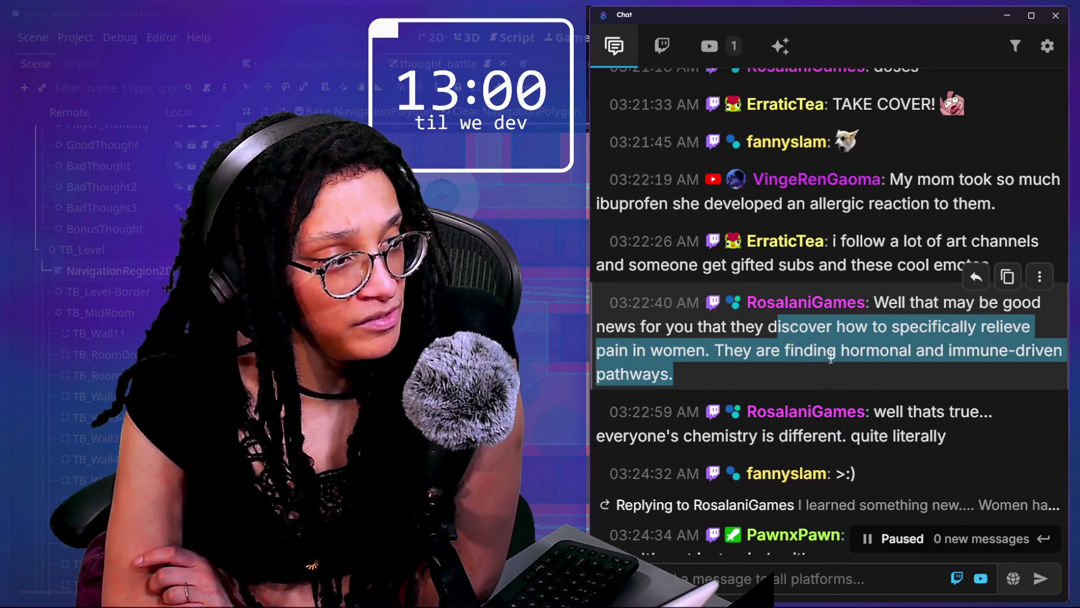
{"action": "scroll", "coordinate": [832, 356], "scroll_direction": "down", "scroll_amount": 1}
{"action": "scroll", "coordinate": [806, 339], "scroll_direction": "down", "scroll_amount": 1}
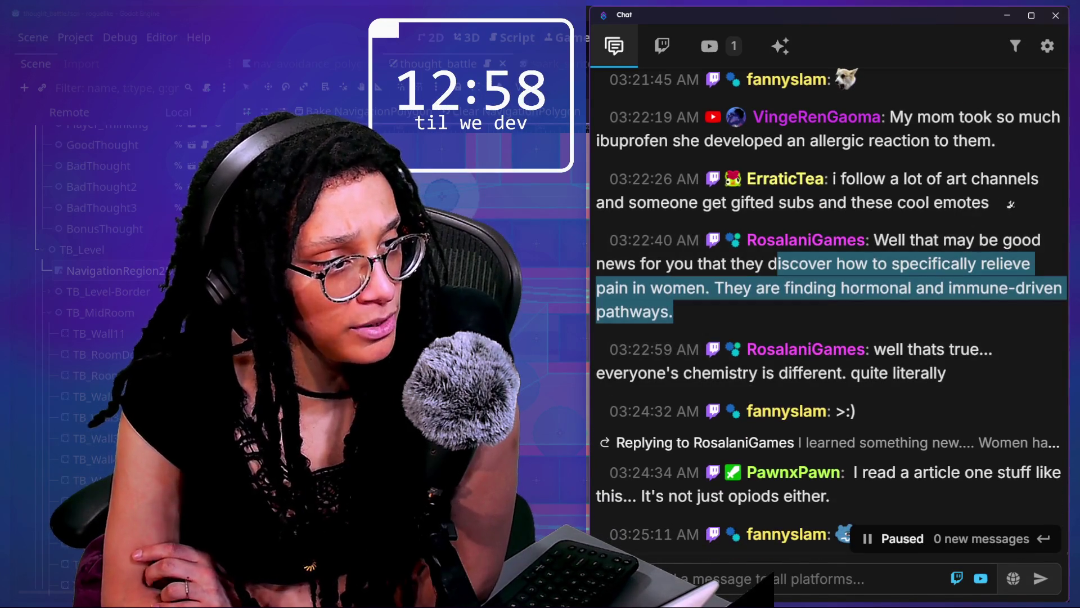
{"action": "scroll", "coordinate": [889, 387], "scroll_direction": "down", "scroll_amount": 2}
{"action": "scroll", "coordinate": [672, 387], "scroll_direction": "down", "scroll_amount": 7}
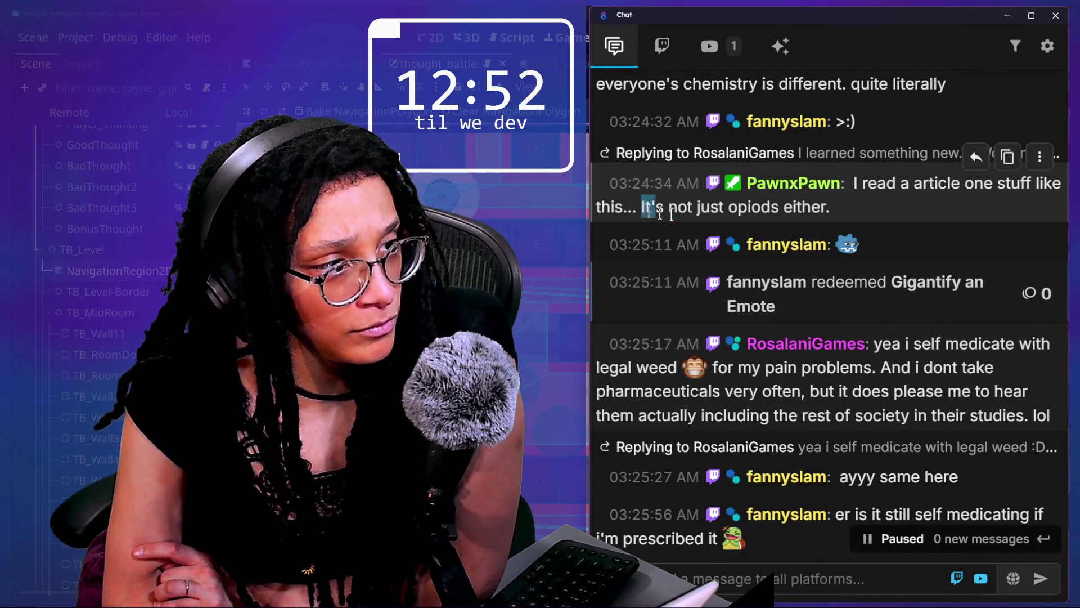
{"action": "left_click_drag", "start_coordinate": [643, 208], "coordinate": [831, 207]}
{"action": "scroll", "coordinate": [871, 319], "scroll_direction": "down", "scroll_amount": 1}
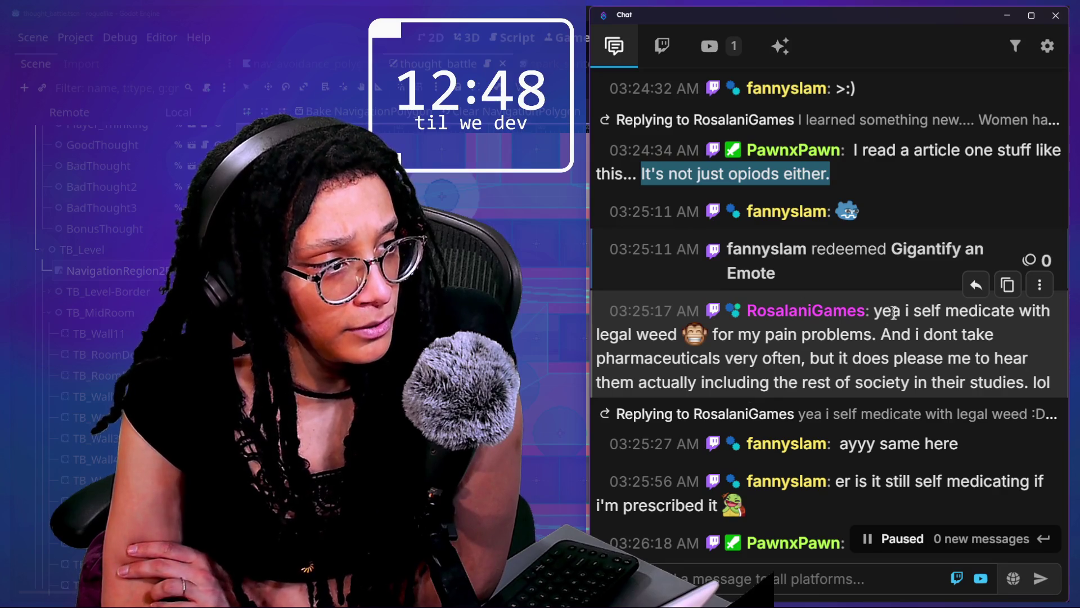
{"action": "left_click_drag", "start_coordinate": [900, 311], "coordinate": [931, 361]}
{"action": "left_click_drag", "start_coordinate": [711, 334], "coordinate": [754, 351]}
{"action": "left_click_drag", "start_coordinate": [663, 350], "coordinate": [821, 360]}
{"action": "left_click", "coordinate": [828, 363]}
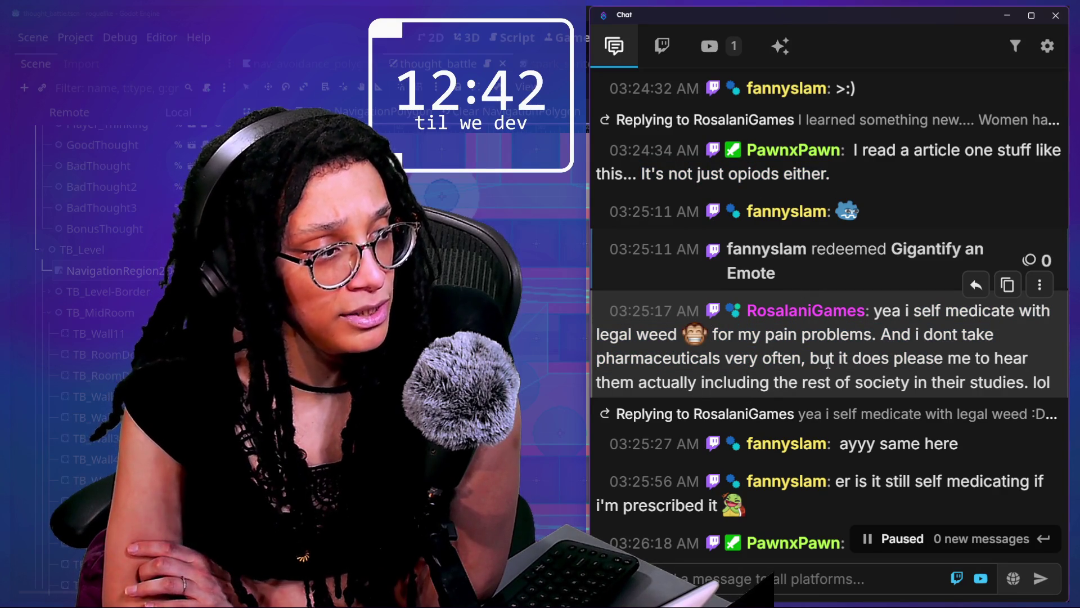
{"action": "scroll", "coordinate": [972, 379], "scroll_direction": "down", "scroll_amount": 4}
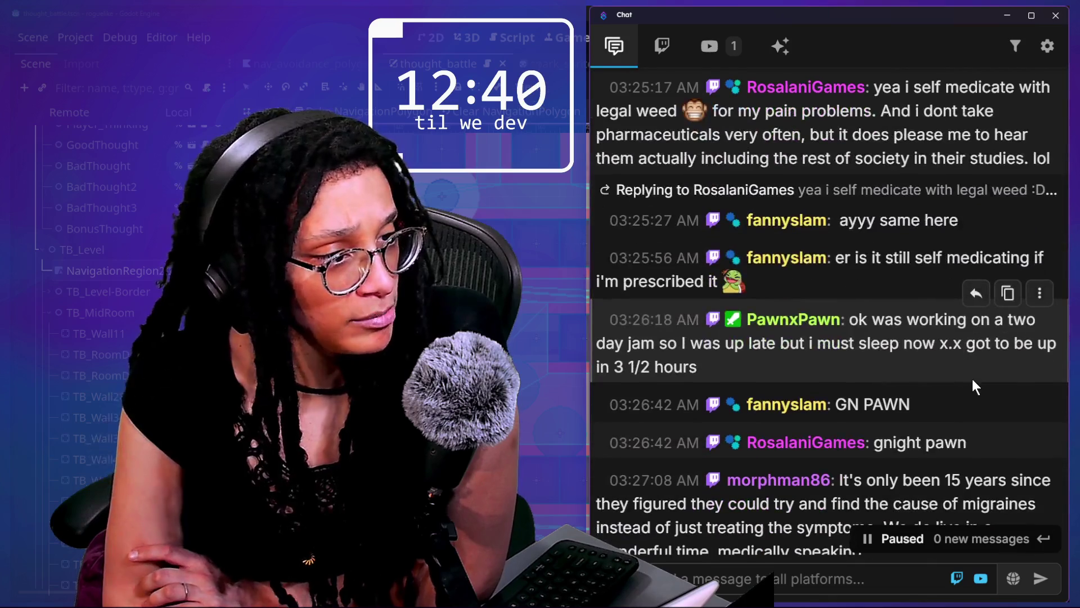
{"action": "left_click_drag", "start_coordinate": [869, 320], "coordinate": [906, 366]}
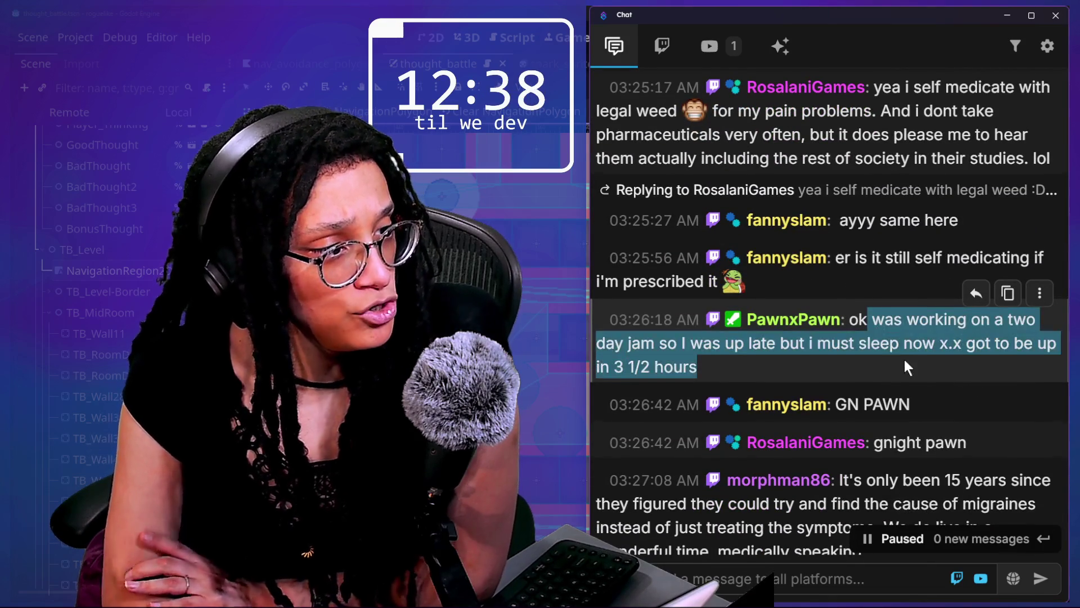
{"action": "scroll", "coordinate": [904, 360], "scroll_direction": "down", "scroll_amount": 3}
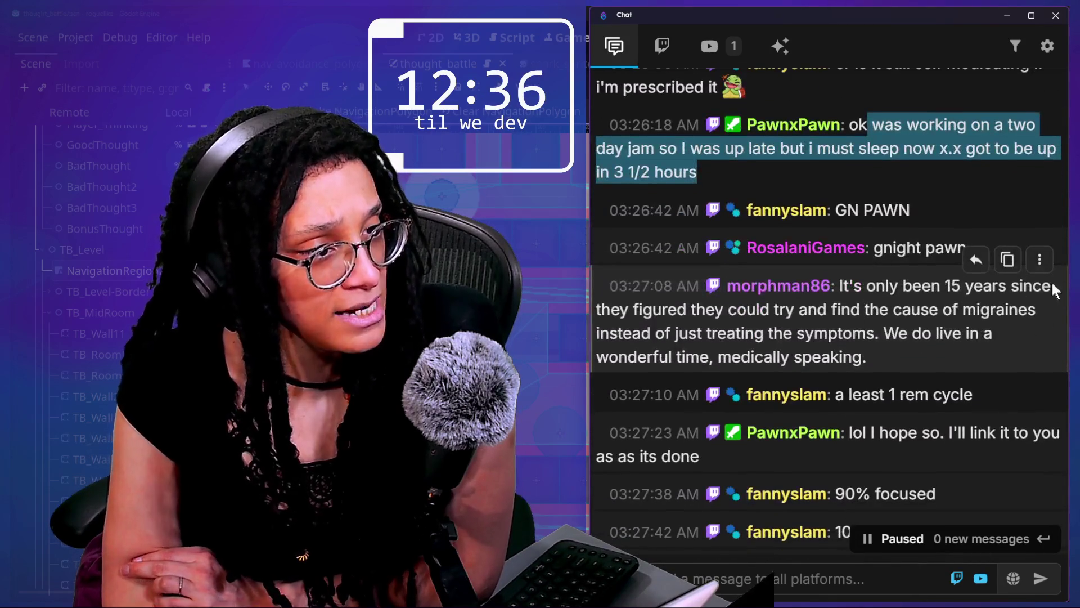
{"action": "left_click_drag", "start_coordinate": [875, 287], "coordinate": [992, 337]}
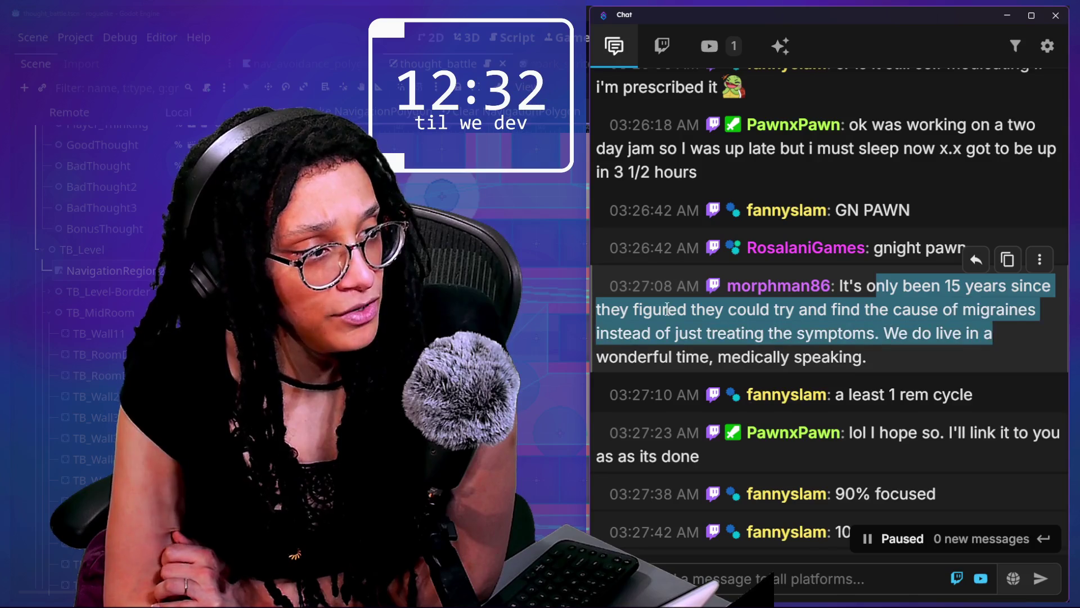
{"action": "left_click", "coordinate": [671, 311]}
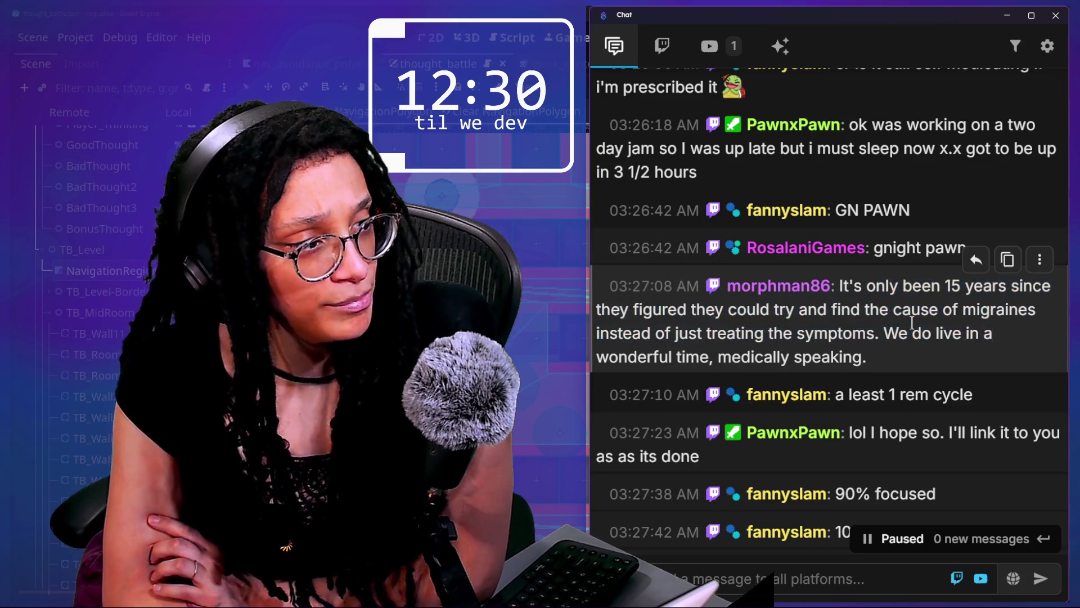
{"action": "left_click_drag", "start_coordinate": [654, 339], "coordinate": [906, 360]}
{"action": "scroll", "coordinate": [909, 357], "scroll_direction": "down", "scroll_amount": 2}
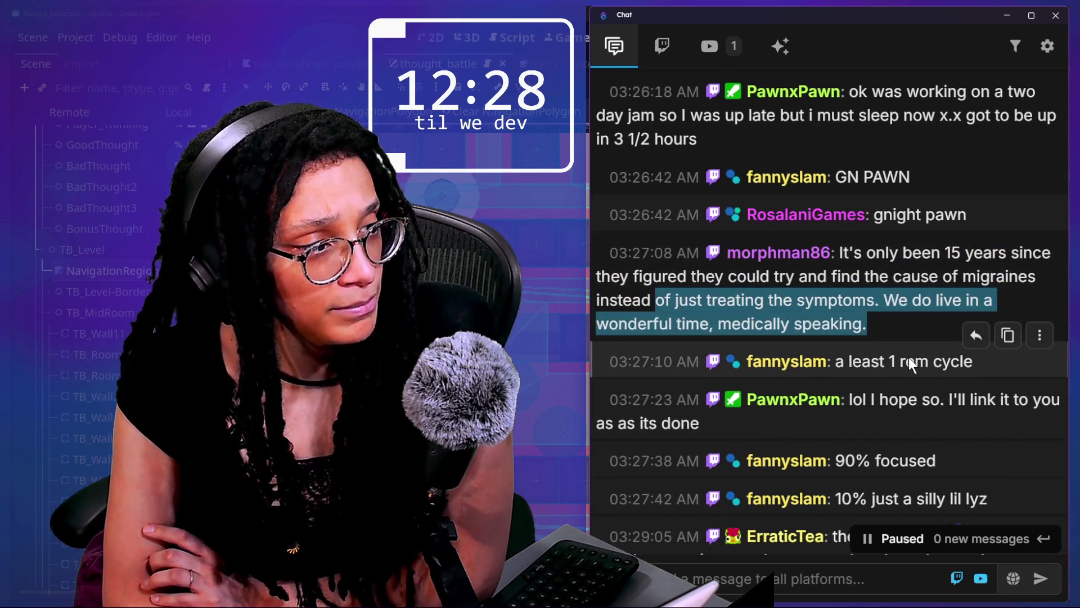
{"action": "scroll", "coordinate": [909, 357], "scroll_direction": "down", "scroll_amount": 3}
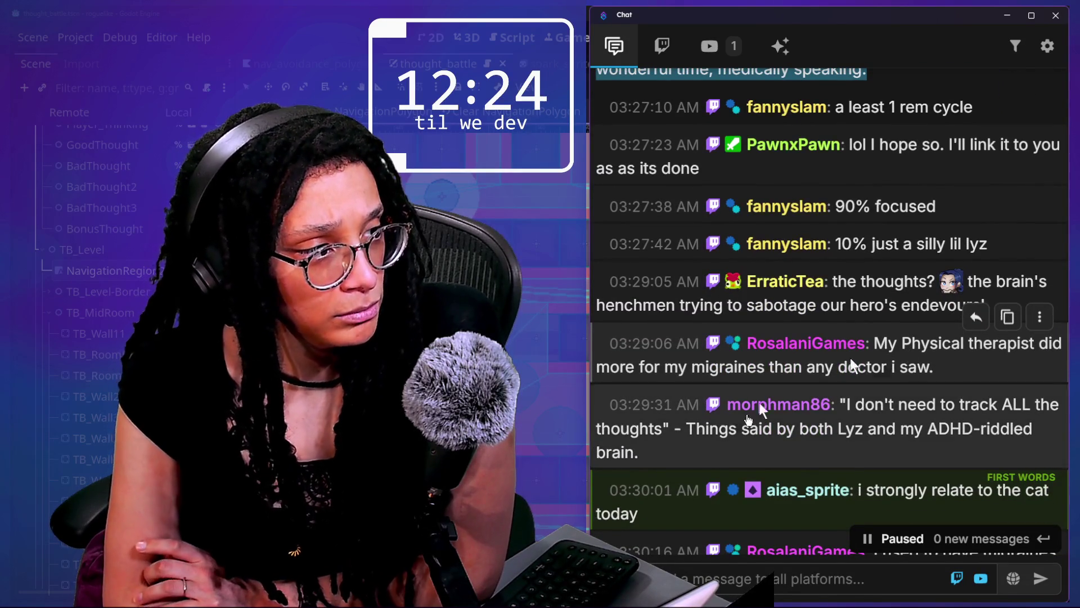
{"action": "left_click_drag", "start_coordinate": [986, 306], "coordinate": [948, 306]}
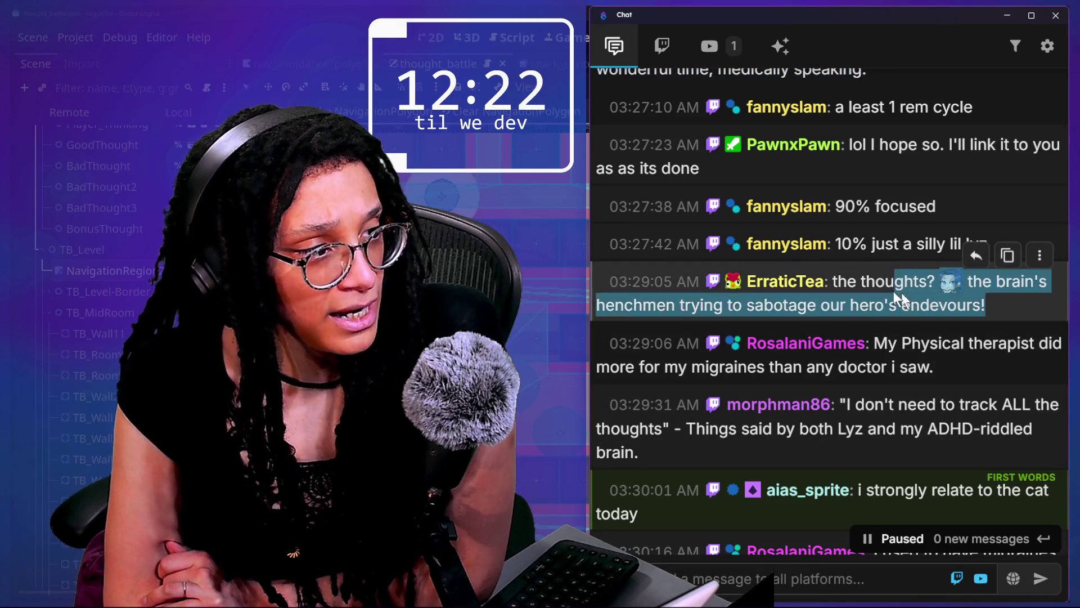
{"action": "left_click", "coordinate": [967, 338]}
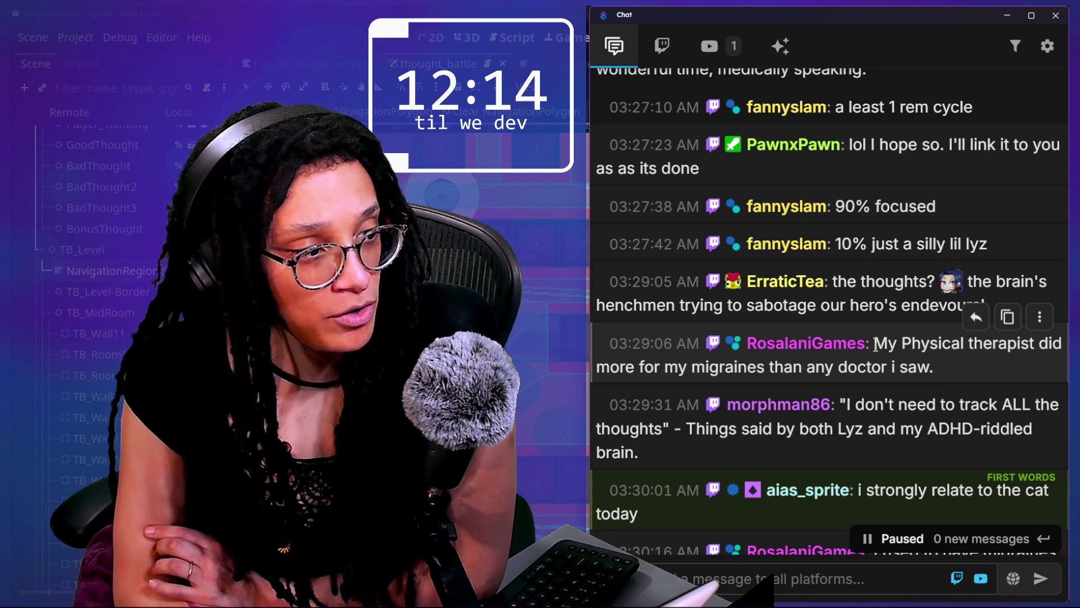
{"action": "scroll", "coordinate": [911, 353], "scroll_direction": "down", "scroll_amount": 1}
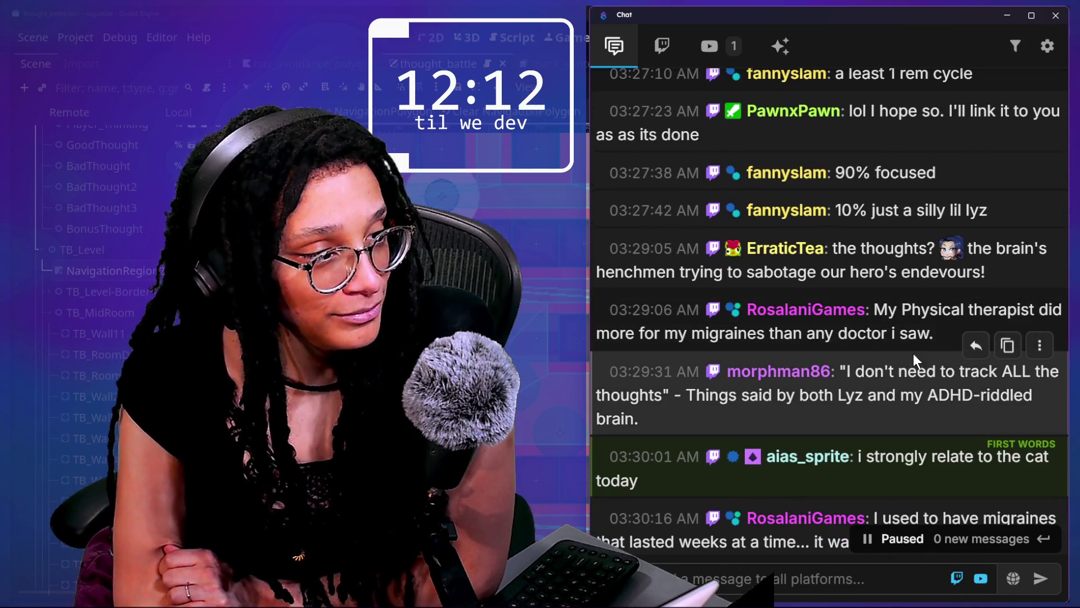
{"action": "scroll", "coordinate": [913, 354], "scroll_direction": "down", "scroll_amount": 2}
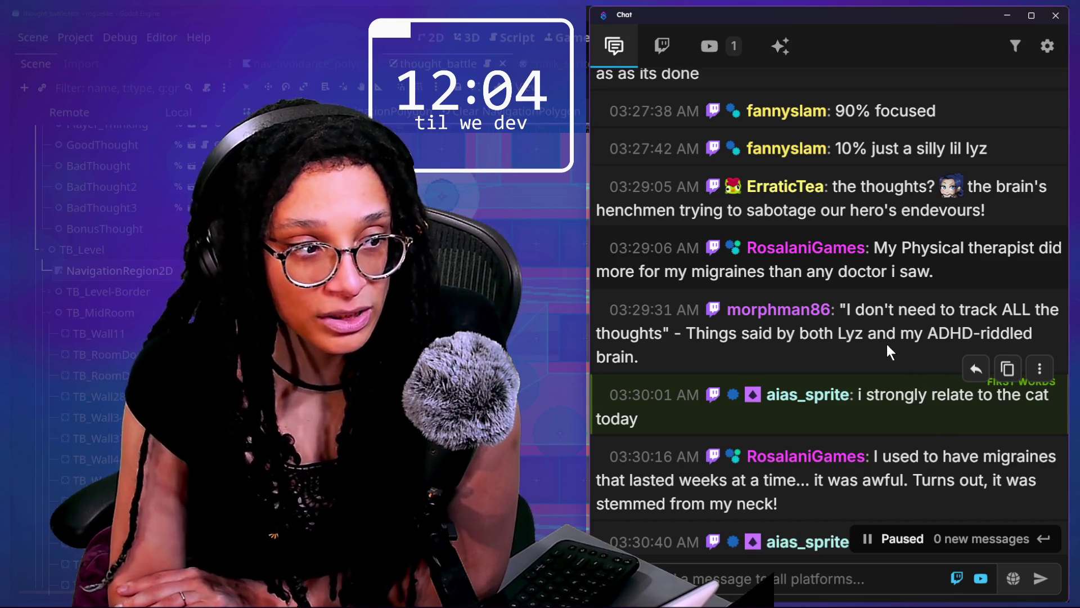
Highlight chat messages about tracking thoughts and migraines stemming from the neck.
{"action": "triple_click", "coordinate": [861, 309]}
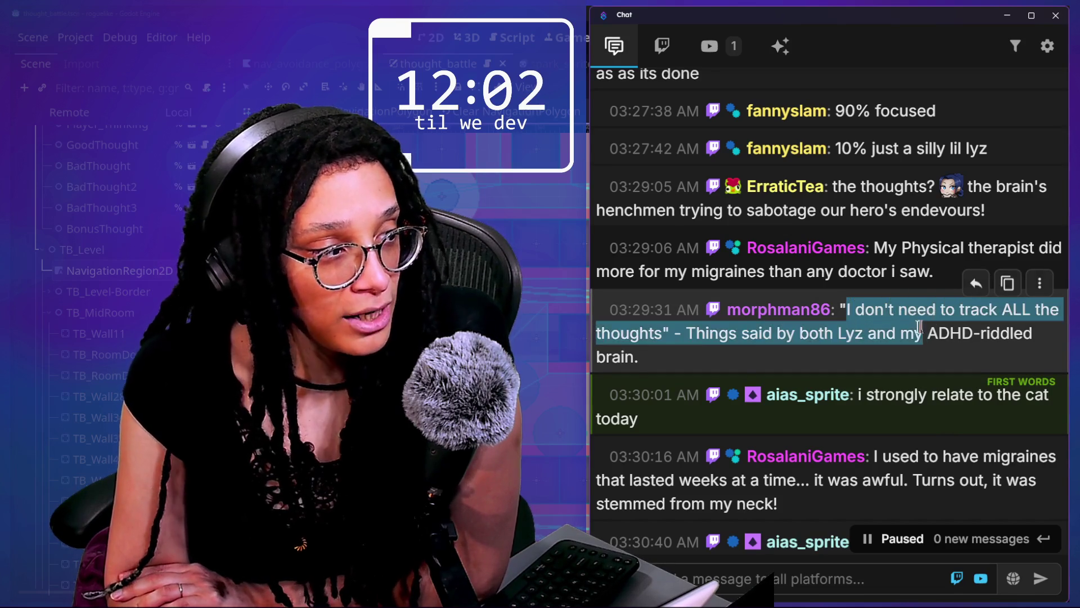
{"action": "left_click_drag", "start_coordinate": [709, 334], "coordinate": [918, 362]}
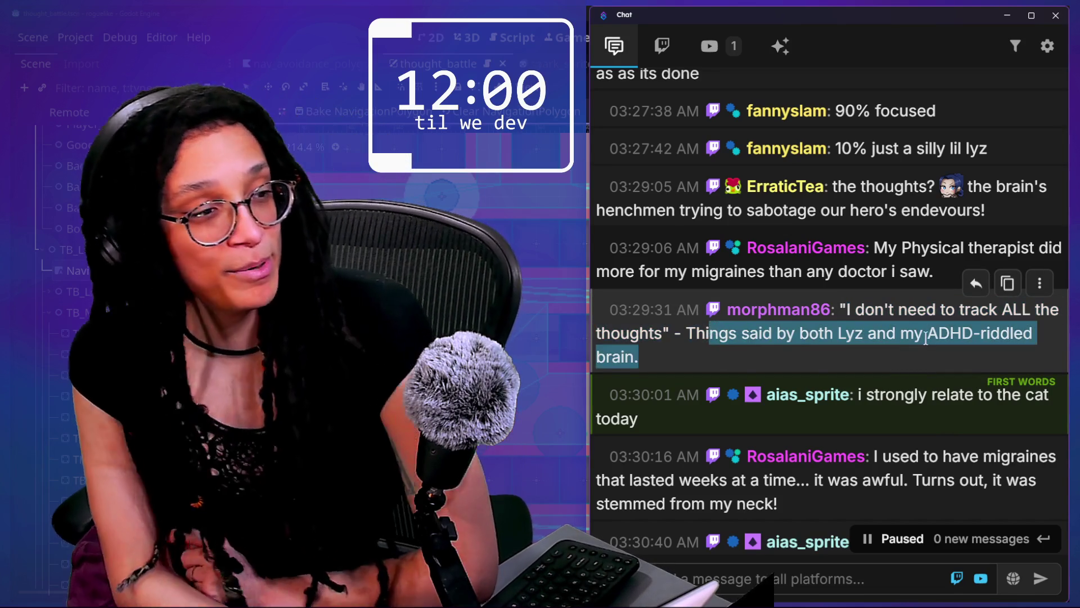
{"action": "left_click", "coordinate": [843, 333]}
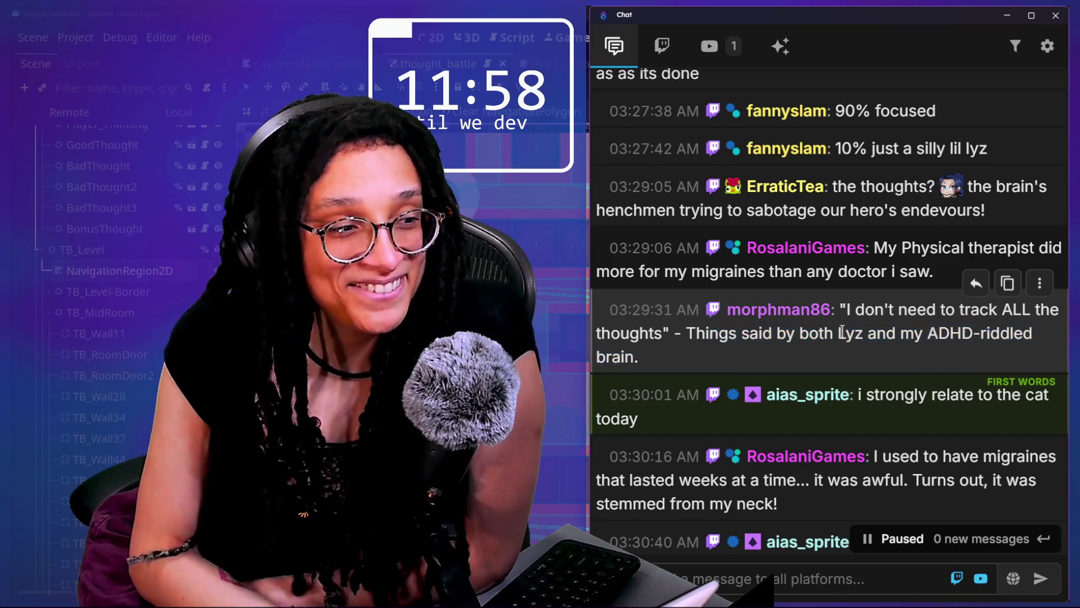
{"action": "scroll", "coordinate": [842, 332], "scroll_direction": "down", "scroll_amount": 1}
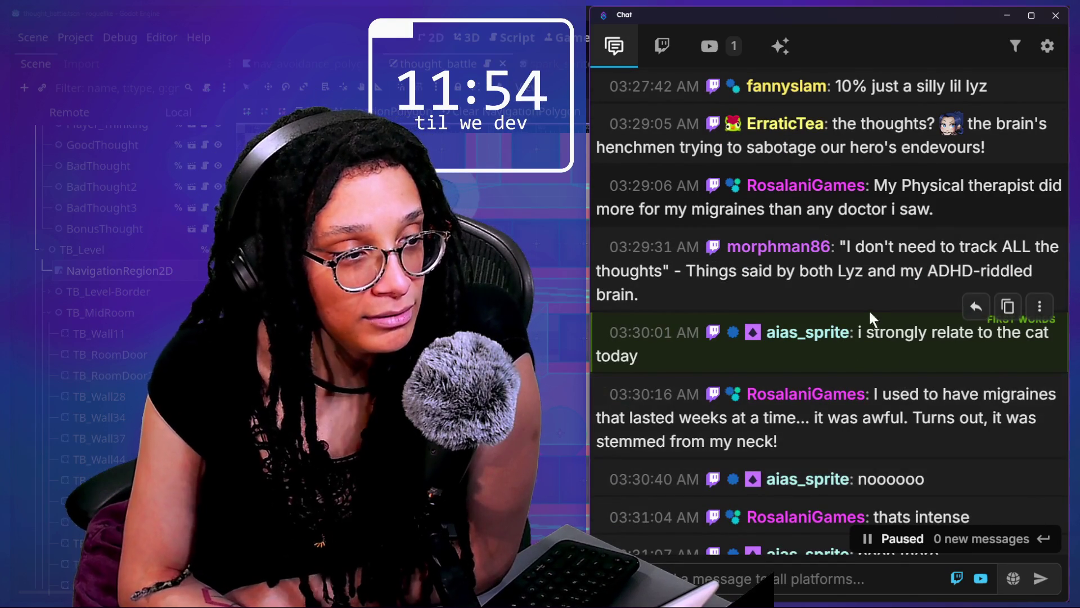
{"action": "scroll", "coordinate": [864, 327], "scroll_direction": "down", "scroll_amount": 1}
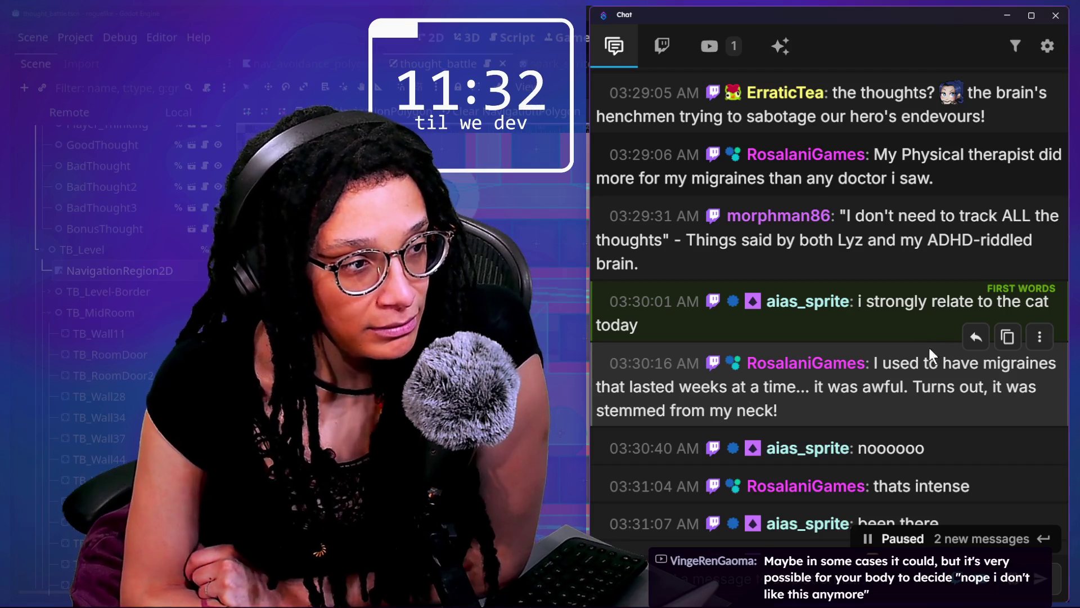
{"action": "scroll", "coordinate": [910, 403], "scroll_direction": "down", "scroll_amount": 3}
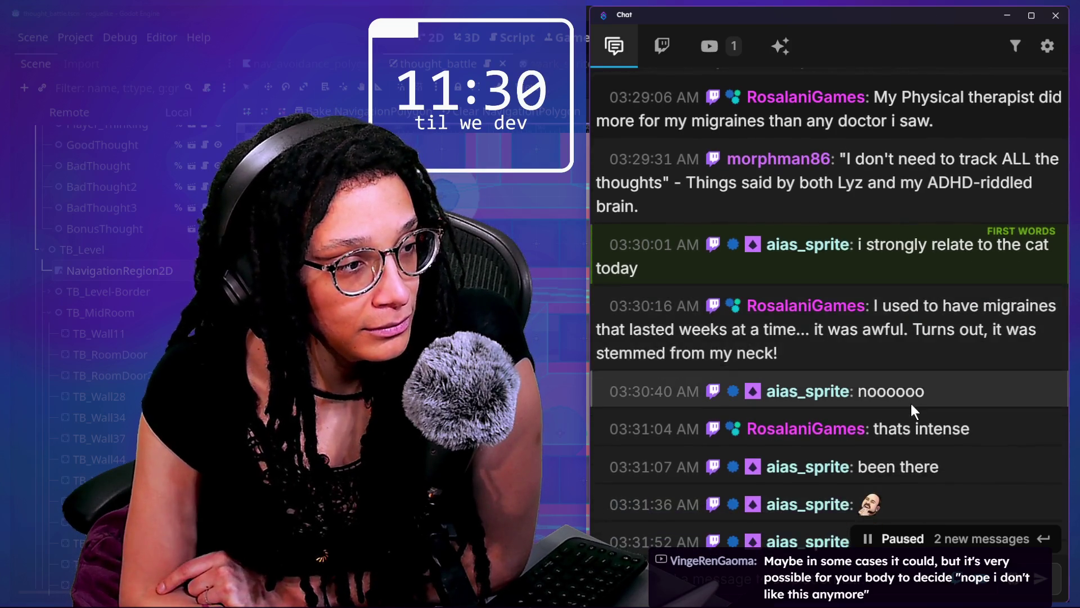
{"action": "mouse_move", "coordinate": [833, 346]}
{"action": "left_mouse_down"}
{"action": "mouse_move", "coordinate": [787, 335]}
{"action": "mouse_move", "coordinate": [786, 321]}
{"action": "left_mouse_up"}
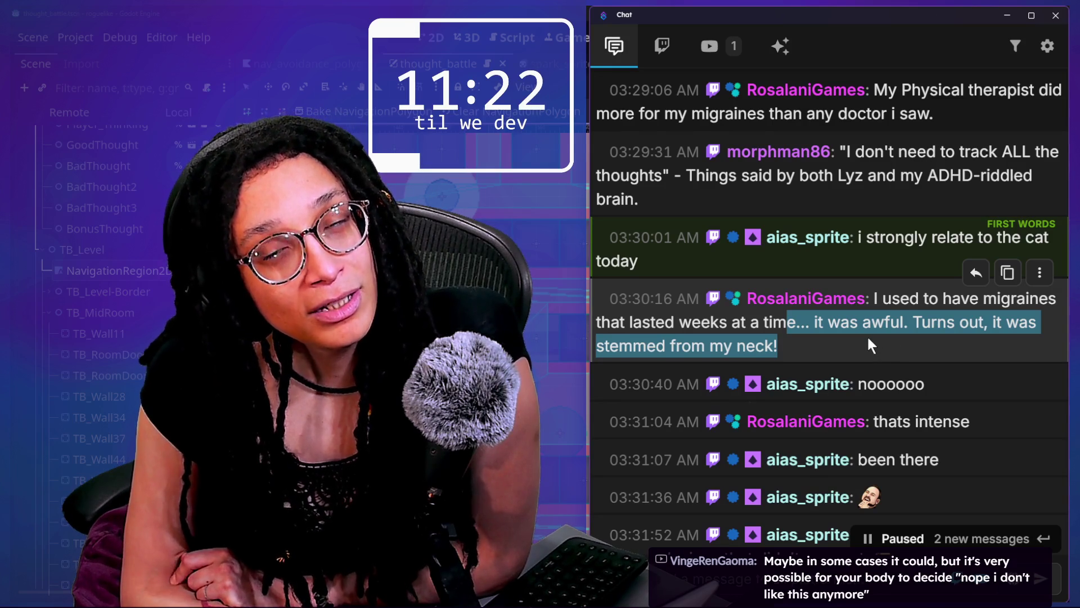
Read further down the chat and highlight the message about crashing out of the chair.
{"action": "scroll", "coordinate": [868, 345], "scroll_direction": "down", "scroll_amount": 2}
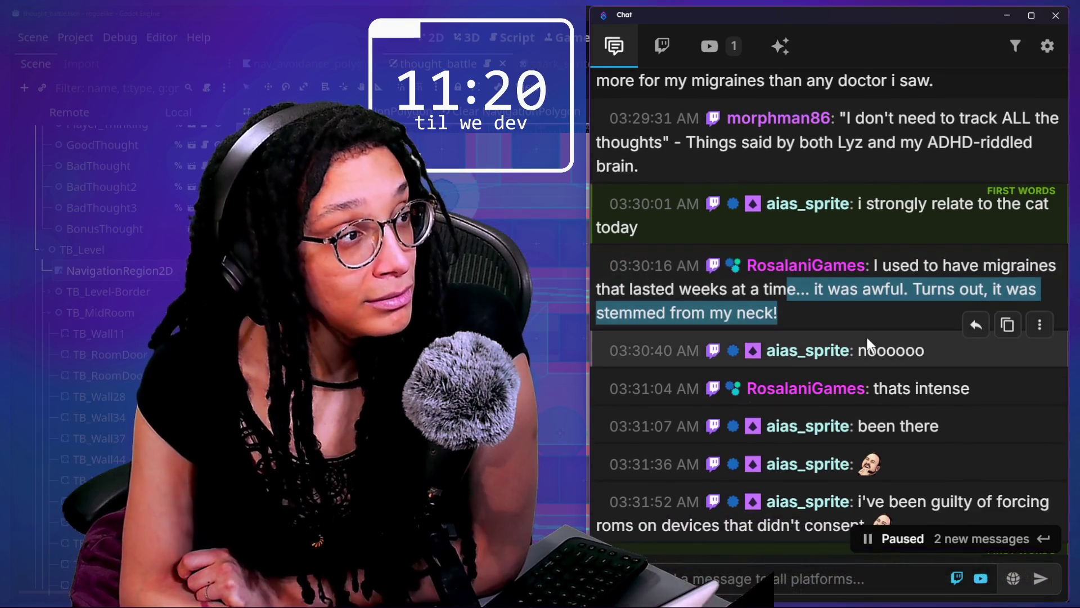
{"action": "scroll", "coordinate": [868, 345], "scroll_direction": "up", "scroll_amount": 2}
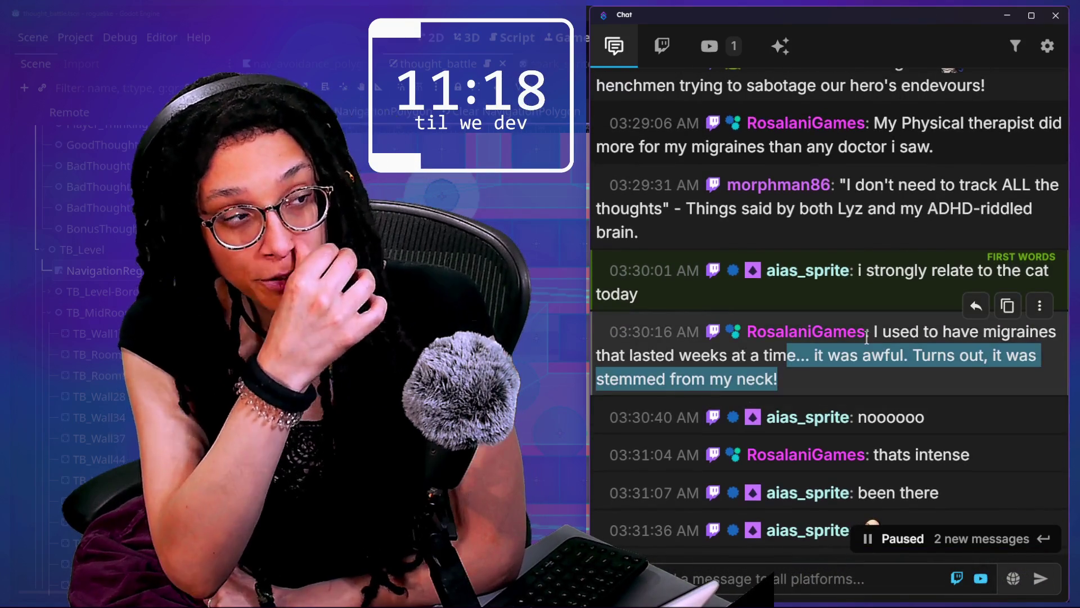
{"action": "scroll", "coordinate": [868, 341], "scroll_direction": "down", "scroll_amount": 2}
{"action": "scroll", "coordinate": [866, 344], "scroll_direction": "down", "scroll_amount": 12}
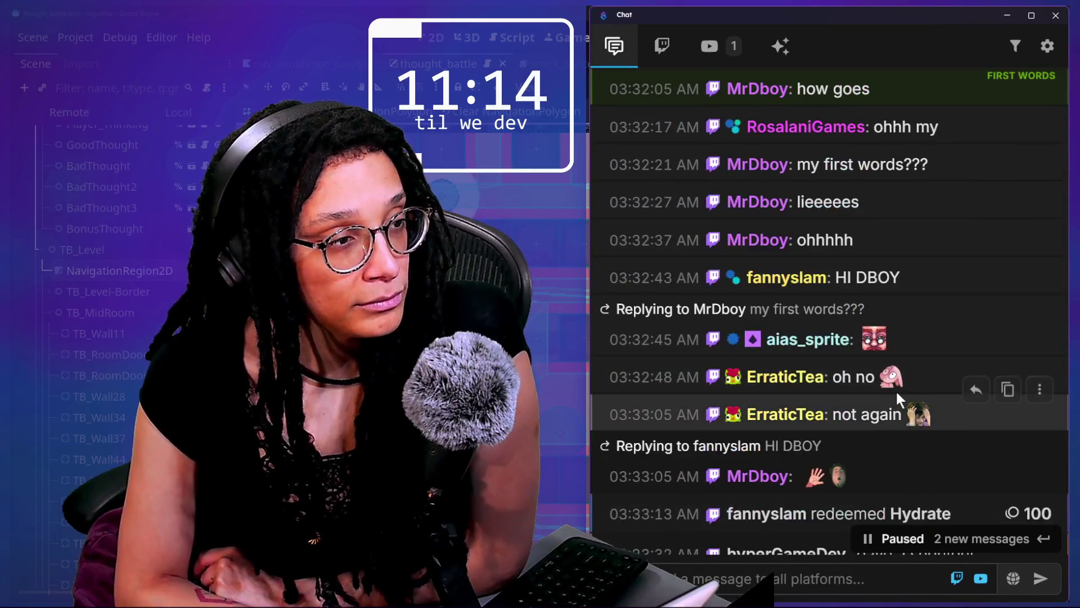
{"action": "scroll", "coordinate": [899, 396], "scroll_direction": "up", "scroll_amount": 10}
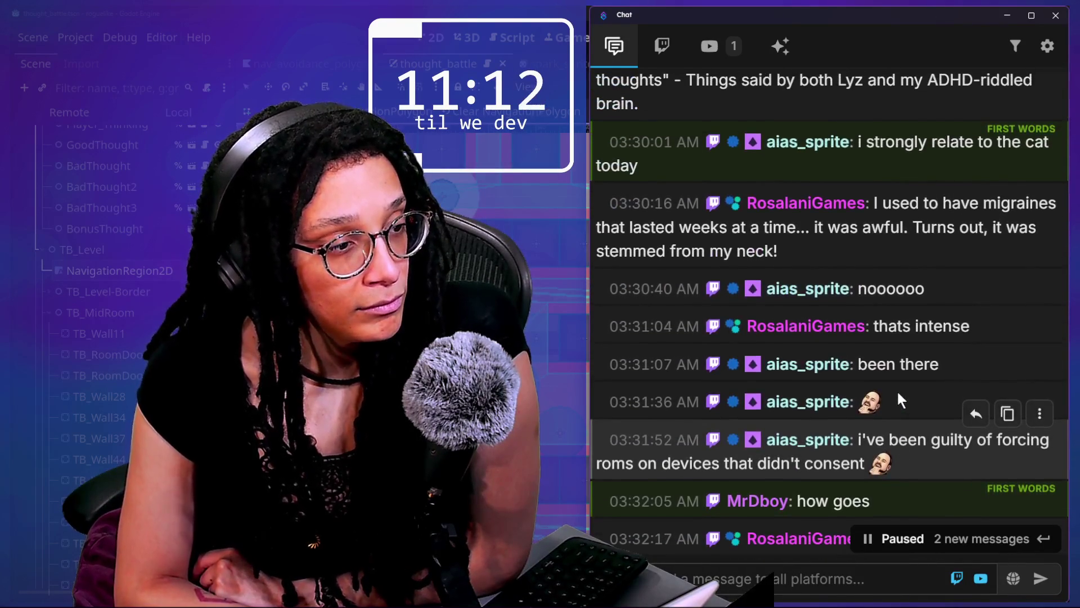
{"action": "scroll", "coordinate": [886, 403], "scroll_direction": "up", "scroll_amount": 3}
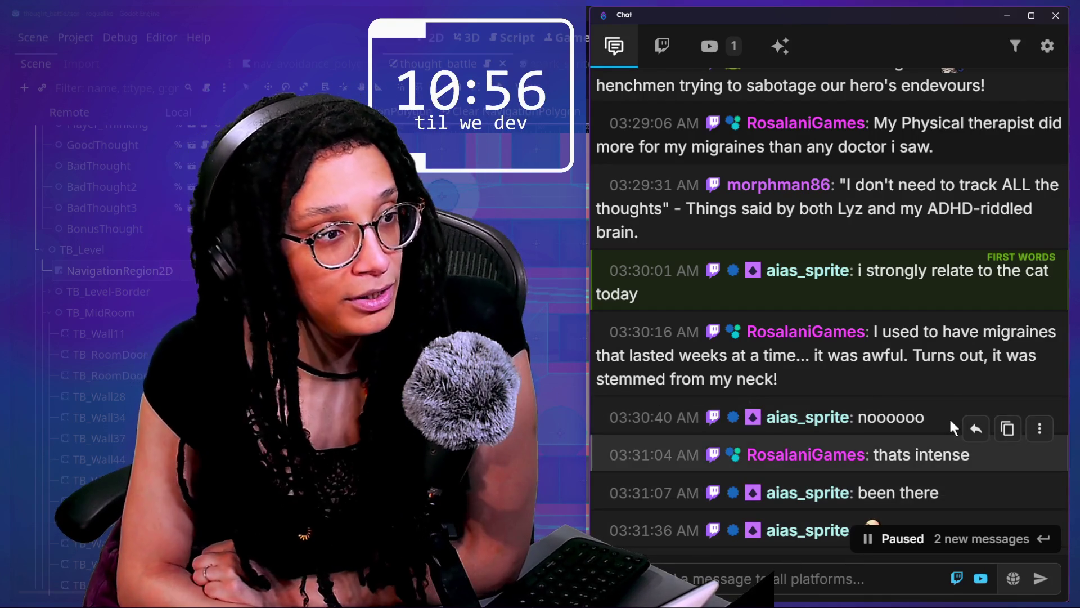
{"action": "scroll", "coordinate": [876, 386], "scroll_direction": "down", "scroll_amount": 3}
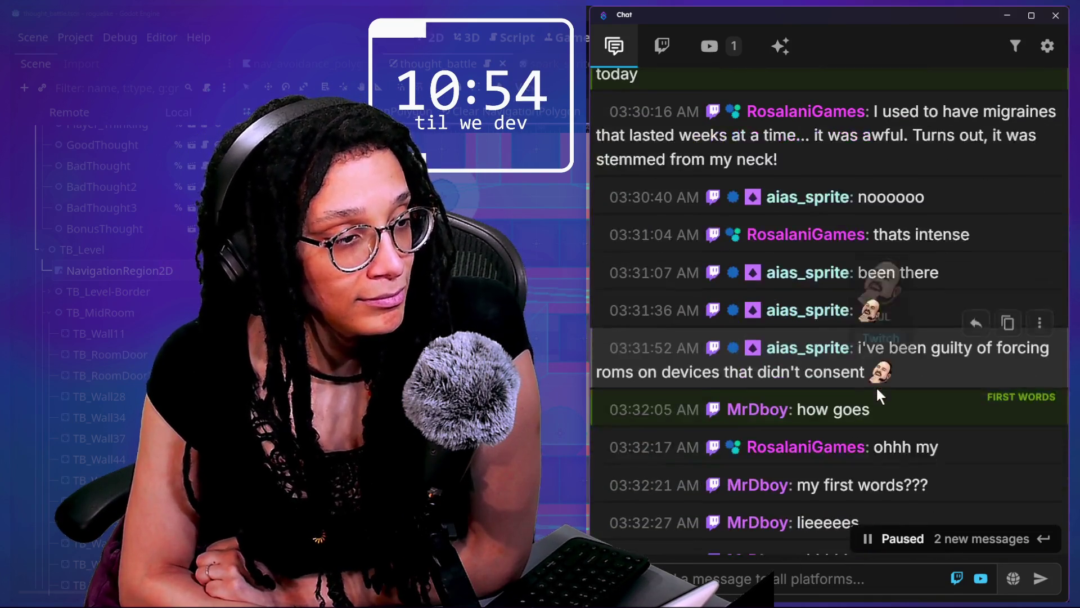
{"action": "scroll", "coordinate": [877, 387], "scroll_direction": "down", "scroll_amount": 1}
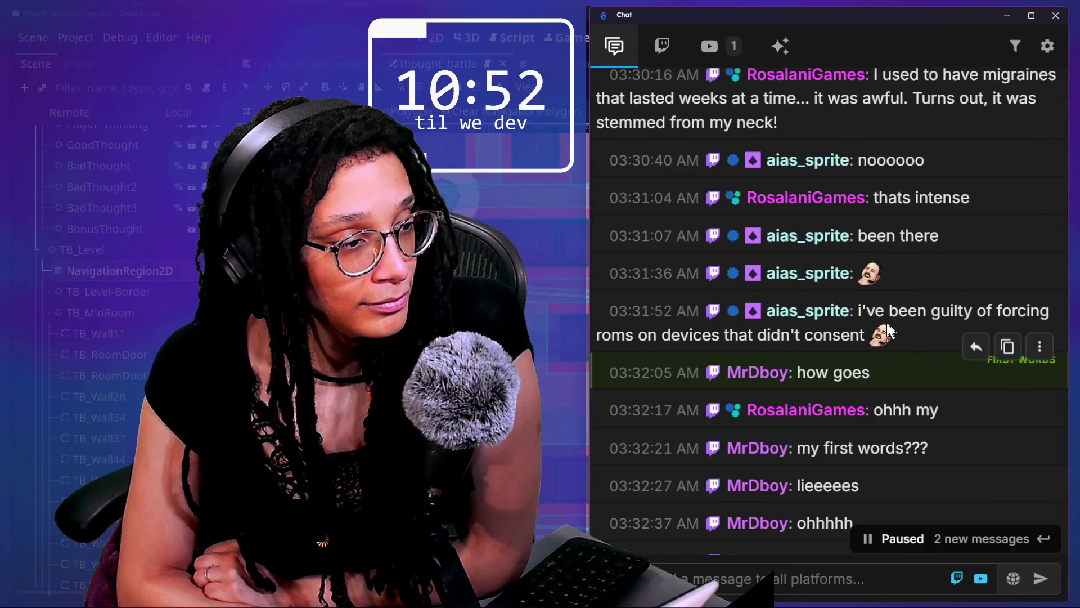
{"action": "scroll", "coordinate": [887, 323], "scroll_direction": "down", "scroll_amount": 5}
{"action": "scroll", "coordinate": [886, 323], "scroll_direction": "down", "scroll_amount": 4}
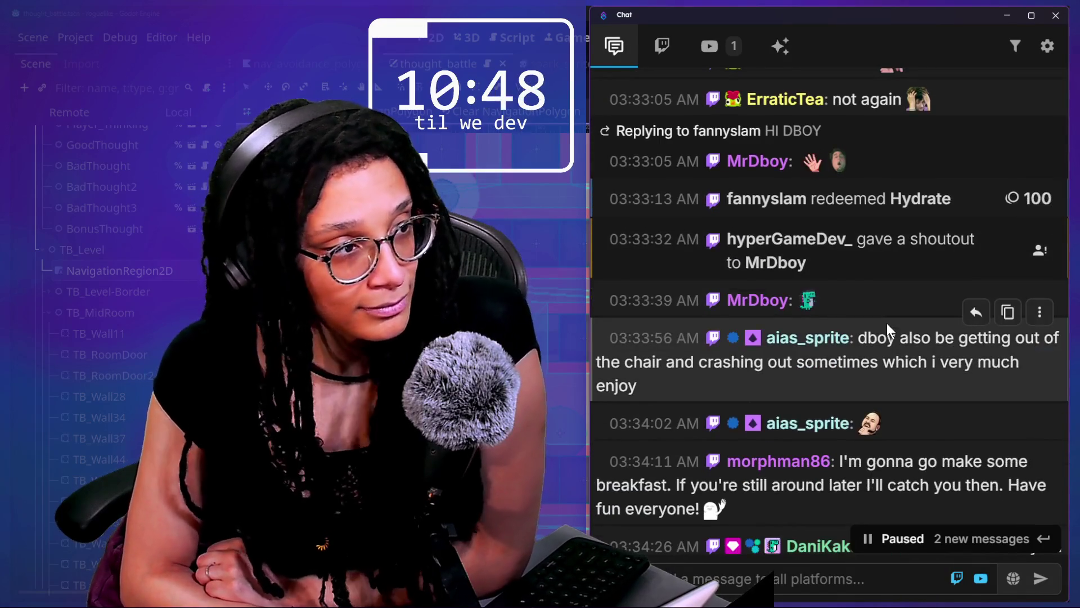
{"action": "scroll", "coordinate": [926, 371], "scroll_direction": "down", "scroll_amount": 1}
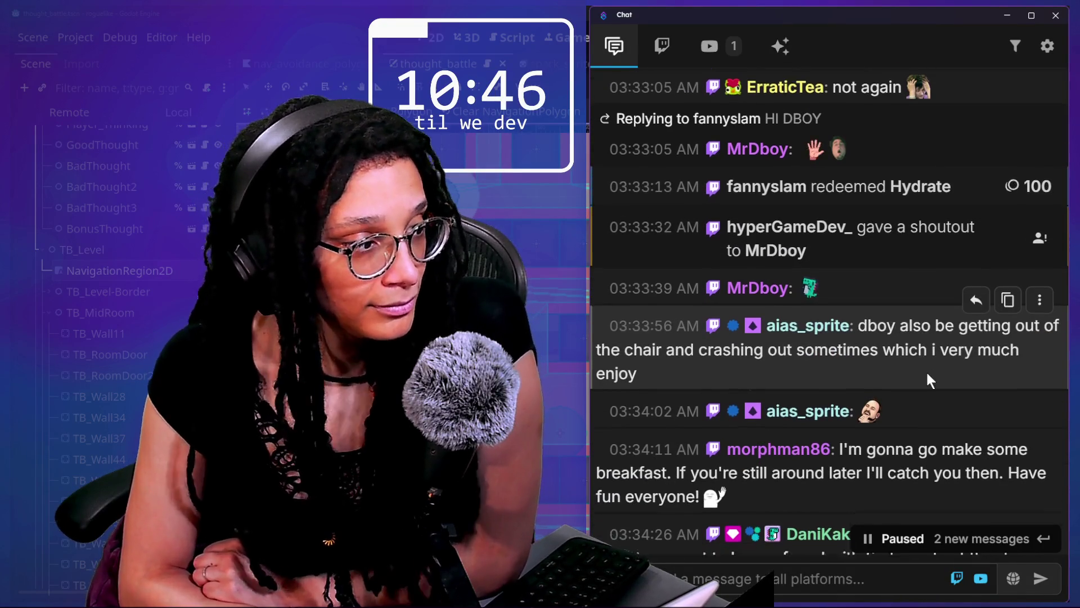
{"action": "scroll", "coordinate": [927, 371], "scroll_direction": "down", "scroll_amount": 1}
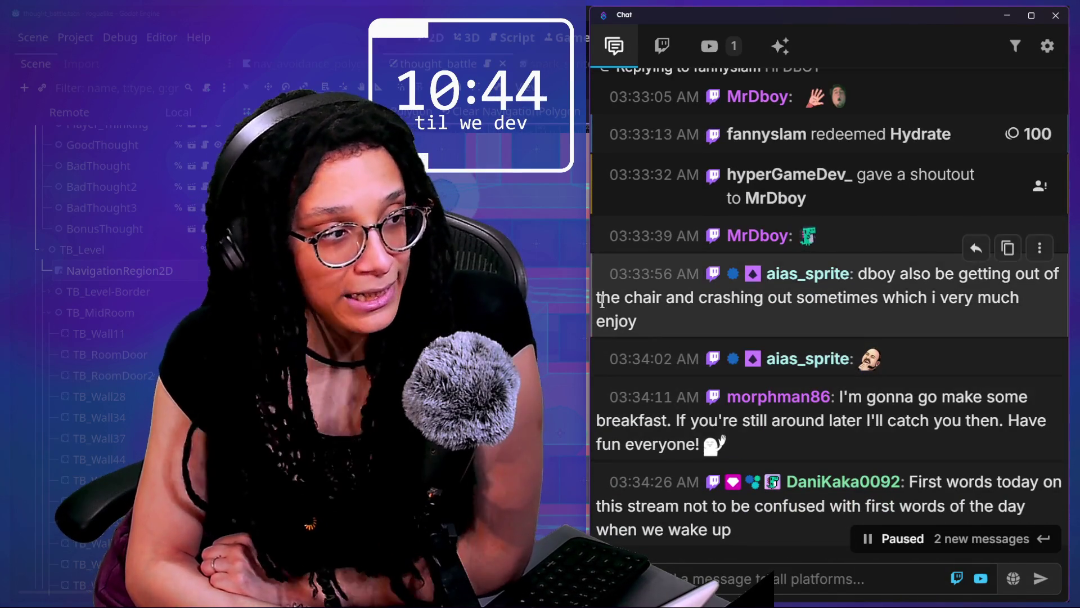
{"action": "left_click_drag", "start_coordinate": [611, 298], "coordinate": [658, 315]}
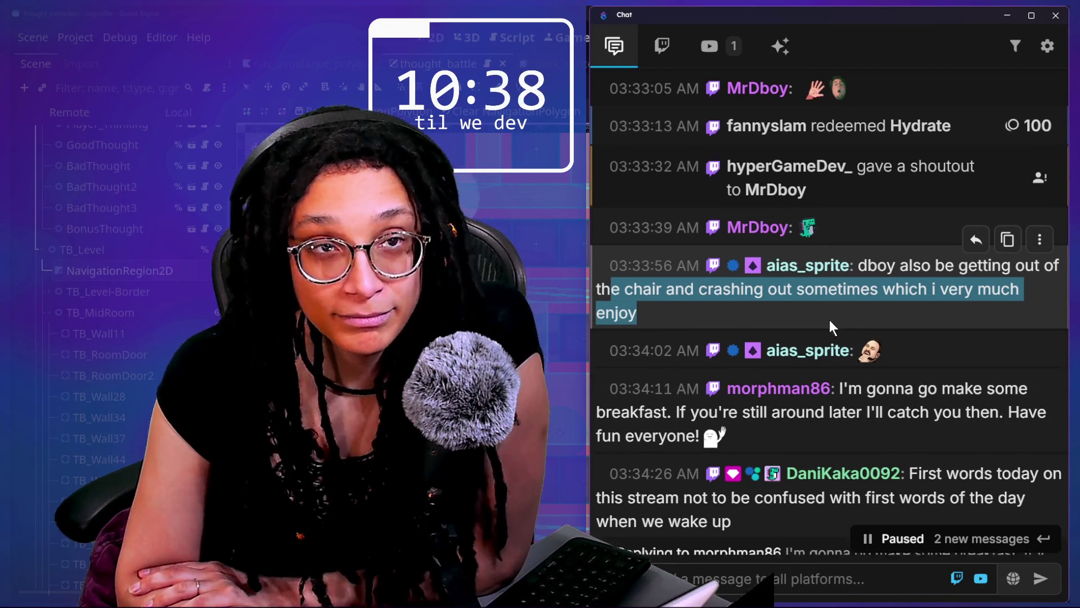
Highlight the breakfast message and the message about the first words of the day.
{"action": "left_click_drag", "start_coordinate": [840, 363], "coordinate": [859, 383]}
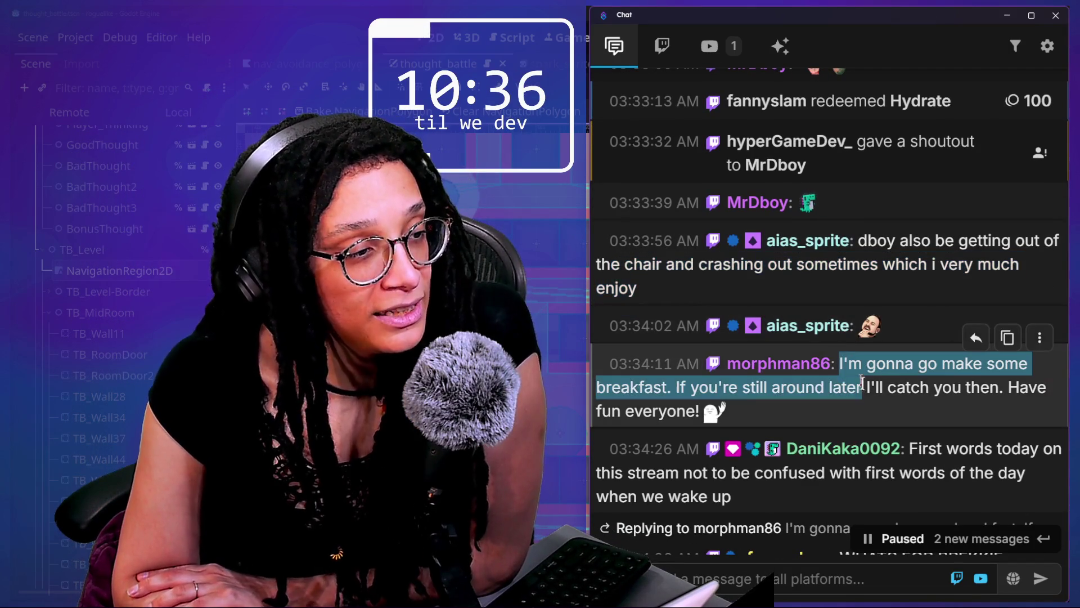
{"action": "left_click", "coordinate": [876, 399]}
{"action": "scroll", "coordinate": [880, 404], "scroll_direction": "down", "scroll_amount": 1}
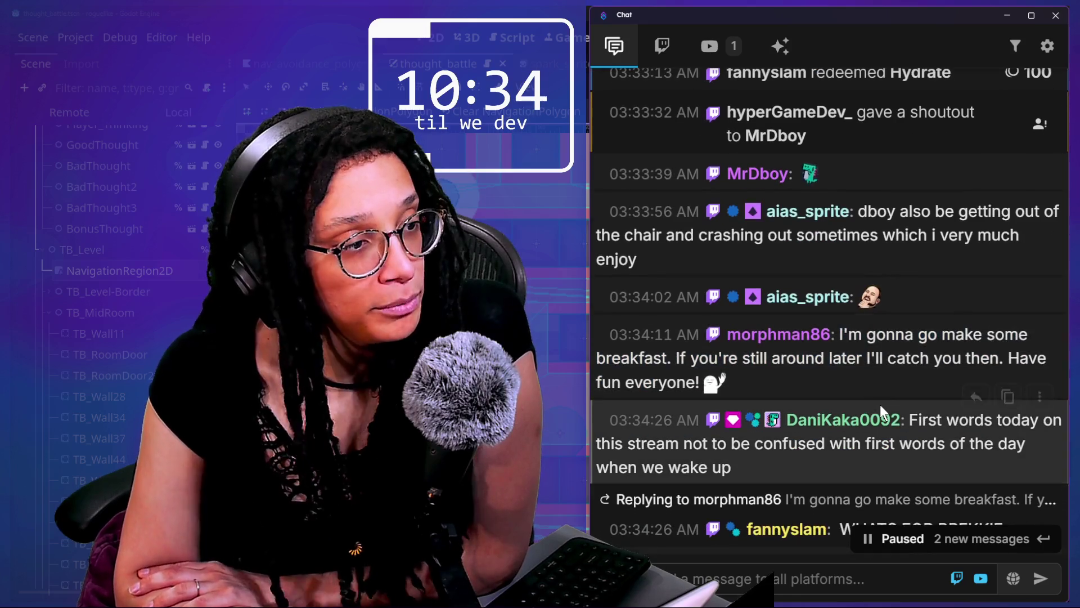
{"action": "triple_click", "coordinate": [829, 356]}
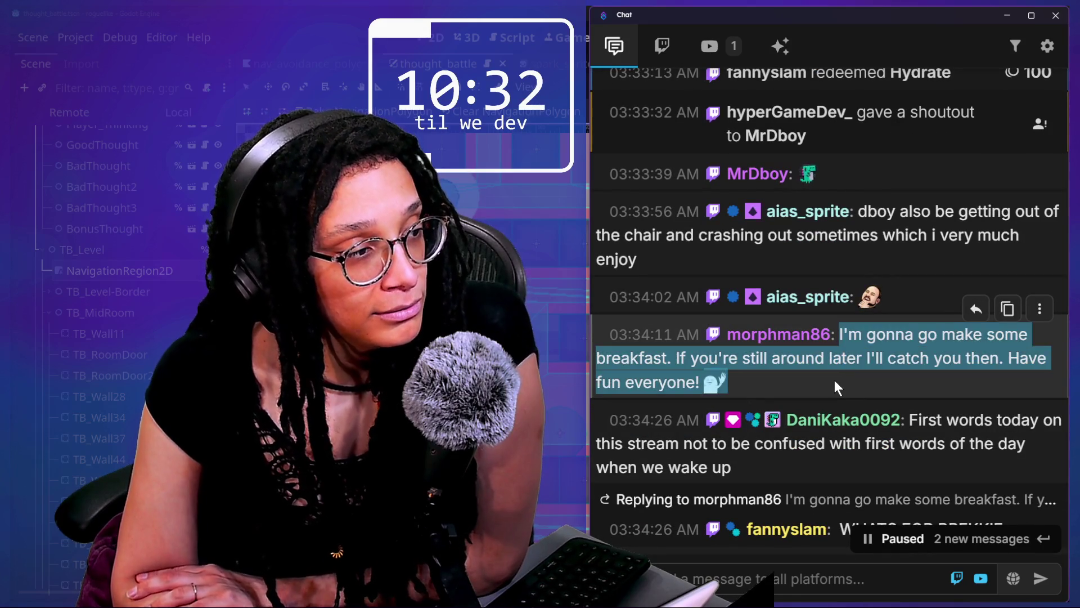
{"action": "scroll", "coordinate": [835, 379], "scroll_direction": "down", "scroll_amount": 3}
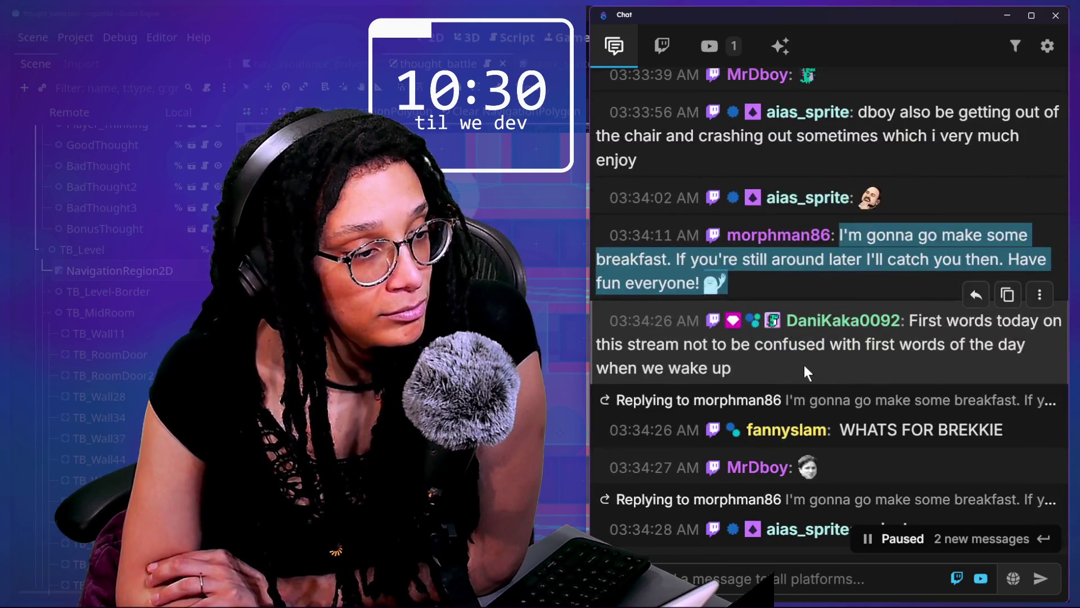
{"action": "scroll", "coordinate": [805, 364], "scroll_direction": "down", "scroll_amount": 2}
{"action": "left_click", "coordinate": [663, 280]}
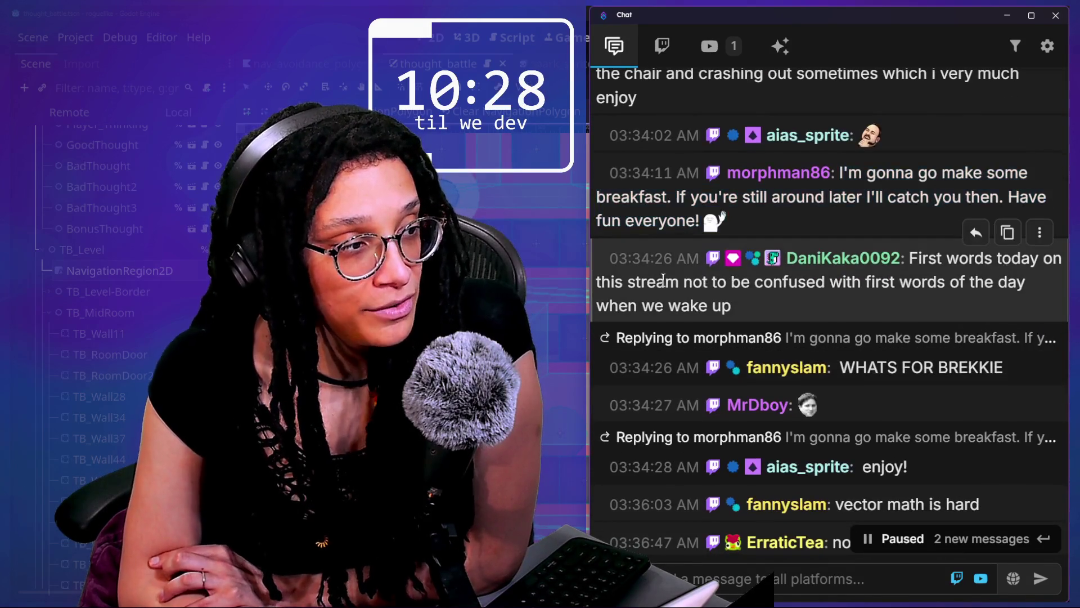
{"action": "left_click_drag", "start_coordinate": [663, 279], "coordinate": [769, 301]}
Select 'border that pops up for backseating time lol something juicy xD' in the viewer's message.
{"action": "scroll", "coordinate": [771, 301], "scroll_direction": "down", "scroll_amount": 2}
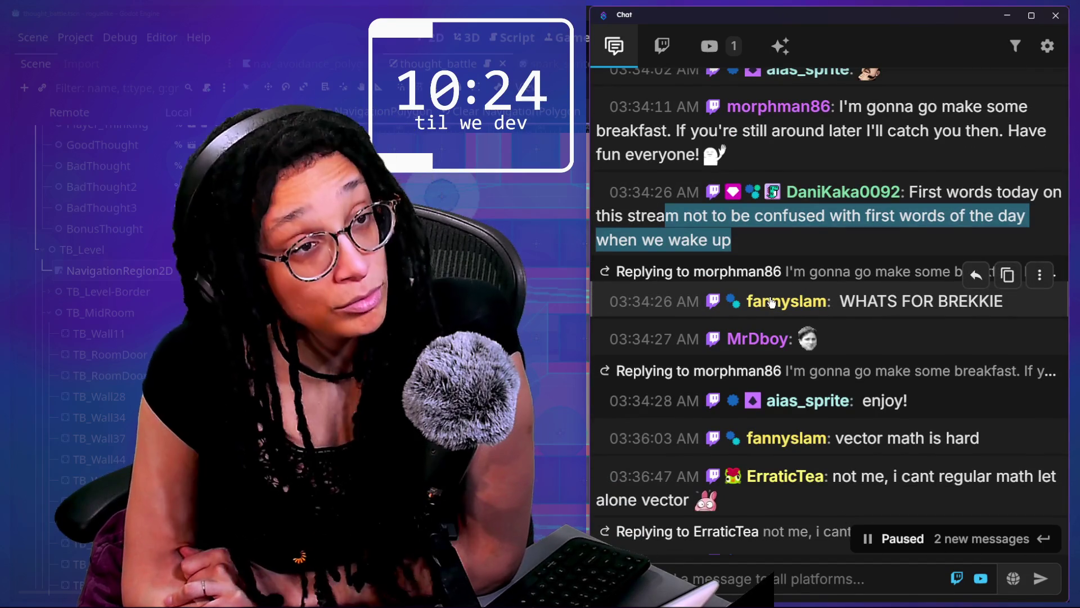
{"action": "scroll", "coordinate": [771, 302], "scroll_direction": "down", "scroll_amount": 2}
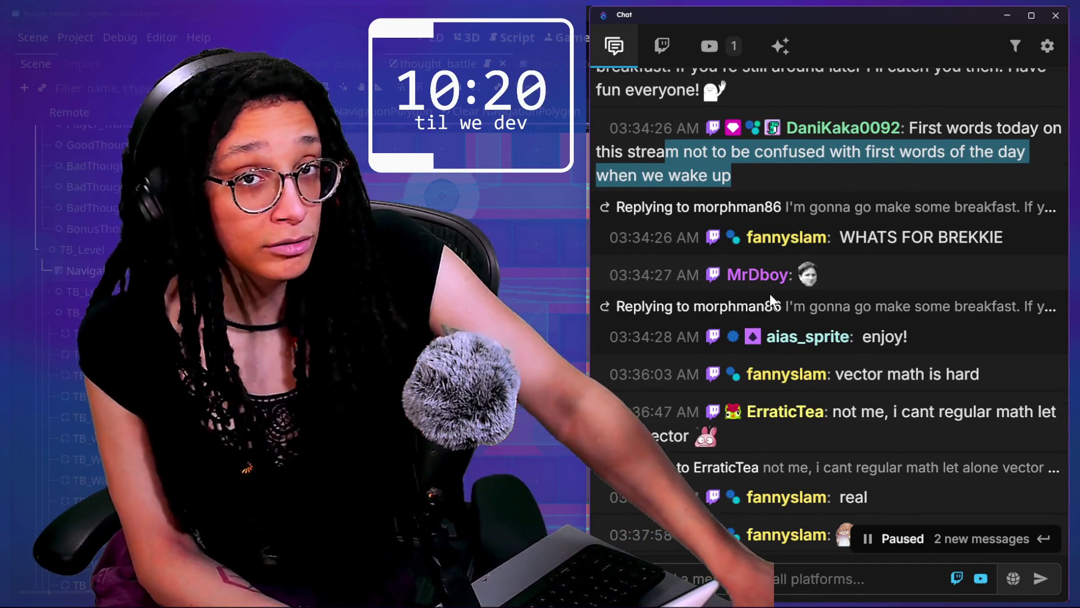
{"action": "scroll", "coordinate": [770, 294], "scroll_direction": "down", "scroll_amount": 1}
{"action": "scroll", "coordinate": [770, 296], "scroll_direction": "down", "scroll_amount": 5}
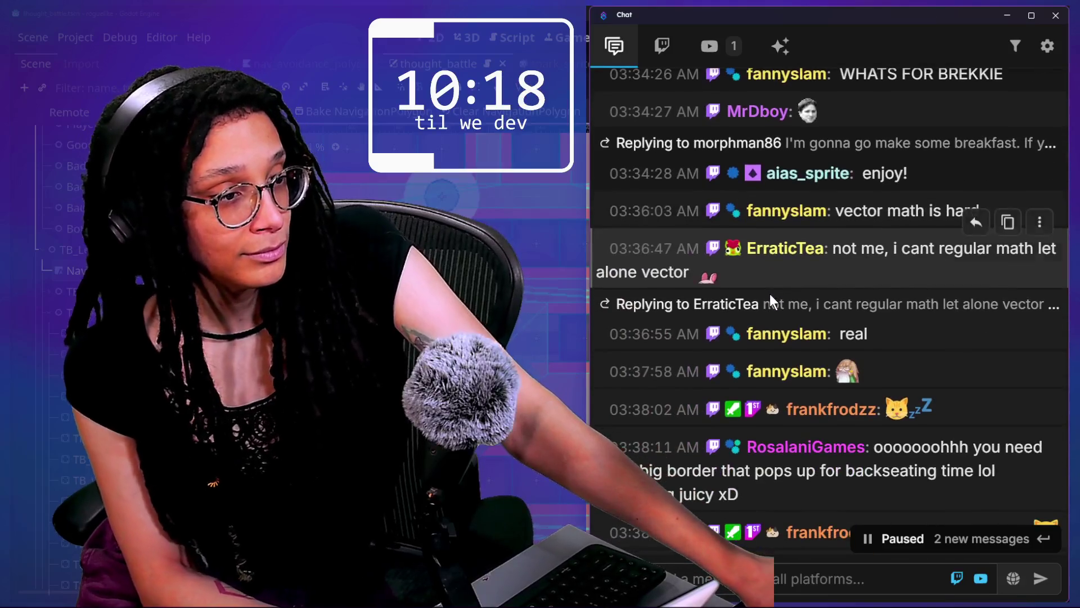
{"action": "scroll", "coordinate": [771, 296], "scroll_direction": "down", "scroll_amount": 4}
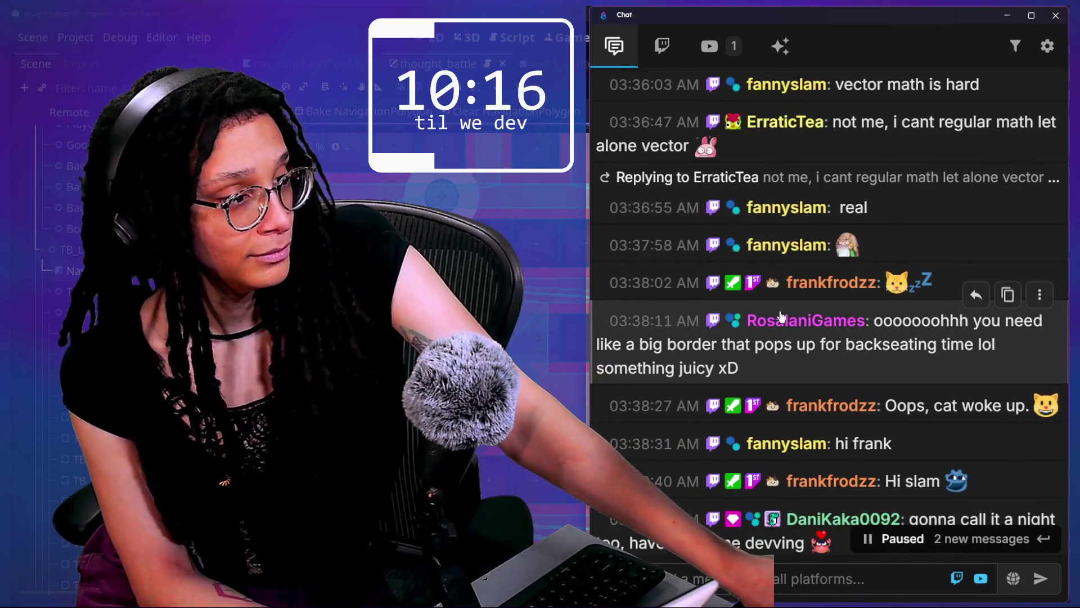
{"action": "left_click_drag", "start_coordinate": [677, 312], "coordinate": [765, 335]}
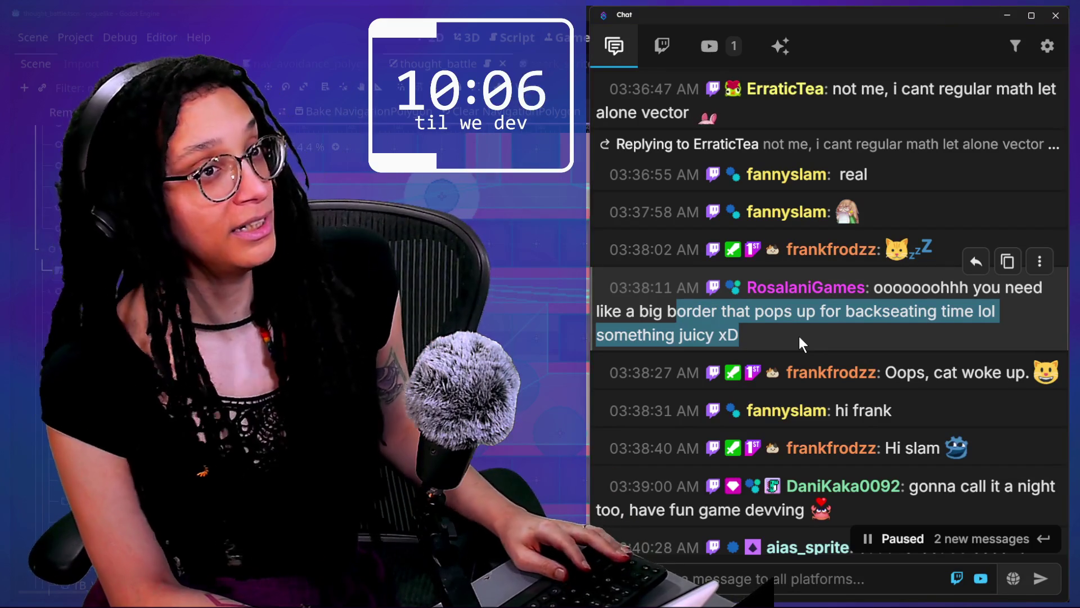
Add a new top item 'Border for backseating time' to the STREAM-TO-DOs note.
{"action": "key", "text": "alt+Tab"}
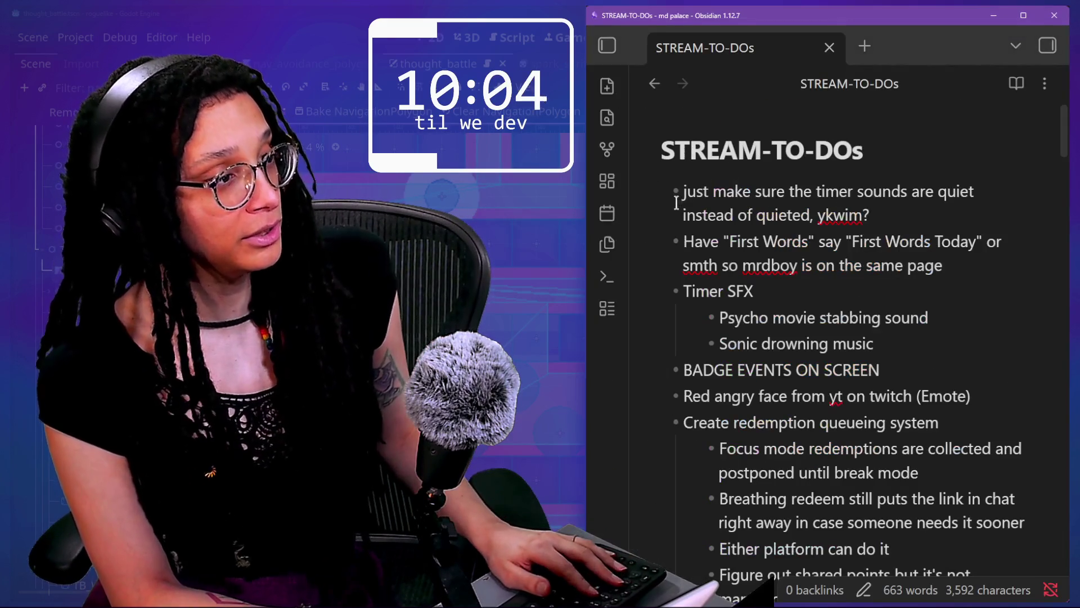
{"action": "key", "text": "Return"}
{"action": "type", "text": "Border for"}
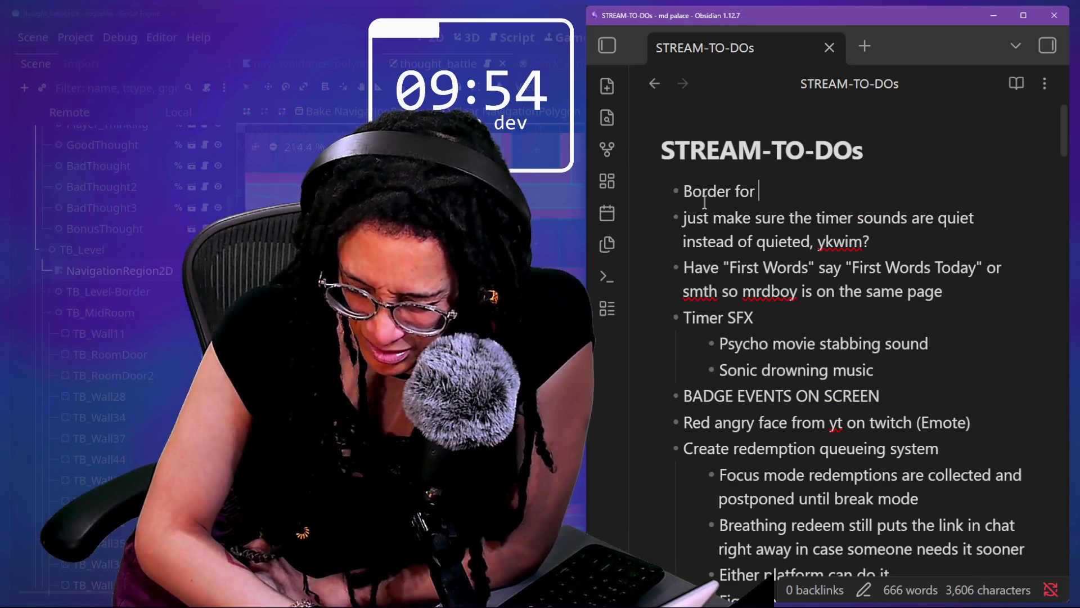
{"action": "type", "text": "backs"}
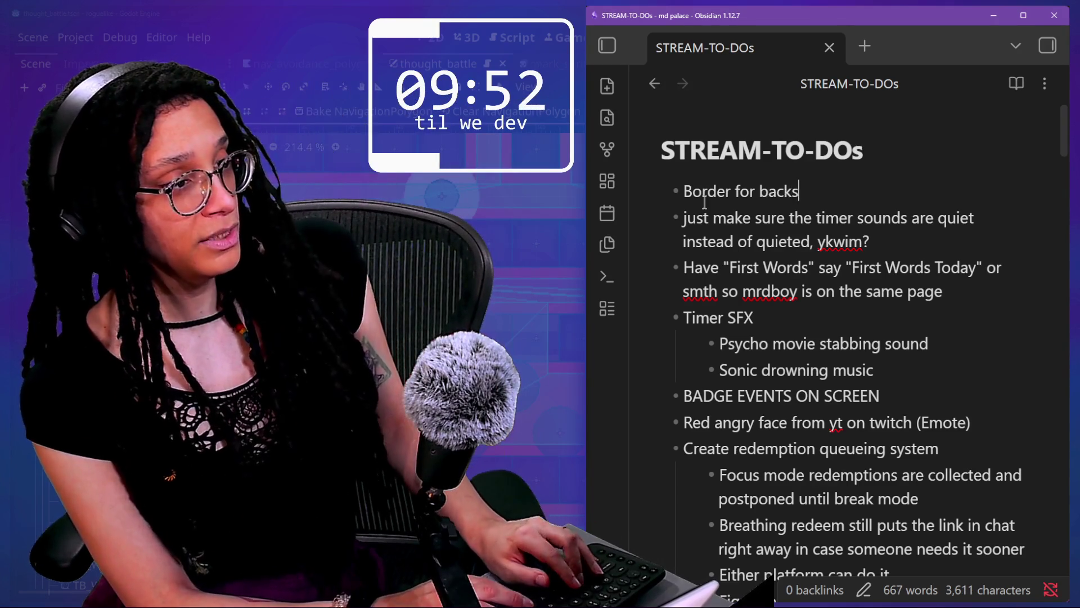
{"action": "type", "text": "eating time"}
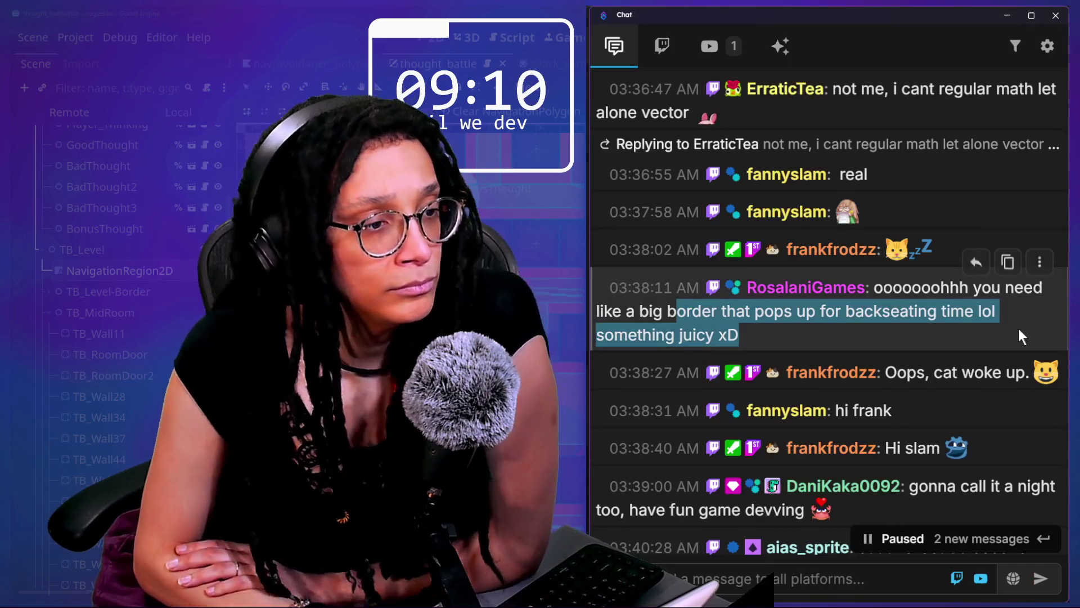
{"action": "scroll", "coordinate": [1018, 326], "scroll_direction": "down", "scroll_amount": 3}
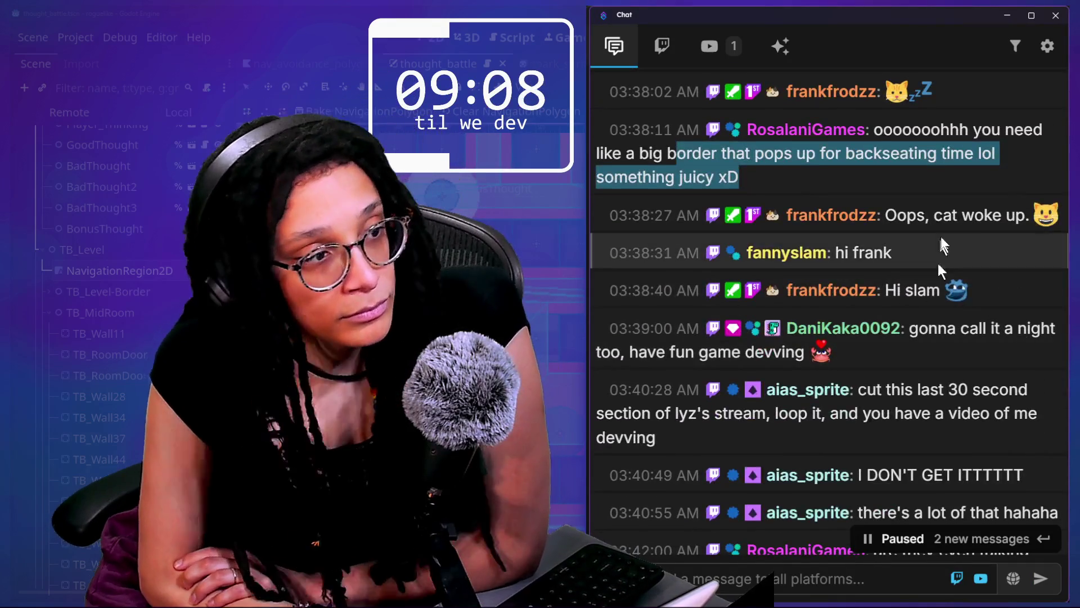
{"action": "left_click", "coordinate": [931, 218]}
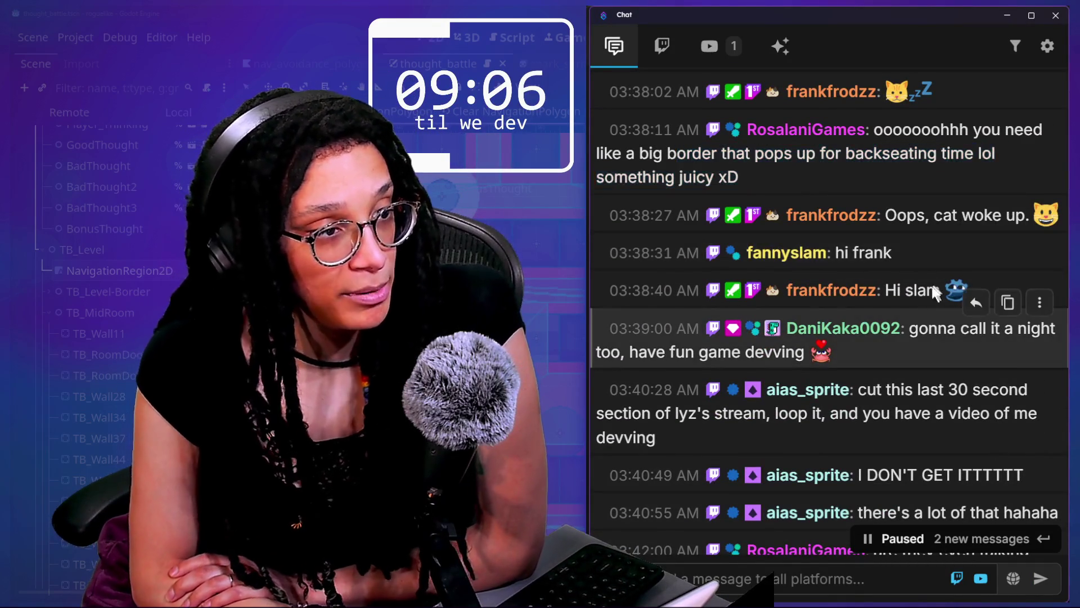
{"action": "scroll", "coordinate": [927, 377], "scroll_direction": "down", "scroll_amount": 1}
{"action": "scroll", "coordinate": [930, 380], "scroll_direction": "down", "scroll_amount": 2}
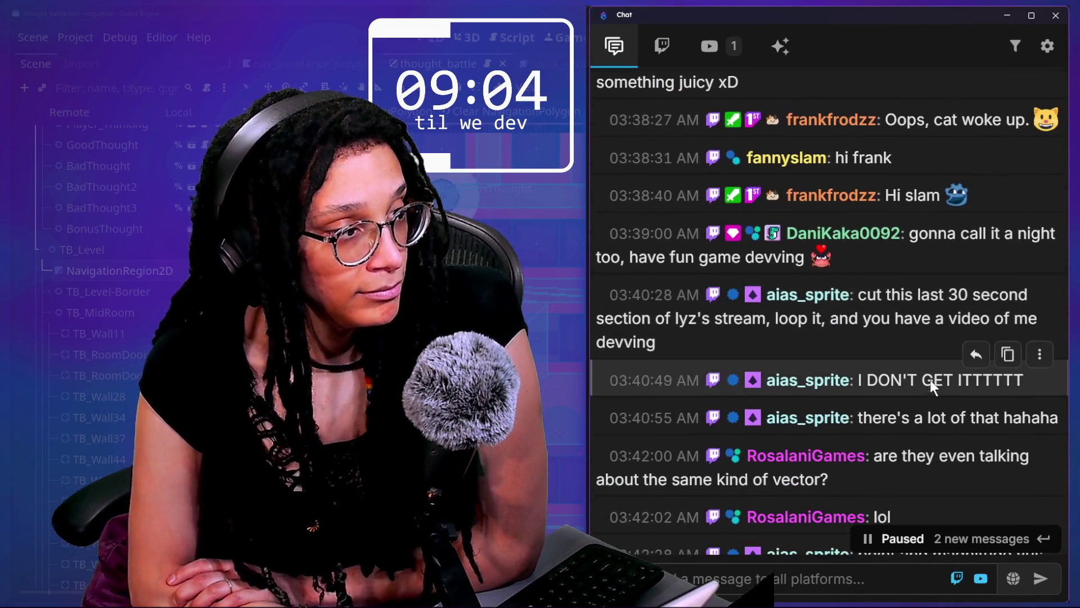
{"action": "scroll", "coordinate": [930, 380], "scroll_direction": "down", "scroll_amount": 6}
{"action": "scroll", "coordinate": [931, 376], "scroll_direction": "down", "scroll_amount": 12}
{"action": "scroll", "coordinate": [930, 374], "scroll_direction": "down", "scroll_amount": 8}
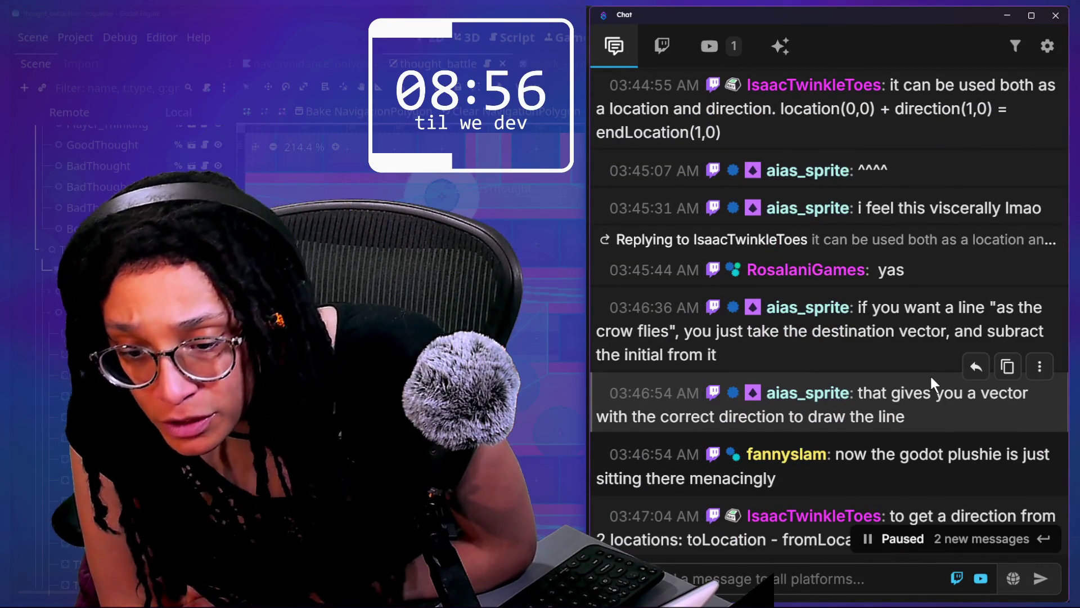
{"action": "scroll", "coordinate": [931, 382], "scroll_direction": "down", "scroll_amount": 4}
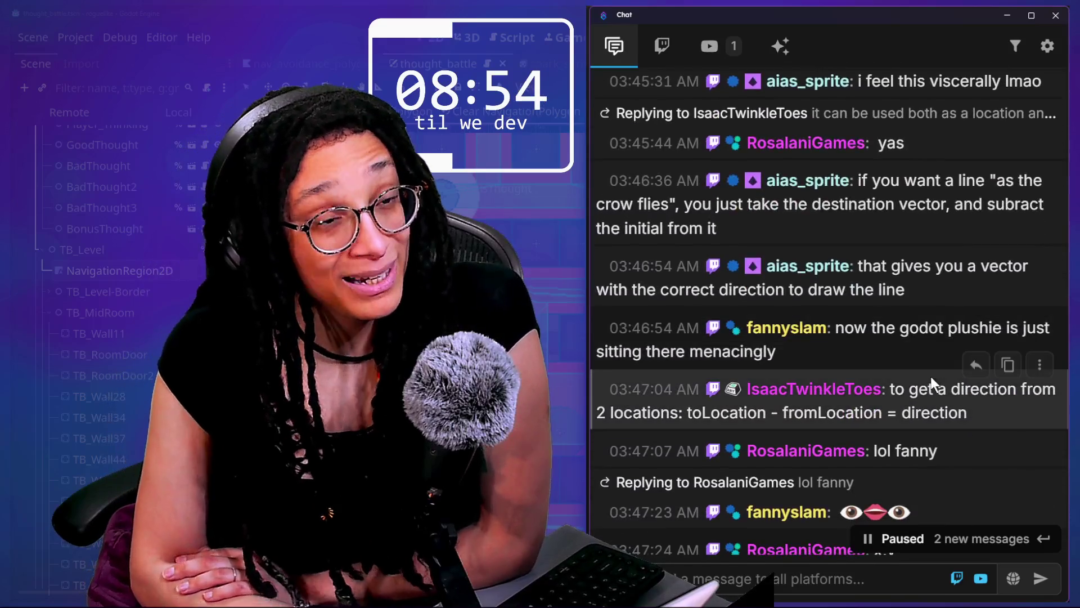
{"action": "scroll", "coordinate": [931, 380], "scroll_direction": "down", "scroll_amount": 1}
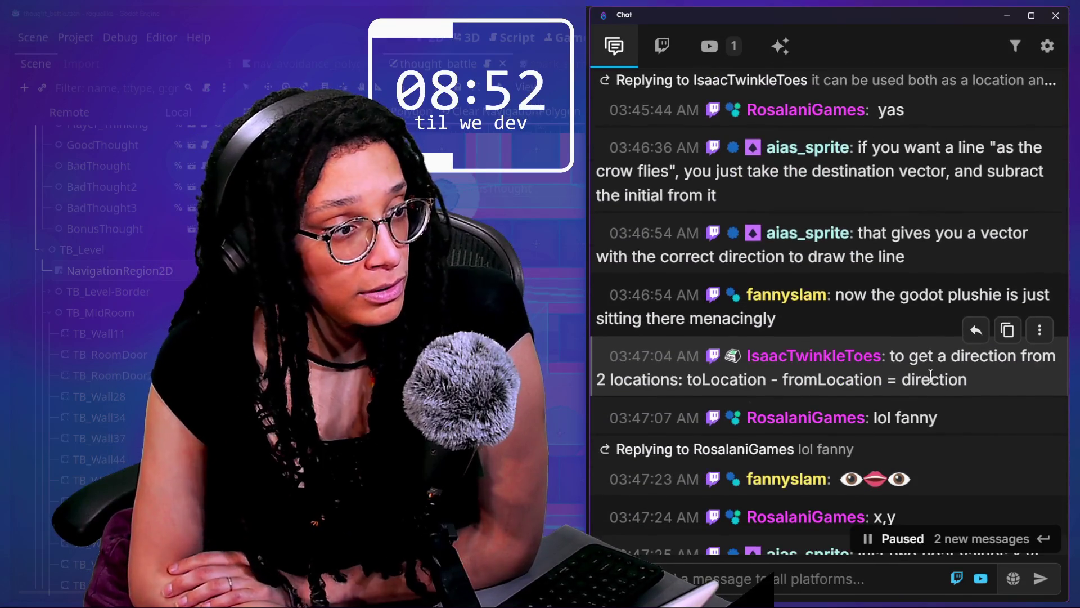
{"action": "scroll", "coordinate": [927, 431], "scroll_direction": "down", "scroll_amount": 5}
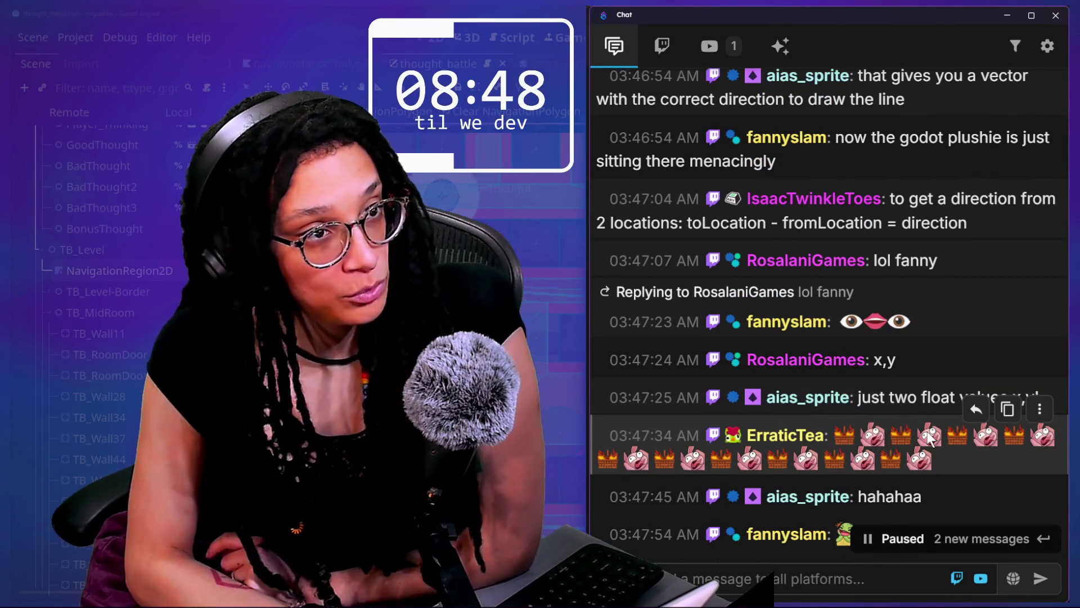
{"action": "scroll", "coordinate": [927, 431], "scroll_direction": "down", "scroll_amount": 7}
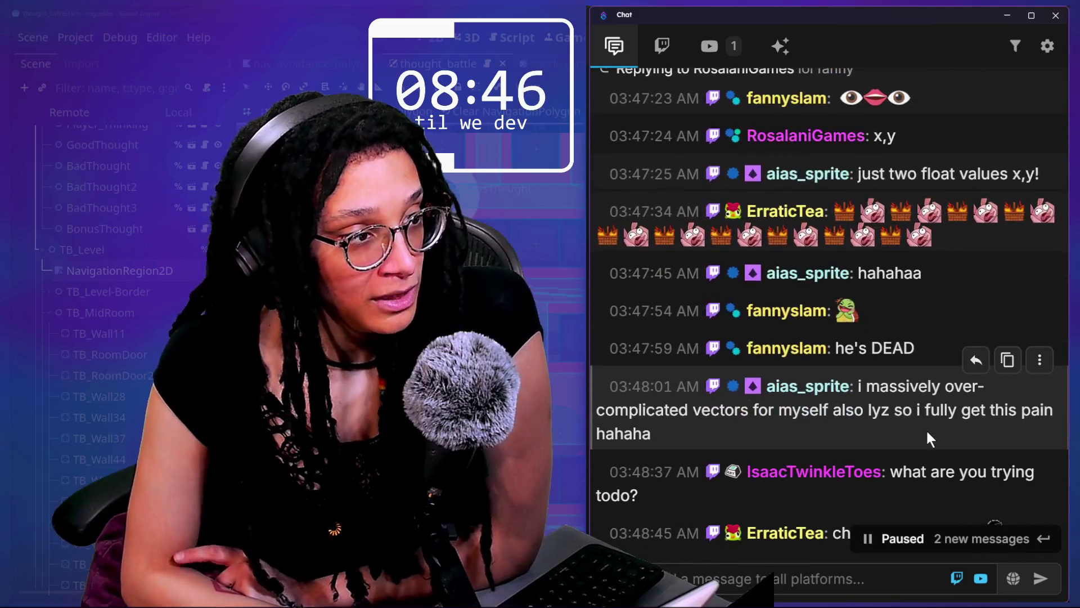
{"action": "scroll", "coordinate": [927, 428], "scroll_direction": "down", "scroll_amount": 3}
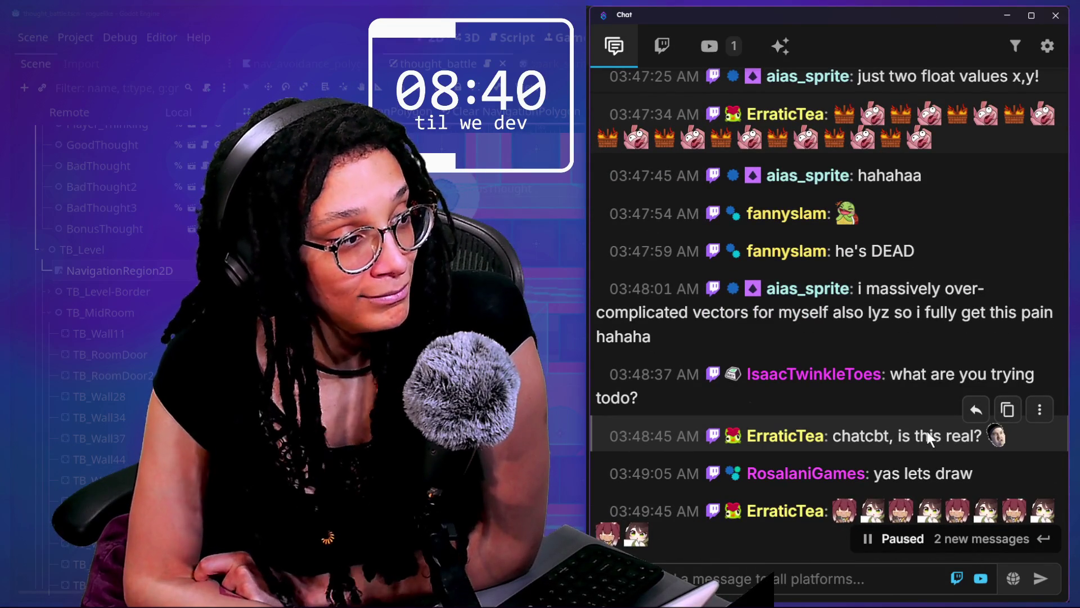
{"action": "scroll", "coordinate": [802, 370], "scroll_direction": "down", "scroll_amount": 6}
{"action": "scroll", "coordinate": [802, 370], "scroll_direction": "down", "scroll_amount": 2}
{"action": "scroll", "coordinate": [803, 376], "scroll_direction": "down", "scroll_amount": 2}
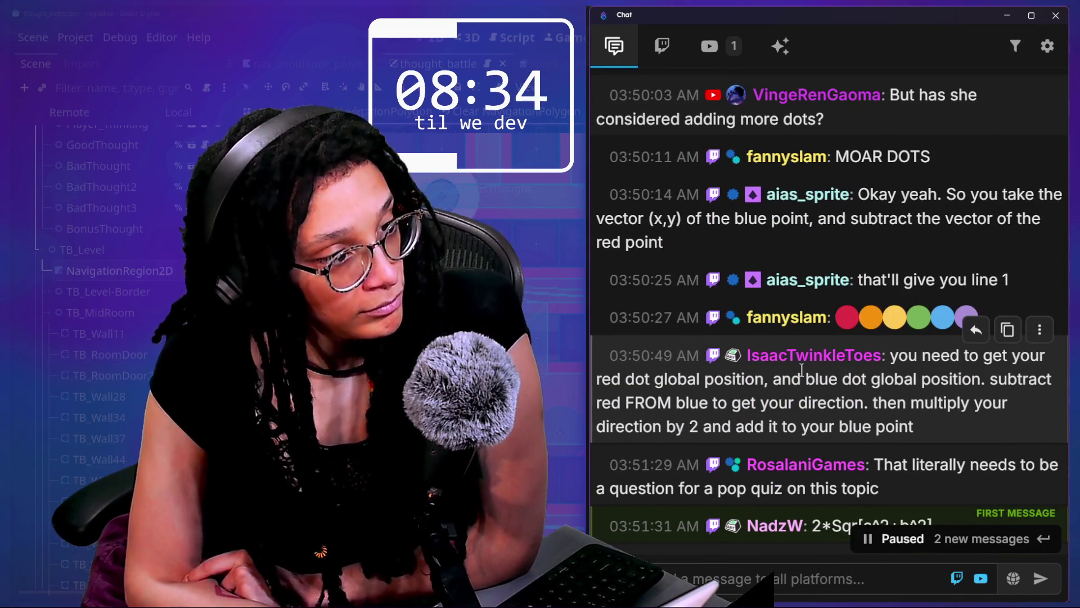
{"action": "scroll", "coordinate": [802, 371], "scroll_direction": "down", "scroll_amount": 7}
{"action": "scroll", "coordinate": [802, 372], "scroll_direction": "down", "scroll_amount": 7}
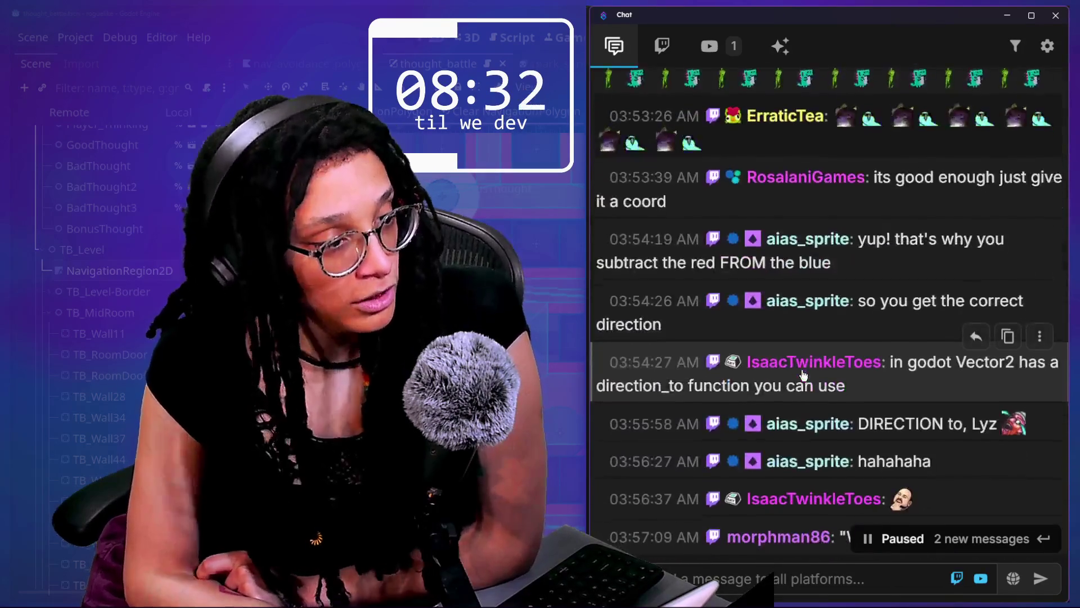
{"action": "scroll", "coordinate": [803, 372], "scroll_direction": "down", "scroll_amount": 5}
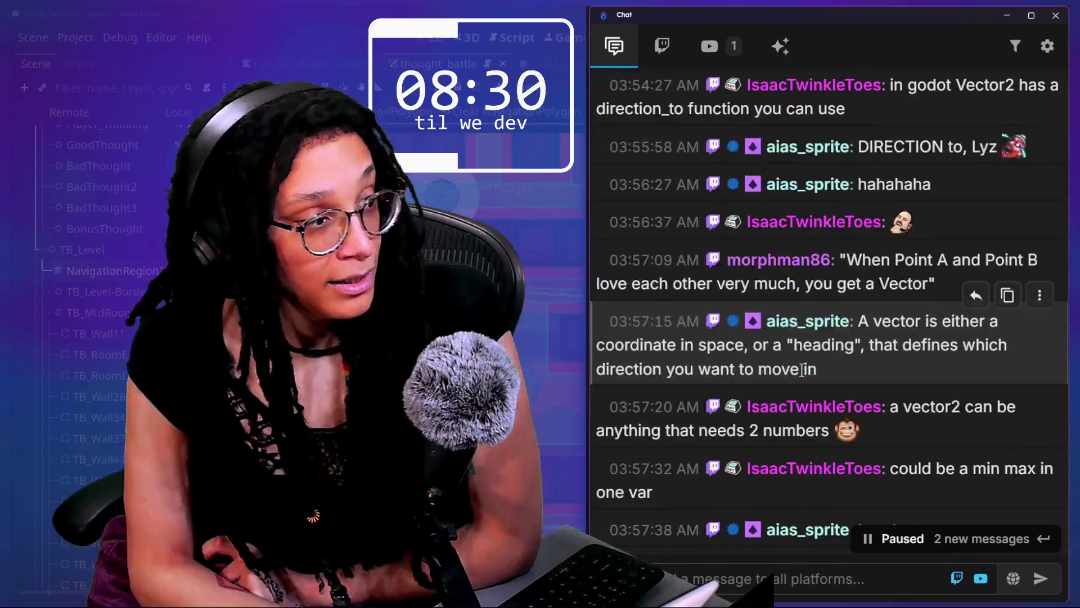
{"action": "scroll", "coordinate": [802, 372], "scroll_direction": "down", "scroll_amount": 3}
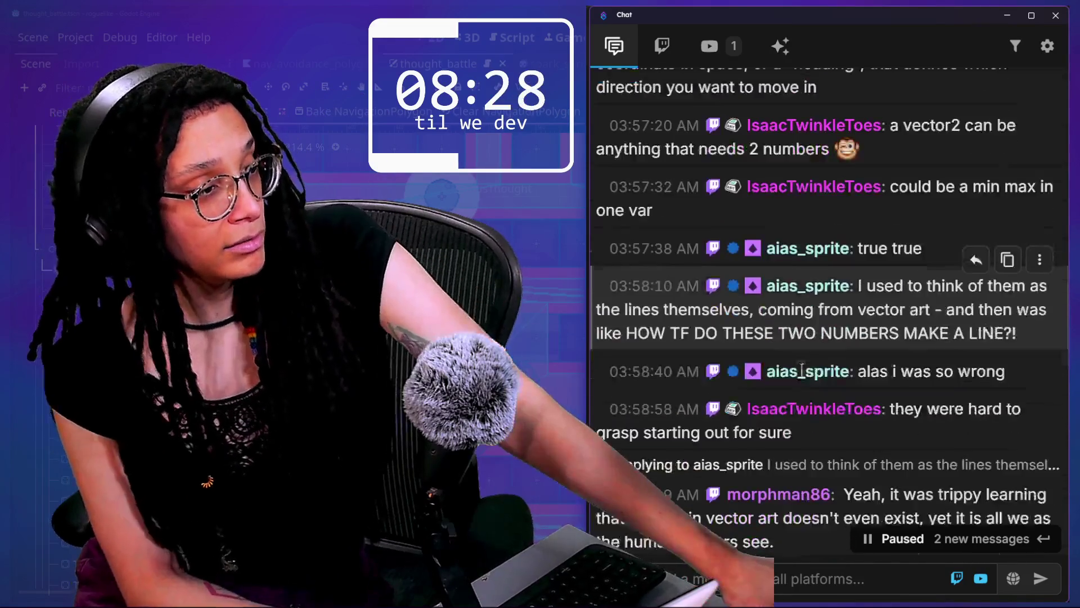
{"action": "scroll", "coordinate": [801, 370], "scroll_direction": "down", "scroll_amount": 5}
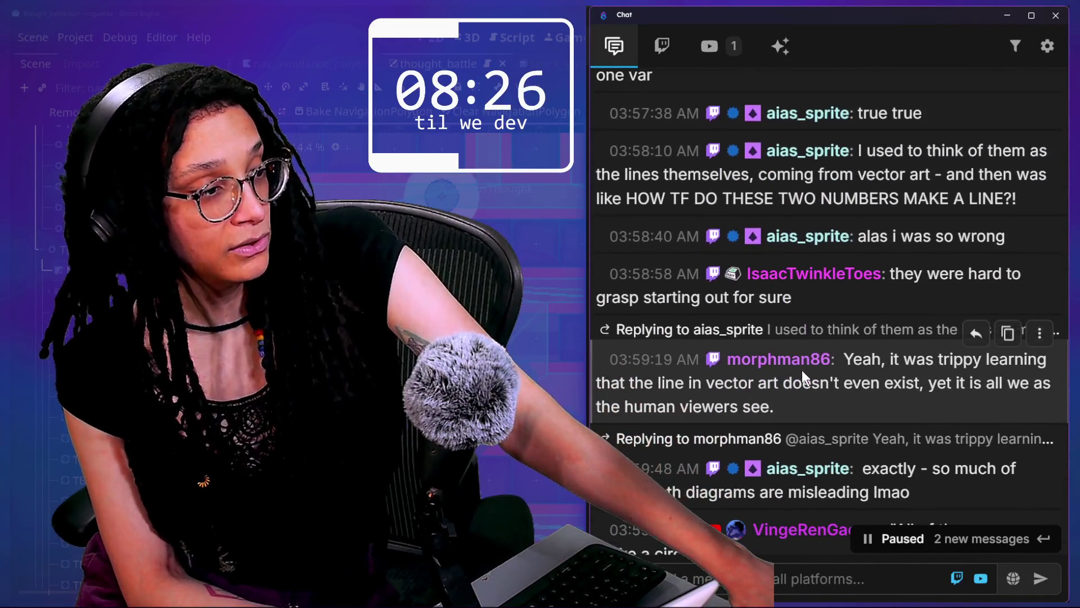
{"action": "scroll", "coordinate": [802, 370], "scroll_direction": "down", "scroll_amount": 2}
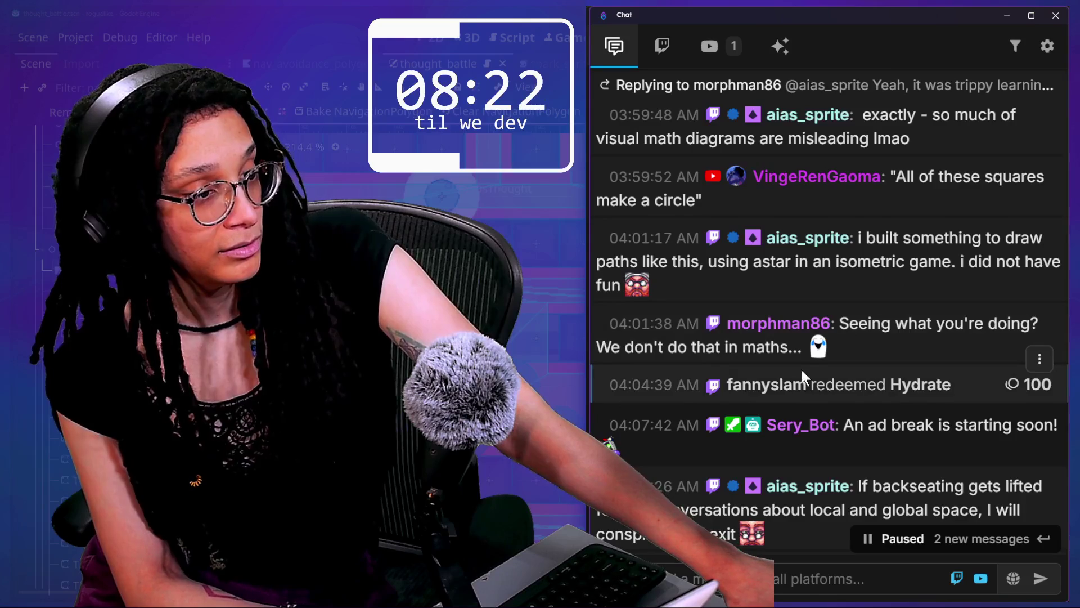
{"action": "scroll", "coordinate": [802, 370], "scroll_direction": "down", "scroll_amount": 1}
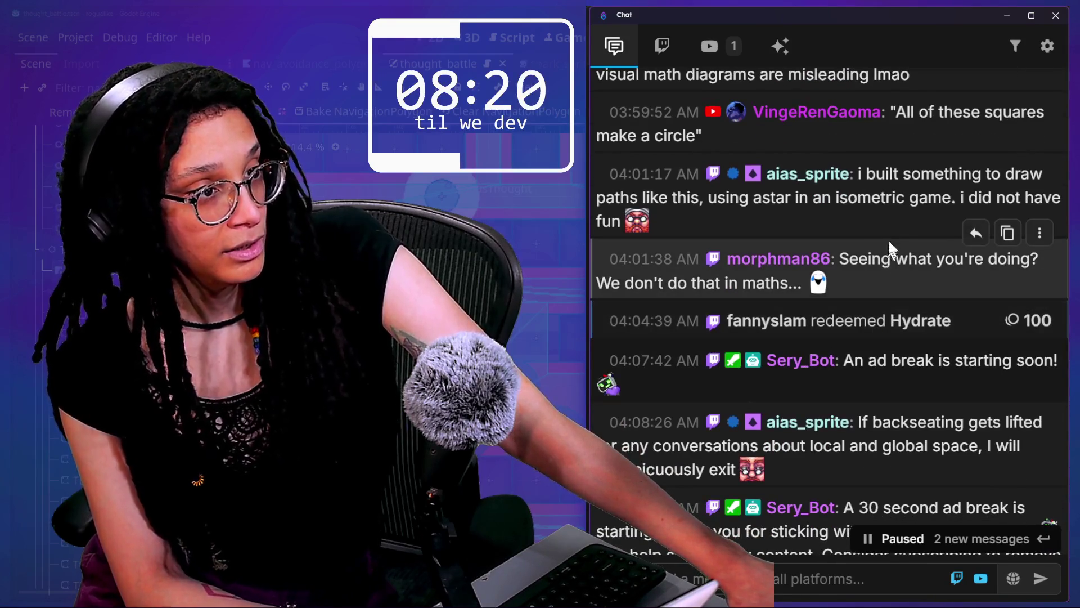
{"action": "left_click_drag", "start_coordinate": [890, 226], "coordinate": [877, 193]}
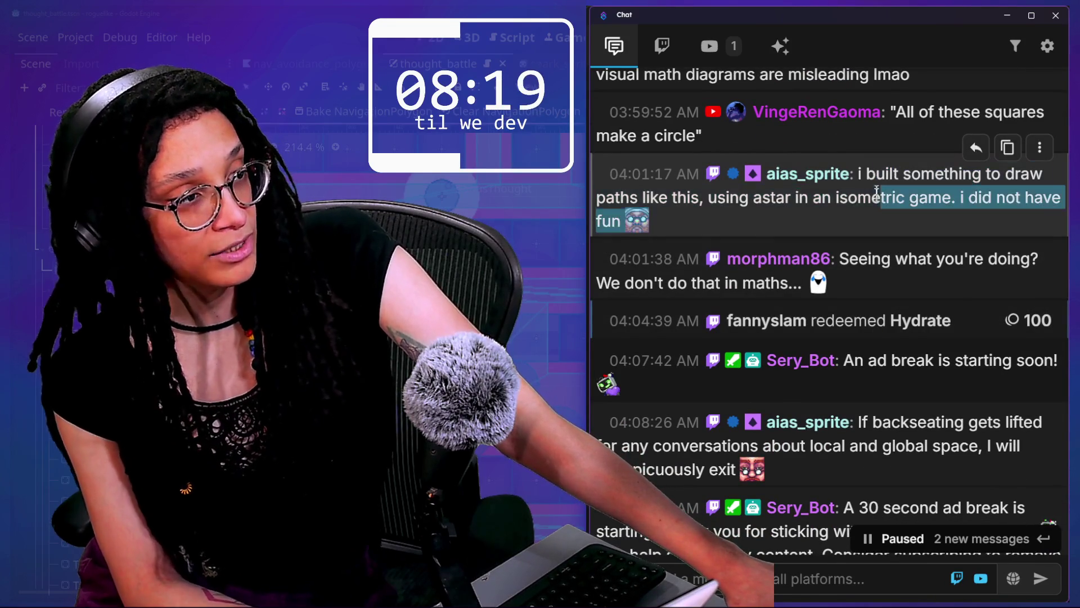
{"action": "left_click", "coordinate": [730, 214]}
{"action": "left_click_drag", "start_coordinate": [718, 197], "coordinate": [1029, 197]}
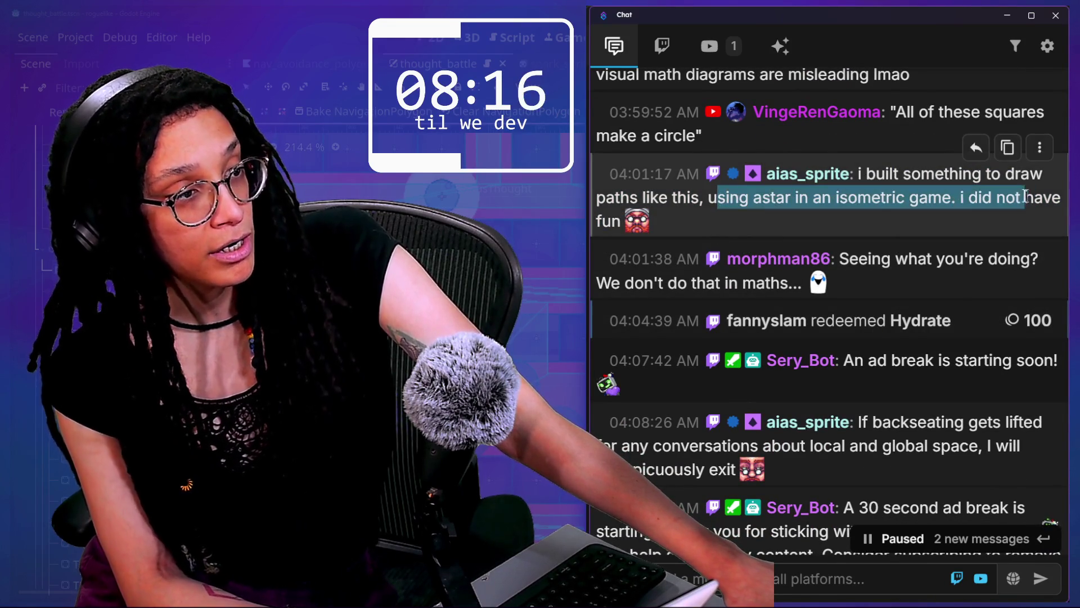
{"action": "scroll", "coordinate": [883, 155], "scroll_direction": "down", "scroll_amount": 2}
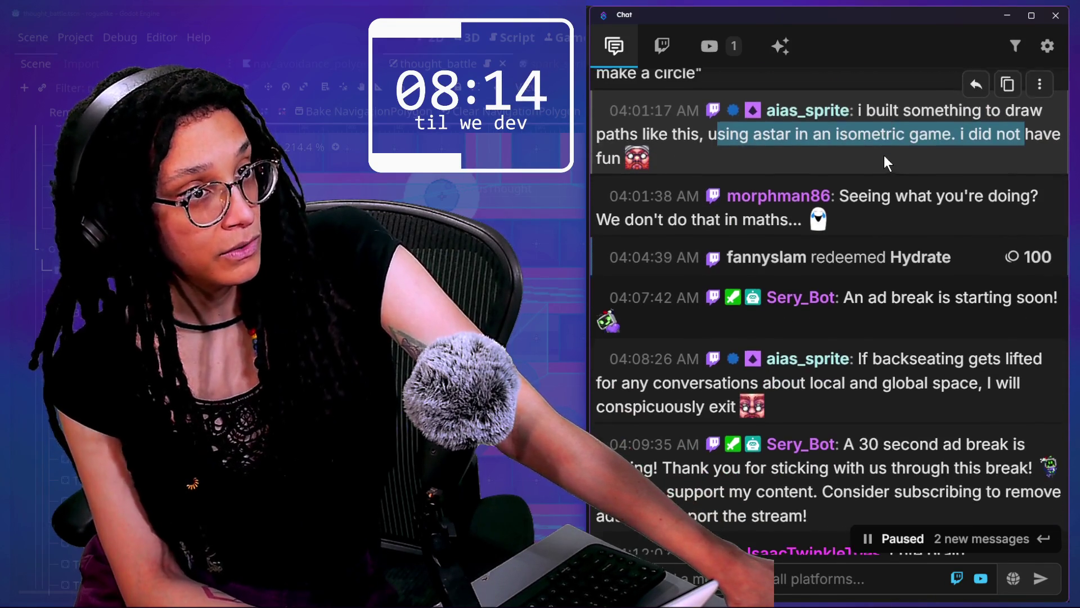
{"action": "scroll", "coordinate": [903, 325], "scroll_direction": "down", "scroll_amount": 4}
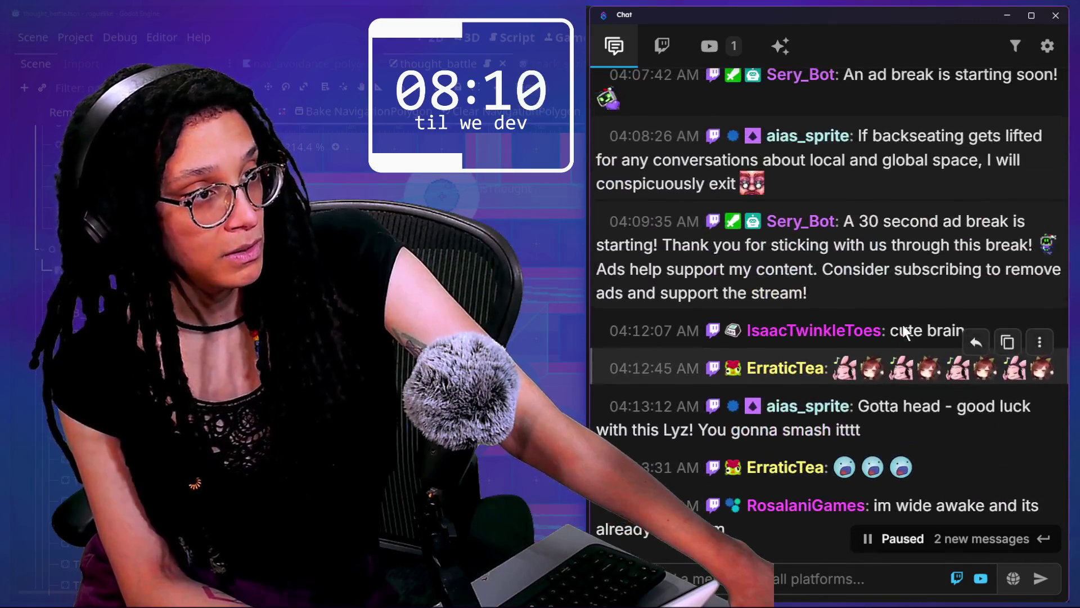
{"action": "scroll", "coordinate": [903, 325], "scroll_direction": "down", "scroll_amount": 2}
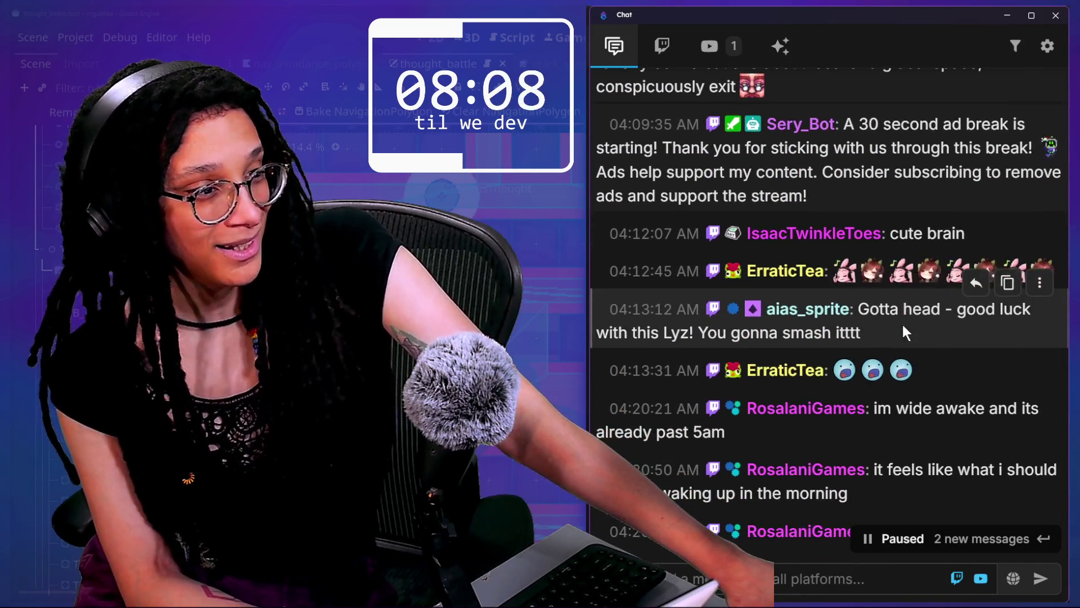
{"action": "scroll", "coordinate": [903, 328], "scroll_direction": "down", "scroll_amount": 5}
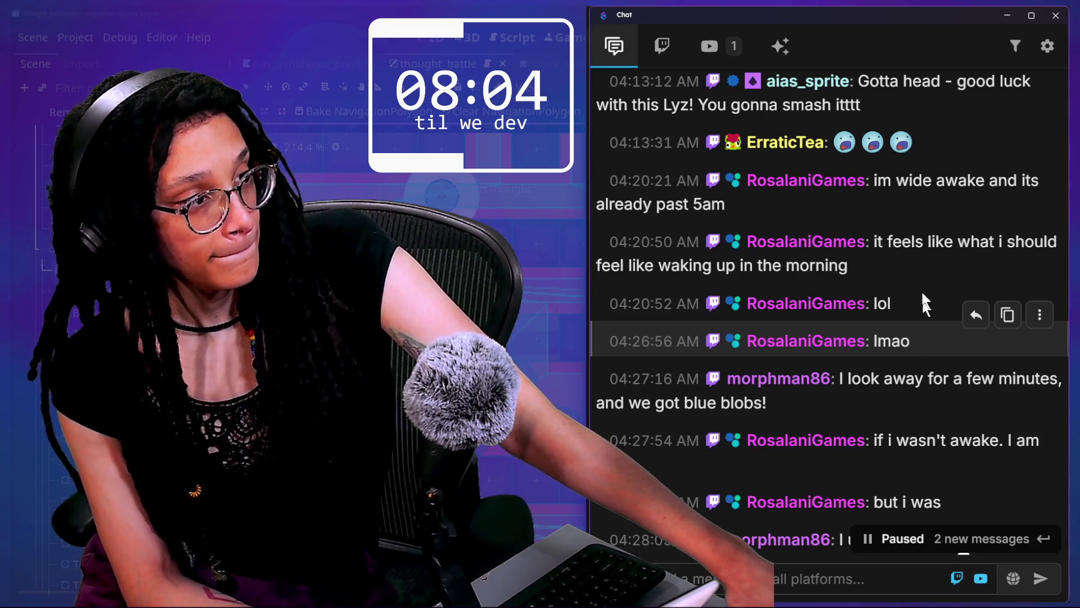
{"action": "scroll", "coordinate": [912, 262], "scroll_direction": "down", "scroll_amount": 1}
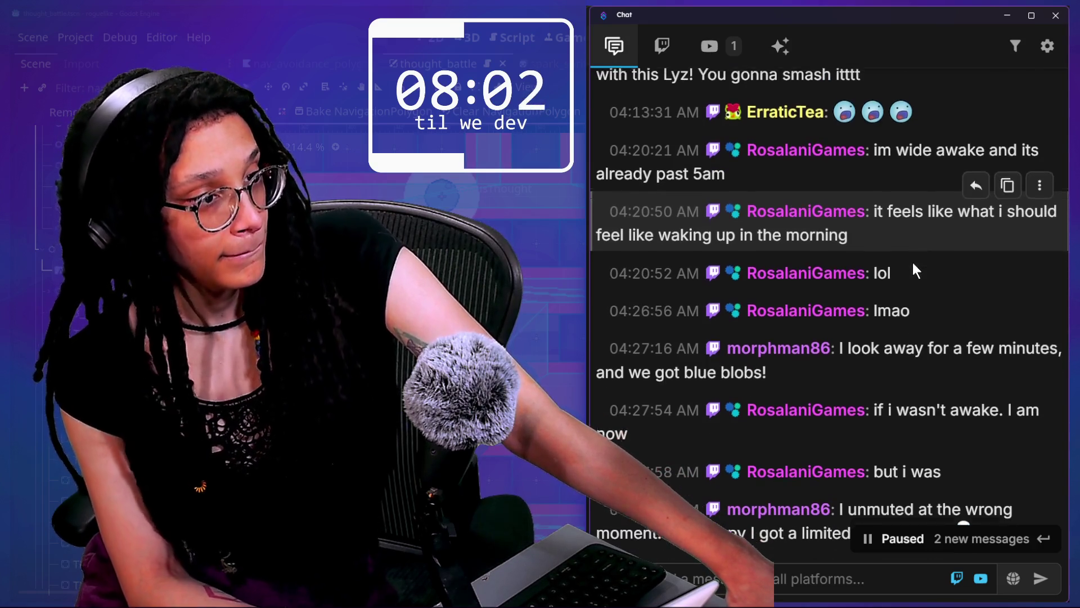
{"action": "left_click_drag", "start_coordinate": [815, 227], "coordinate": [870, 239]}
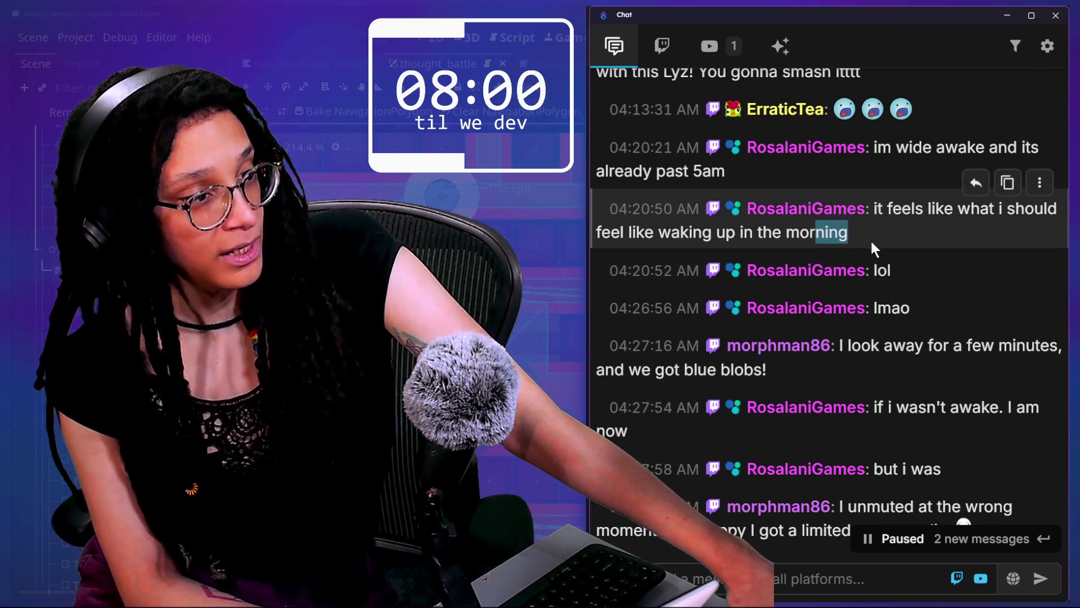
{"action": "scroll", "coordinate": [935, 309], "scroll_direction": "down", "scroll_amount": 1}
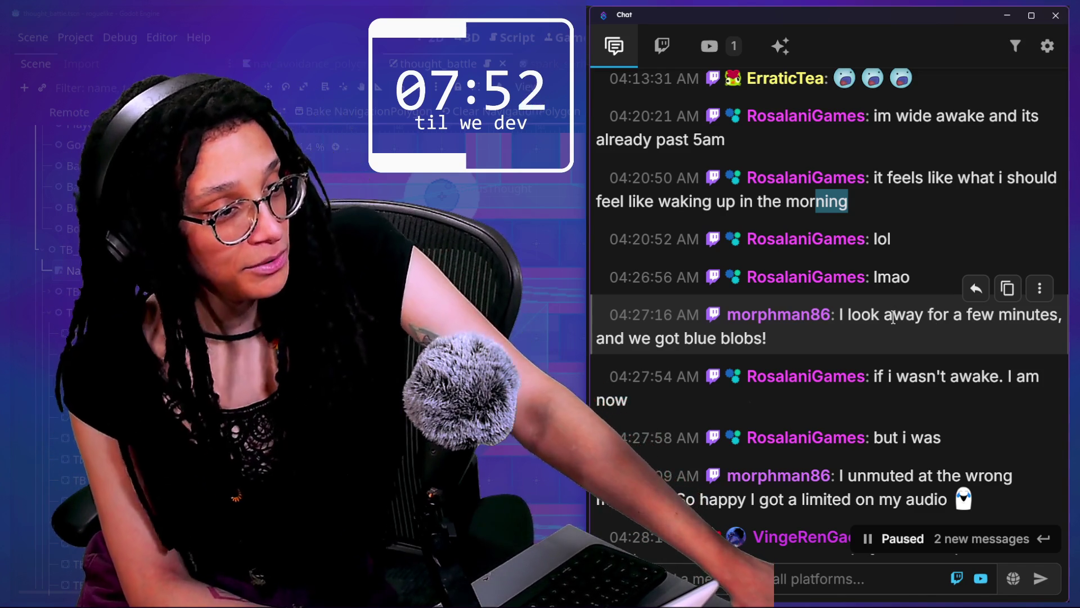
{"action": "scroll", "coordinate": [894, 317], "scroll_direction": "down", "scroll_amount": 4}
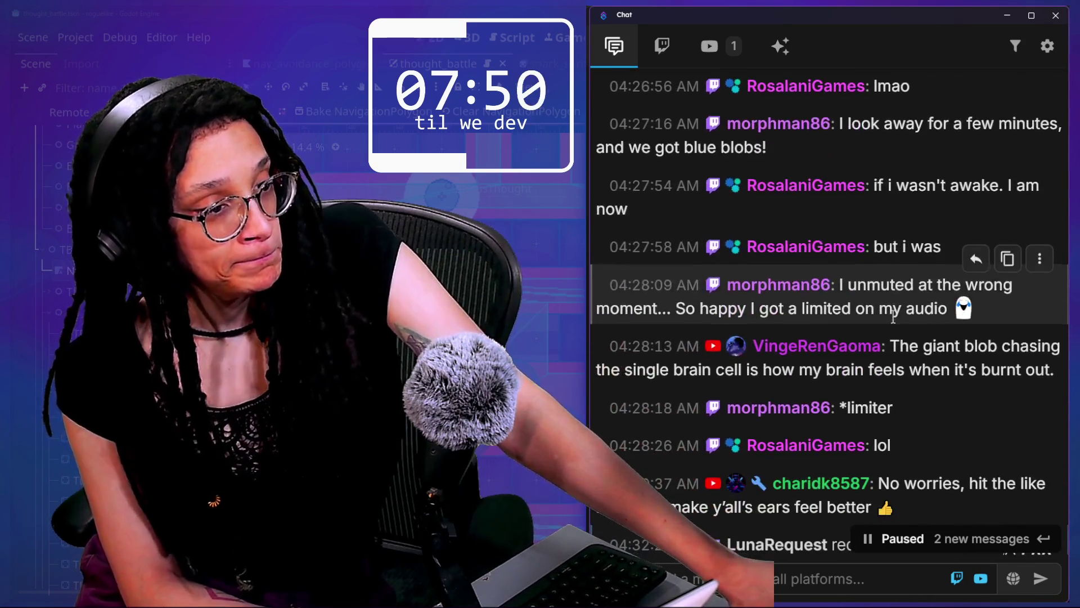
{"action": "scroll", "coordinate": [894, 317], "scroll_direction": "down", "scroll_amount": 3}
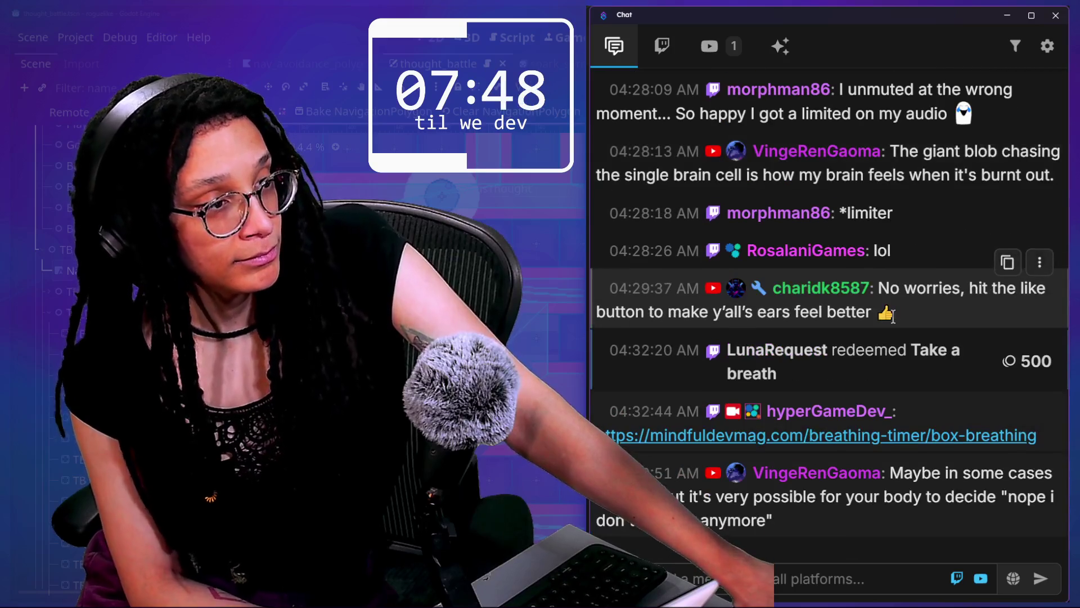
{"action": "scroll", "coordinate": [893, 317], "scroll_direction": "up", "scroll_amount": 5}
{"action": "scroll", "coordinate": [895, 322], "scroll_direction": "down", "scroll_amount": 2}
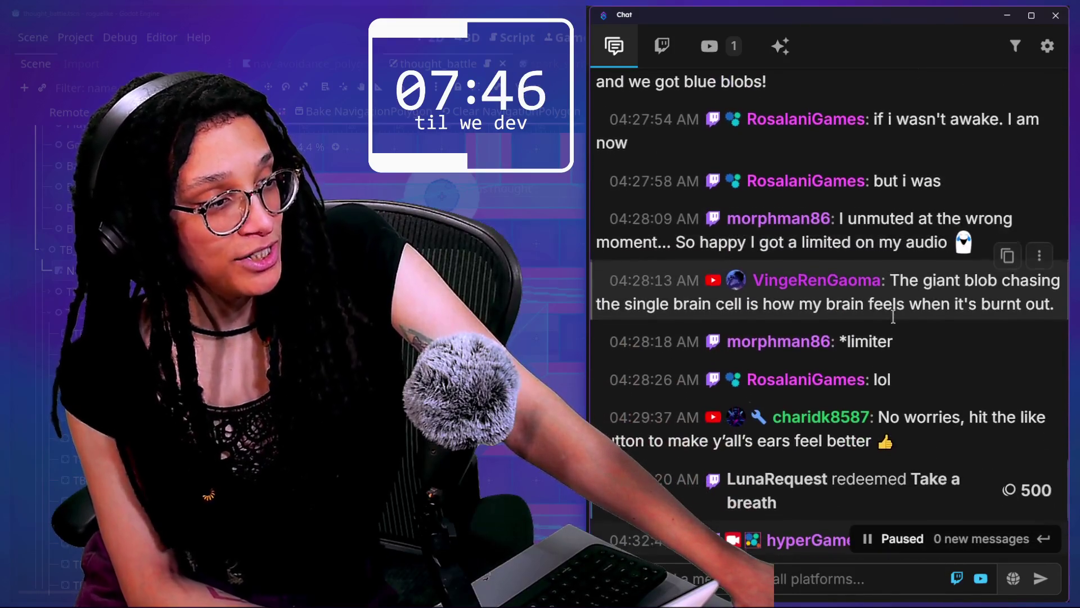
{"action": "mouse_move", "coordinate": [670, 304]}
{"action": "left_mouse_down"}
{"action": "mouse_move", "coordinate": [958, 303]}
{"action": "mouse_move", "coordinate": [1030, 338]}
{"action": "mouse_move", "coordinate": [1007, 304]}
{"action": "left_mouse_up"}
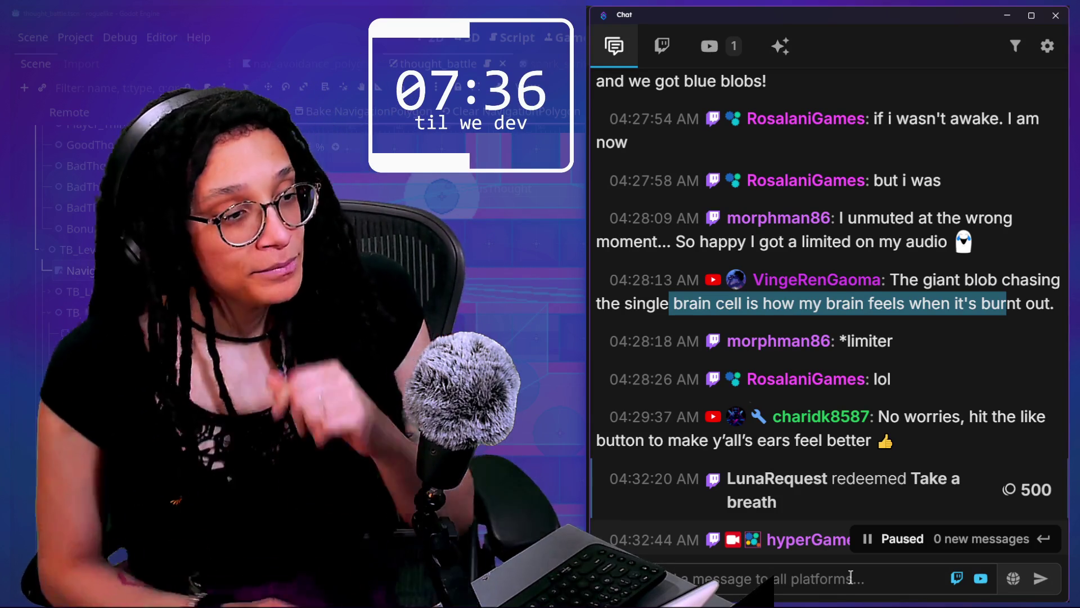
{"action": "mouse_move", "coordinate": [761, 305]}
{"action": "scroll", "coordinate": [761, 301], "scroll_direction": "down", "scroll_amount": 1}
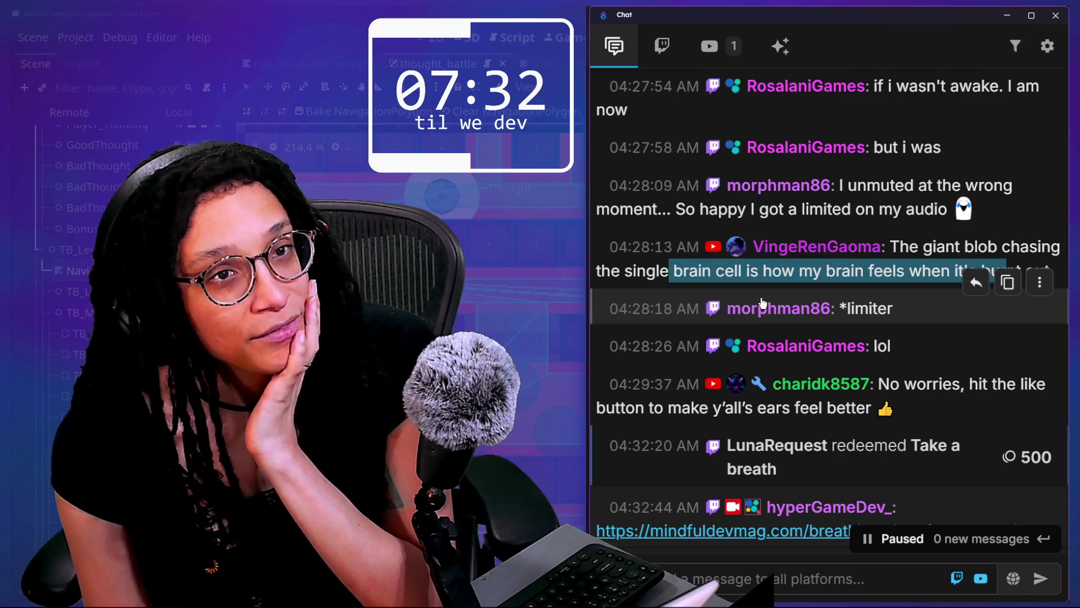
{"action": "scroll", "coordinate": [763, 304], "scroll_direction": "down", "scroll_amount": 3}
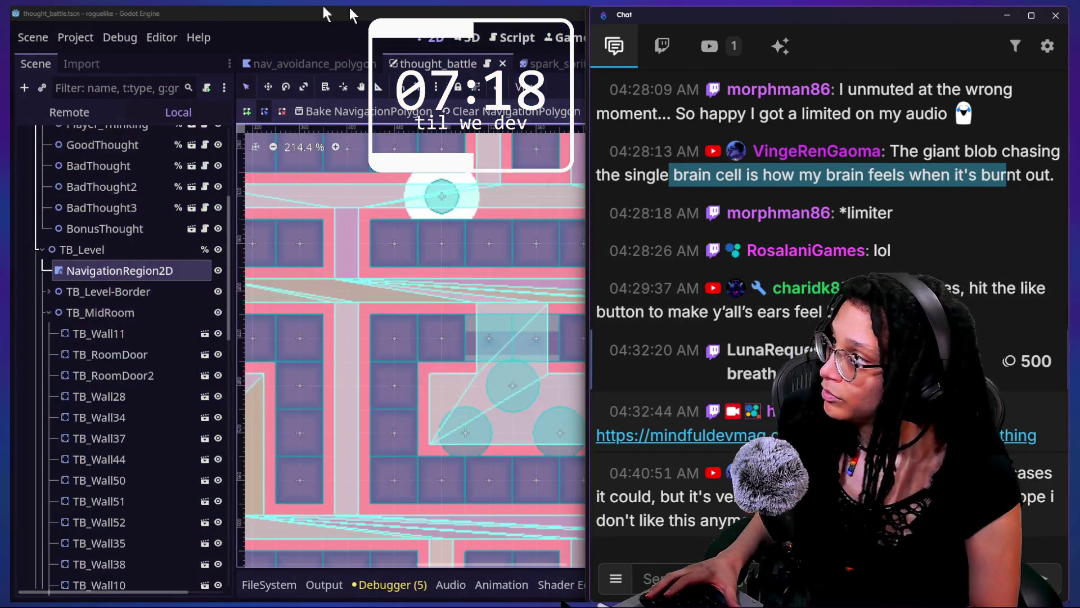
Open the thought_battle script with docks hidden and search it for add_child.
{"action": "left_click", "coordinate": [381, 125]}
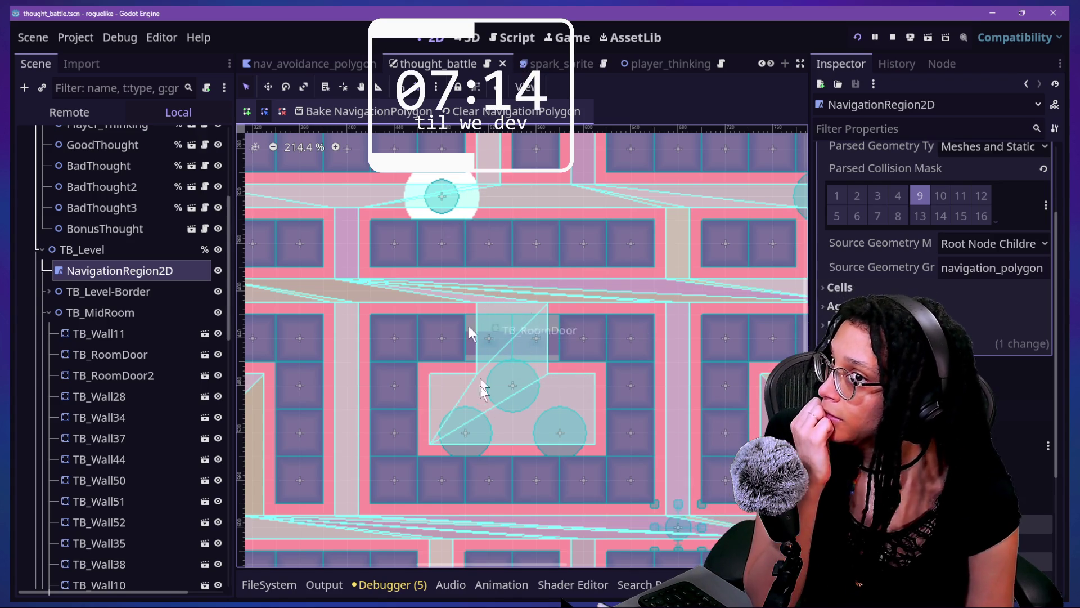
{"action": "left_click", "coordinate": [131, 311]}
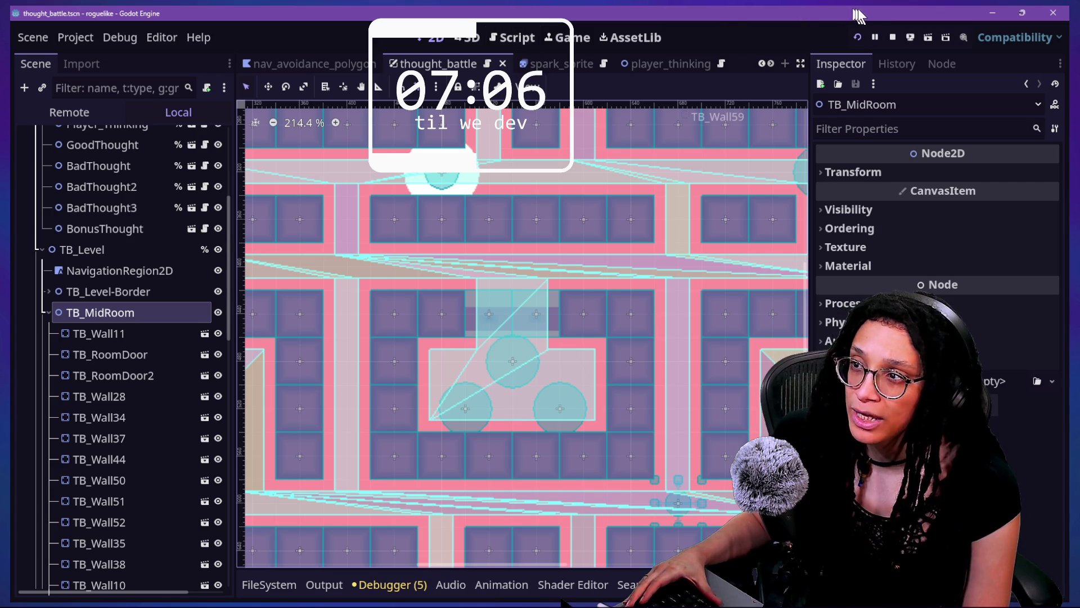
{"action": "left_click", "coordinate": [513, 38]}
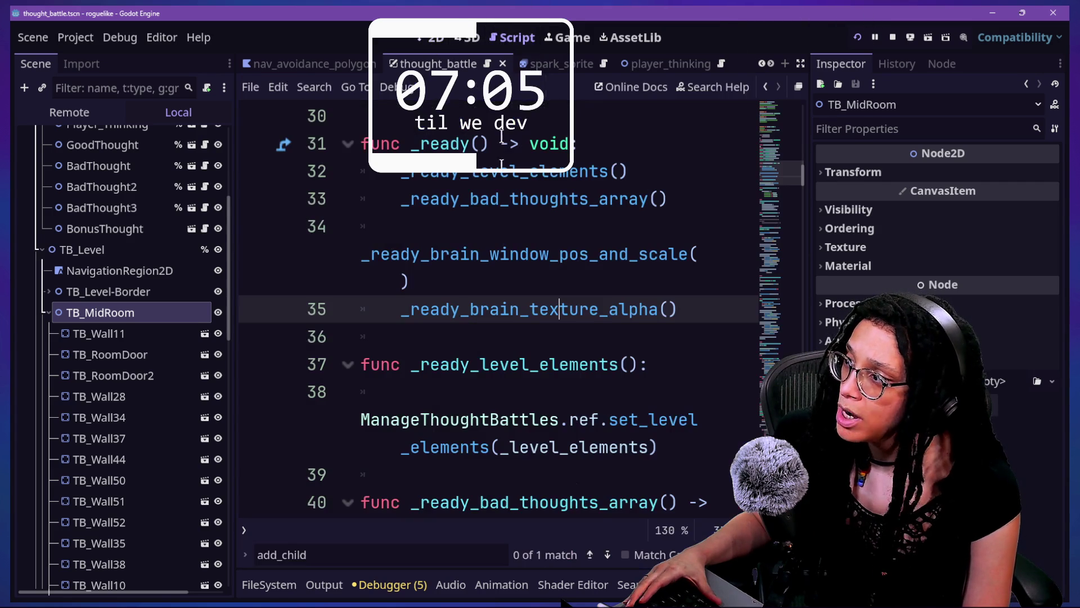
{"action": "left_click", "coordinate": [484, 220]}
{"action": "key", "text": "ctrl+shift+F11"}
{"action": "left_click", "coordinate": [551, 283]}
{"action": "key", "text": "ctrl+f"}
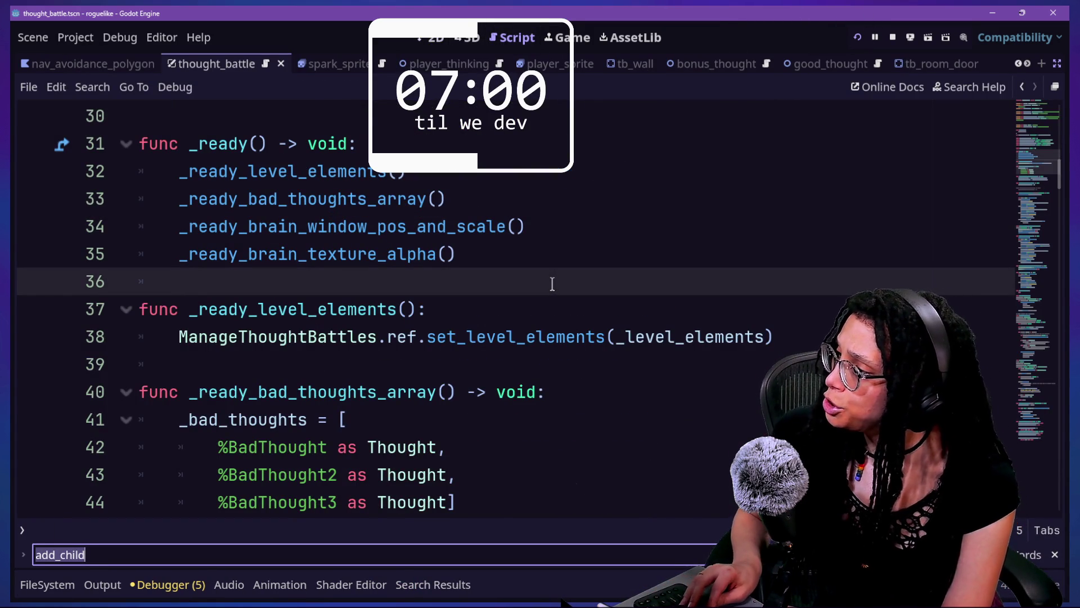
{"action": "scroll", "coordinate": [552, 283], "scroll_direction": "down", "scroll_amount": 15}
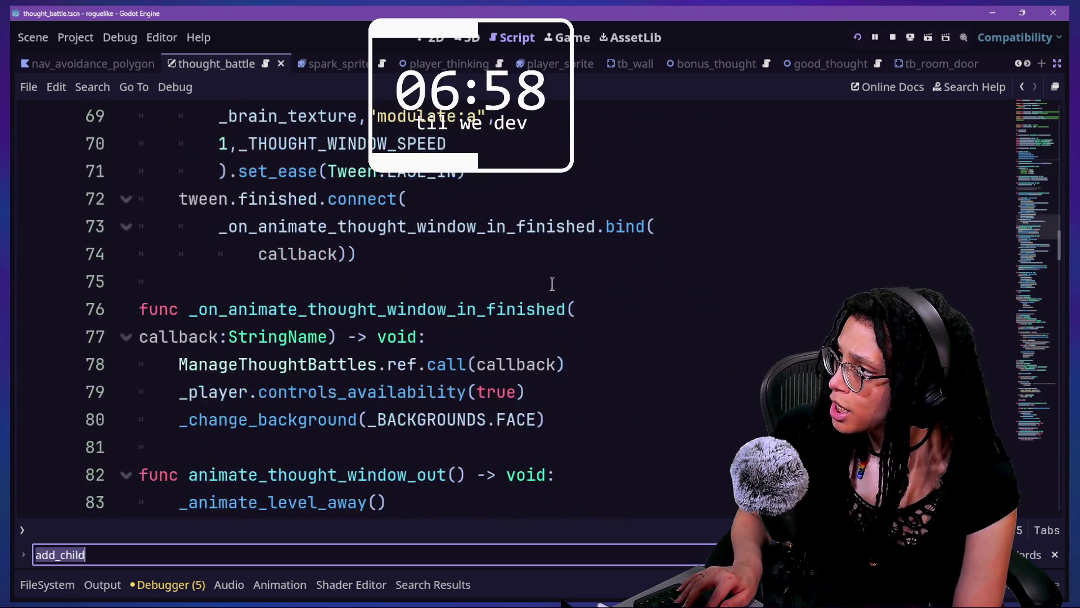
{"action": "scroll", "coordinate": [552, 283], "scroll_direction": "down", "scroll_amount": 12}
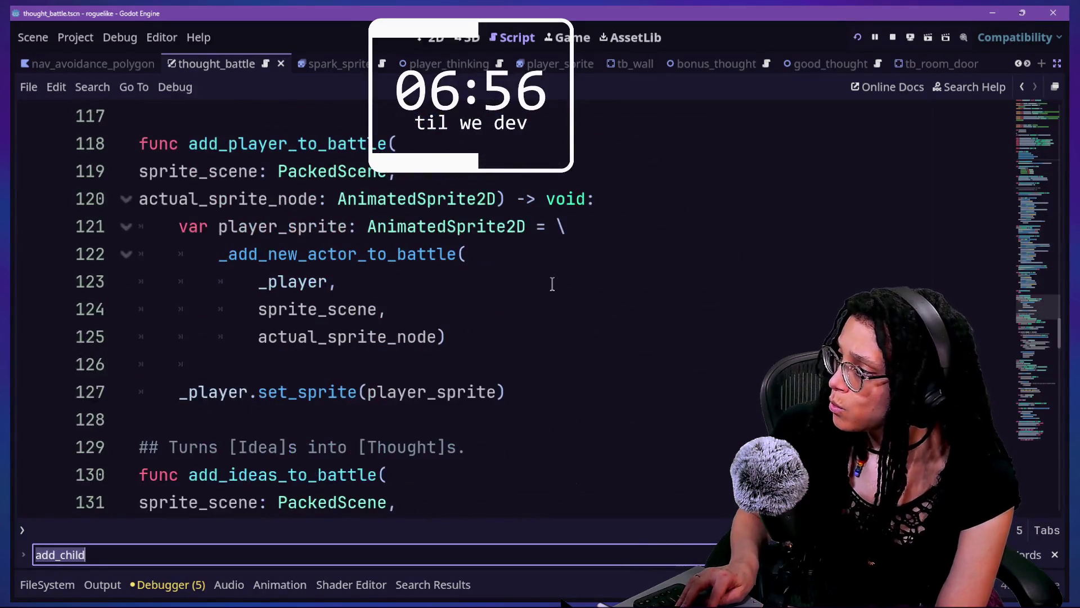
Quick-open abstract_thought.gd, then the debug_circle script.
{"action": "key", "text": "ctrl+alt+o"}
{"action": "type", "text": "abstract"}
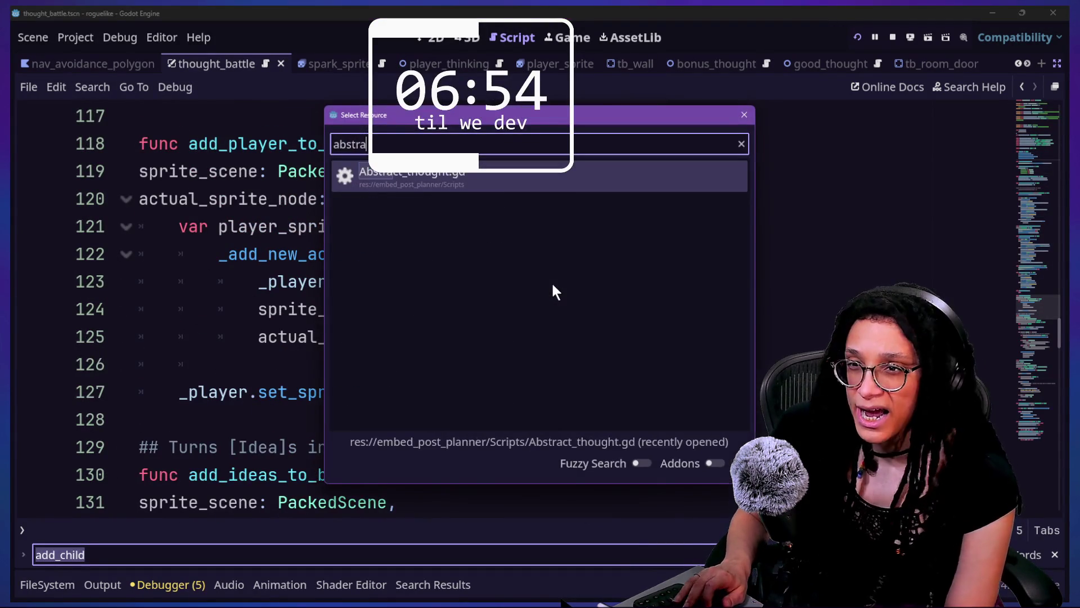
{"action": "key", "text": "Return"}
{"action": "scroll", "coordinate": [458, 332], "scroll_direction": "down", "scroll_amount": 3}
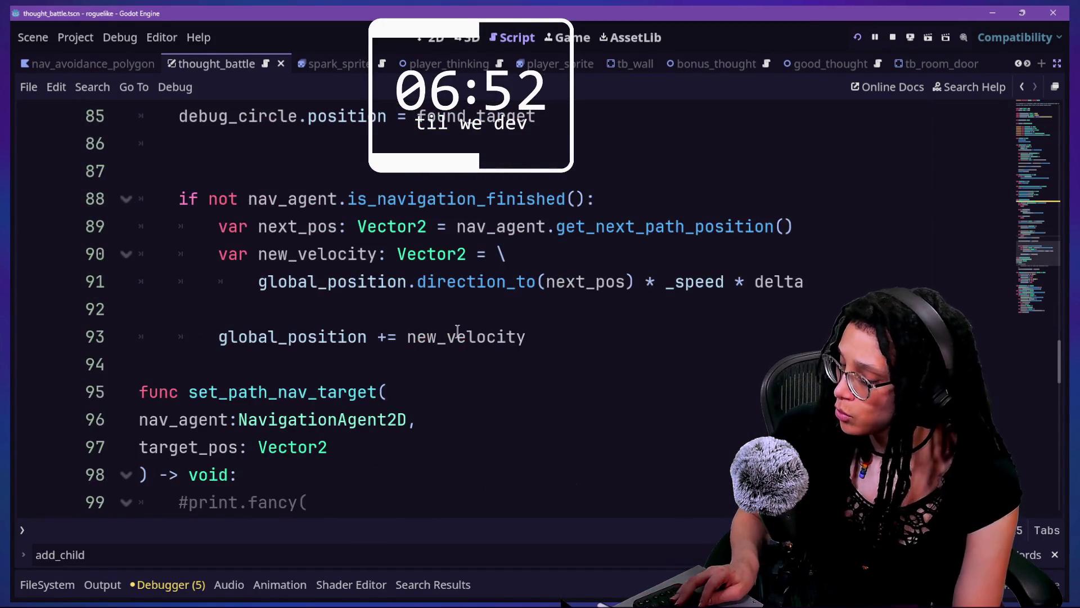
{"action": "key", "text": "ctrl+alt+o"}
{"action": "key", "text": "Up"}
{"action": "key", "text": "Down"}
{"action": "key", "text": "Down"}
{"action": "key", "text": "Down"}
{"action": "key", "text": "Return"}
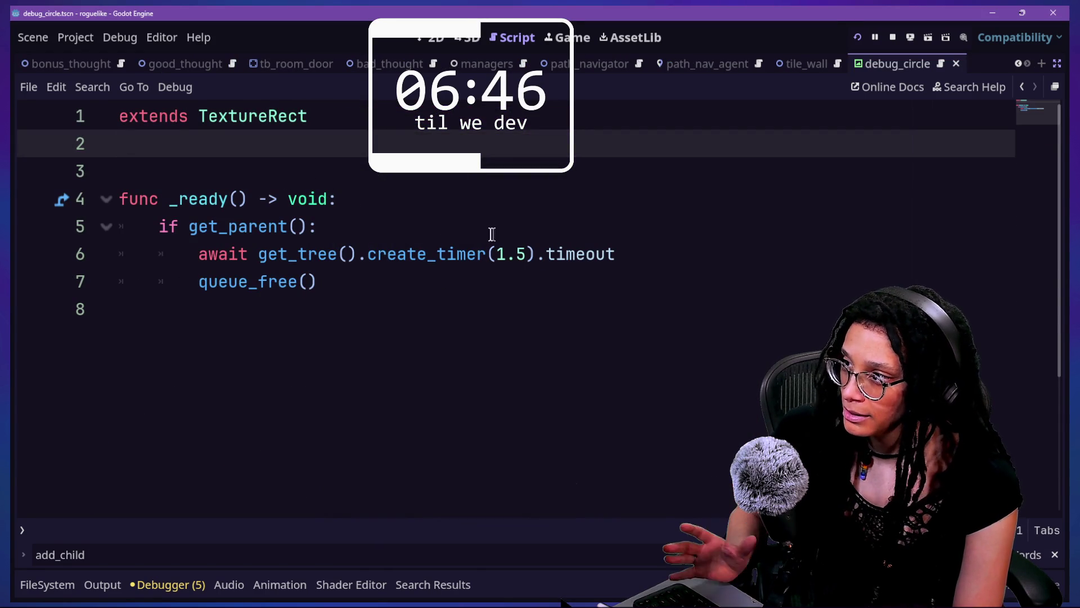
Change the debug circle timer on line 6 from 1.5 to .2 seconds and try a quick run.
{"action": "left_click", "coordinate": [528, 254]}
{"action": "key", "text": "BackSpace"}
{"action": "key", "text": "BackSpace"}
{"action": "key", "text": "BackSpace"}
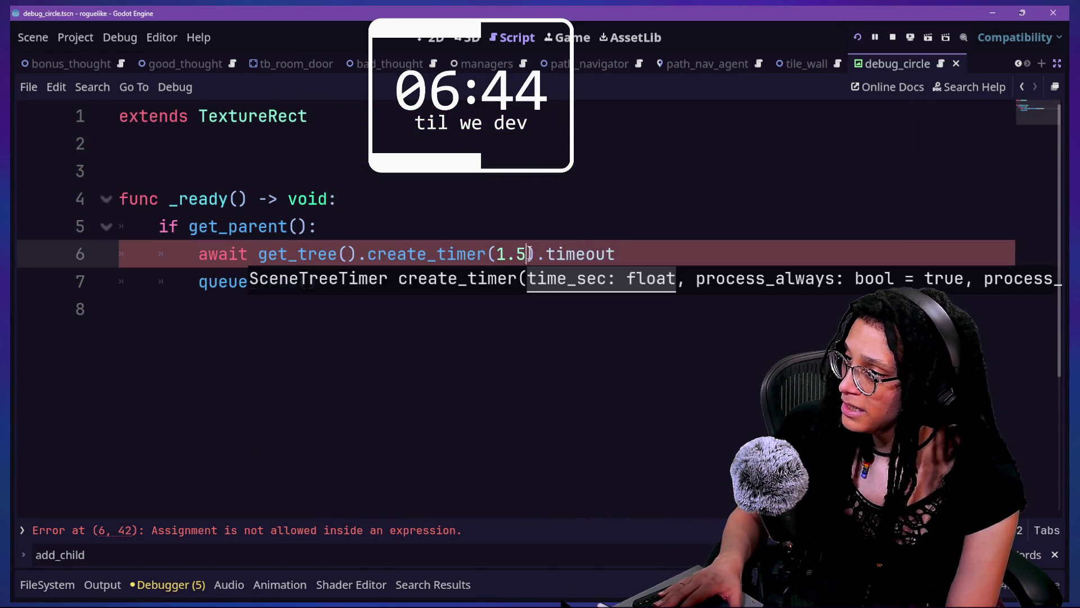
{"action": "type", "text": ".1"}
{"action": "key", "text": "BackSpace"}
{"action": "type", "text": "2"}
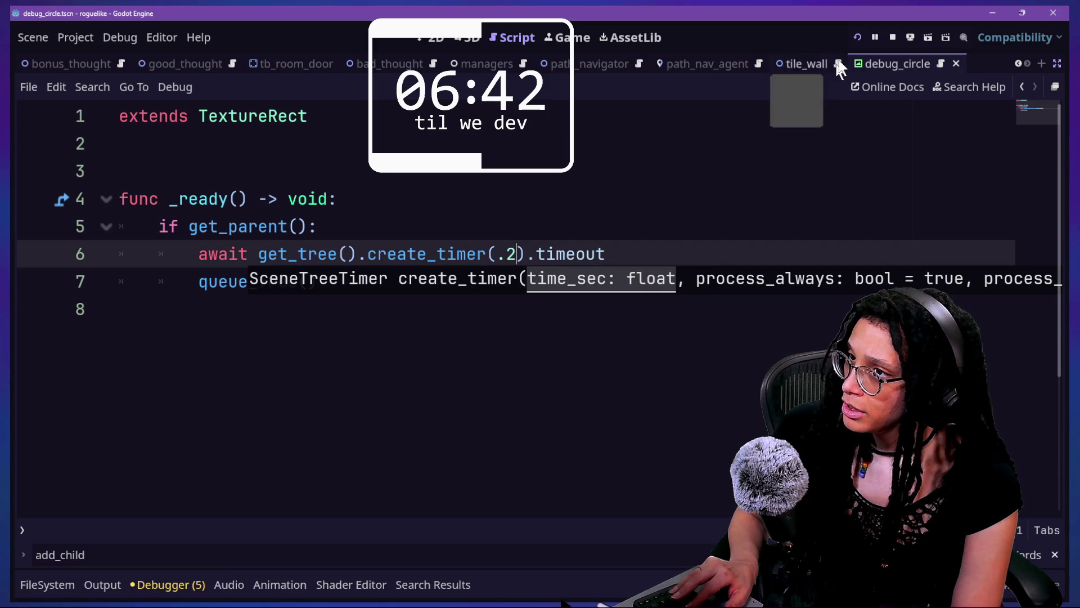
{"action": "left_click", "coordinate": [566, 40]}
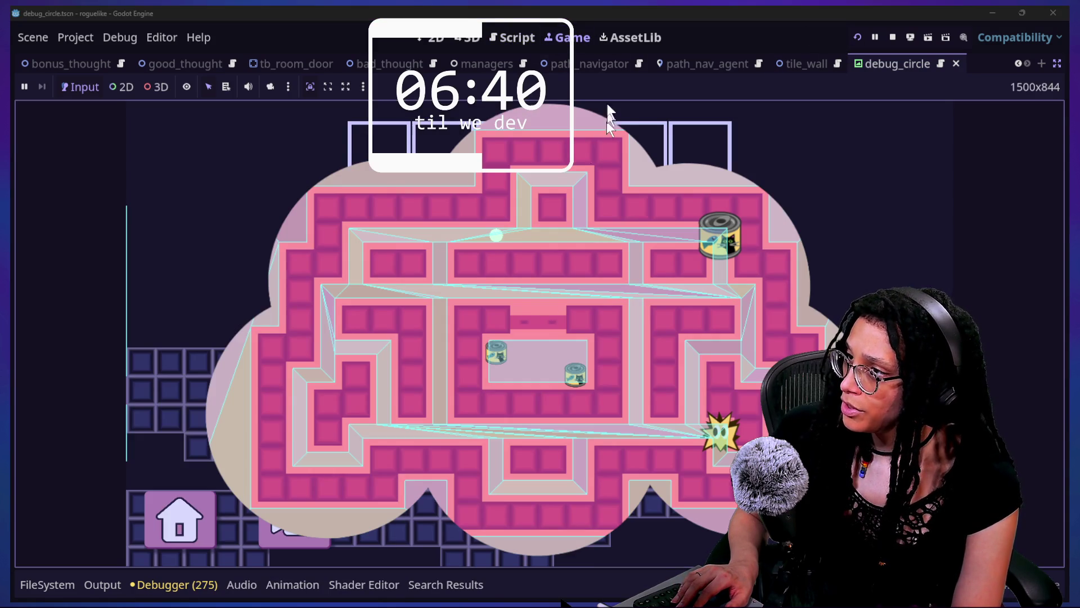
{"action": "left_click", "coordinate": [894, 38]}
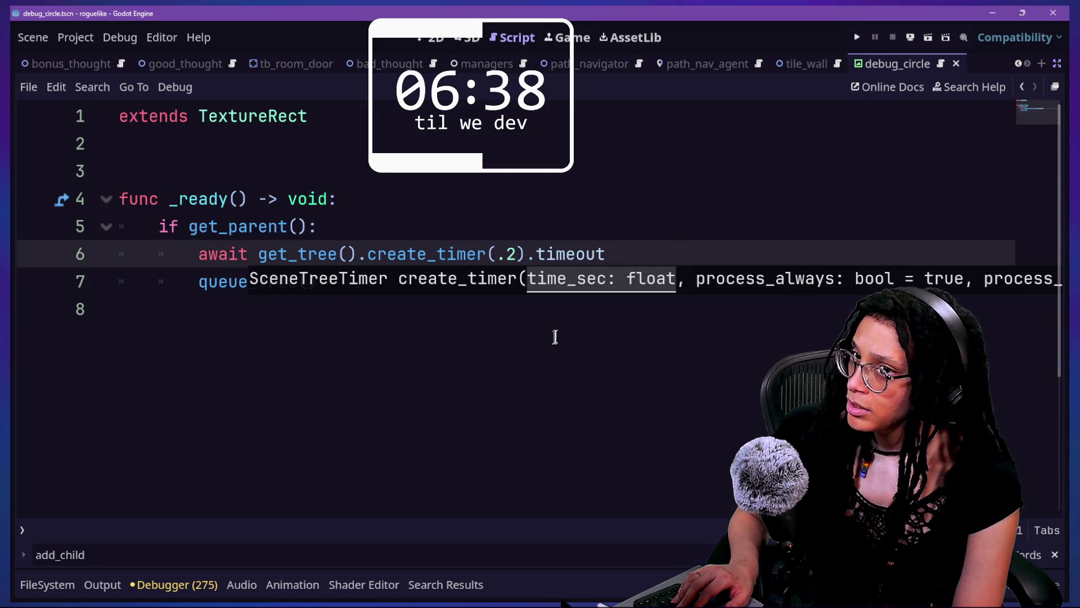
{"action": "left_click", "coordinate": [558, 334]}
Open Abstract_thought.gd and locate the add_child call near found_target on line 74.
{"action": "key", "text": "shift+alt+o"}
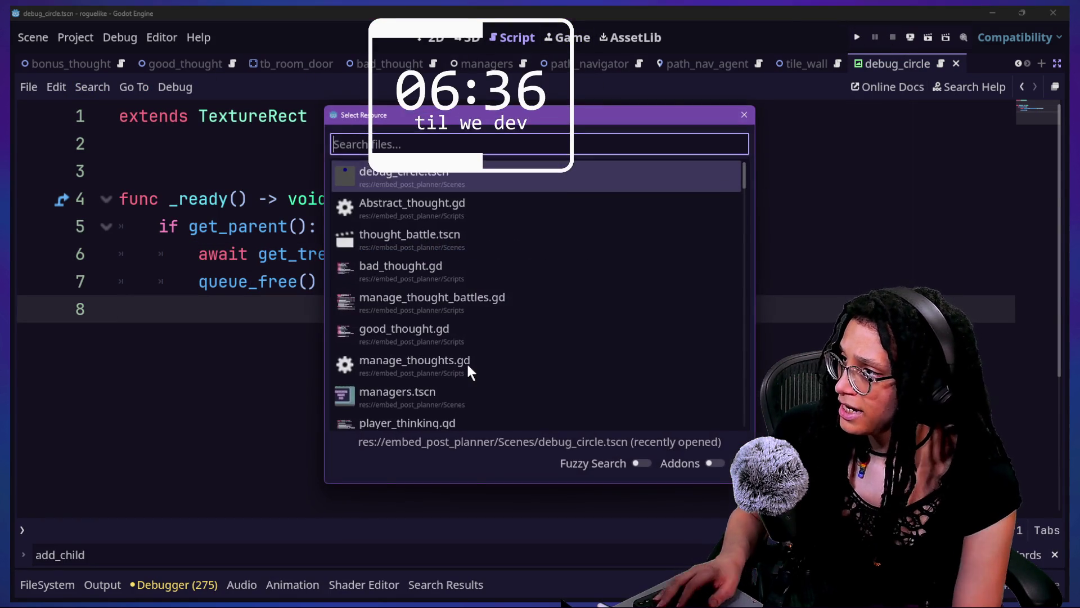
{"action": "key", "text": "Down"}
{"action": "key", "text": "Down"}
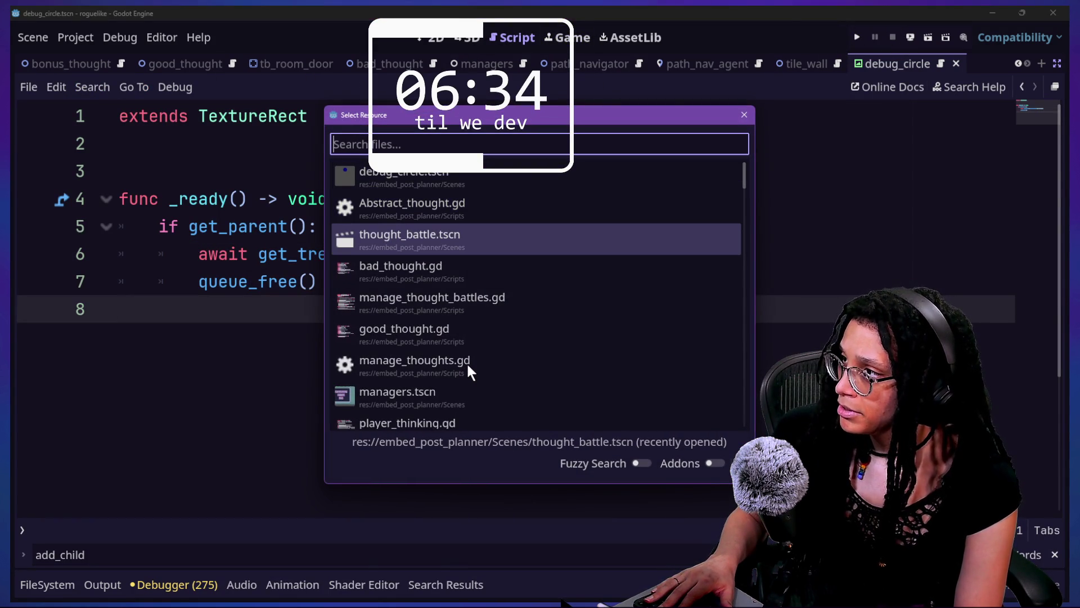
{"action": "key", "text": "Up"}
{"action": "key", "text": "Return"}
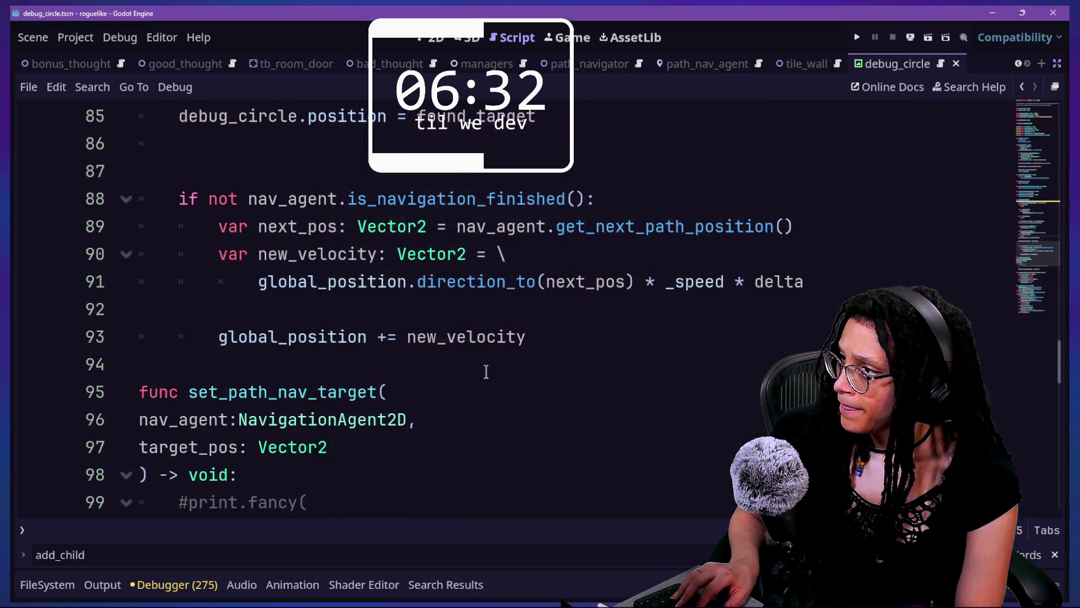
{"action": "scroll", "coordinate": [487, 371], "scroll_direction": "down", "scroll_amount": 1}
{"action": "key", "text": "ctrl+f"}
{"action": "type", "text": "add_"}
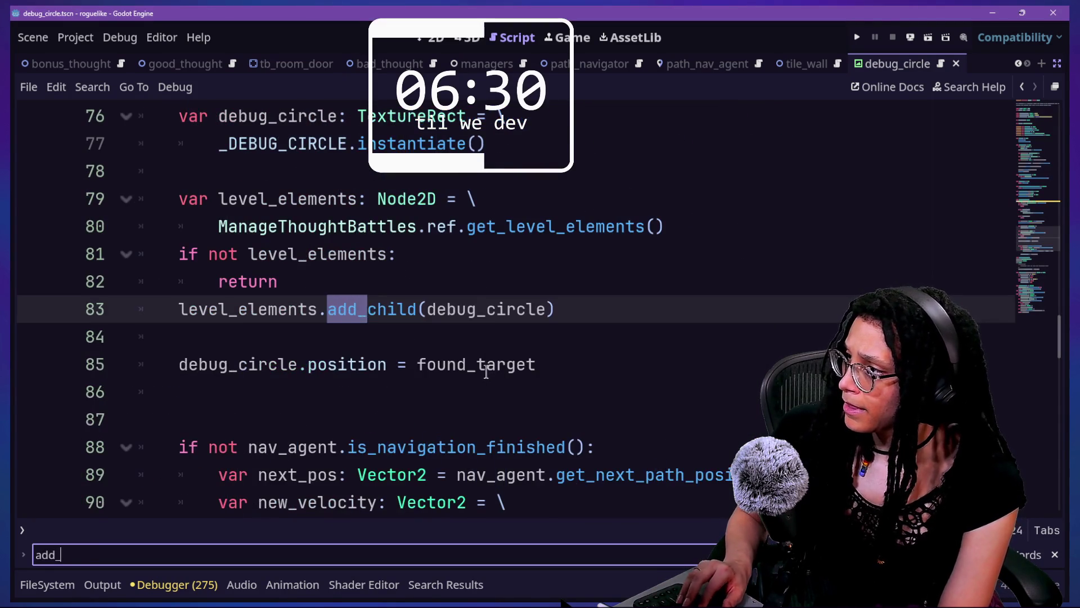
{"action": "left_click", "coordinate": [357, 280]}
{"action": "scroll", "coordinate": [471, 349], "scroll_direction": "up", "scroll_amount": 1}
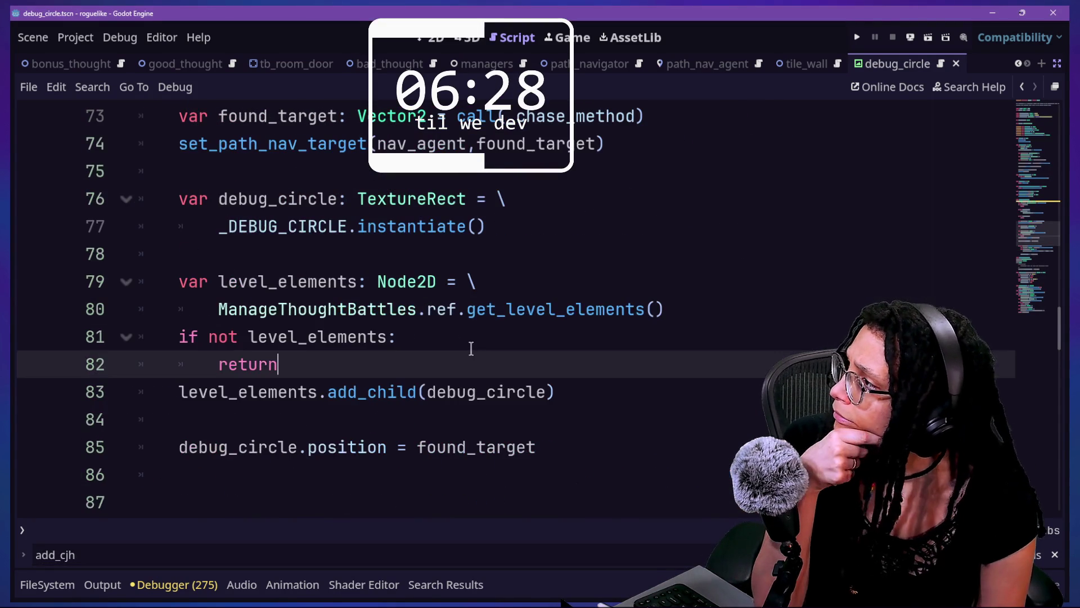
{"action": "scroll", "coordinate": [271, 322], "scroll_direction": "up", "scroll_amount": 2}
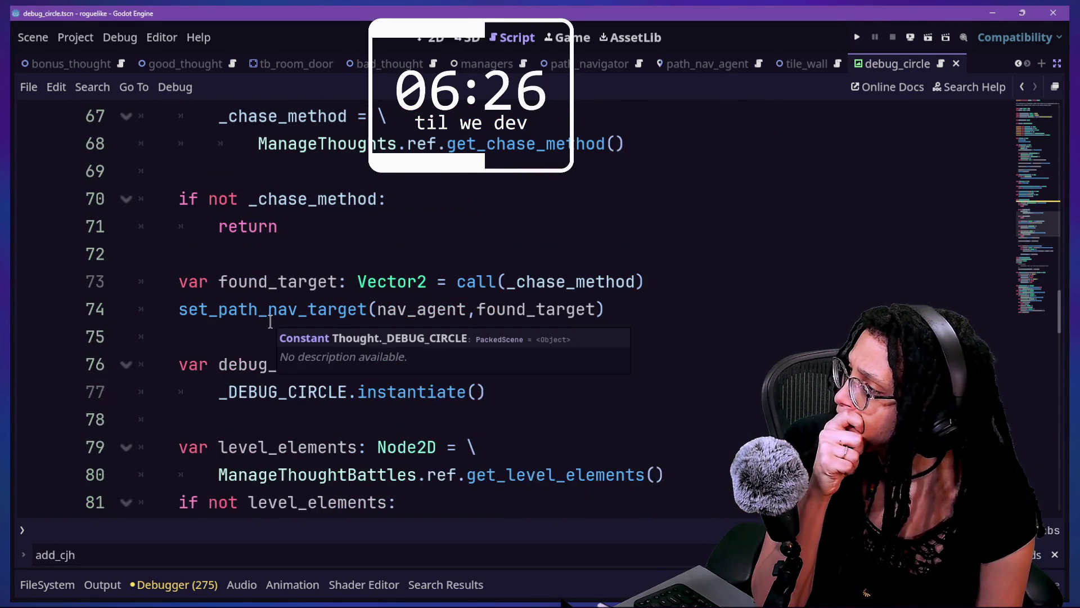
{"action": "left_click", "coordinate": [483, 288]}
{"action": "left_click", "coordinate": [516, 309]}
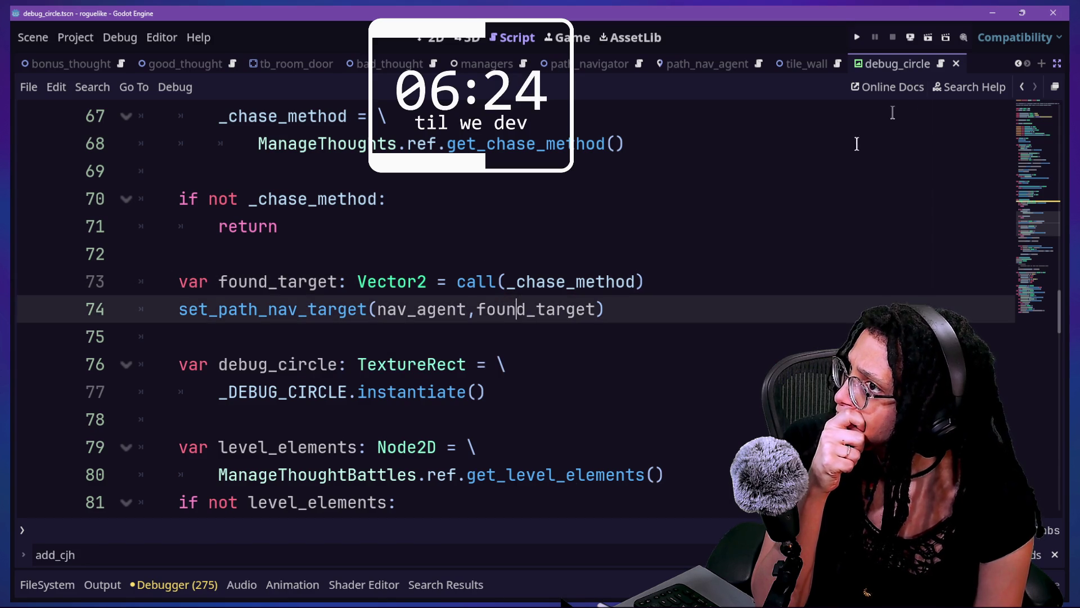
Run the game, start planning on Catstagram to load the maze, then return to the script.
{"action": "left_click", "coordinate": [857, 37]}
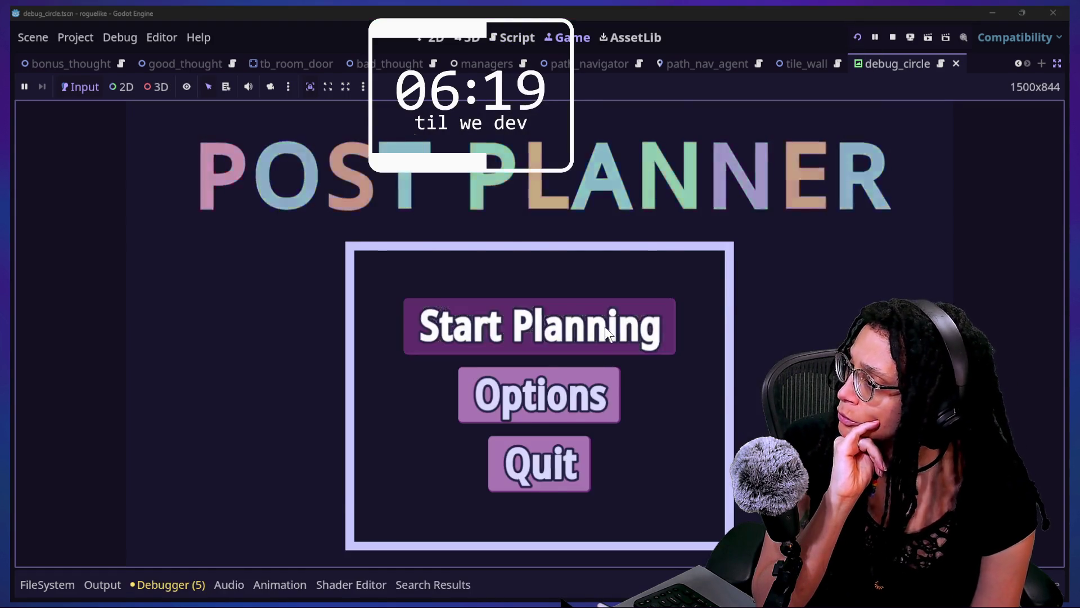
{"action": "left_click", "coordinate": [606, 326]}
{"action": "left_click", "coordinate": [664, 334]}
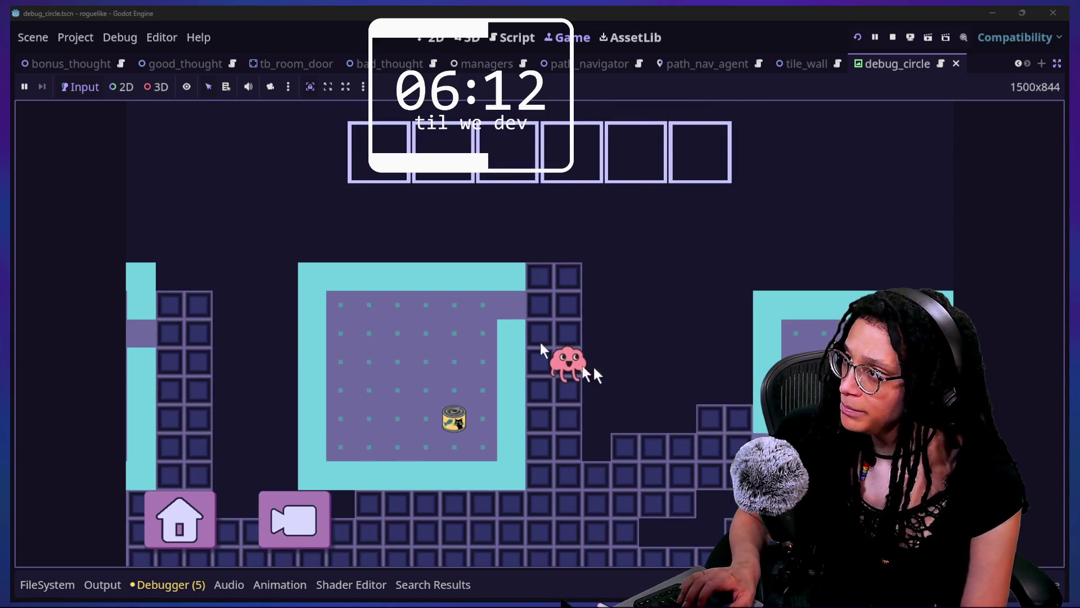
{"action": "left_click", "coordinate": [512, 37]}
{"action": "key", "text": "shift+alt+o"}
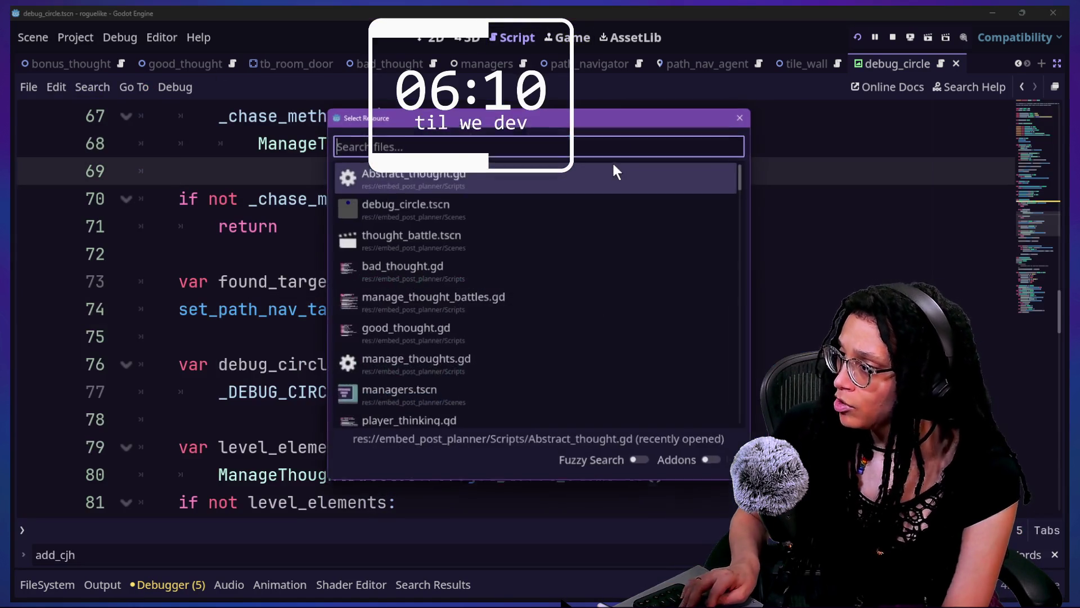
Open bad_thought.gd and find the speed range line.
{"action": "type", "text": "bad_thou"}
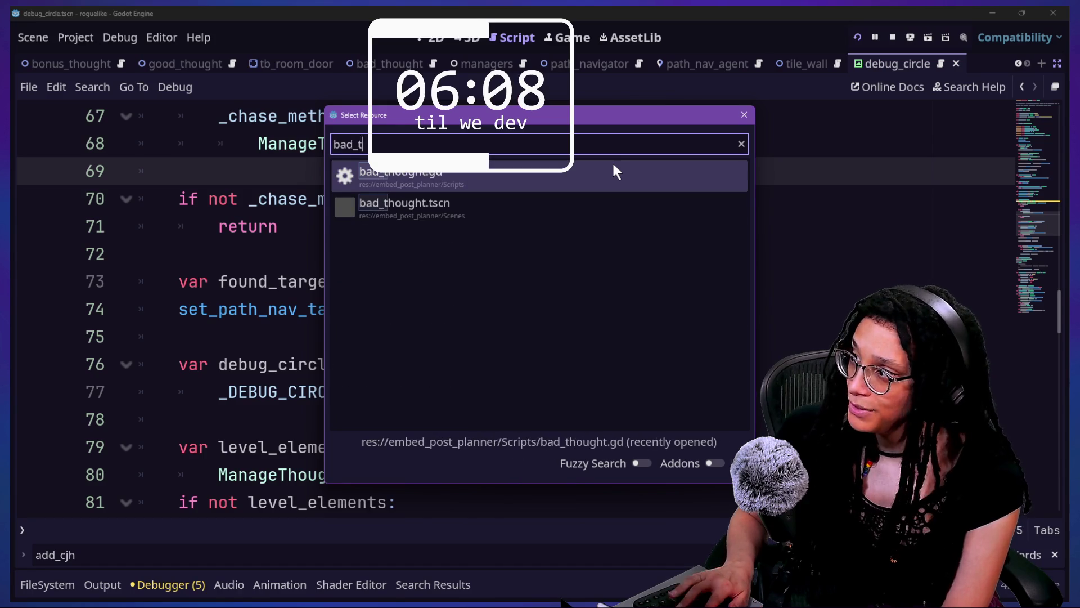
{"action": "key", "text": "Return"}
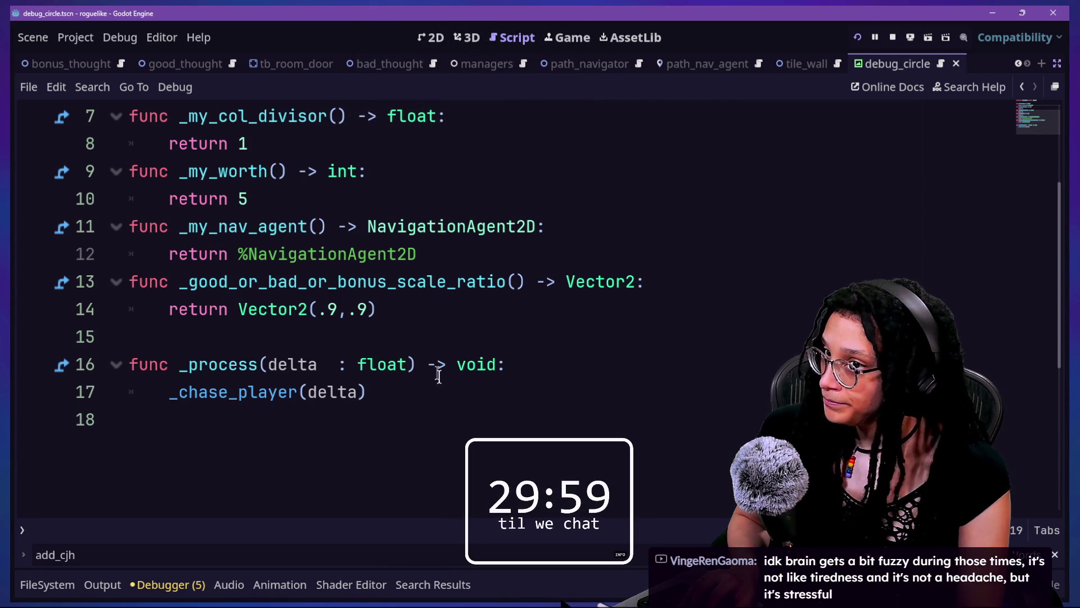
{"action": "left_click", "coordinate": [439, 355]}
{"action": "left_click", "coordinate": [382, 387]}
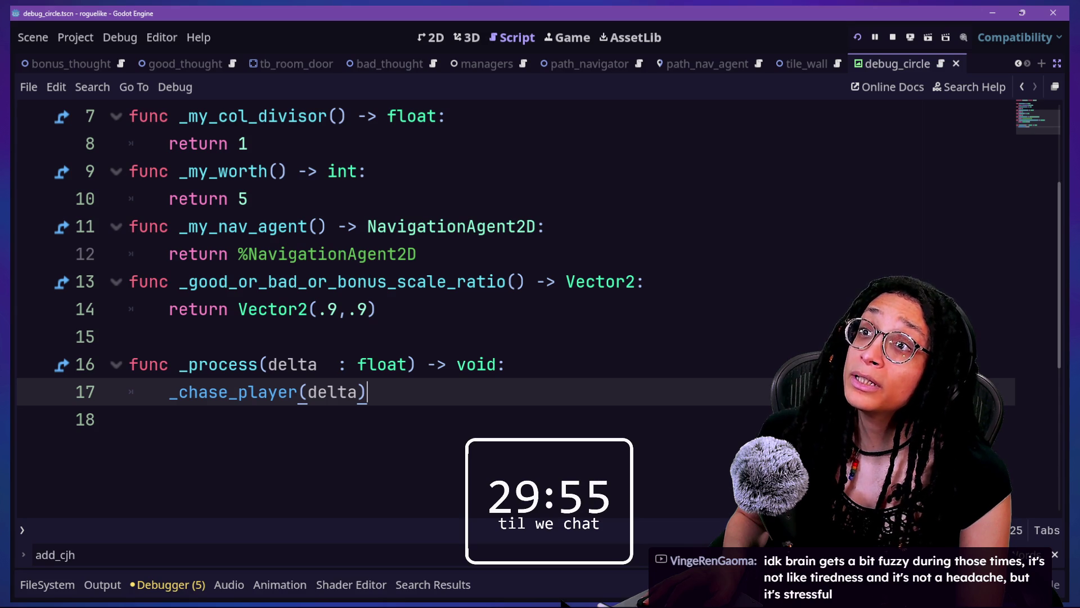
{"action": "left_click", "coordinate": [416, 410]}
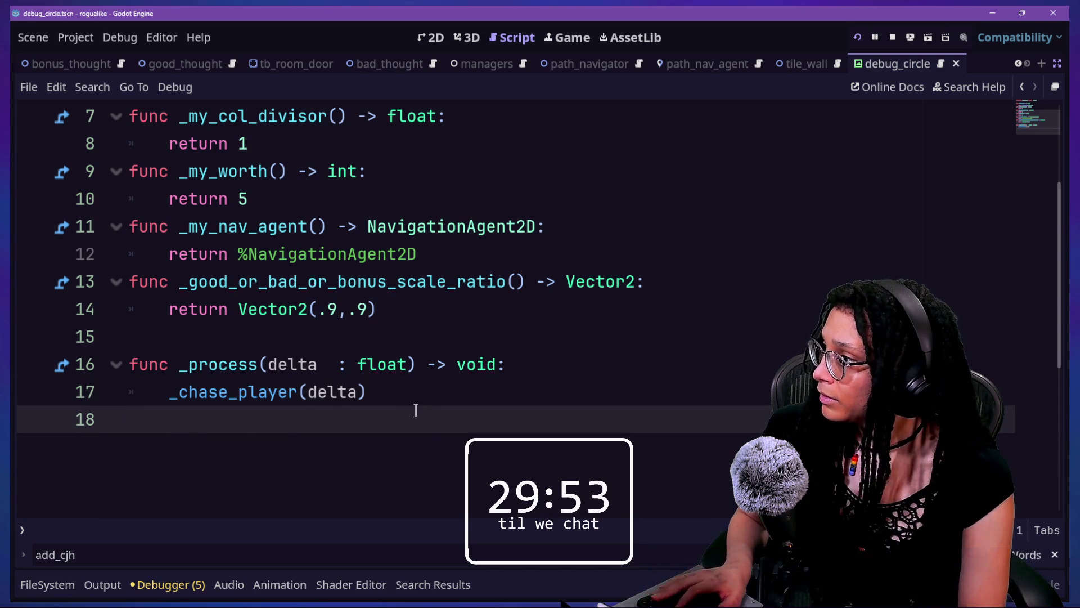
{"action": "key", "text": "Up"}
{"action": "key", "text": "Up"}
{"action": "key", "text": "Up"}
{"action": "scroll", "coordinate": [416, 410], "scroll_direction": "up", "scroll_amount": 2}
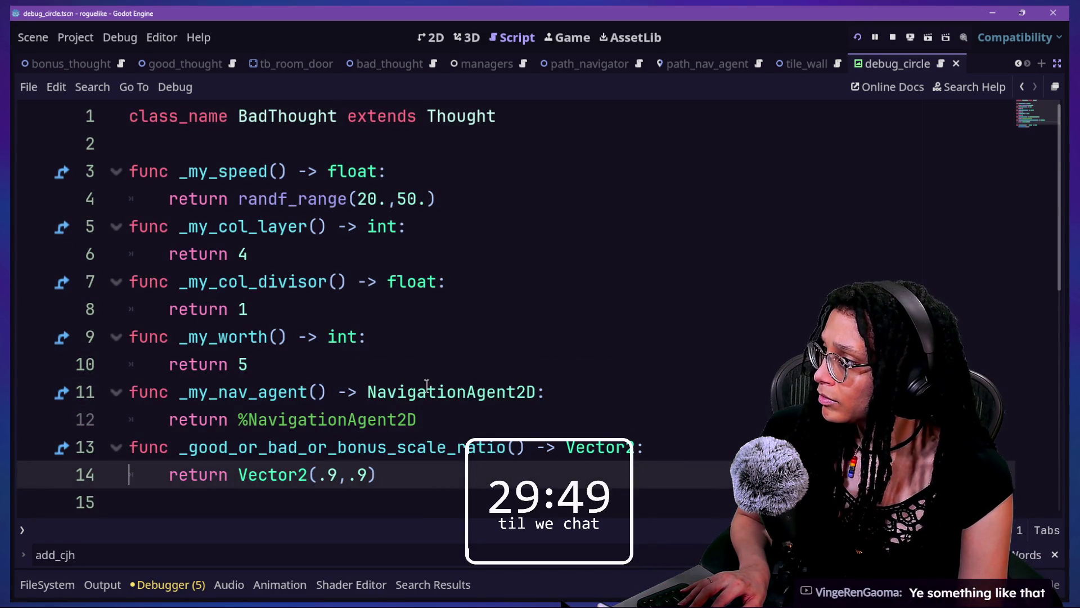
Raise the bad thought speed range from 20–50 to 200–500 and relaunch the game.
{"action": "double_click", "coordinate": [371, 193]}
{"action": "key", "text": "BackSpace"}
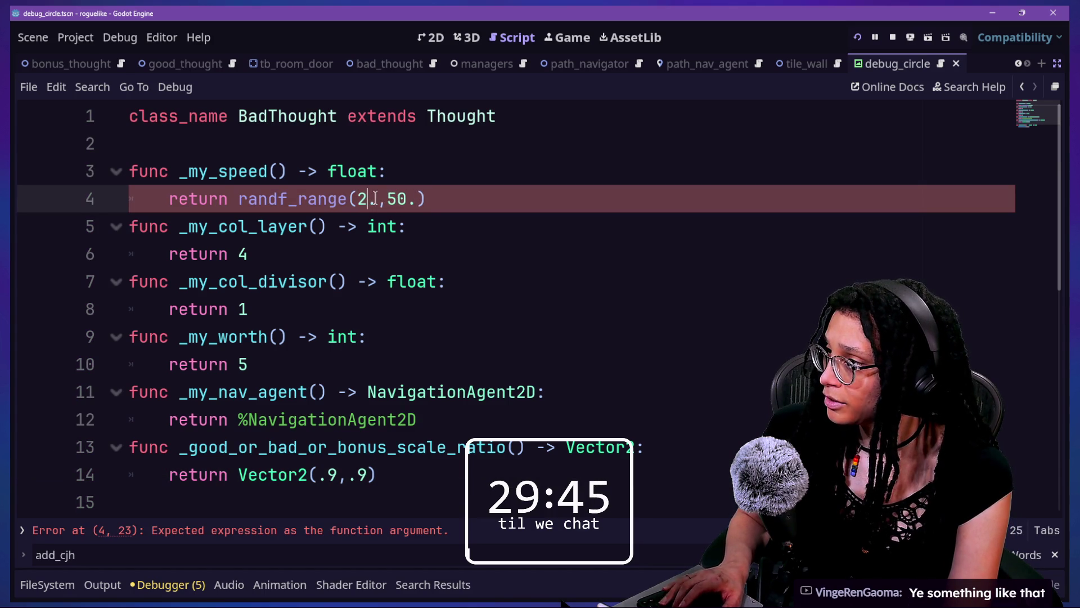
{"action": "type", "text": "00"}
{"action": "key", "text": "Right"}
{"action": "key", "text": "Right"}
{"action": "key", "text": "Right"}
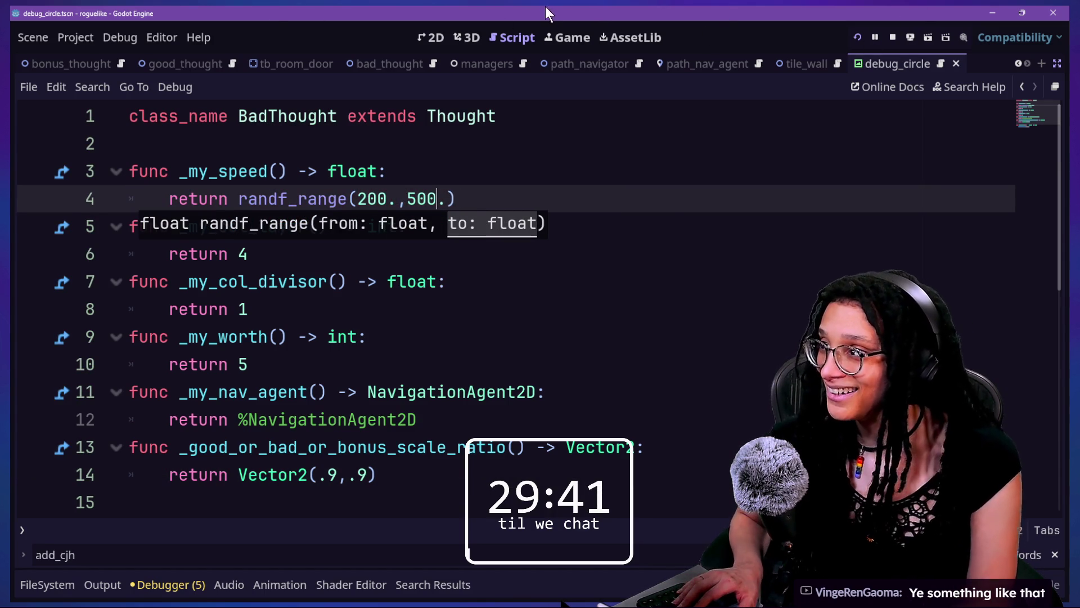
{"action": "left_click", "coordinate": [858, 37]}
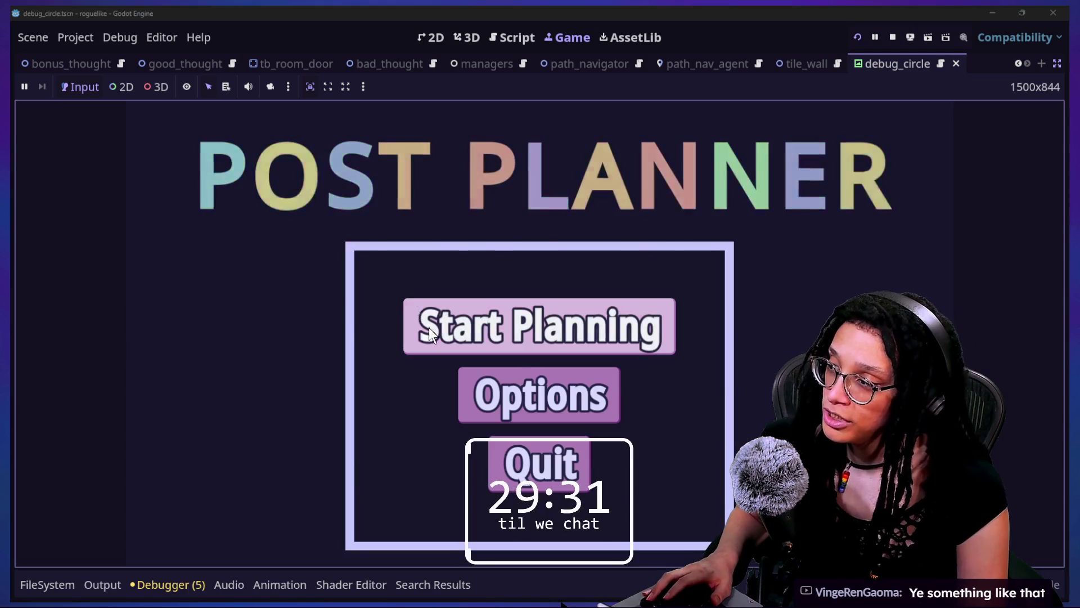
Start planning with Mewsky, move the brain into the maze, then return to the BadThought code.
{"action": "left_click", "coordinate": [429, 327]}
{"action": "left_click", "coordinate": [428, 328]}
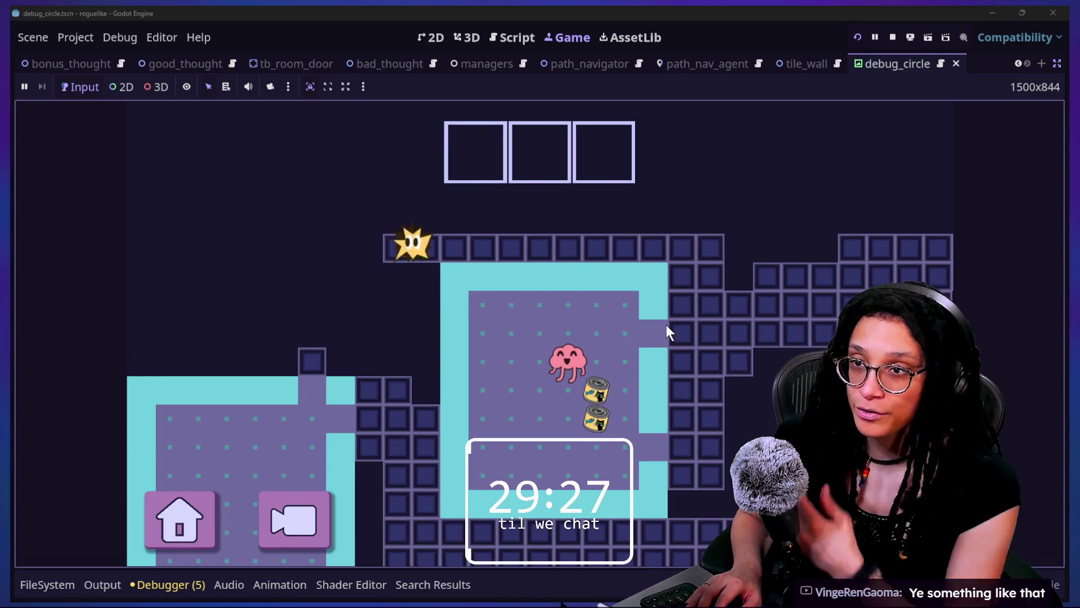
{"action": "left_click", "coordinate": [589, 356]}
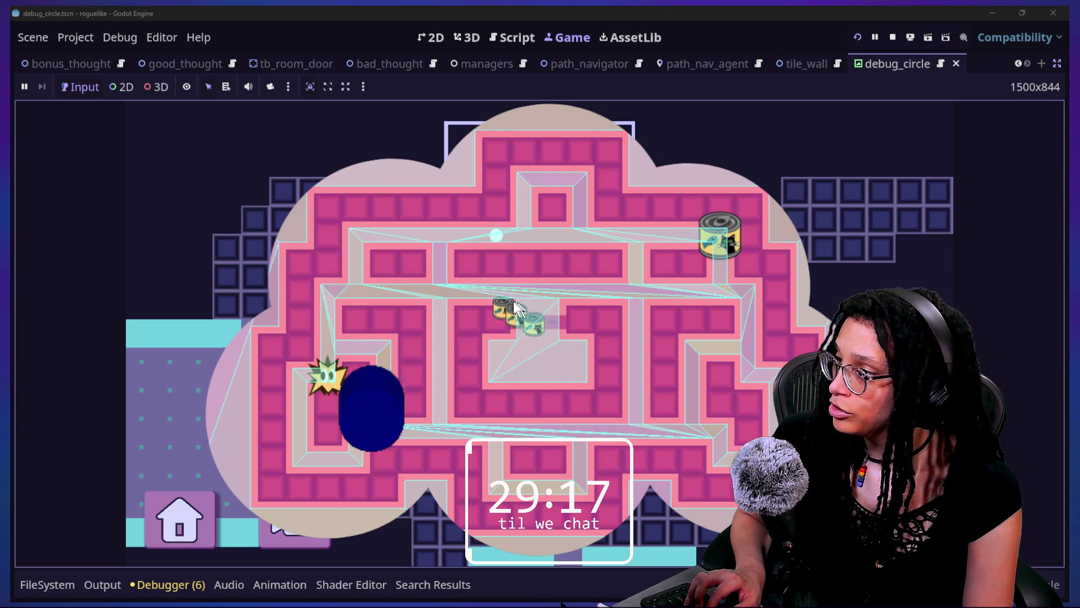
{"action": "left_click", "coordinate": [507, 37]}
{"action": "left_click", "coordinate": [634, 195]}
{"action": "key", "text": "shift+alt+o"}
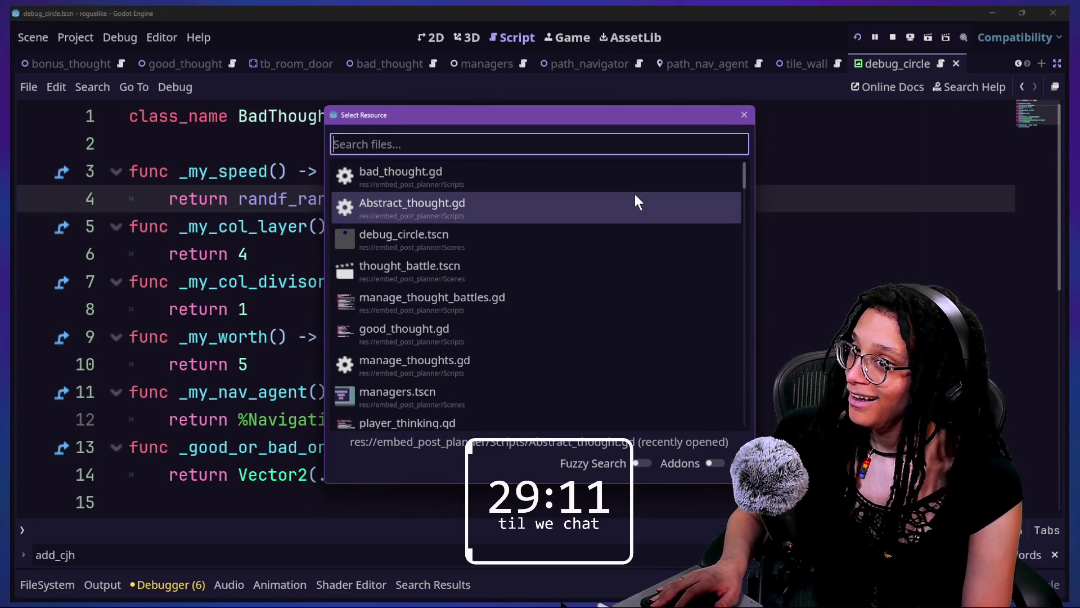
Open the Abstract_thought.gd script from the recent files list.
{"action": "key", "text": "Down"}
{"action": "key", "text": "Up"}
{"action": "key", "text": "Up"}
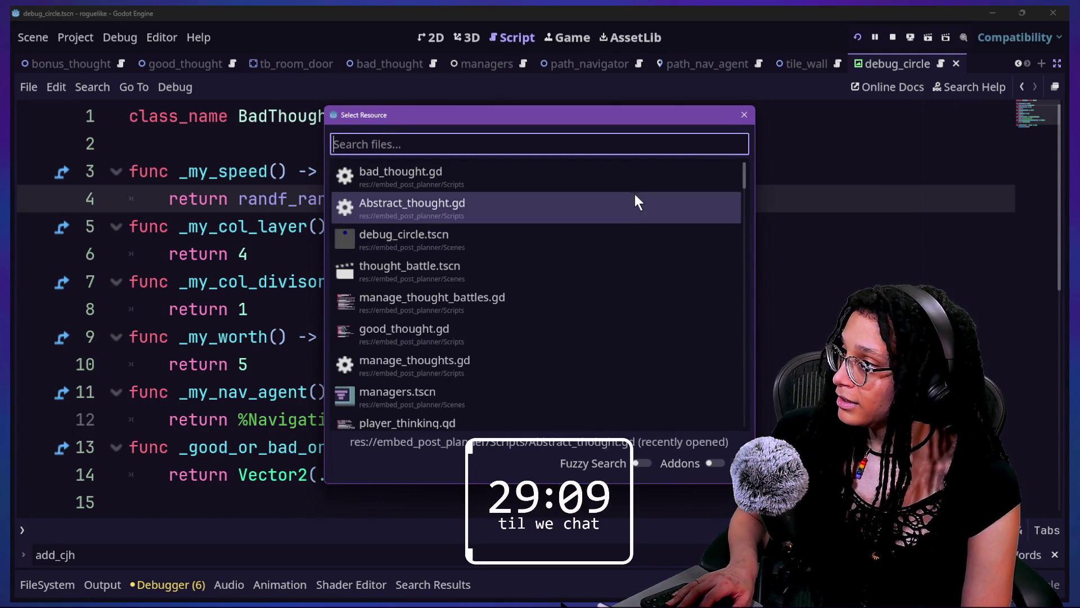
{"action": "key", "text": "Down"}
{"action": "key", "text": "Return"}
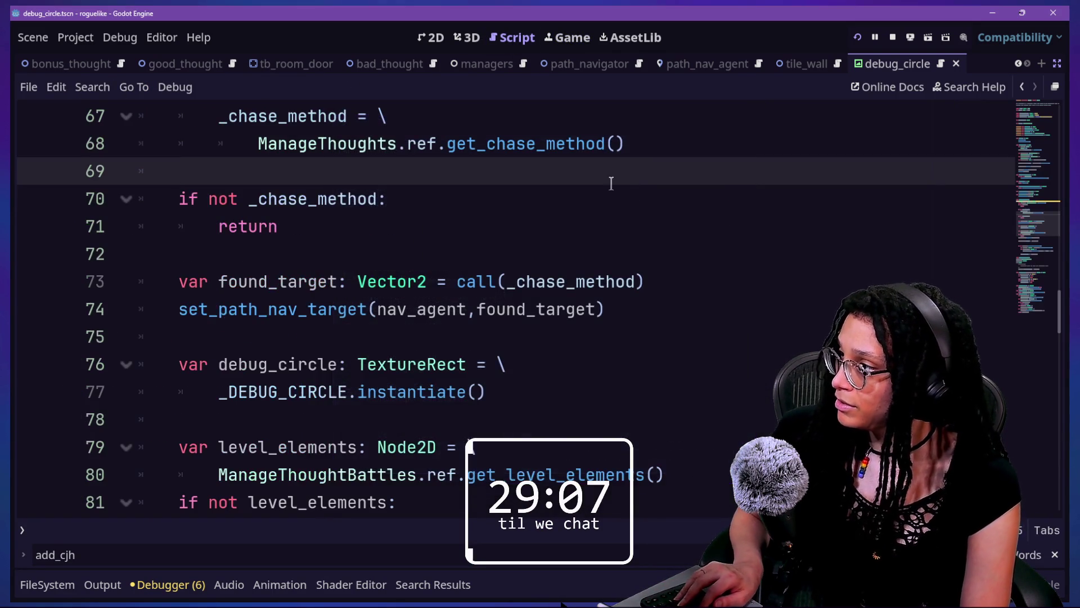
{"action": "scroll", "coordinate": [611, 183], "scroll_direction": "up", "scroll_amount": 20}
{"action": "scroll", "coordinate": [611, 183], "scroll_direction": "down", "scroll_amount": 2}
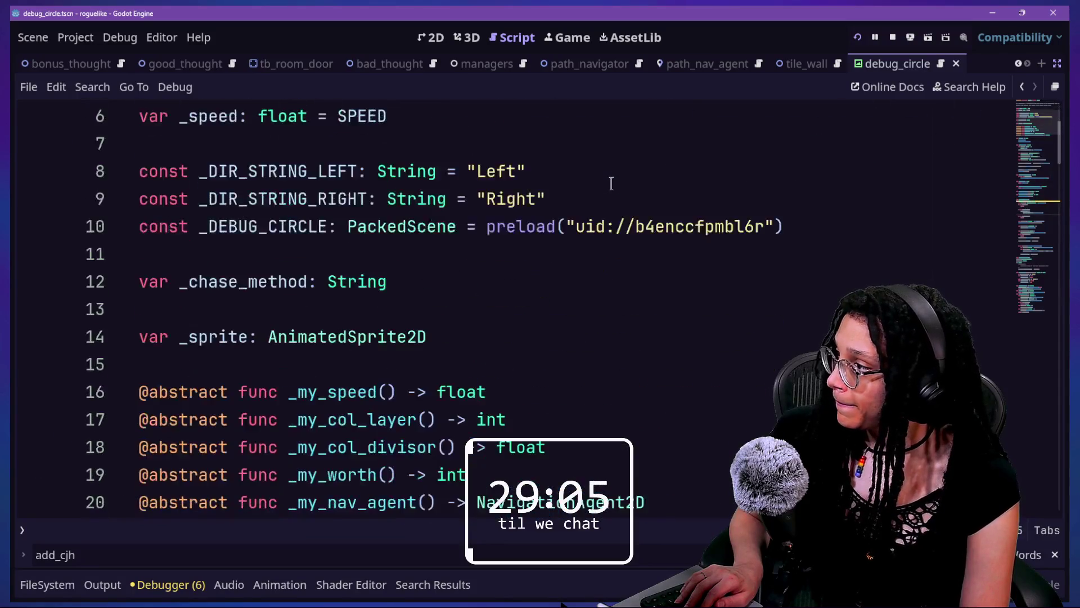
{"action": "scroll", "coordinate": [611, 183], "scroll_direction": "down", "scroll_amount": 4}
Add a _ready_speed() call to _ready, right after _ready_bonus_thought().
{"action": "left_click", "coordinate": [636, 297]}
{"action": "key", "text": "Return"}
{"action": "type", "text": "_Ready_s"}
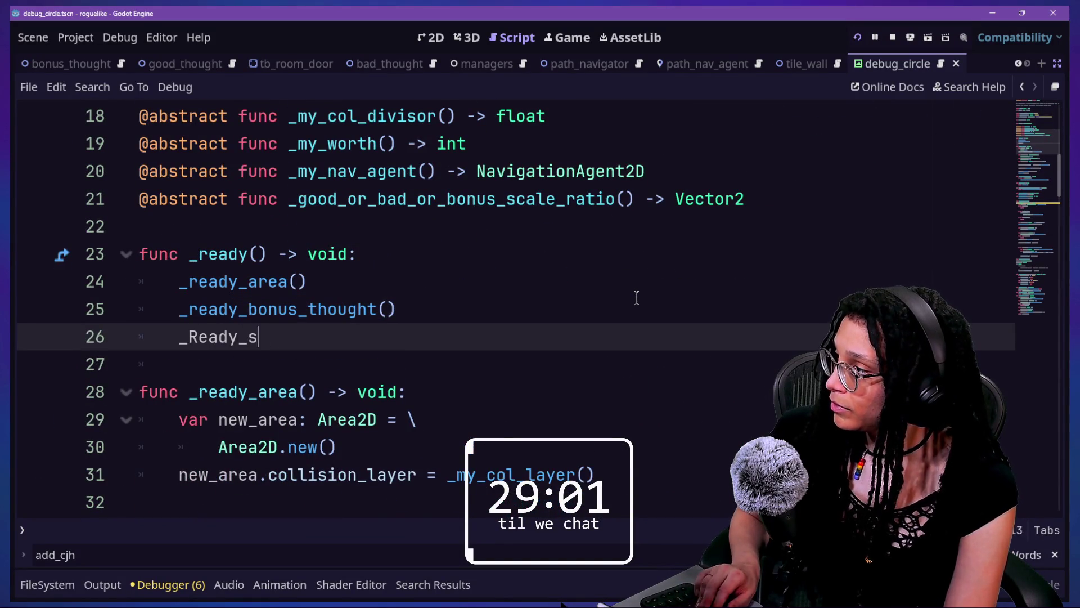
{"action": "type", "text": "p"}
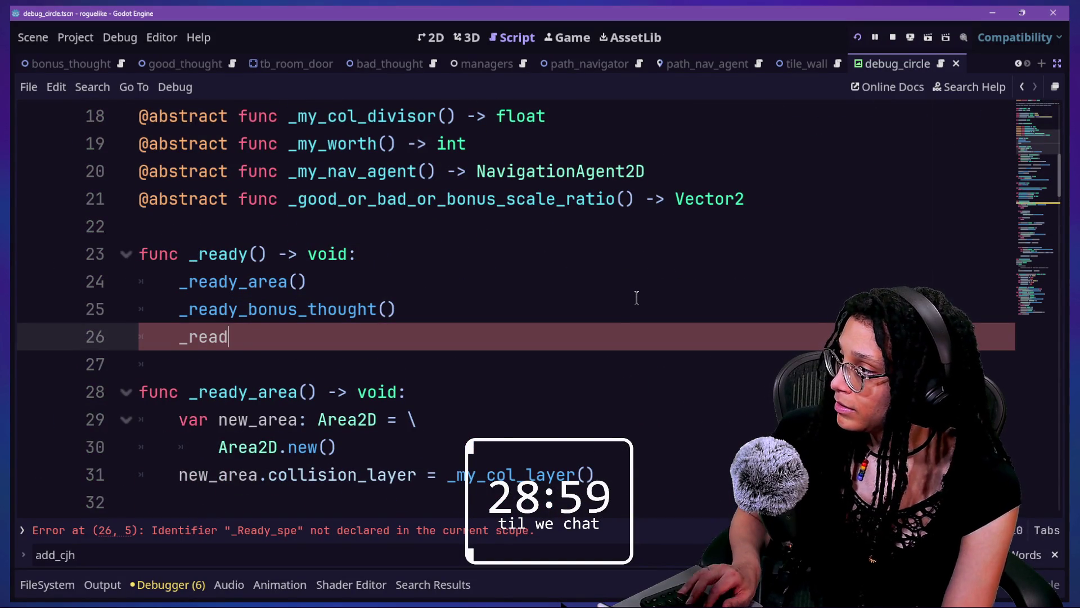
{"action": "type", "text": "_s"}
{"action": "key", "text": "BackSpace"}
{"action": "key", "text": "BackSpace"}
{"action": "type", "text": "y_speed("}
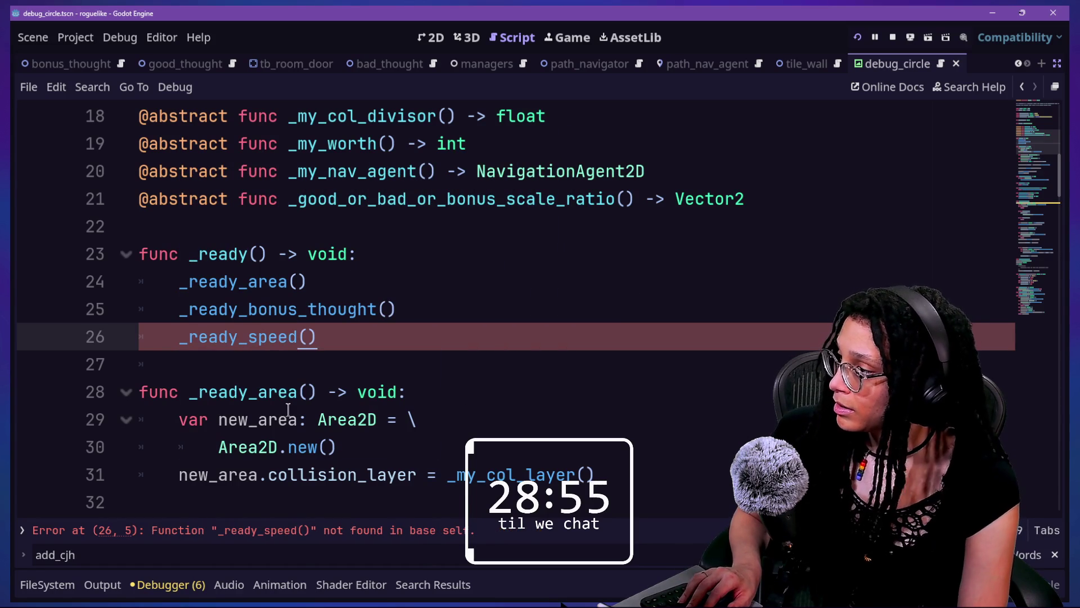
Start a new func _ready_speed() definition below _ready_bonus_thought.
{"action": "scroll", "coordinate": [288, 409], "scroll_direction": "down", "scroll_amount": 1}
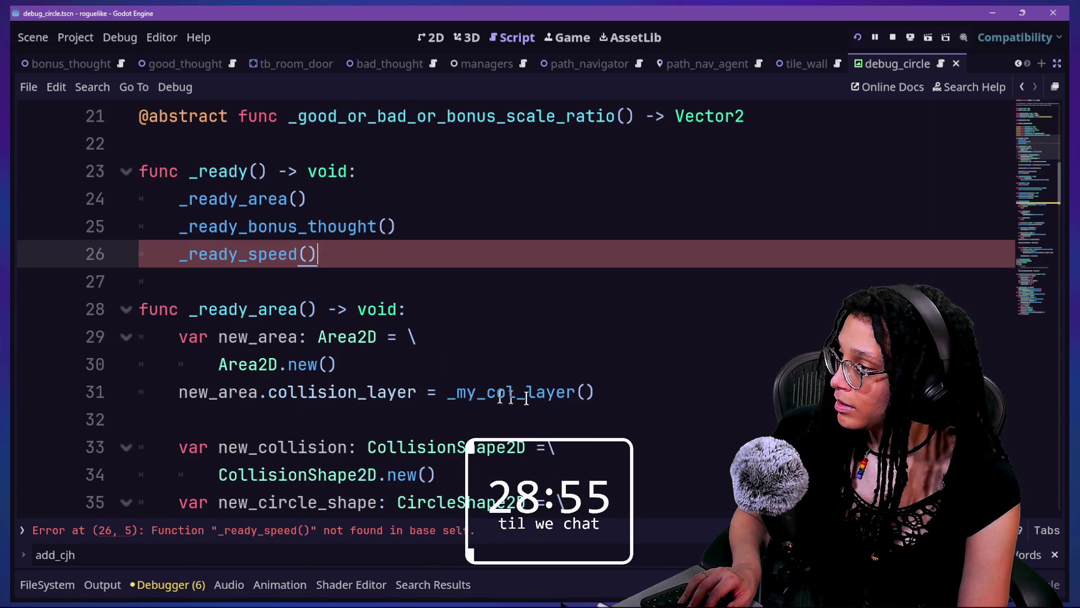
{"action": "scroll", "coordinate": [637, 411], "scroll_direction": "down", "scroll_amount": 7}
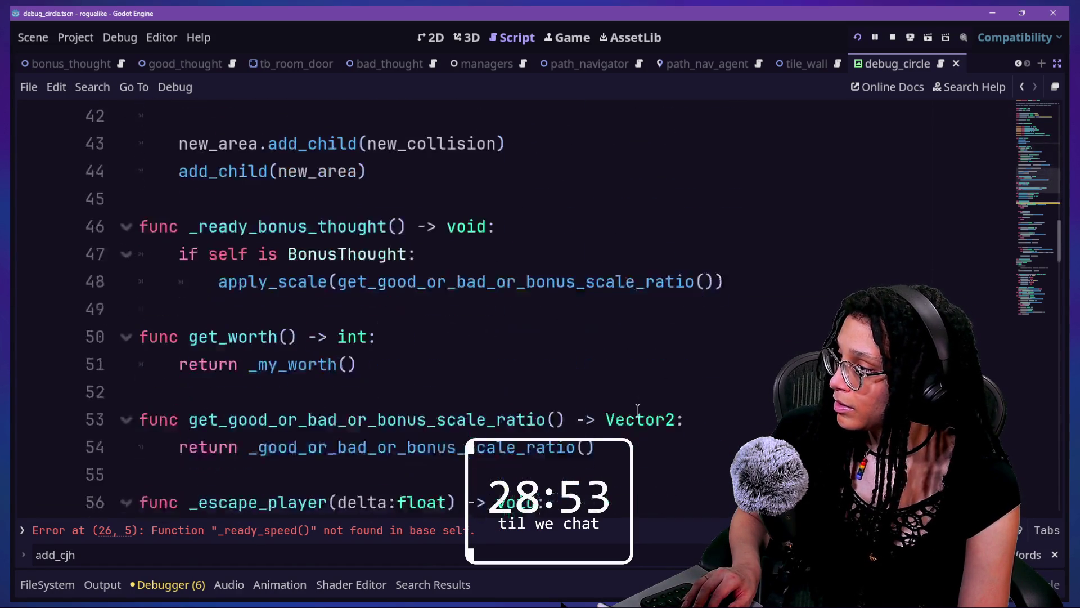
{"action": "left_click", "coordinate": [757, 289]}
{"action": "key", "text": "Return"}
{"action": "key", "text": "Return"}
{"action": "type", "text": "func _read_"}
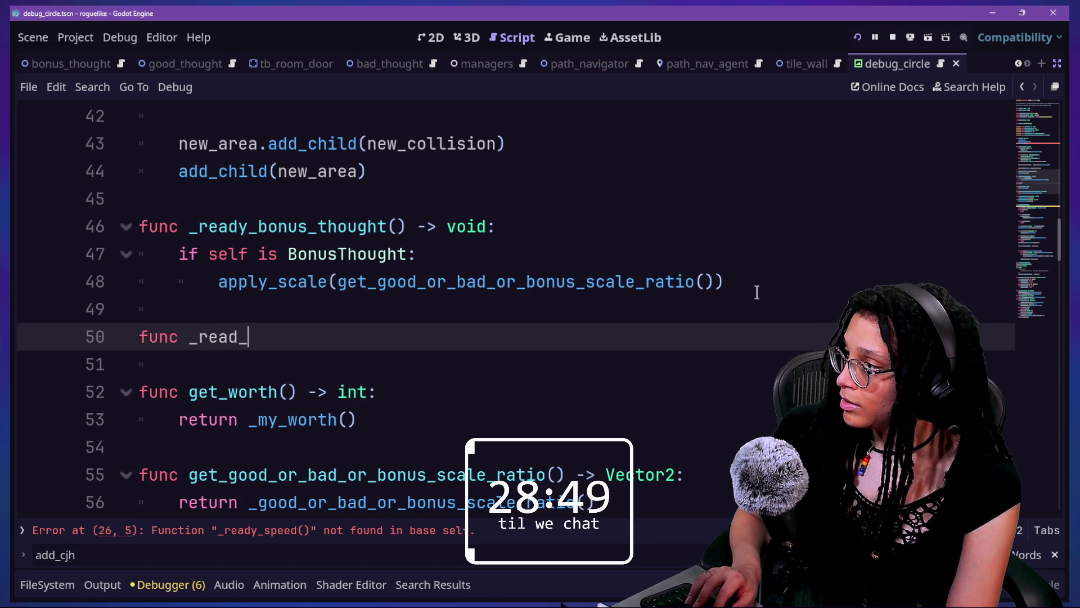
{"action": "type", "text": "y_speed("}
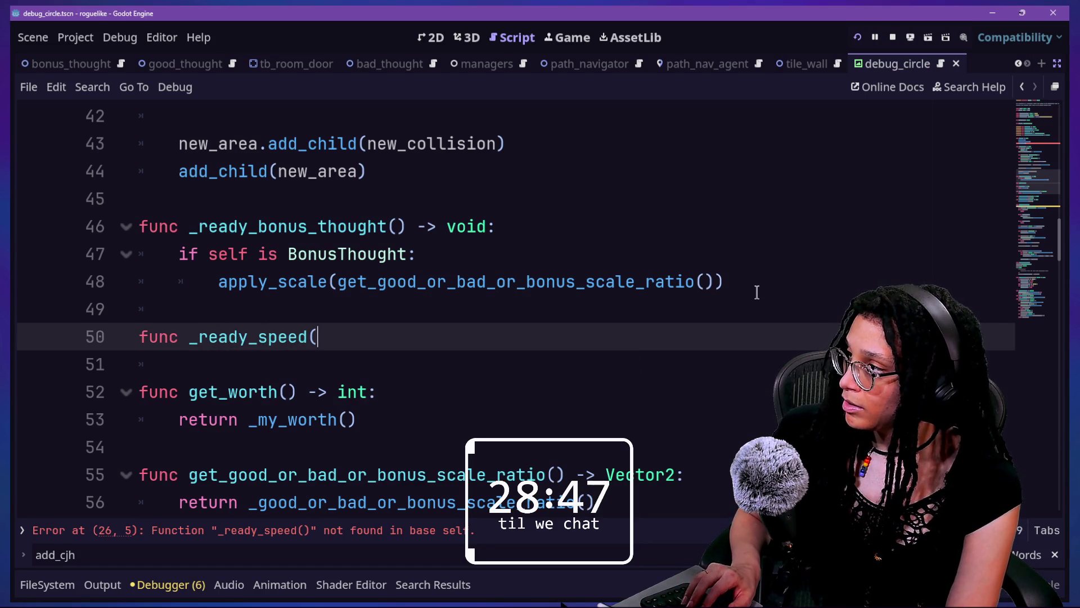
{"action": "type", "text": "d:"}
{"action": "key", "text": "Return"}
{"action": "type", "text": "if"}
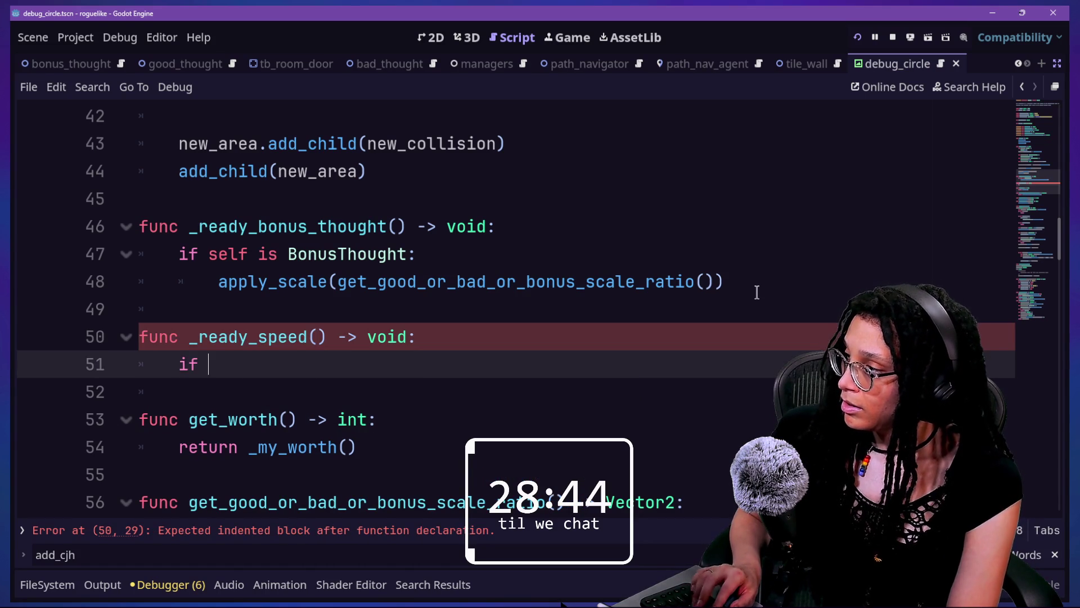
Make the _ready_speed body test if _my_speed():.
{"action": "type", "text": "s"}
{"action": "key", "text": "BackSpace"}
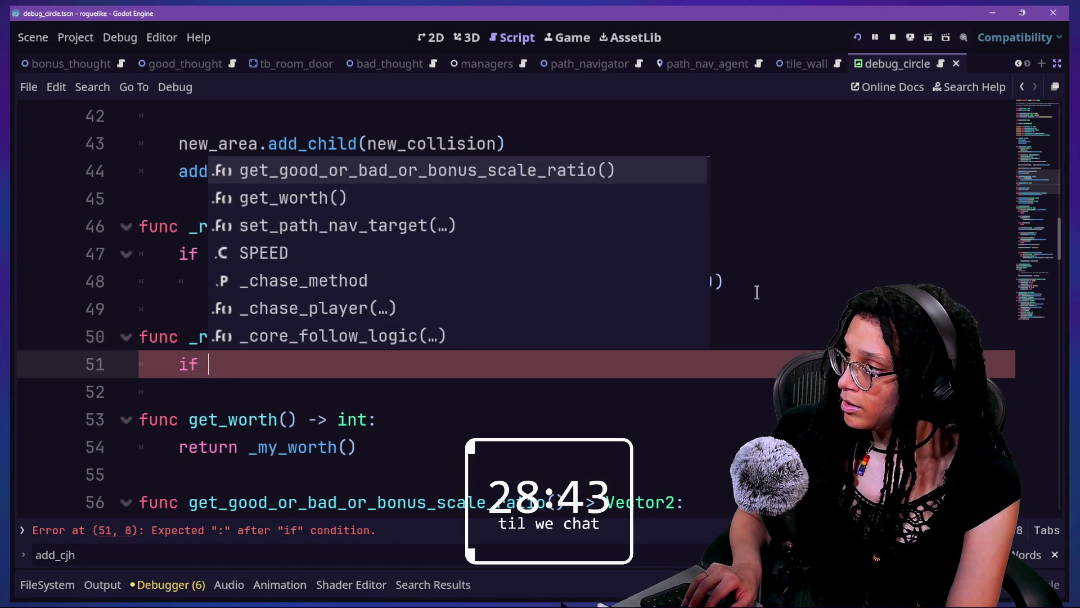
{"action": "type", "text": "_my"}
{"action": "key", "text": "Down"}
{"action": "key", "text": "Down"}
{"action": "key", "text": "Down"}
{"action": "key", "text": "Return"}
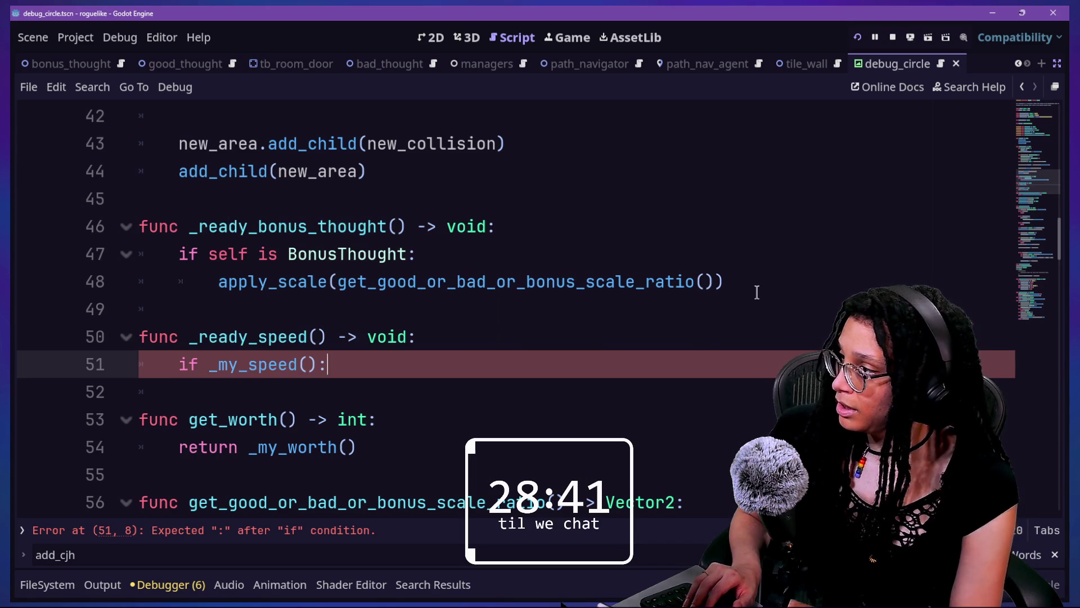
{"action": "type", "text": ":"}
{"action": "key", "text": "Return"}
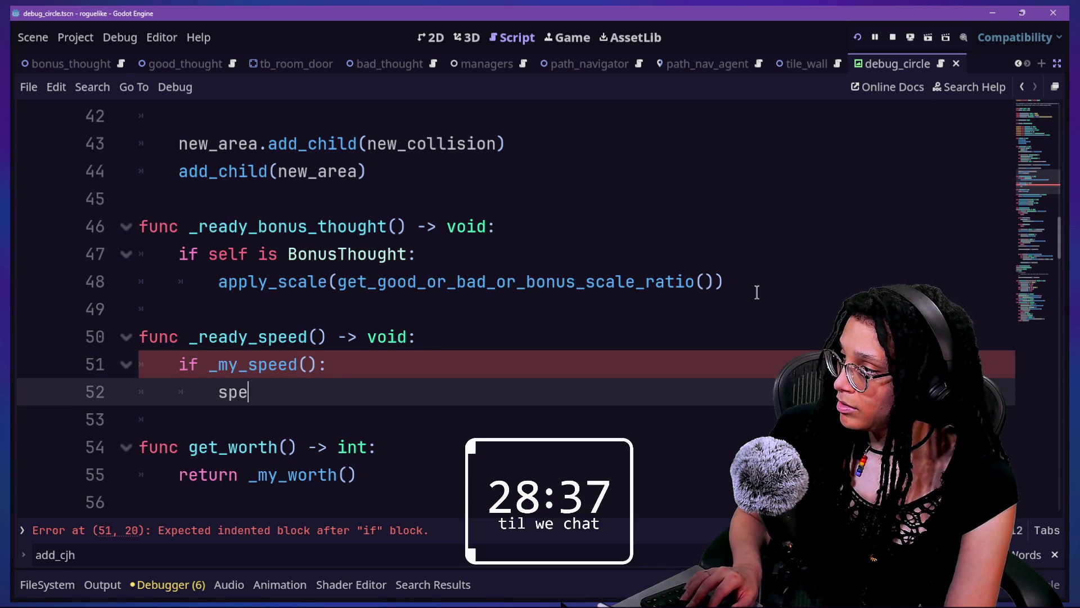
Assign _speed = _my_speed() inside the condition, save the script, and relaunch the game.
{"action": "type", "text": "eed ="}
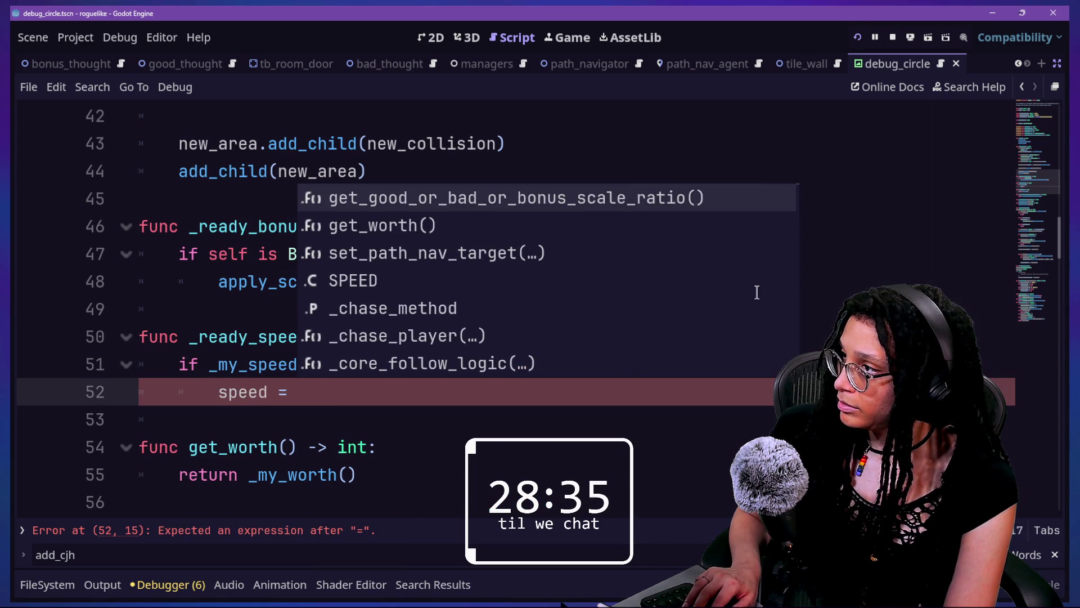
{"action": "scroll", "coordinate": [757, 292], "scroll_direction": "down", "scroll_amount": 2}
{"action": "scroll", "coordinate": [757, 292], "scroll_direction": "up", "scroll_amount": 2}
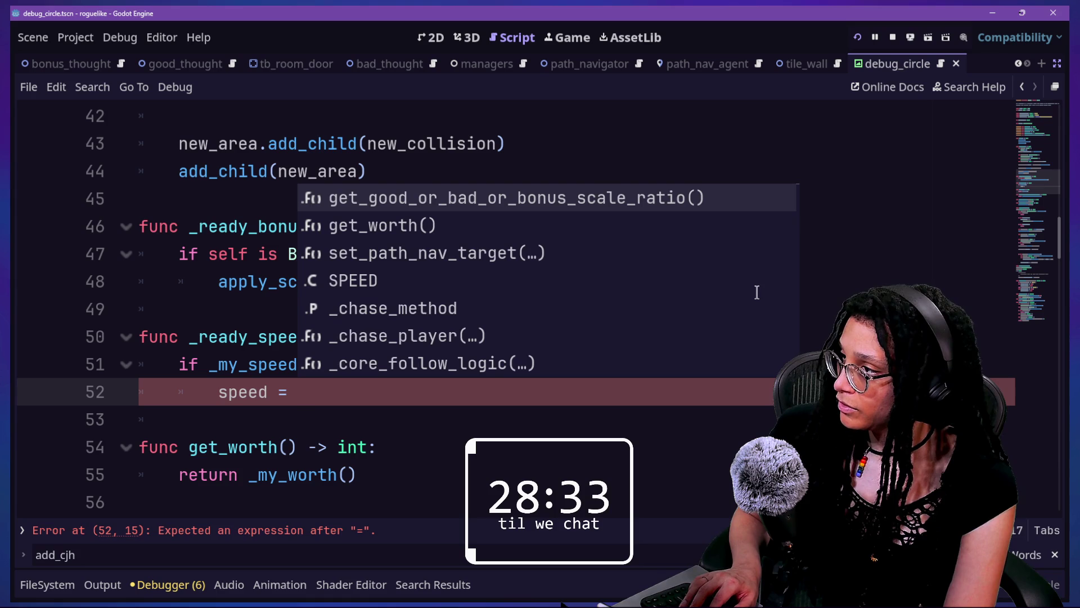
{"action": "type", "text": "_my_speed"}
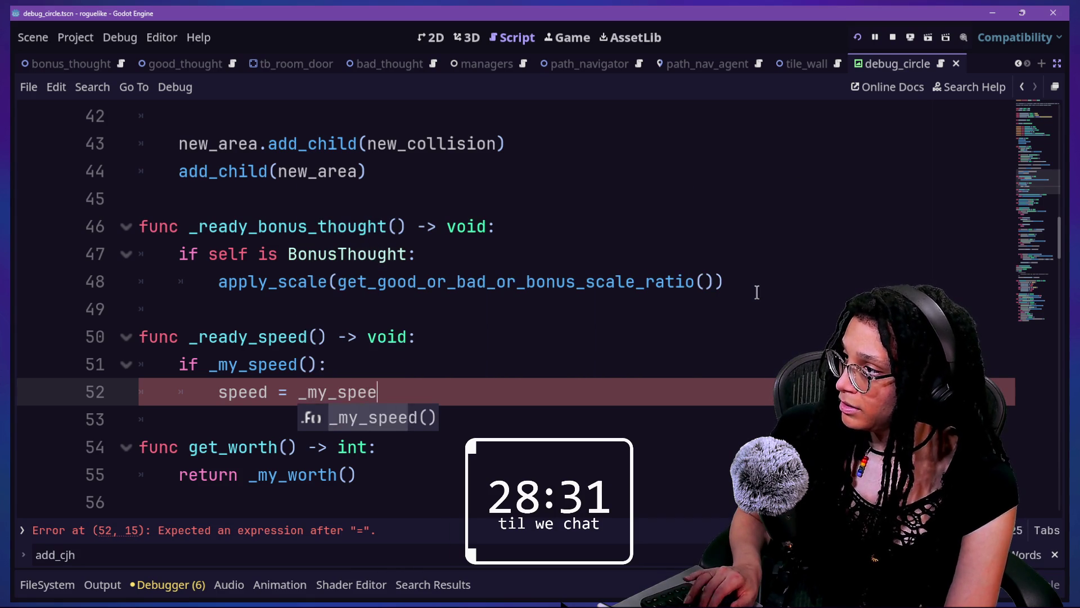
{"action": "key", "text": "ctrl+s"}
{"action": "key", "text": "Return"}
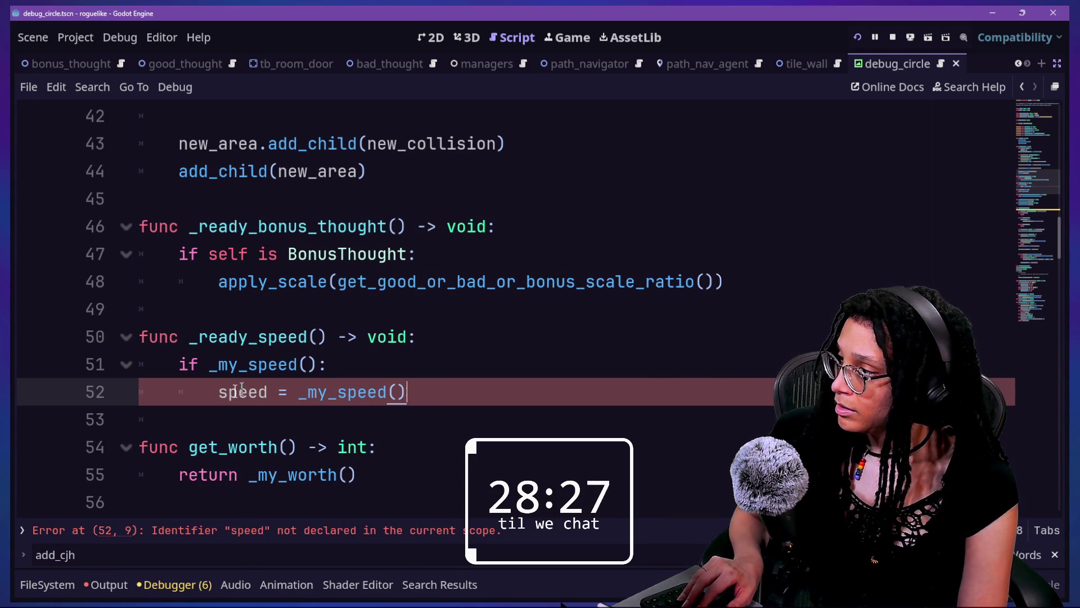
{"action": "type", "text": "_"}
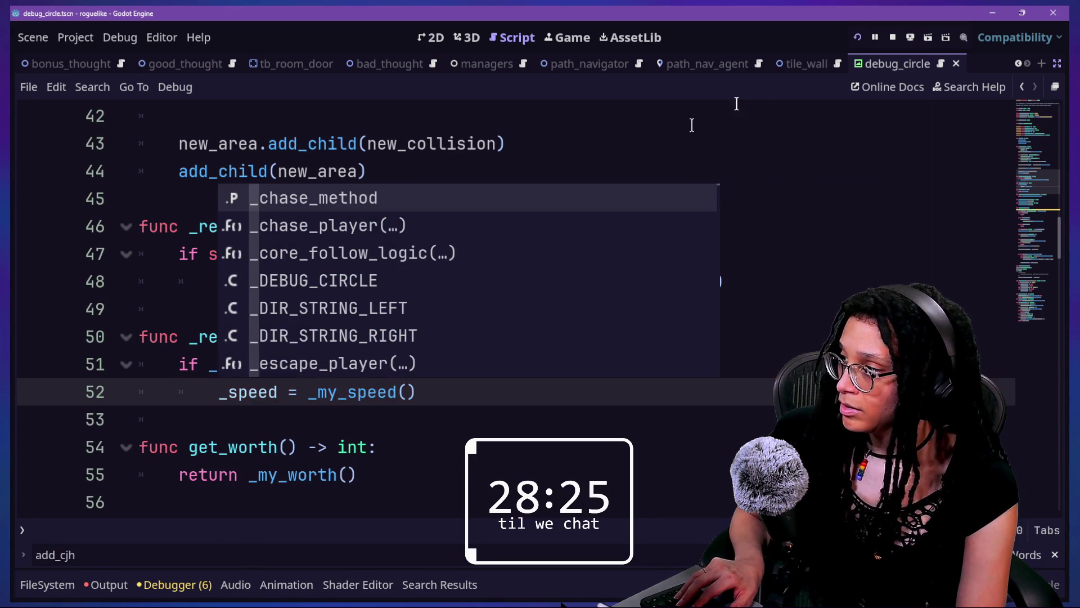
{"action": "left_click", "coordinate": [857, 38]}
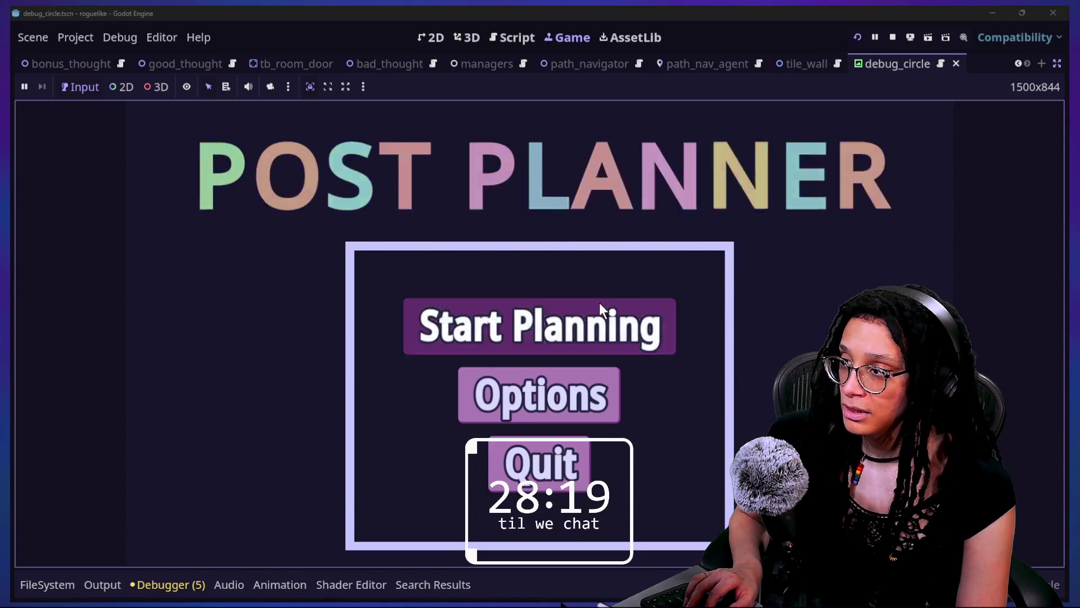
Enter a level in the running game, then return to the _ready_speed line in the script.
{"action": "left_click", "coordinate": [601, 306]}
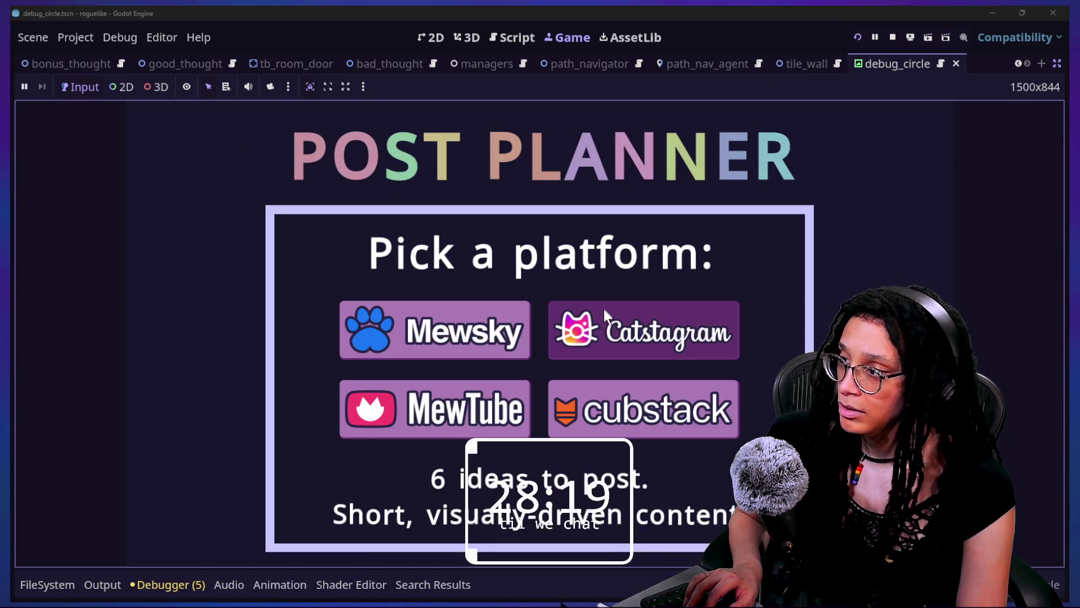
{"action": "left_click", "coordinate": [608, 315]}
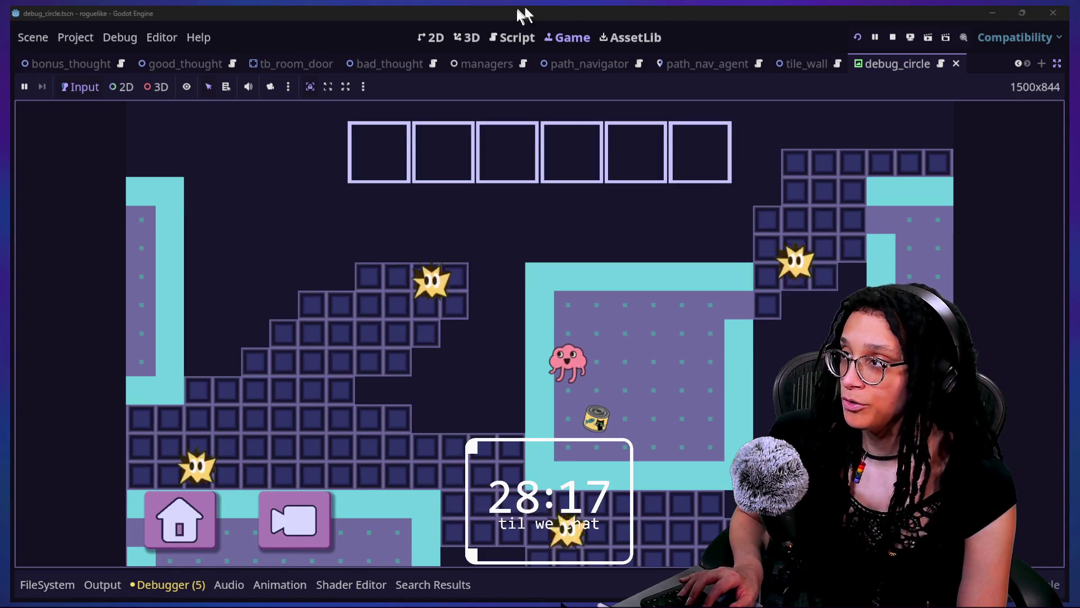
{"action": "left_click", "coordinate": [515, 37]}
{"action": "left_click", "coordinate": [552, 168]}
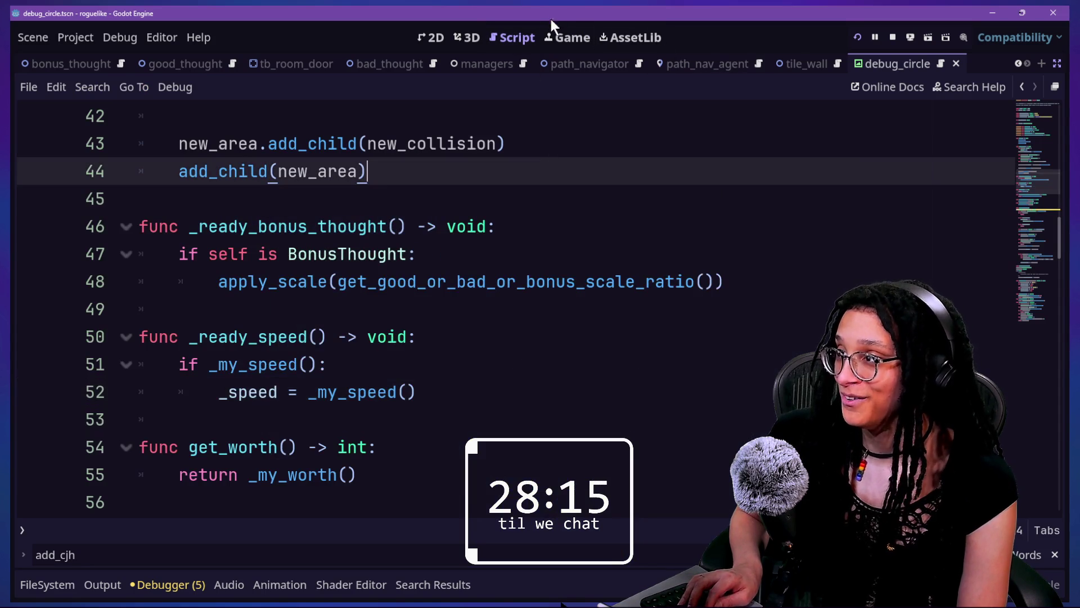
{"action": "left_click", "coordinate": [568, 37]}
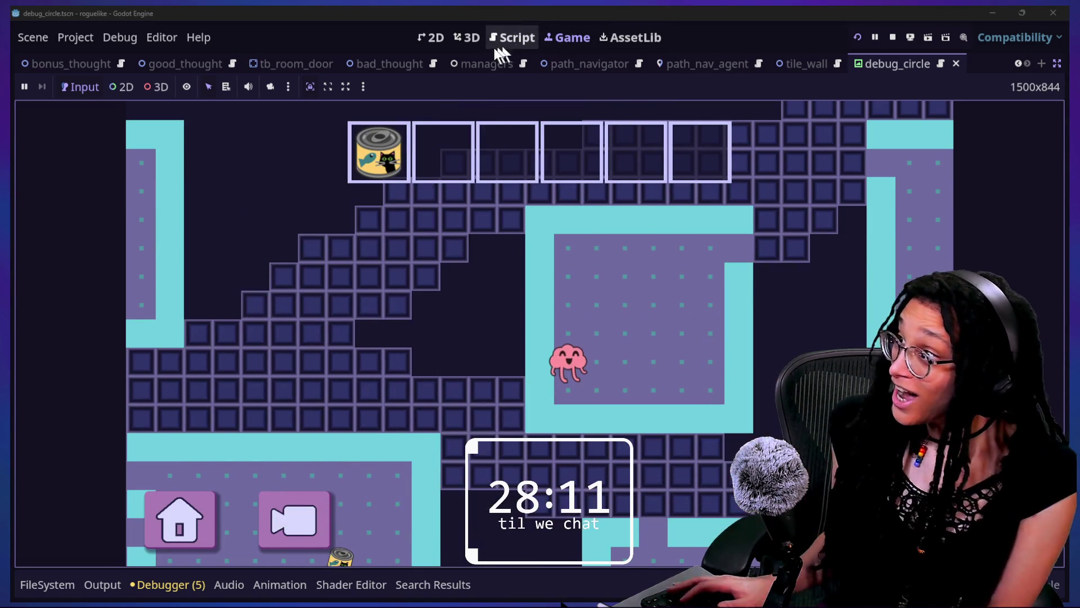
{"action": "left_click", "coordinate": [504, 38]}
{"action": "left_click", "coordinate": [504, 332]}
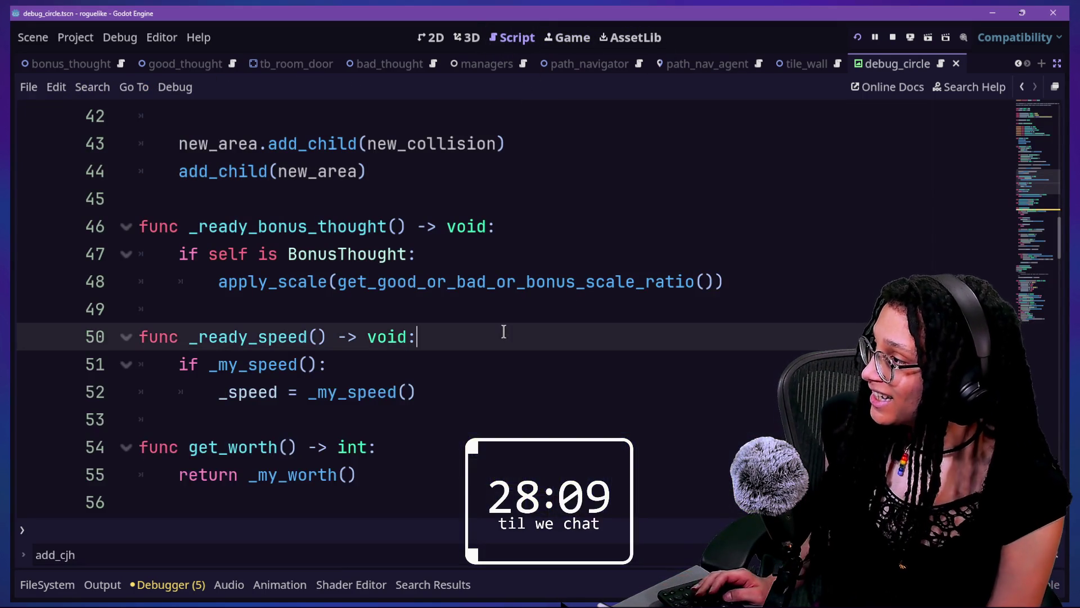
Search quick open for 'bad' and select the bad_thought.gd result.
{"action": "key", "text": "shift+alt+o"}
{"action": "type", "text": "bad"}
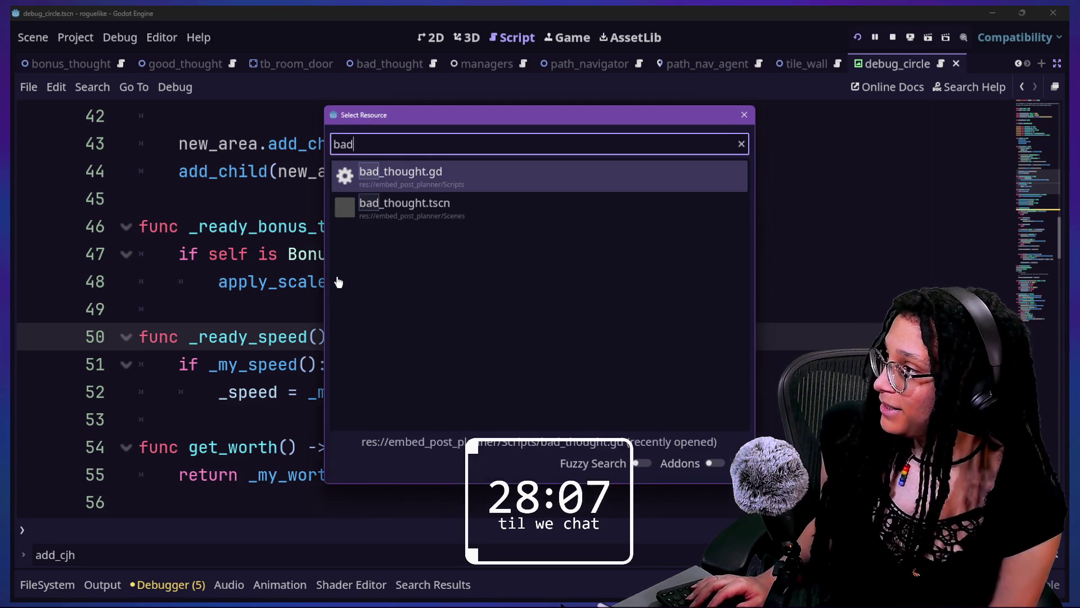
{"action": "key", "text": "Down"}
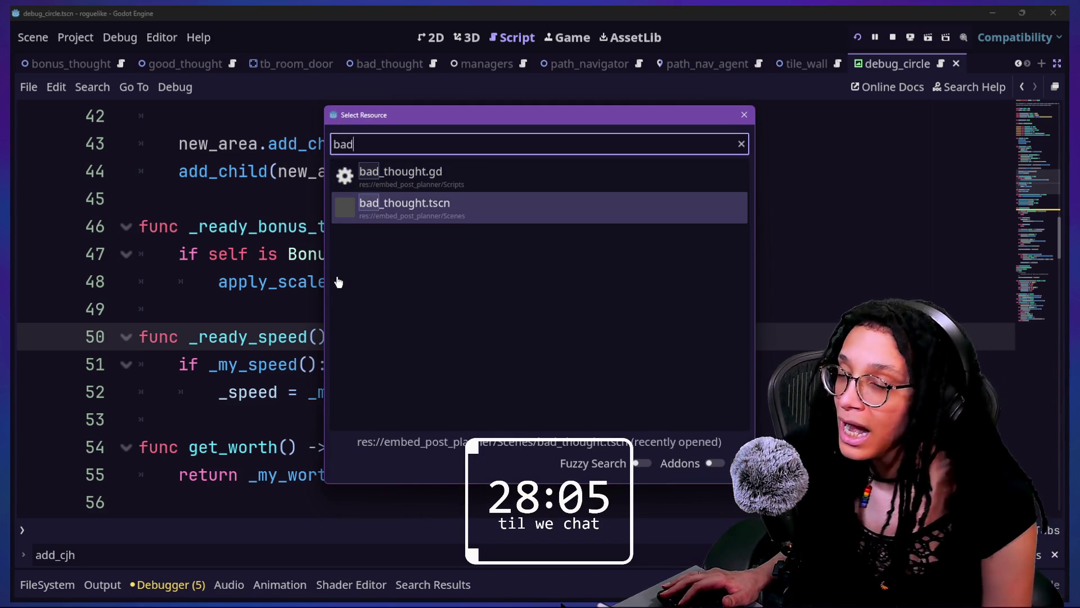
{"action": "key", "text": "Up"}
{"action": "key", "text": "Down"}
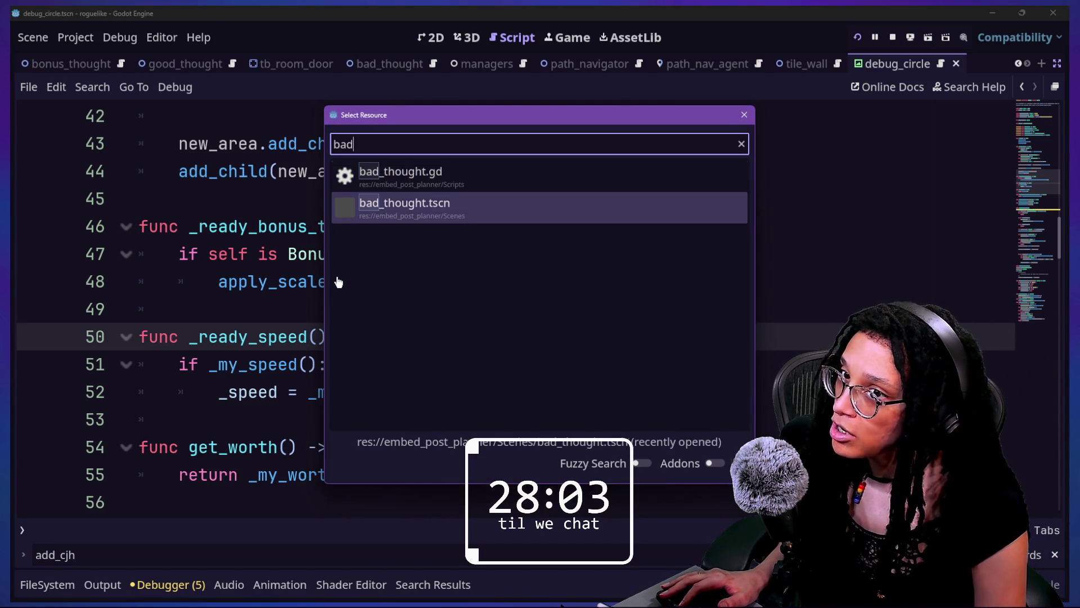
{"action": "key", "text": "Up"}
{"action": "key", "text": "Down"}
{"action": "key", "text": "Up"}
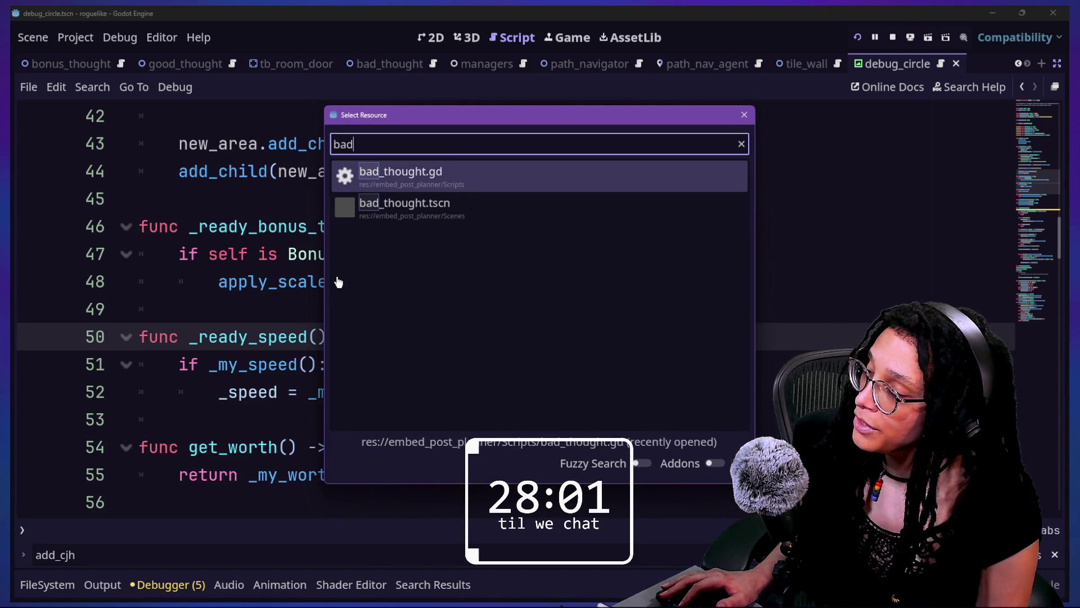
{"action": "key", "text": "Down"}
{"action": "key", "text": "Up"}
{"action": "key", "text": "Down"}
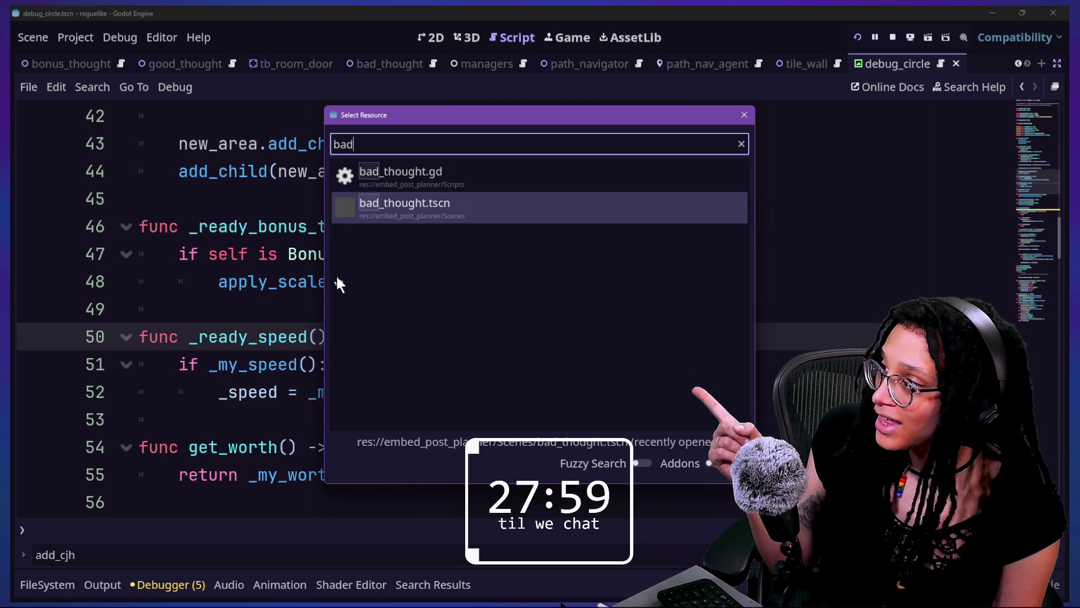
{"action": "key", "text": "Up"}
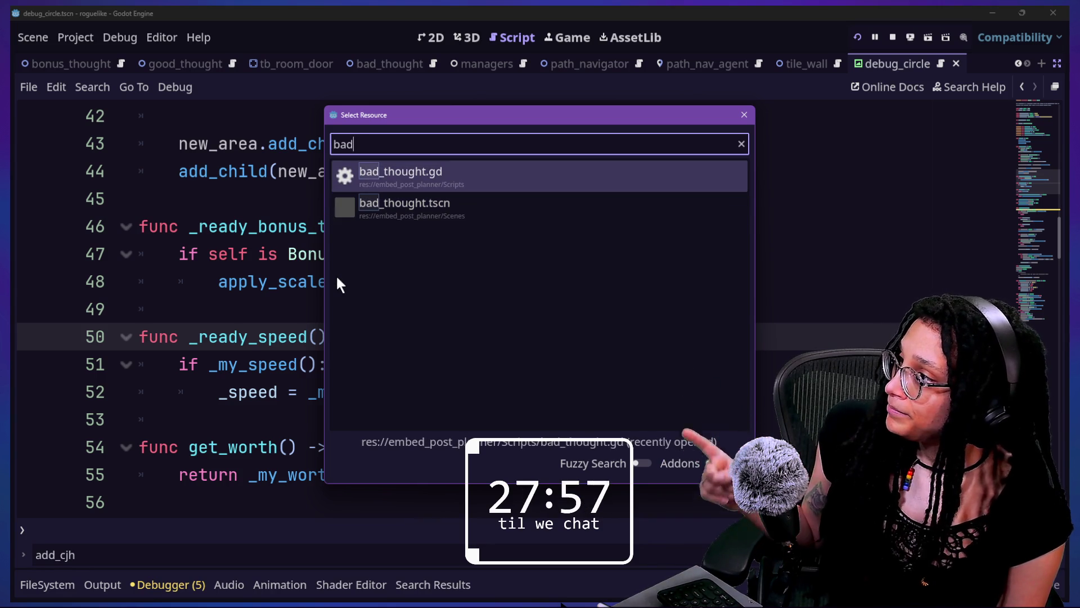
Open bad_thought.gd, lower the random speed's upper bound to 500, and run the game.
{"action": "key", "text": "Return"}
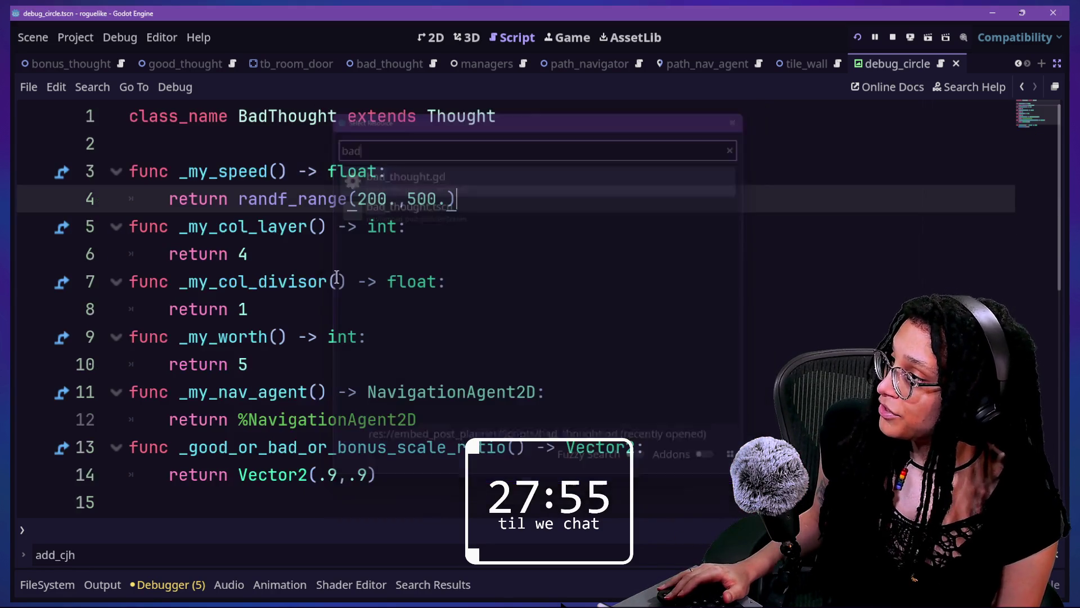
{"action": "key", "text": "BackSpace"}
{"action": "key", "text": "F5"}
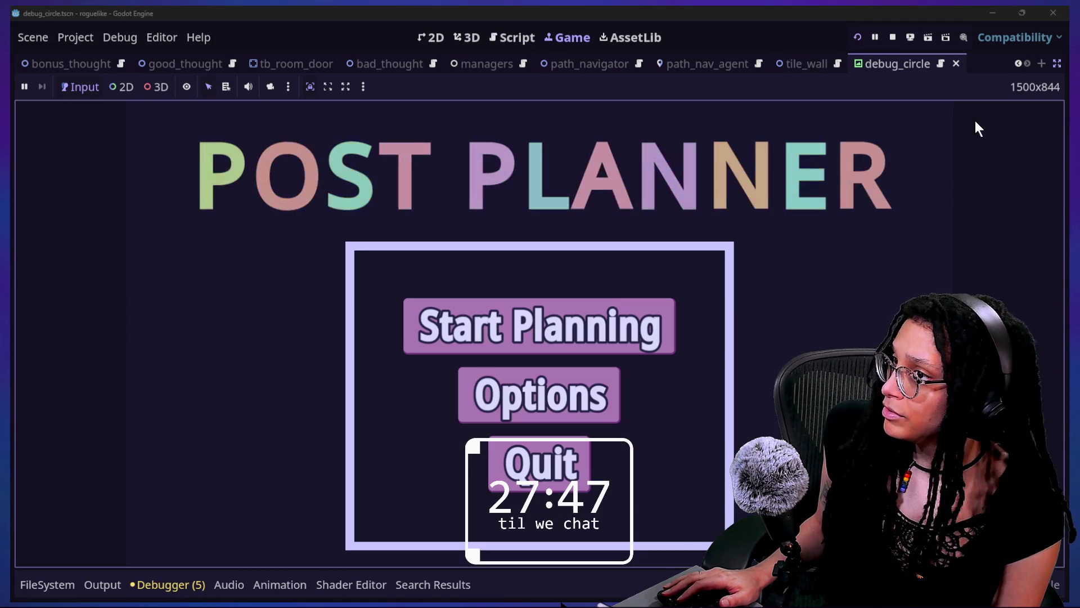
Restore the editor panels and open the thought_battle.tscn scene.
{"action": "left_click", "coordinate": [1058, 63]}
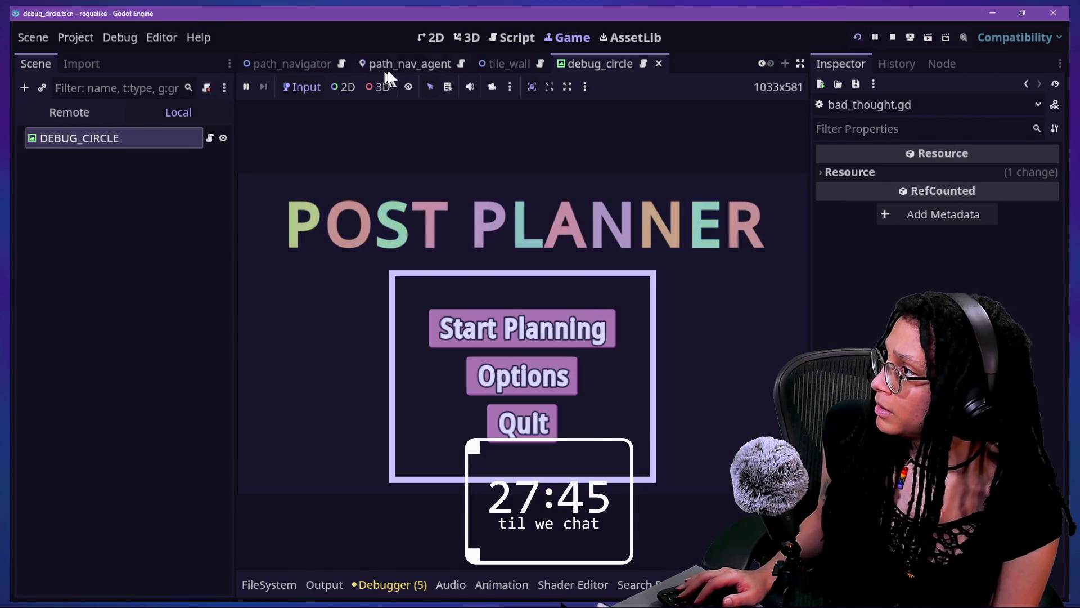
{"action": "key", "text": "shift+alt+o"}
{"action": "type", "text": "thought_Ba"}
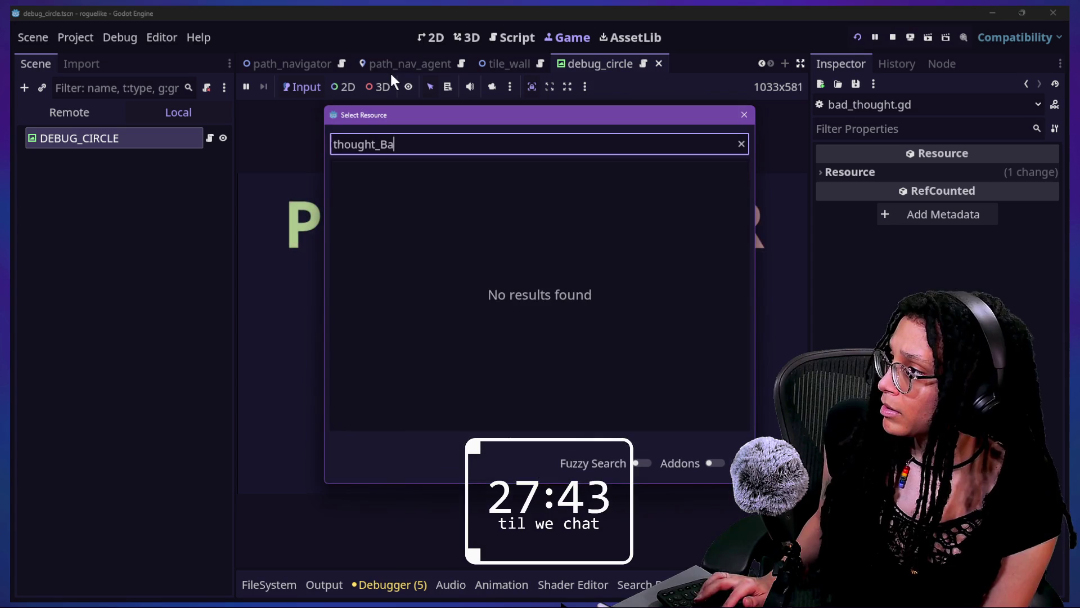
{"action": "key", "text": "BackSpace"}
{"action": "key", "text": "BackSpace"}
{"action": "type", "text": "bat"}
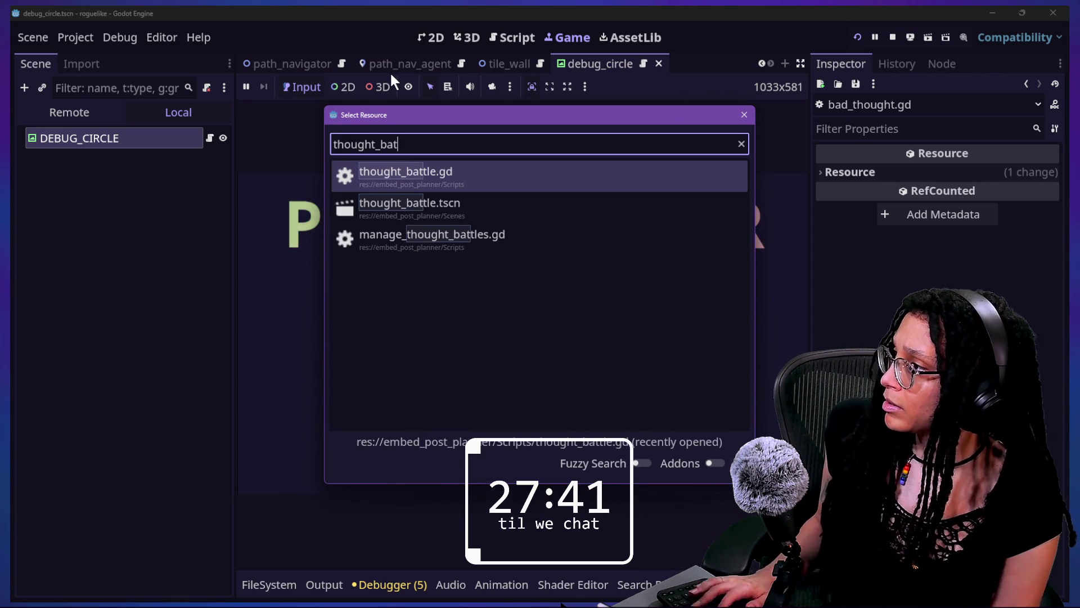
{"action": "key", "text": "Return"}
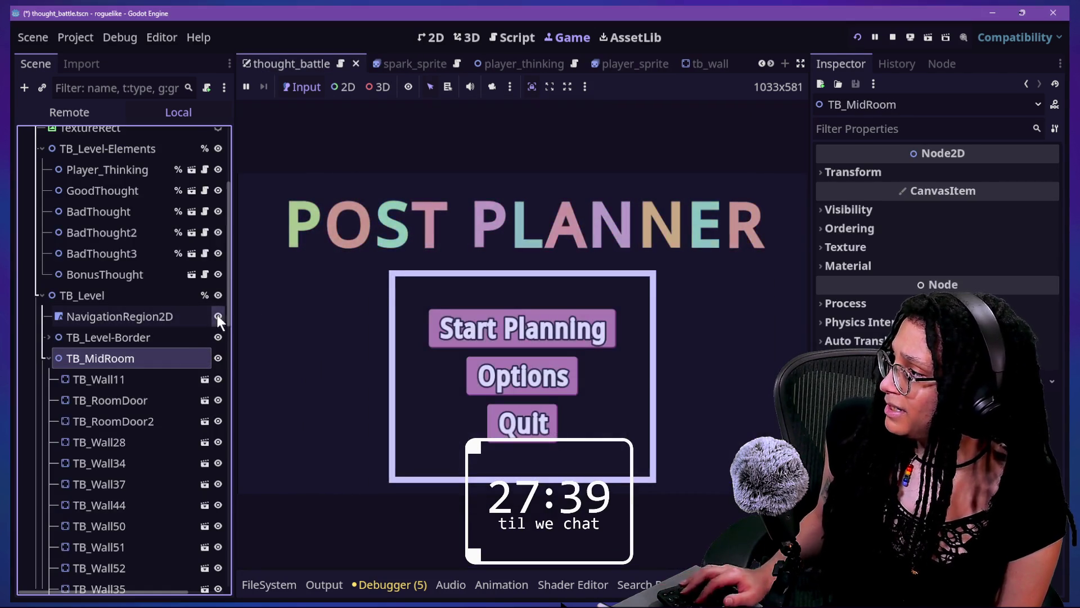
Start planning in the running game and hide the editor panels to enlarge it.
{"action": "left_click", "coordinate": [602, 302]}
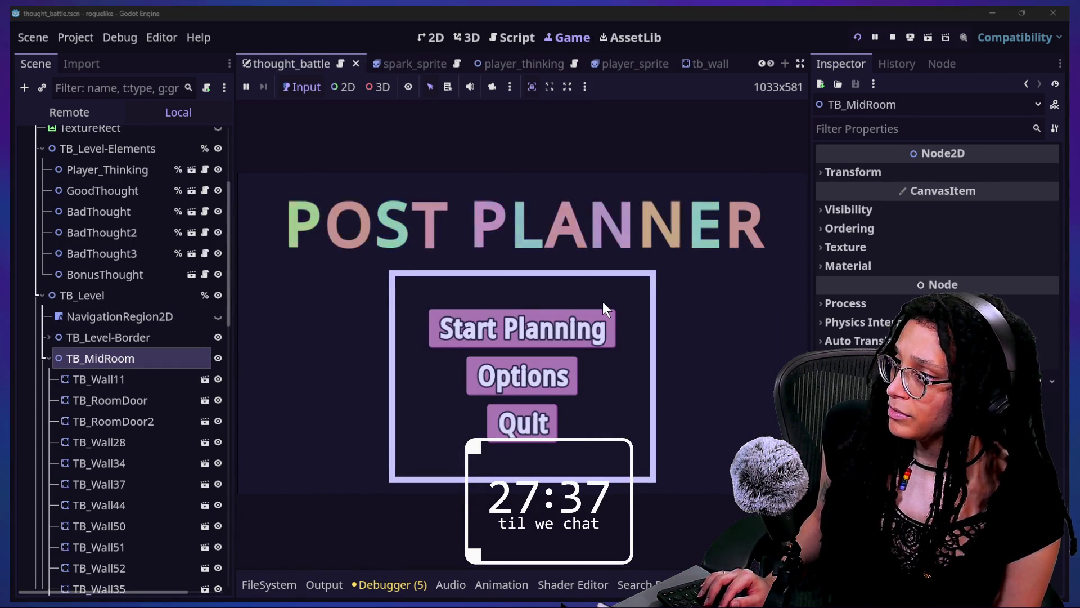
{"action": "left_click", "coordinate": [599, 311]}
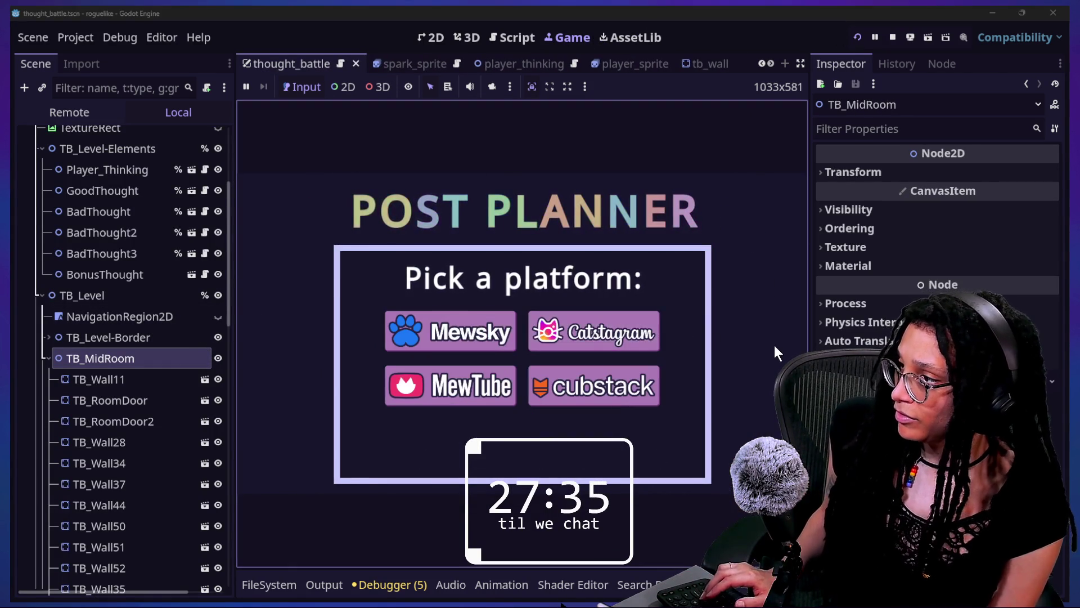
{"action": "key", "text": "ctrl+shift+F11"}
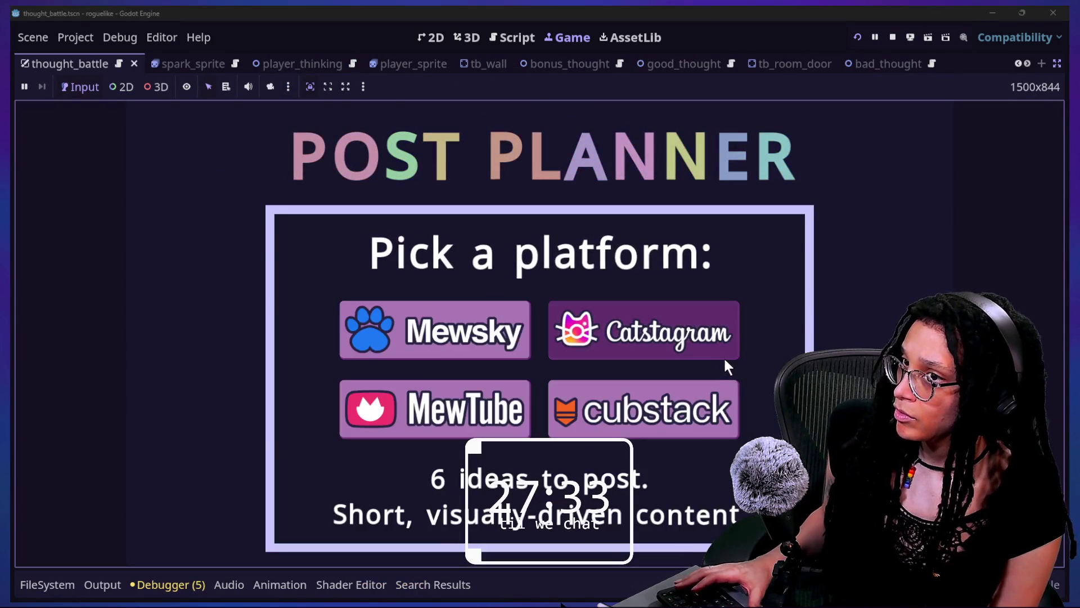
Choose Catstagram, walk the player into the cans to trigger the maze, then stop the game.
{"action": "left_click", "coordinate": [723, 356]}
{"action": "key", "text": "Left"}
{"action": "key", "text": "Up"}
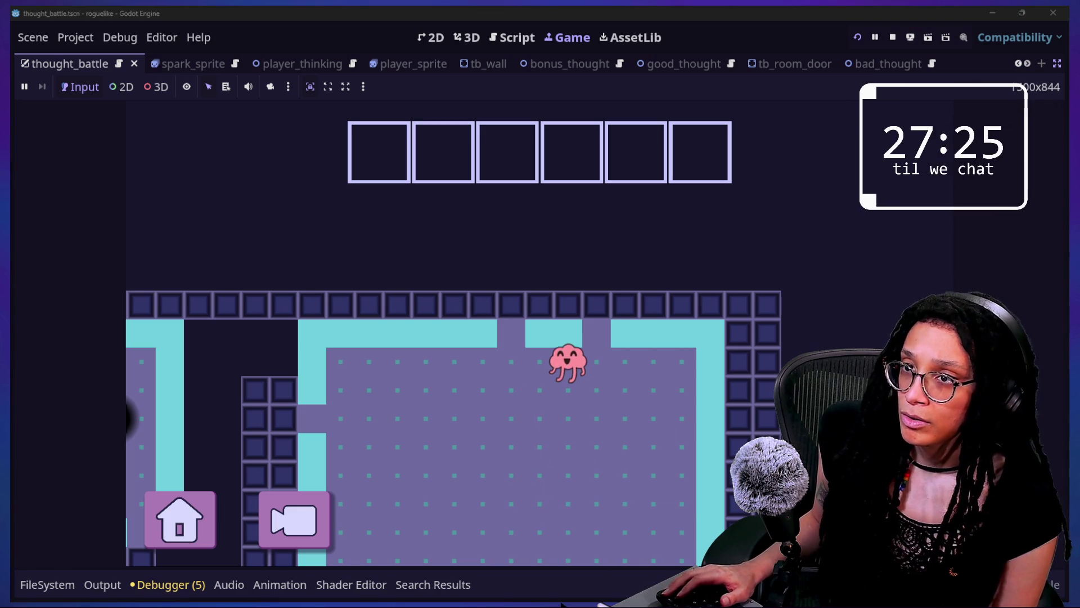
{"action": "key", "text": "Up"}
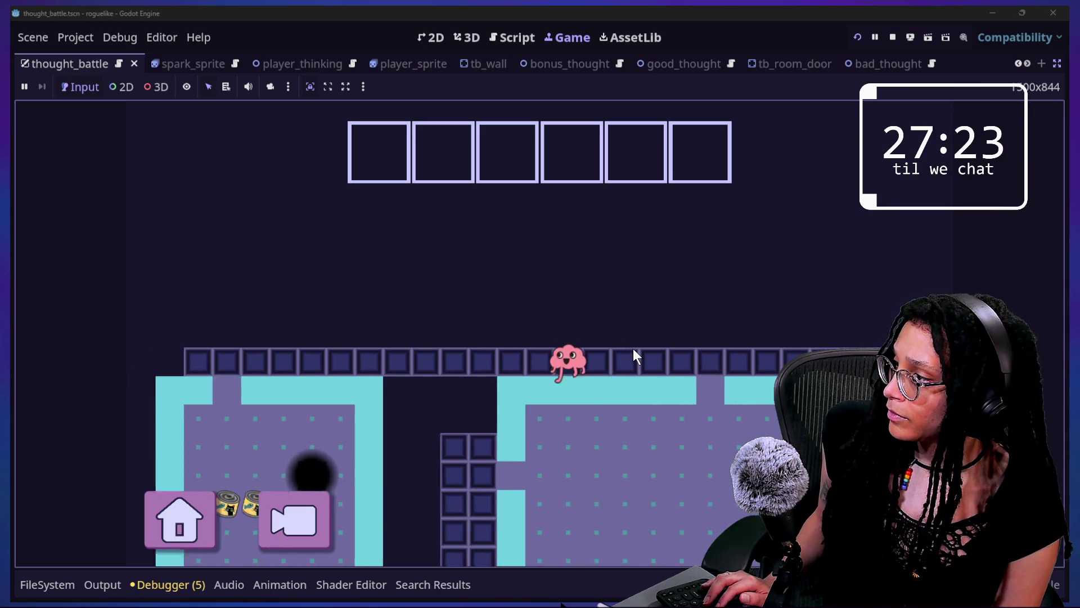
{"action": "key", "text": "Left"}
{"action": "key", "text": "Down"}
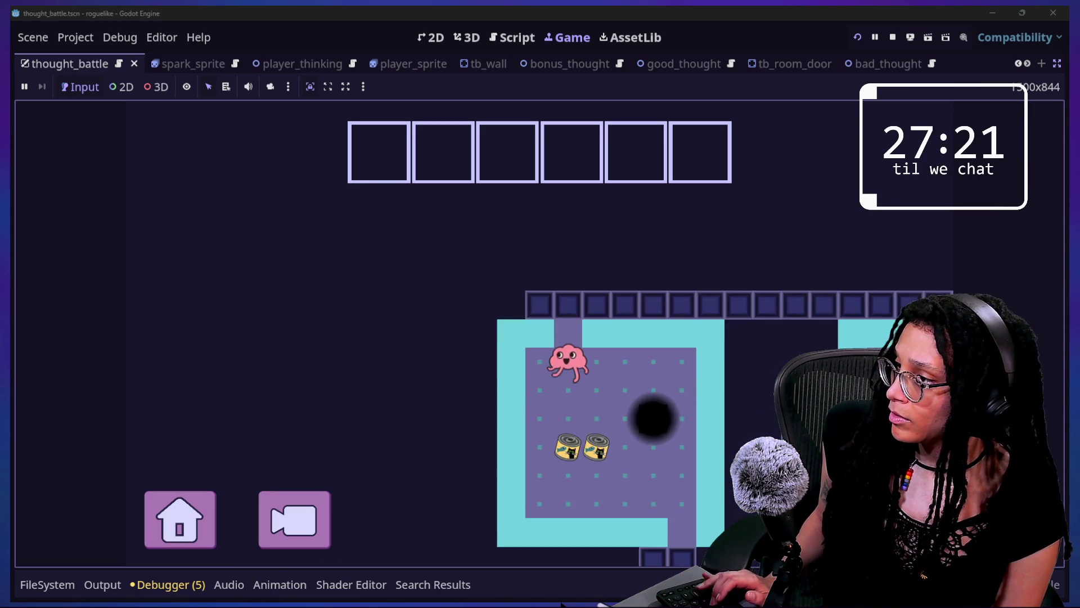
{"action": "key", "text": "Up"}
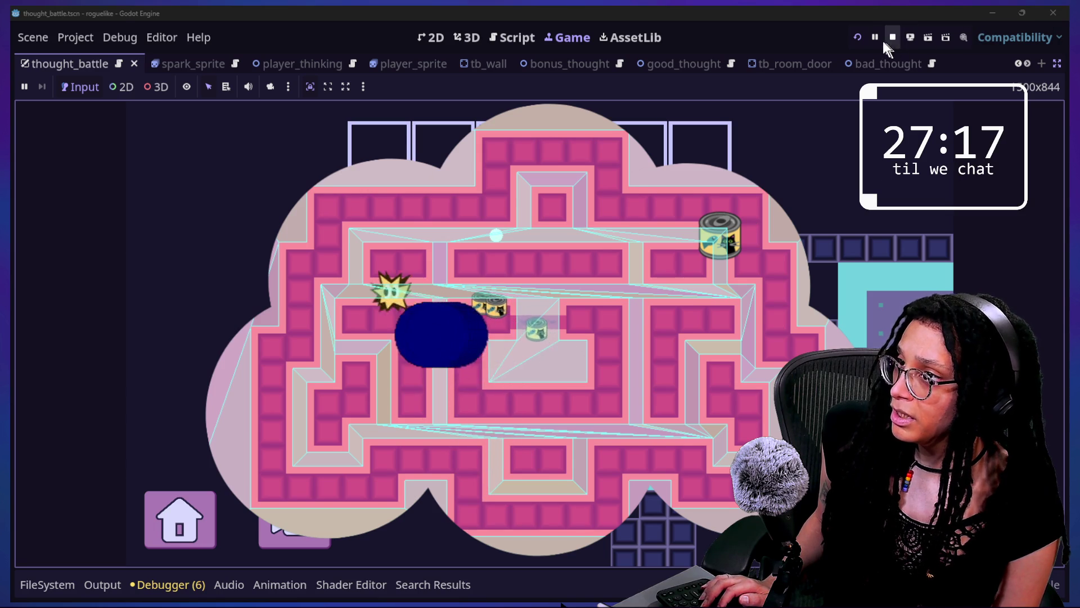
{"action": "left_click", "coordinate": [893, 37]}
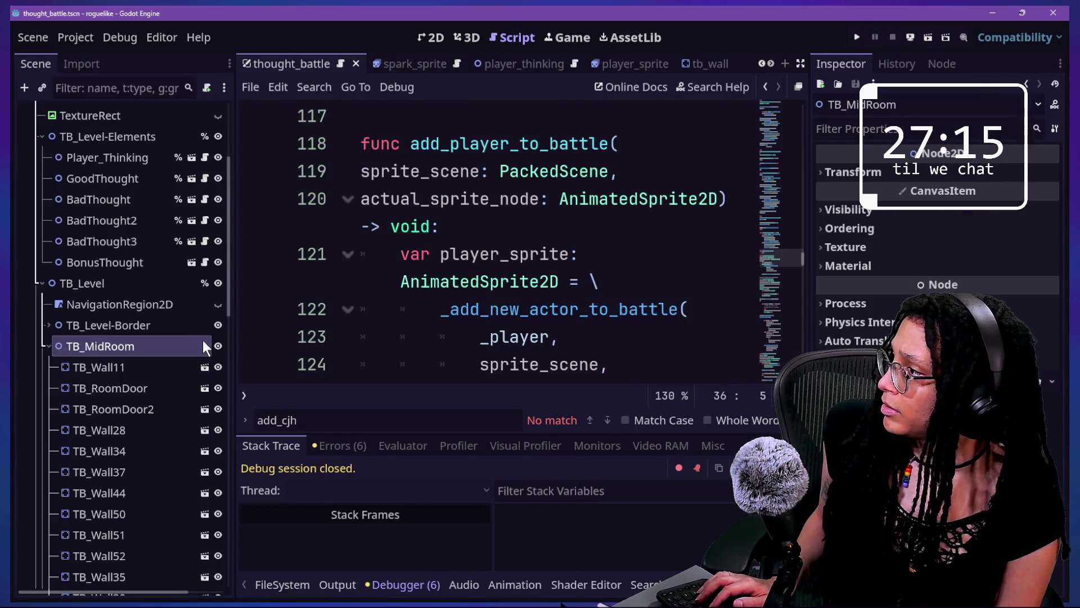
Select NavigationRegion2D, rerun the game, and pick Start Planning then Catstagram to reach the maze.
{"action": "left_click", "coordinate": [181, 304]}
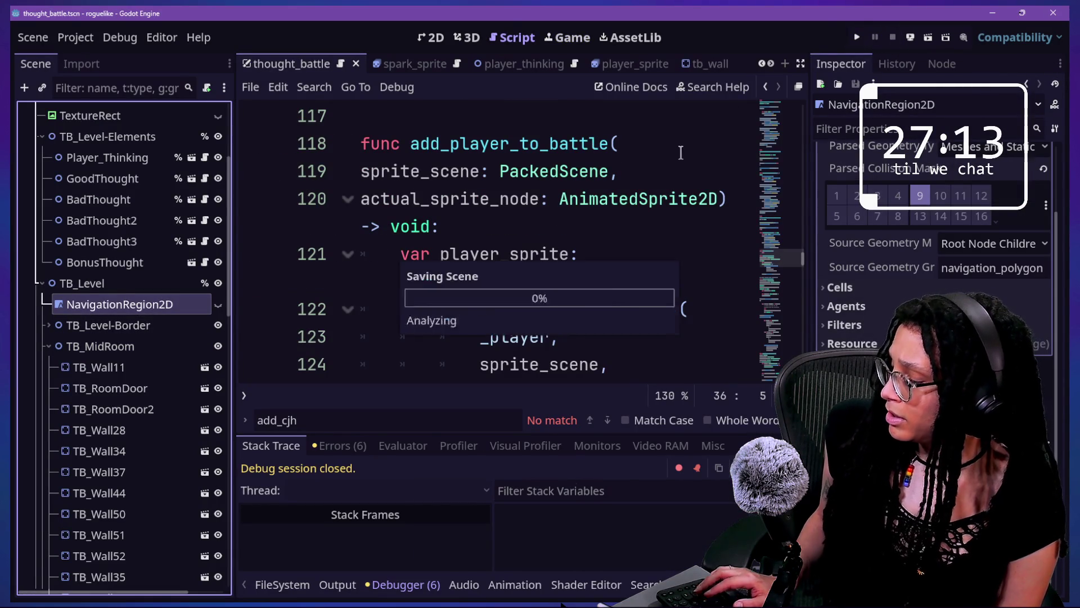
{"action": "left_click", "coordinate": [857, 37]}
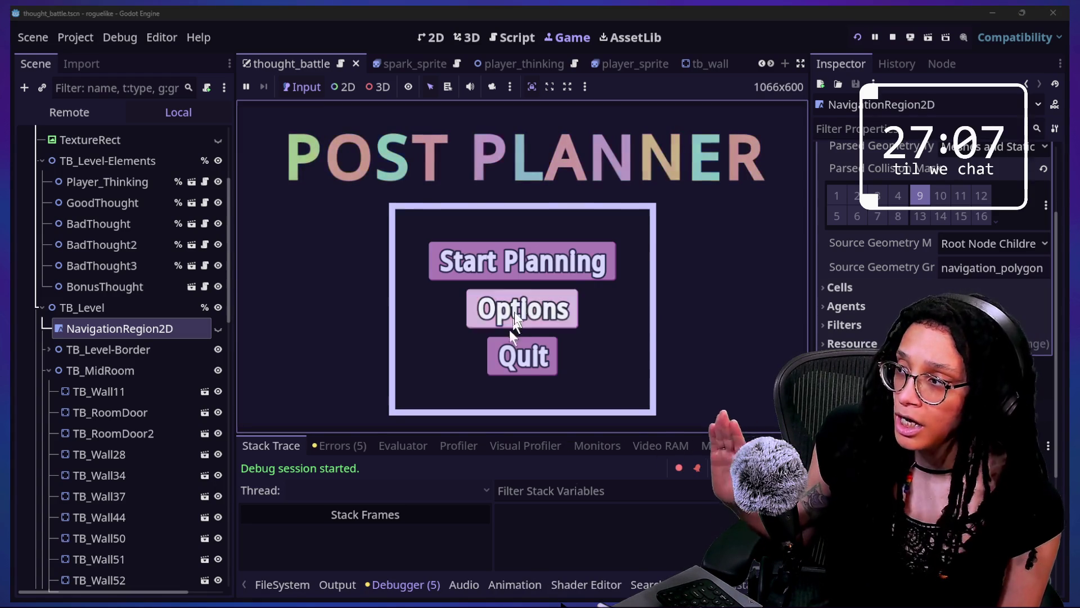
{"action": "left_click", "coordinate": [529, 265]}
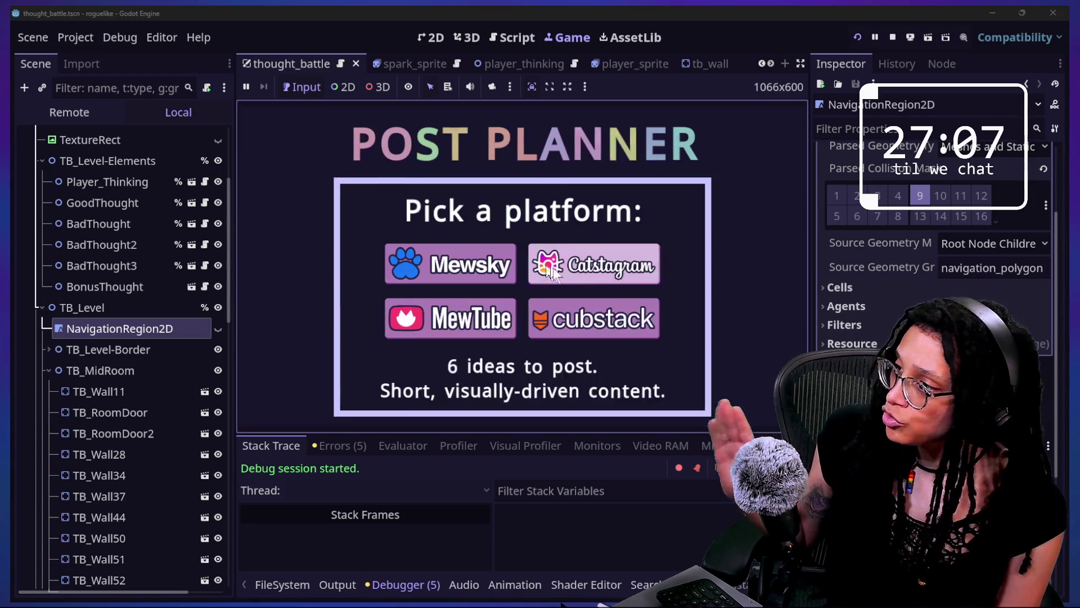
{"action": "left_click", "coordinate": [629, 279]}
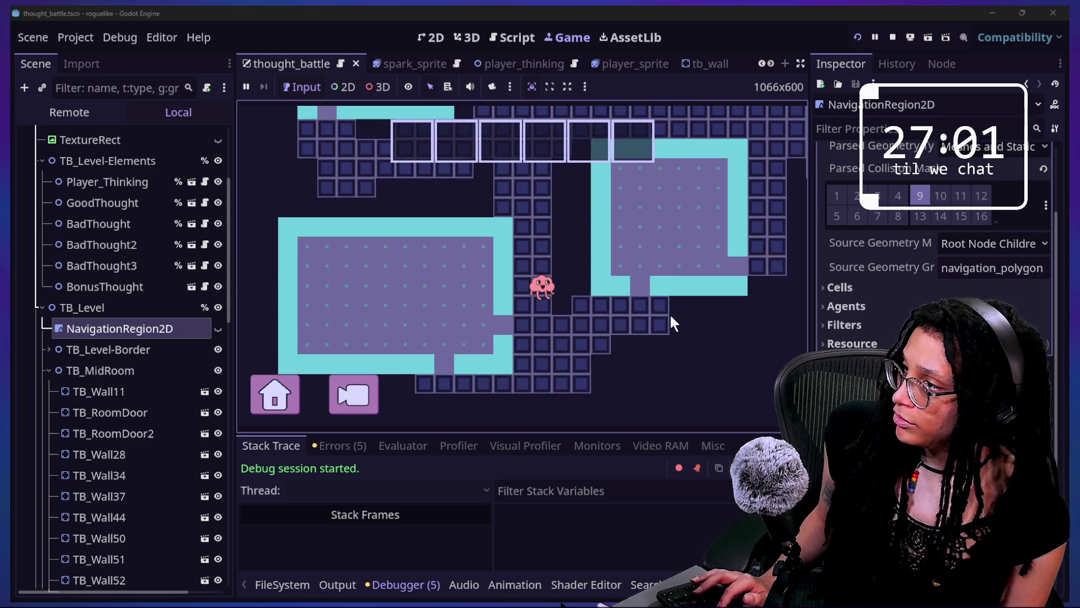
{"action": "left_click", "coordinate": [669, 313]}
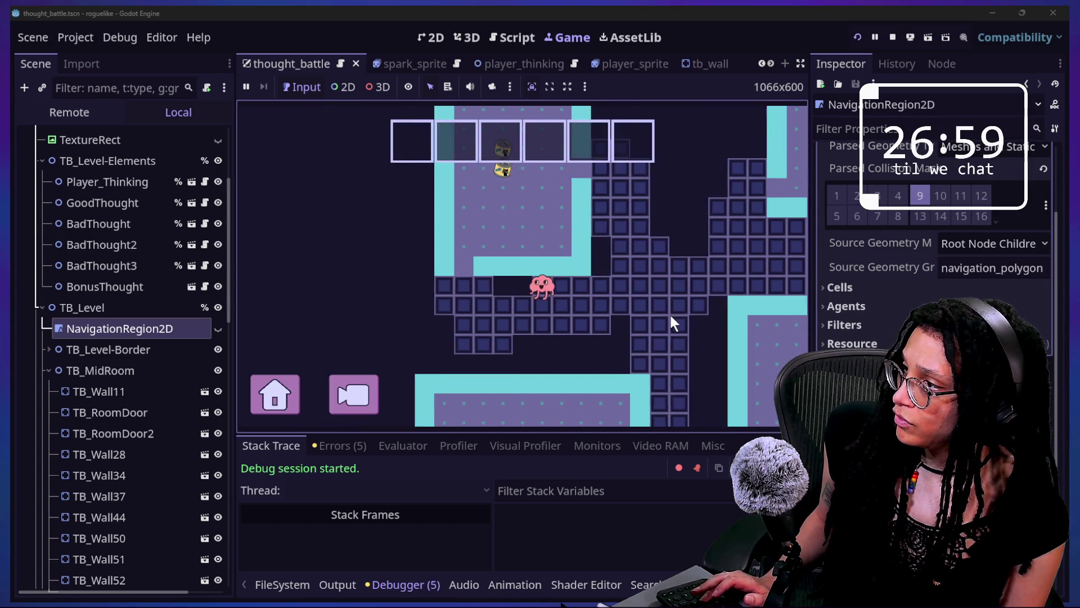
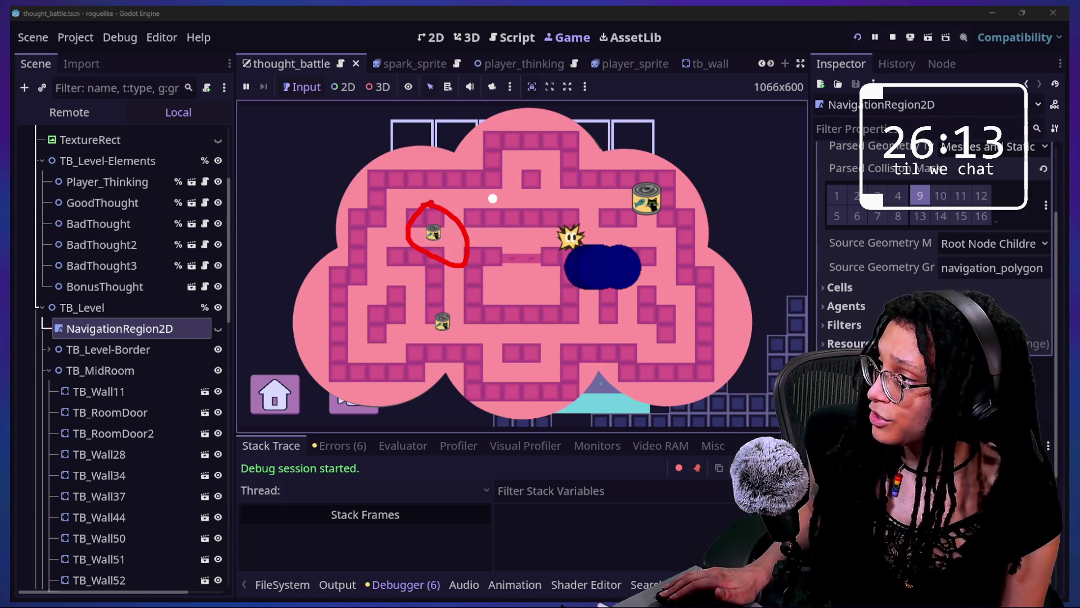
Draw several red loops around the upper thought can in the Game view.
{"action": "left_click_drag", "start_coordinate": [416, 207], "coordinate": [438, 274]}
{"action": "left_click_drag", "start_coordinate": [422, 188], "coordinate": [438, 274]}
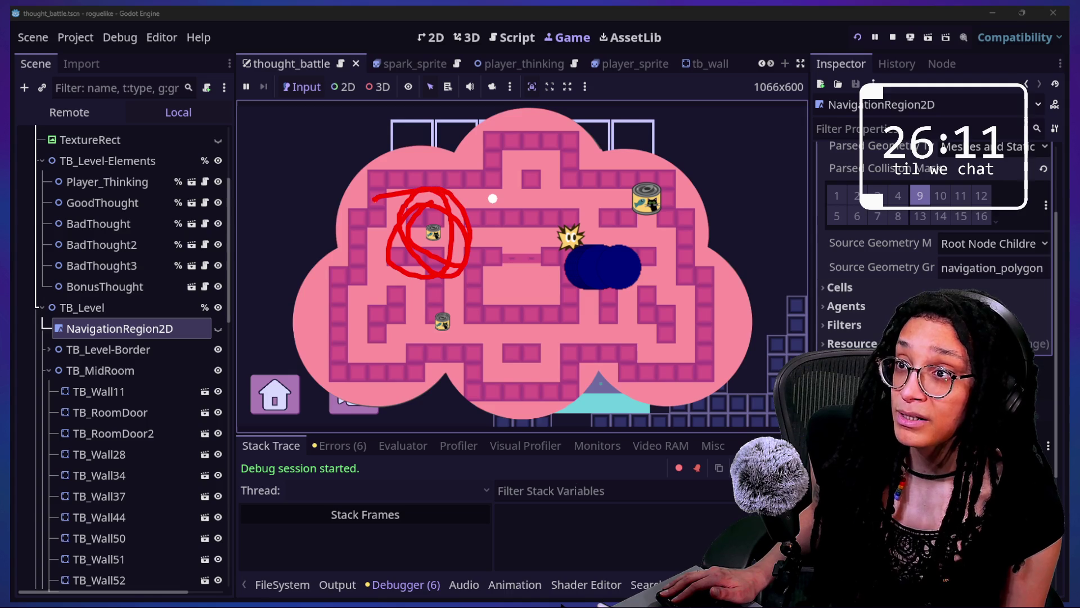
{"action": "left_click_drag", "start_coordinate": [382, 195], "coordinate": [442, 267]}
{"action": "left_click_drag", "start_coordinate": [419, 197], "coordinate": [392, 239]}
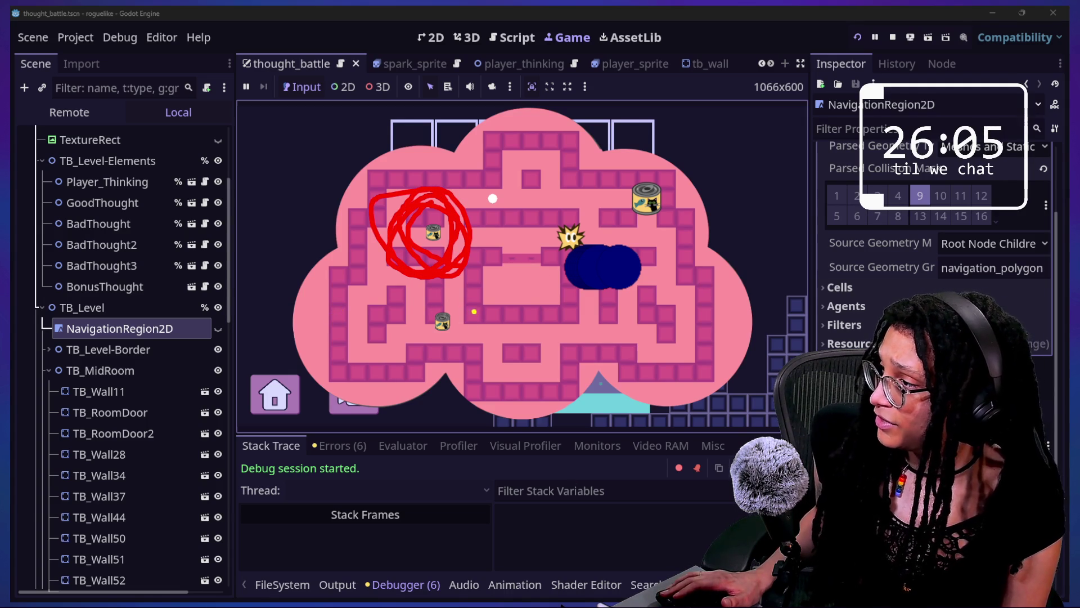
Circle the lower thought can in yellow, then circle the upper can in yellow too.
{"action": "left_click_drag", "start_coordinate": [467, 350], "coordinate": [436, 295]}
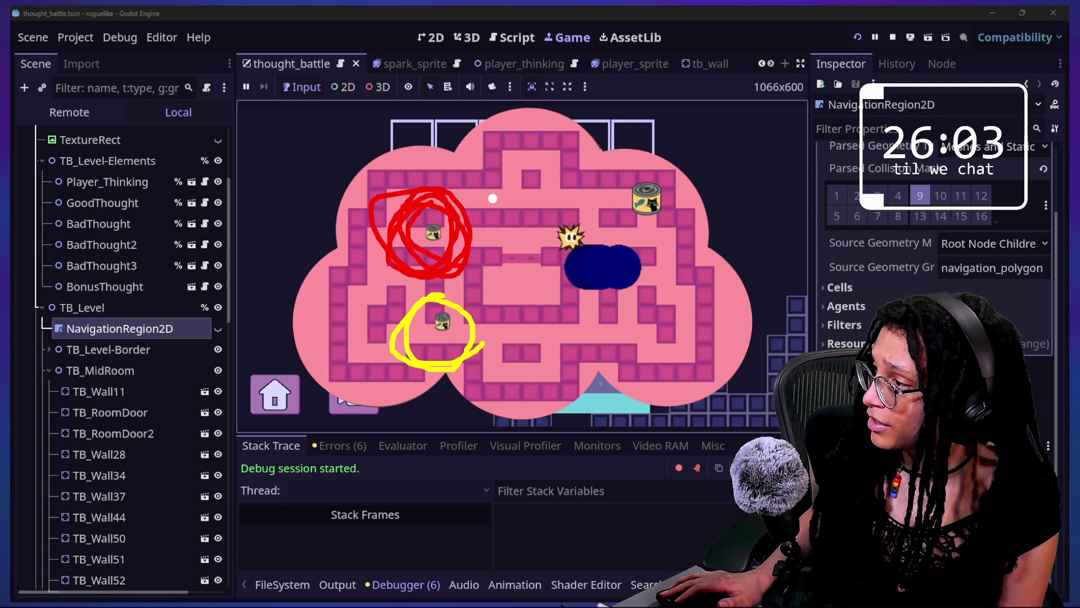
{"action": "left_click_drag", "start_coordinate": [478, 350], "coordinate": [419, 295]}
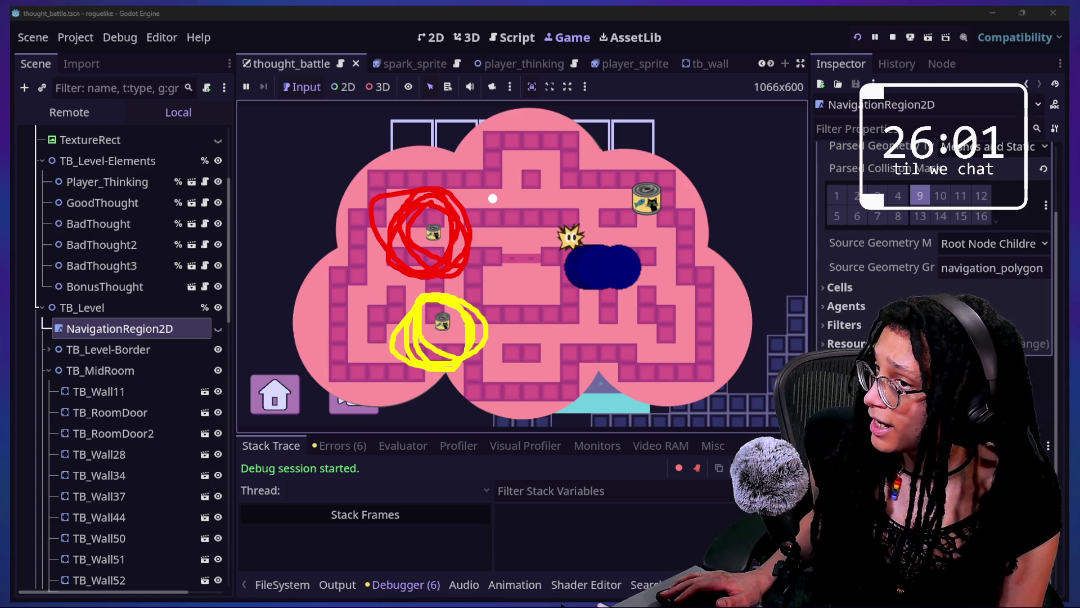
{"action": "left_click_drag", "start_coordinate": [457, 367], "coordinate": [496, 349]}
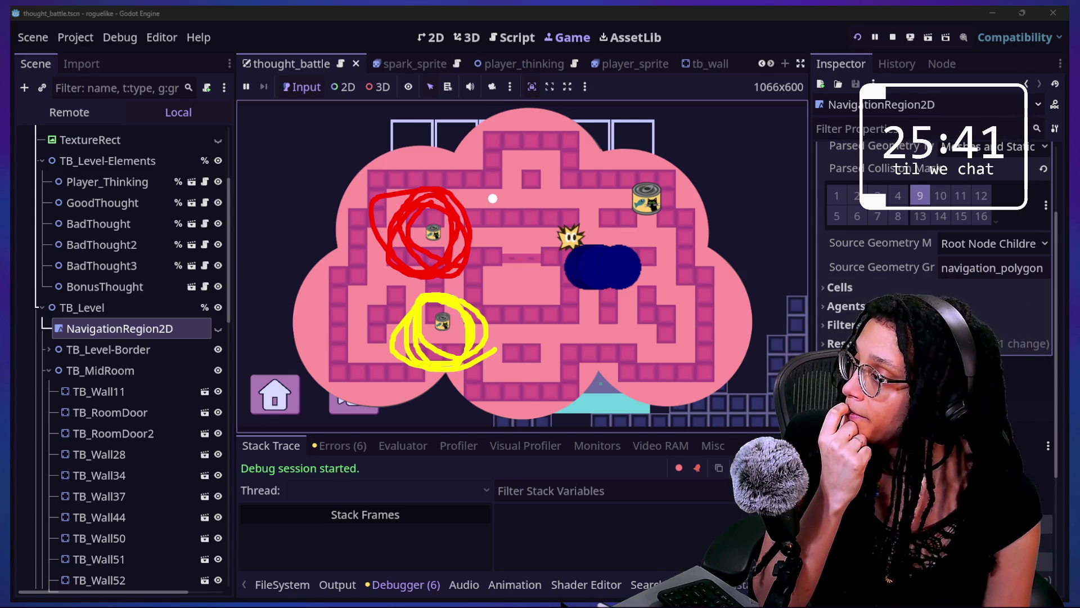
{"action": "mouse_move", "coordinate": [436, 198]}
{"action": "left_mouse_down"}
{"action": "mouse_move", "coordinate": [423, 225]}
{"action": "mouse_move", "coordinate": [392, 216]}
{"action": "left_mouse_up"}
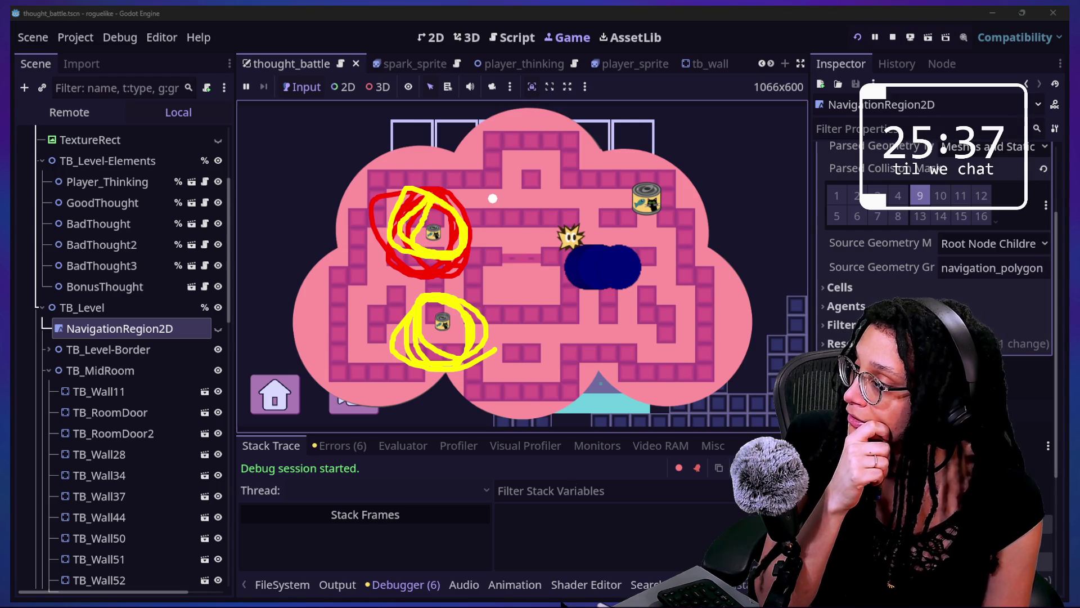
{"action": "left_click_drag", "start_coordinate": [467, 246], "coordinate": [428, 191]}
{"action": "left_click_drag", "start_coordinate": [470, 261], "coordinate": [450, 188]}
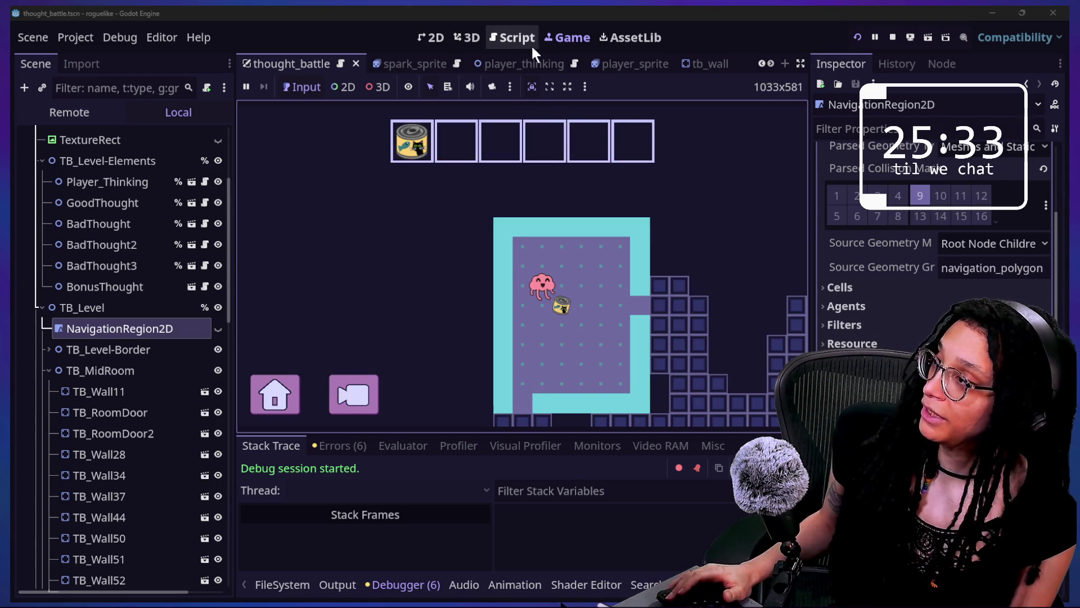
Show the thought_battle script full-width with the debugger panel hidden in distraction-free mode.
{"action": "left_click", "coordinate": [512, 38]}
{"action": "left_click", "coordinate": [512, 254]}
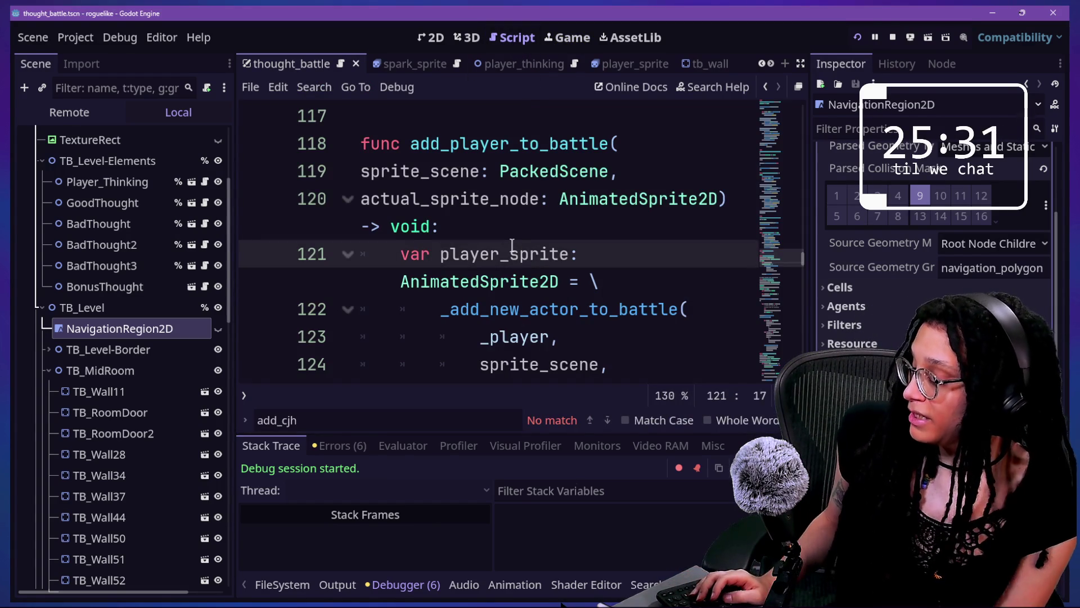
{"action": "key", "text": "ctrl+j"}
{"action": "key", "text": "ctrl+shift+F11"}
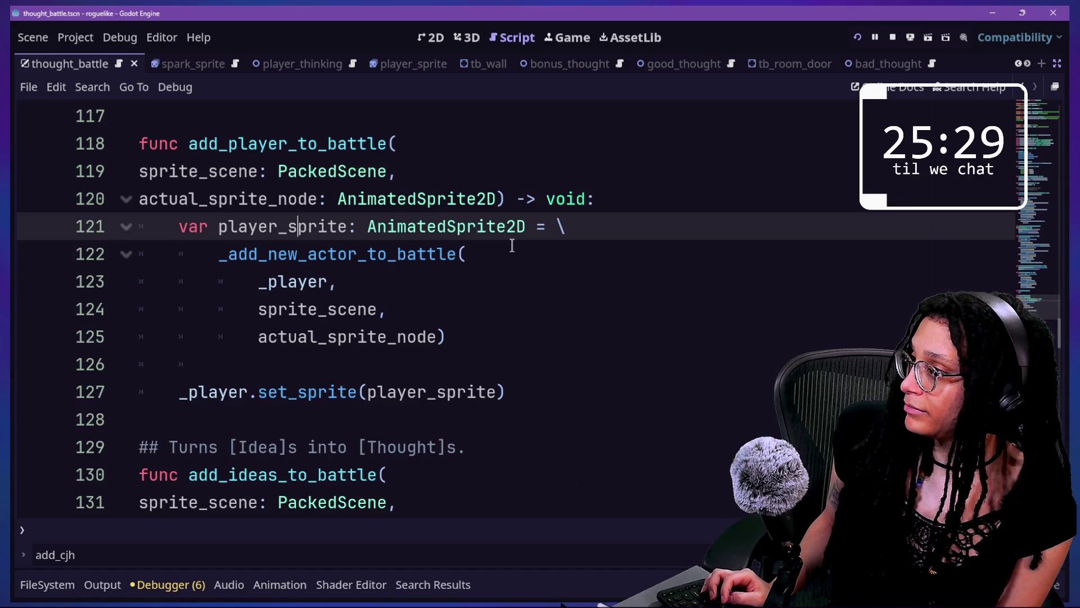
{"action": "scroll", "coordinate": [512, 245], "scroll_direction": "down", "scroll_amount": 8}
{"action": "scroll", "coordinate": [512, 246], "scroll_direction": "up", "scroll_amount": 4}
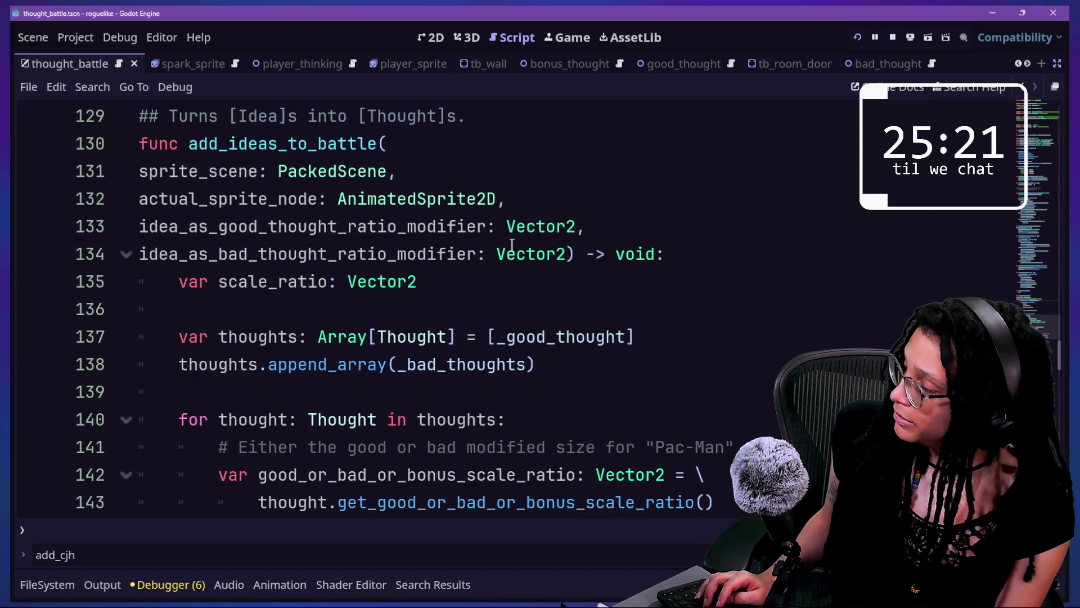
Search the script for 'debug', then bring up the Quick Open file list.
{"action": "key", "text": "ctrl+f"}
{"action": "type", "text": "debug"}
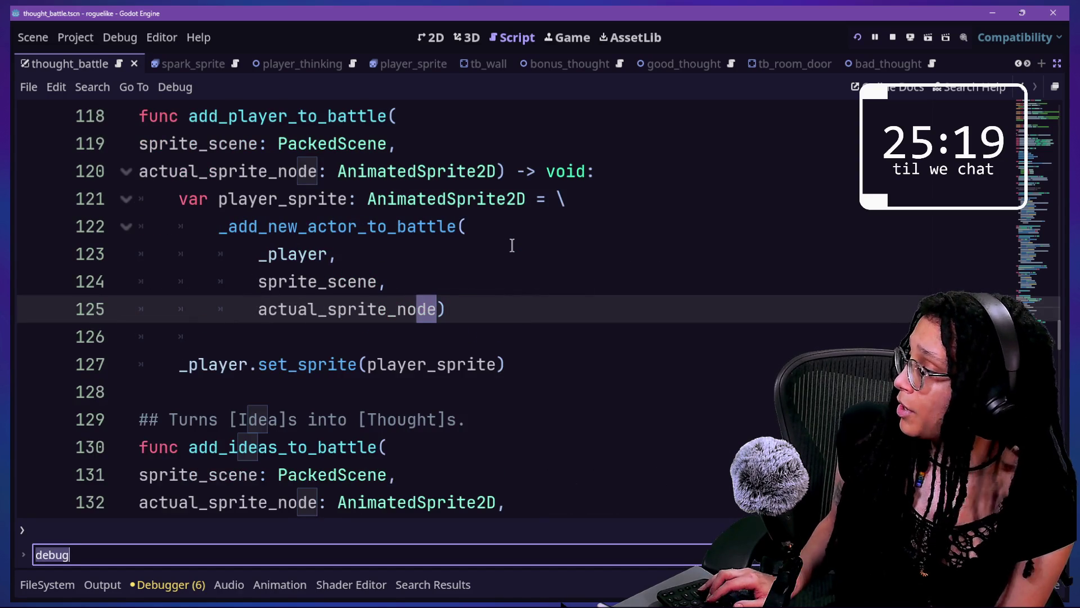
{"action": "key", "text": "shift+alt+o"}
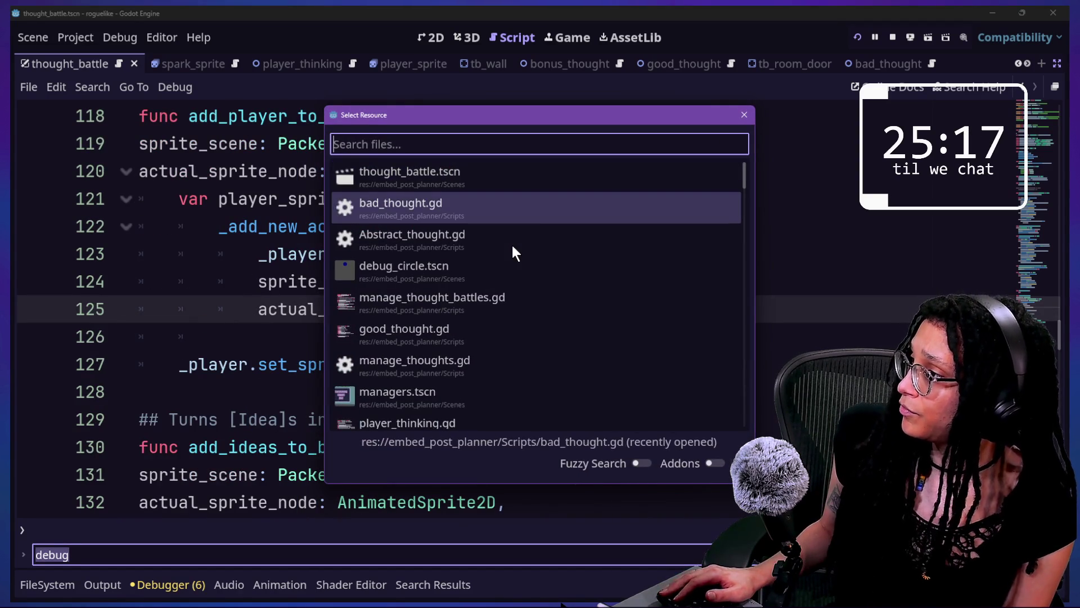
Pick debug_circle.tscn from the Quick Open list and view it in the 2D editor.
{"action": "left_click", "coordinate": [512, 246]}
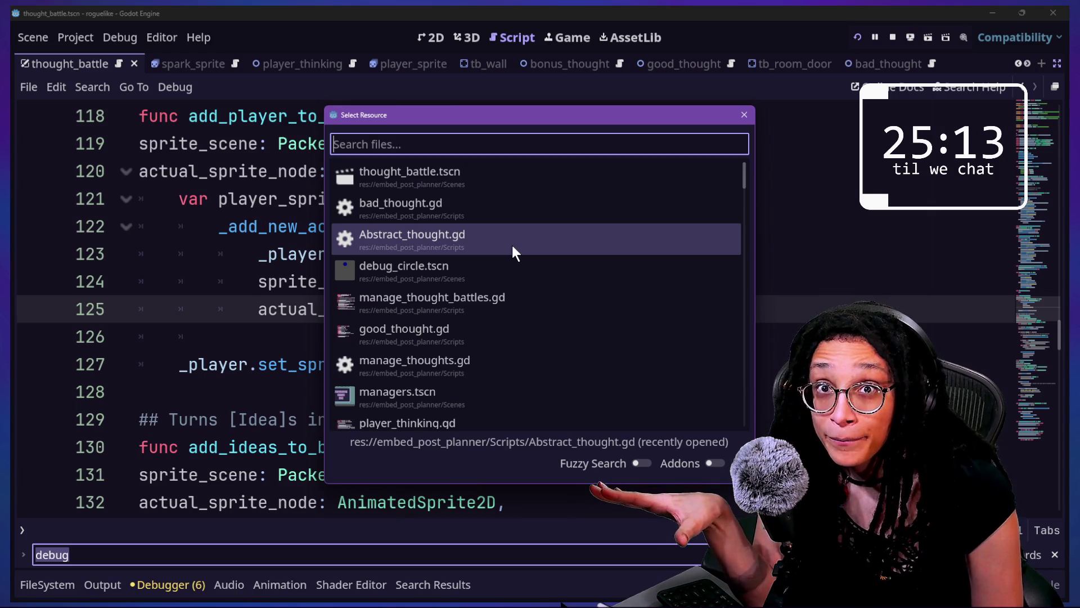
{"action": "key", "text": "Down"}
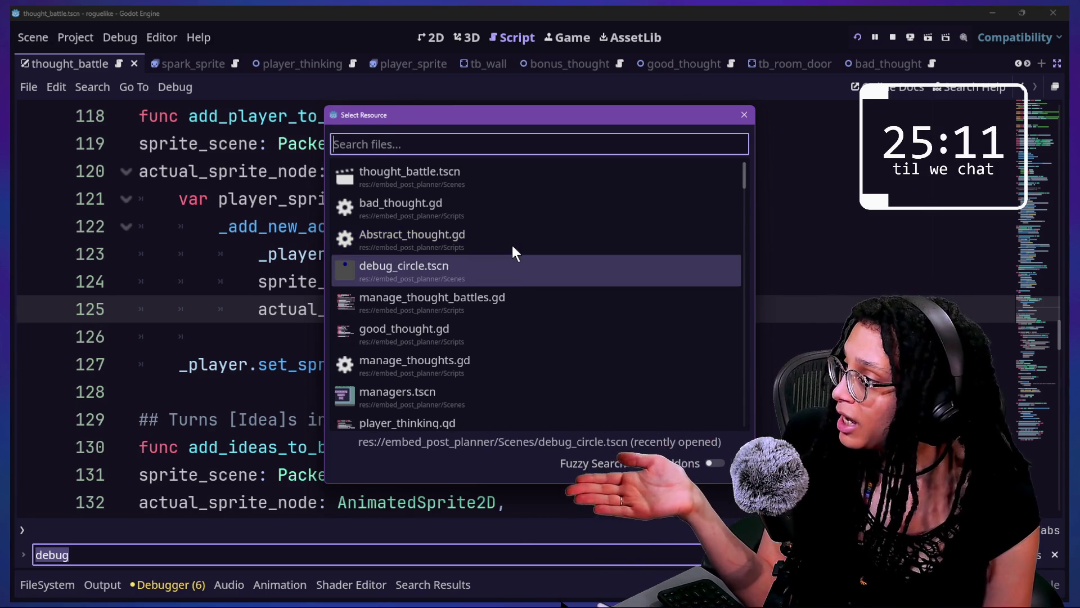
{"action": "key", "text": "Up"}
{"action": "key", "text": "Up"}
{"action": "key", "text": "Down"}
{"action": "key", "text": "Down"}
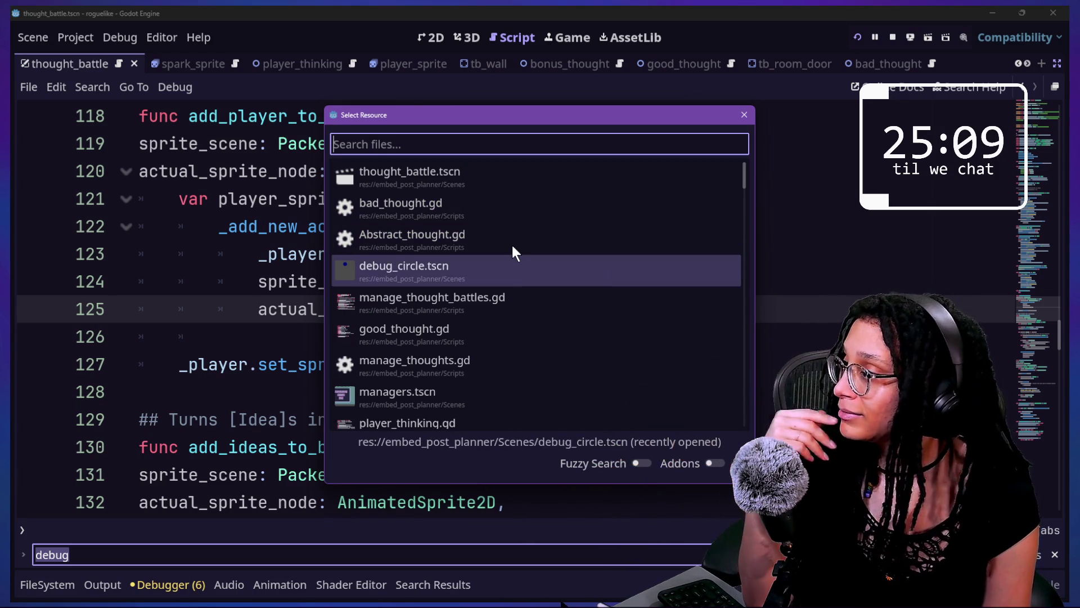
{"action": "key", "text": "Return"}
{"action": "left_click", "coordinate": [442, 45]}
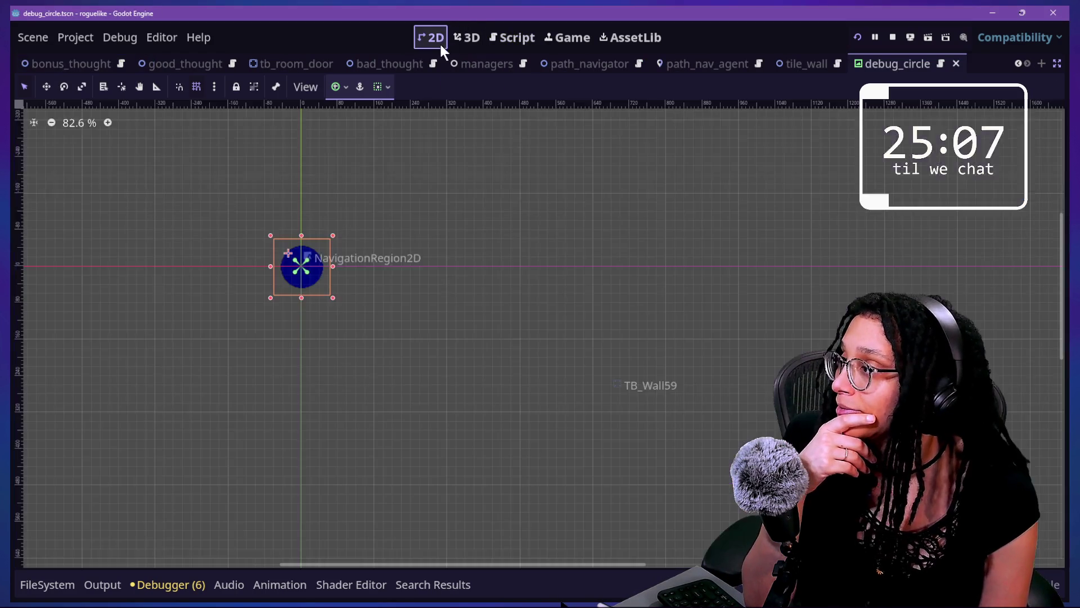
Restore the docks, set debug_circle's Pivot Offset to 62 × 62, and save the scene.
{"action": "left_click", "coordinate": [1057, 64]}
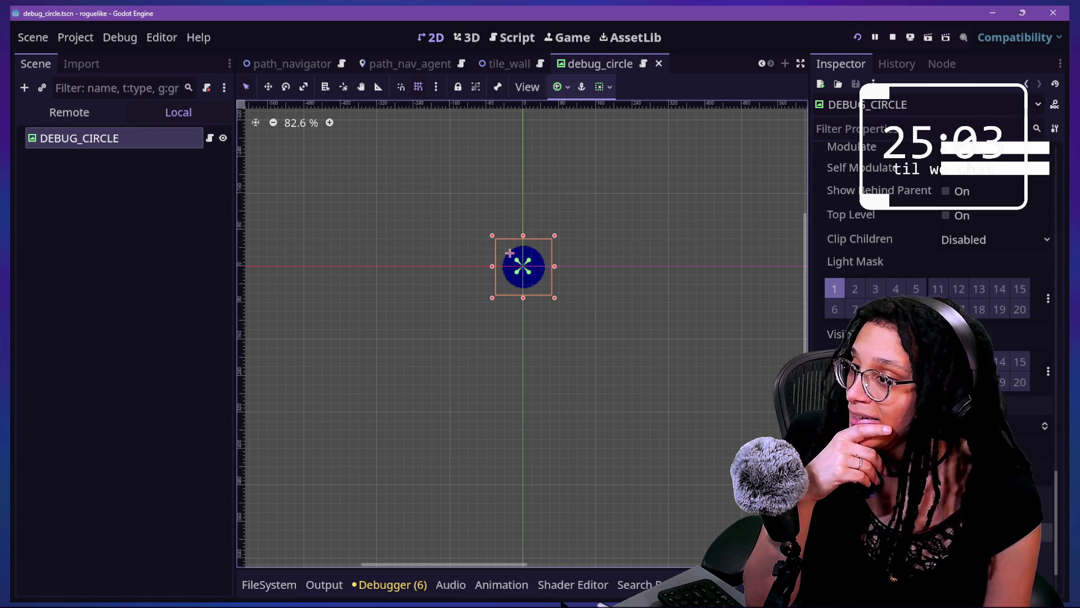
{"action": "scroll", "coordinate": [934, 337], "scroll_direction": "up", "scroll_amount": 10}
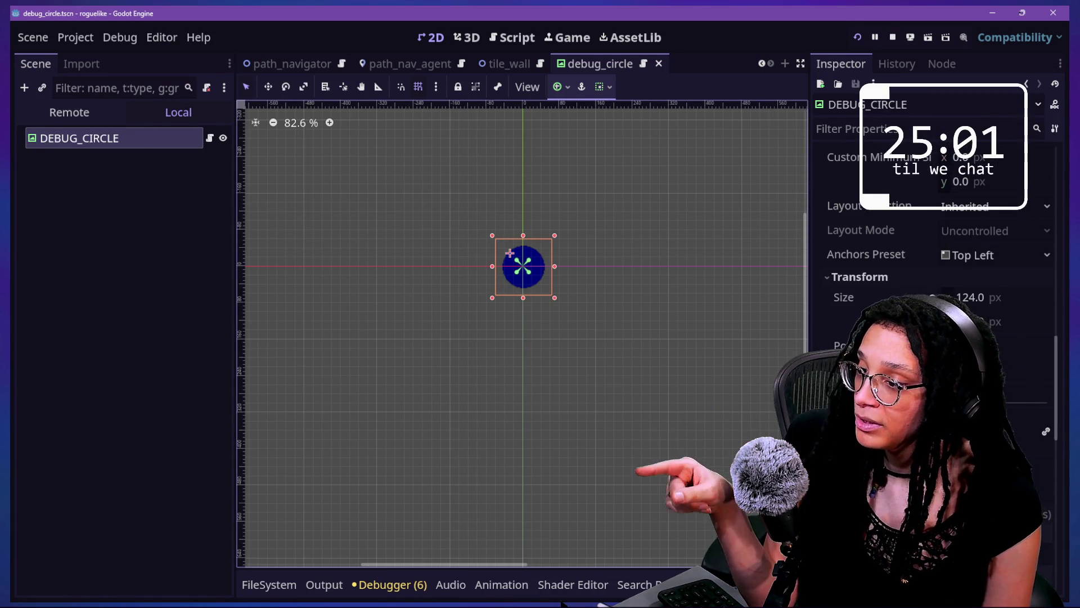
{"action": "left_click", "coordinate": [494, 237]}
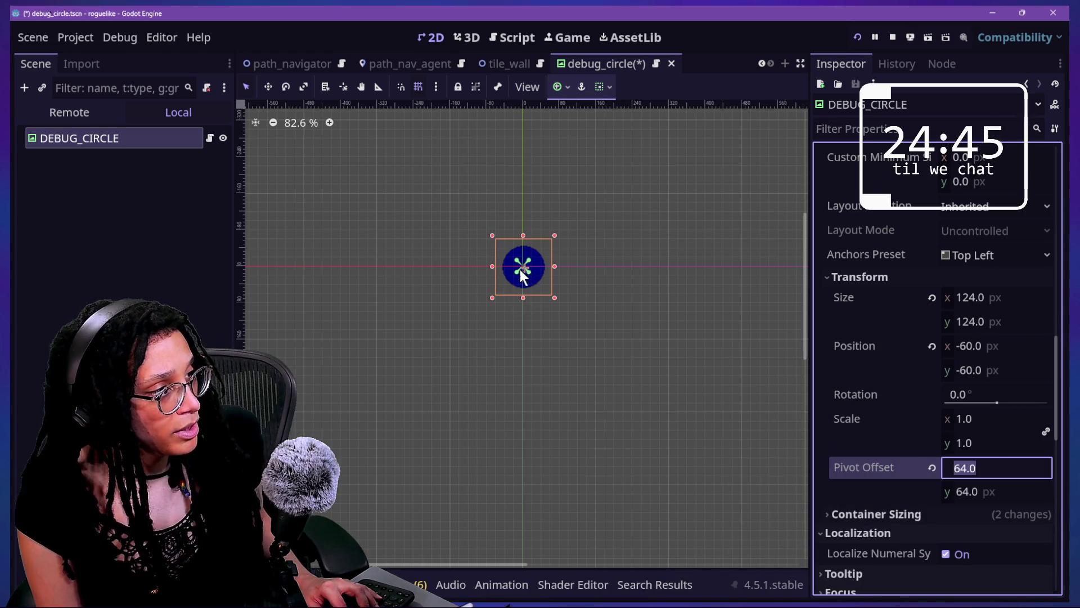
{"action": "mouse_move", "coordinate": [937, 468]}
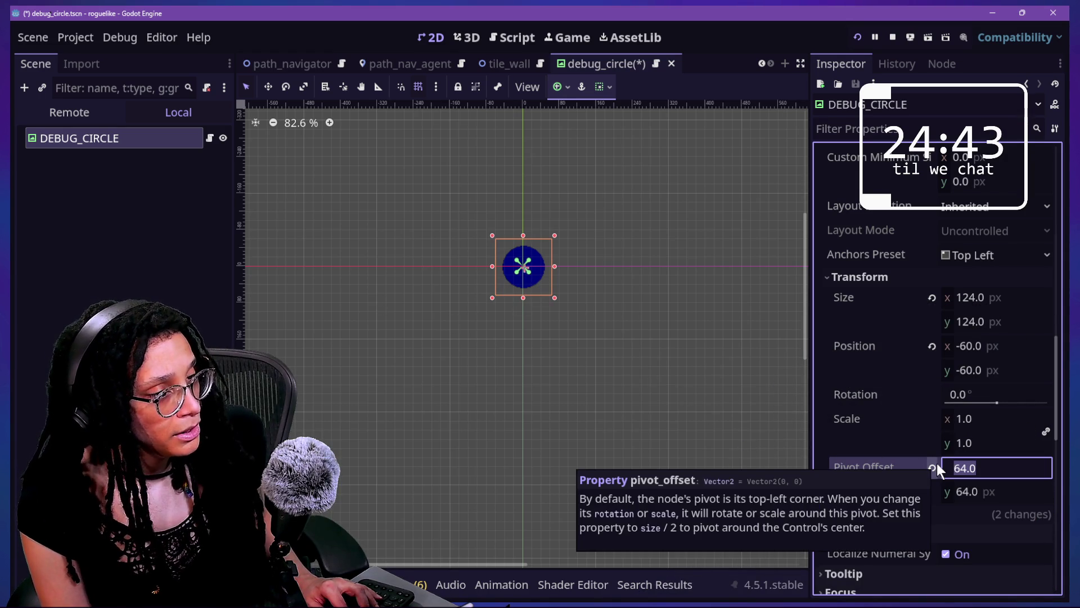
{"action": "mouse_move", "coordinate": [861, 484]}
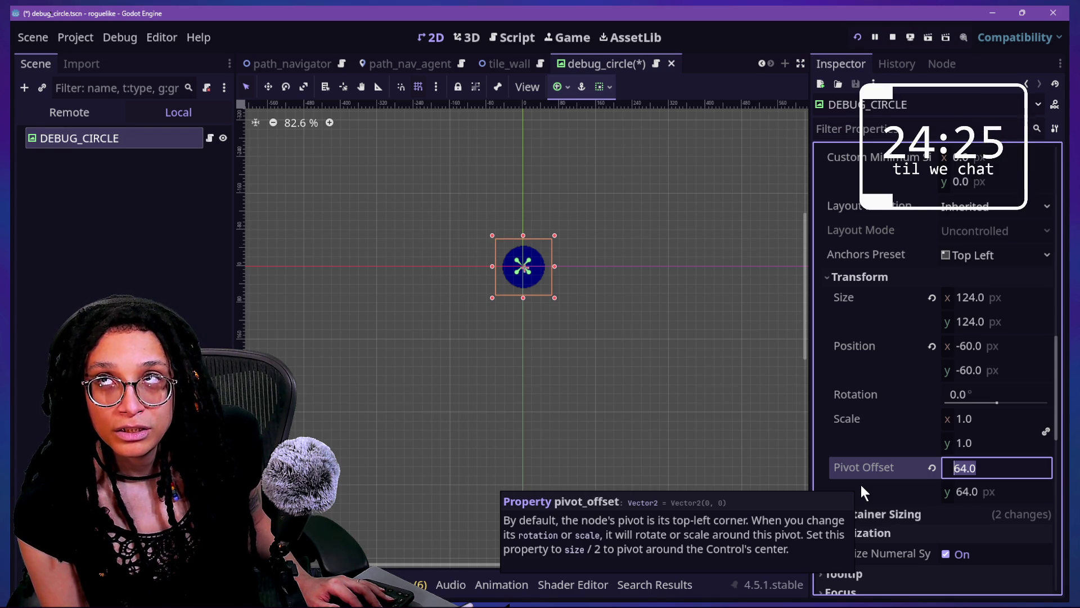
{"action": "type", "text": "62"}
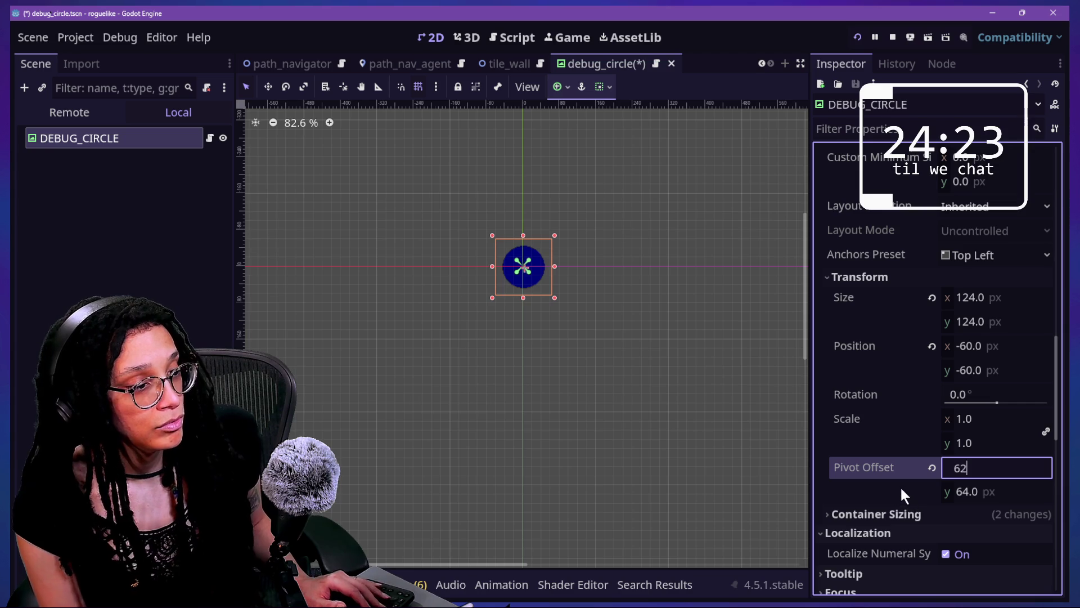
{"action": "left_click", "coordinate": [964, 491]}
{"action": "type", "text": "62"}
{"action": "key", "text": "Return"}
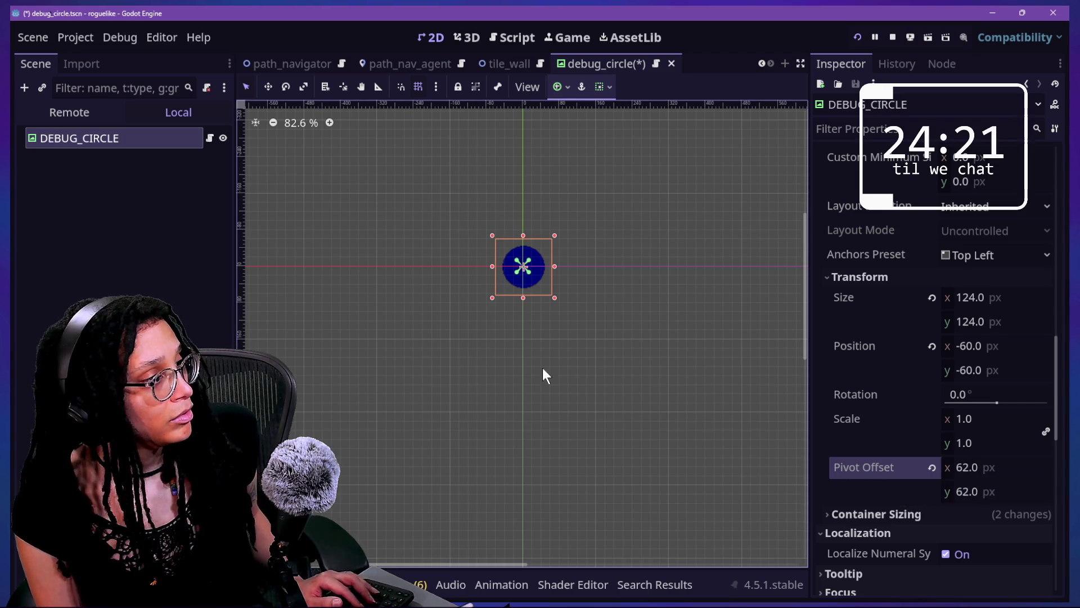
{"action": "key", "text": "ctrl+s"}
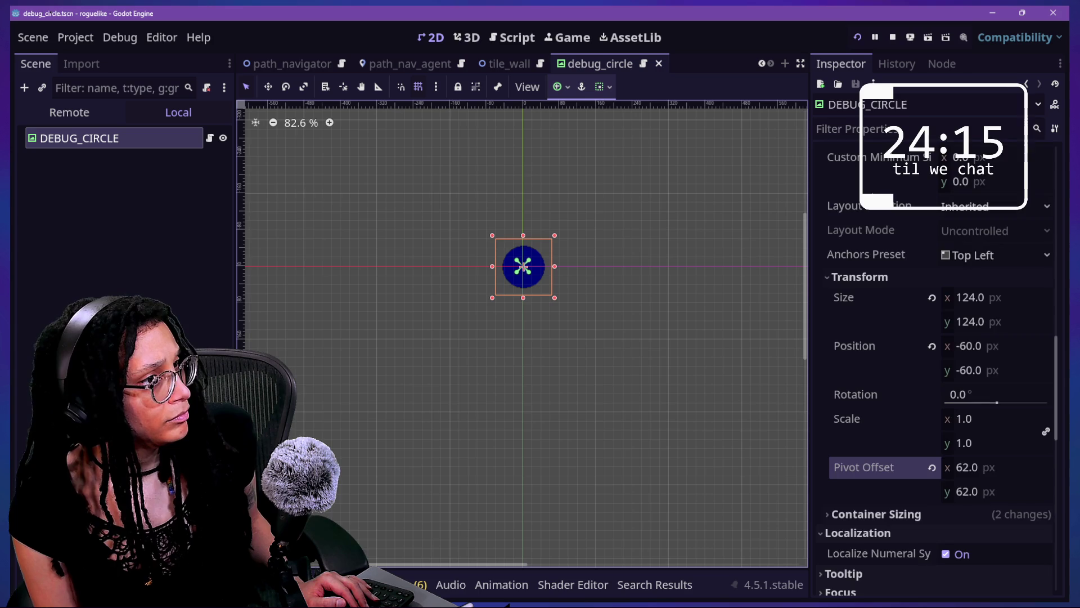
Drag the GradientTexture2D stops left to shrink the blue dot, then run with F5.
{"action": "scroll", "coordinate": [878, 467], "scroll_direction": "up", "scroll_amount": 10}
{"action": "left_click_drag", "start_coordinate": [934, 411], "coordinate": [828, 430]}
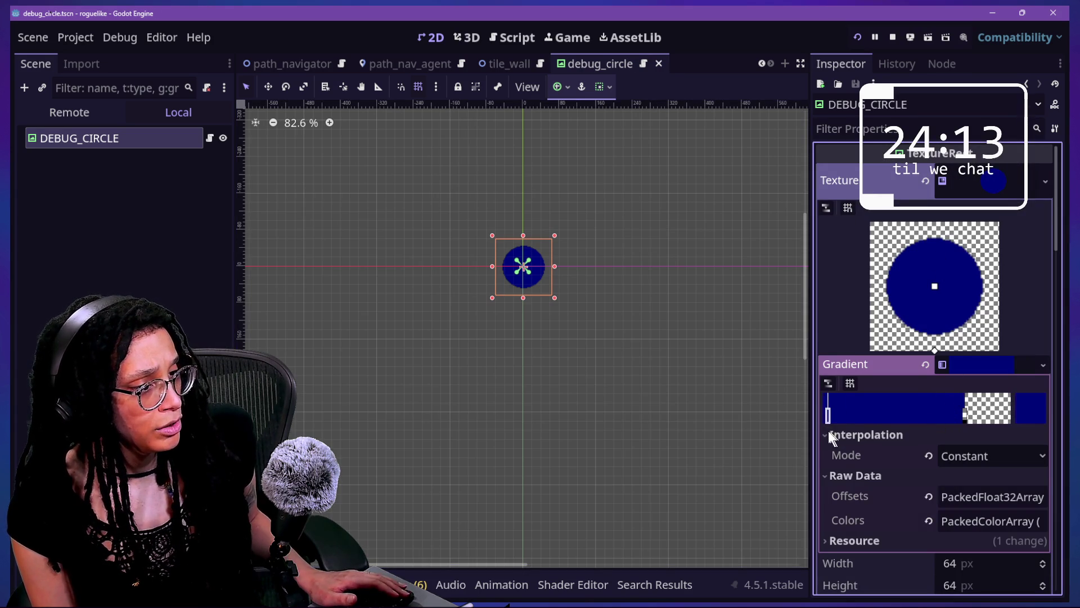
{"action": "left_click", "coordinate": [964, 415]}
{"action": "left_click_drag", "start_coordinate": [963, 411], "coordinate": [886, 418]}
{"action": "key", "text": "F5"}
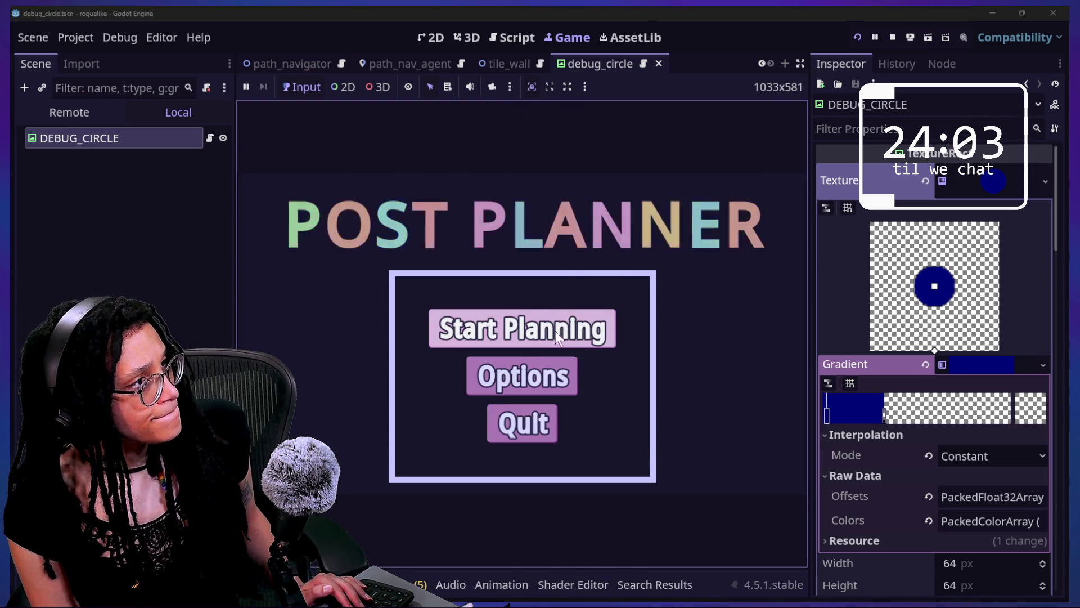
Choose Catstagram to load the maze level, then return to the debug_circle script.
{"action": "left_click", "coordinate": [557, 332]}
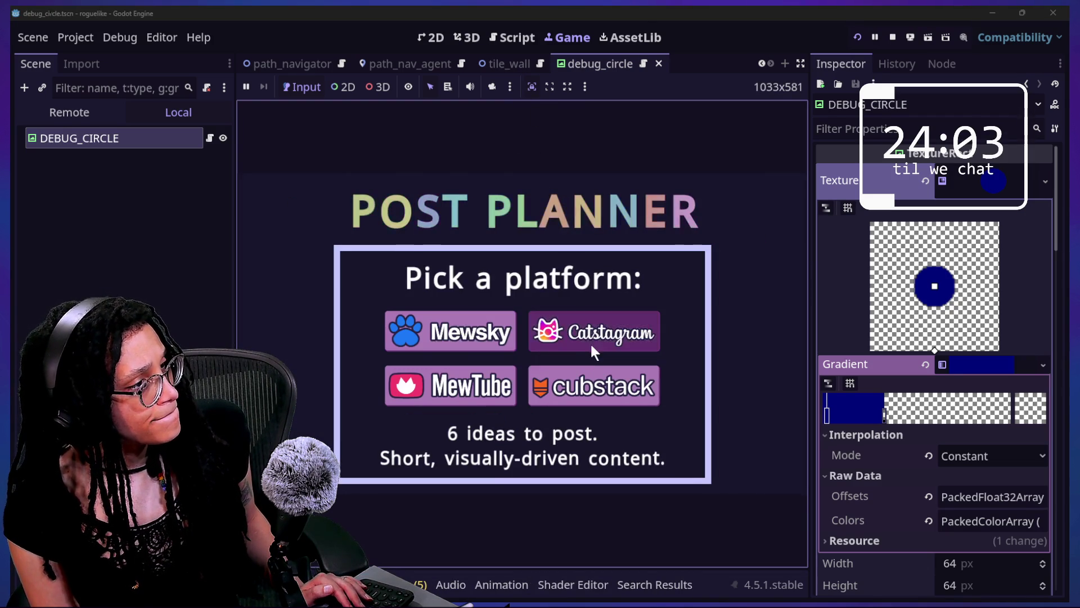
{"action": "left_click", "coordinate": [597, 343]}
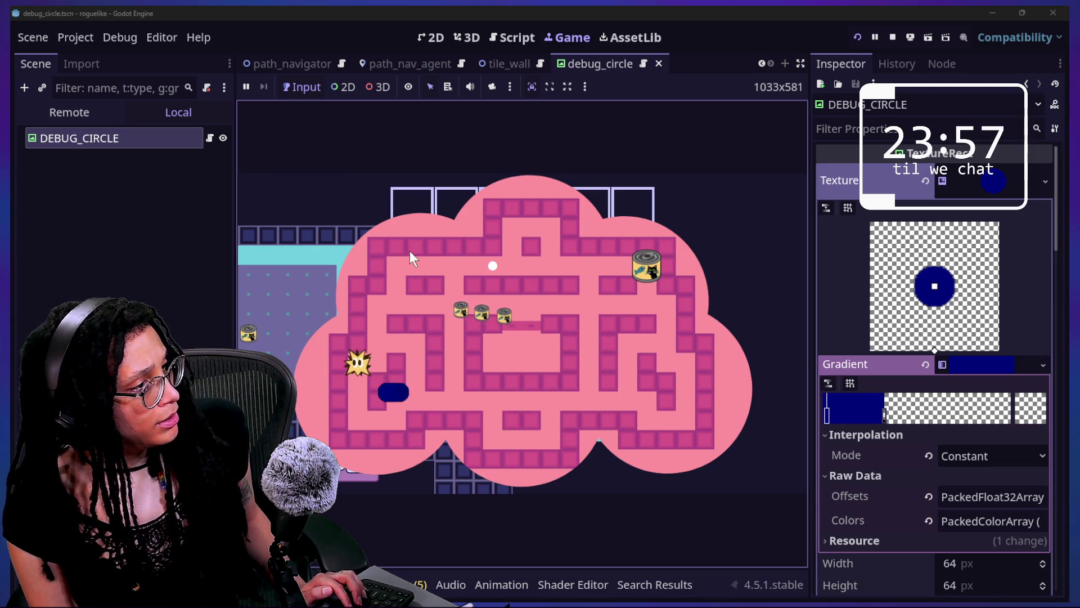
{"action": "left_click", "coordinate": [496, 37]}
Browse the recent files in Quick Open, staying on debug_circle.
{"action": "left_click", "coordinate": [547, 315]}
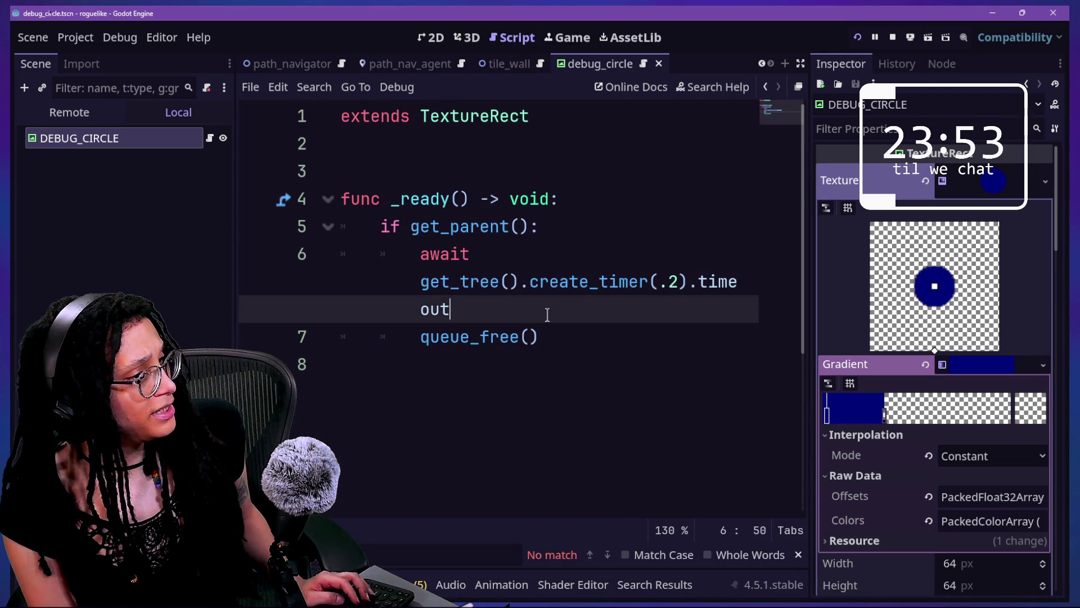
{"action": "key", "text": "shift+alt+o"}
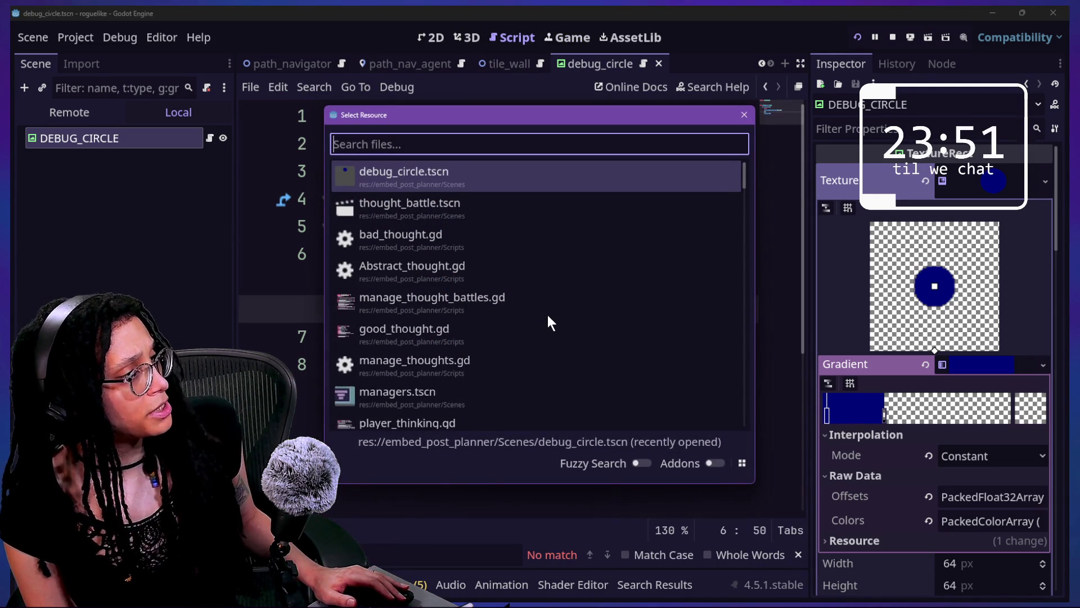
{"action": "key", "text": "Down"}
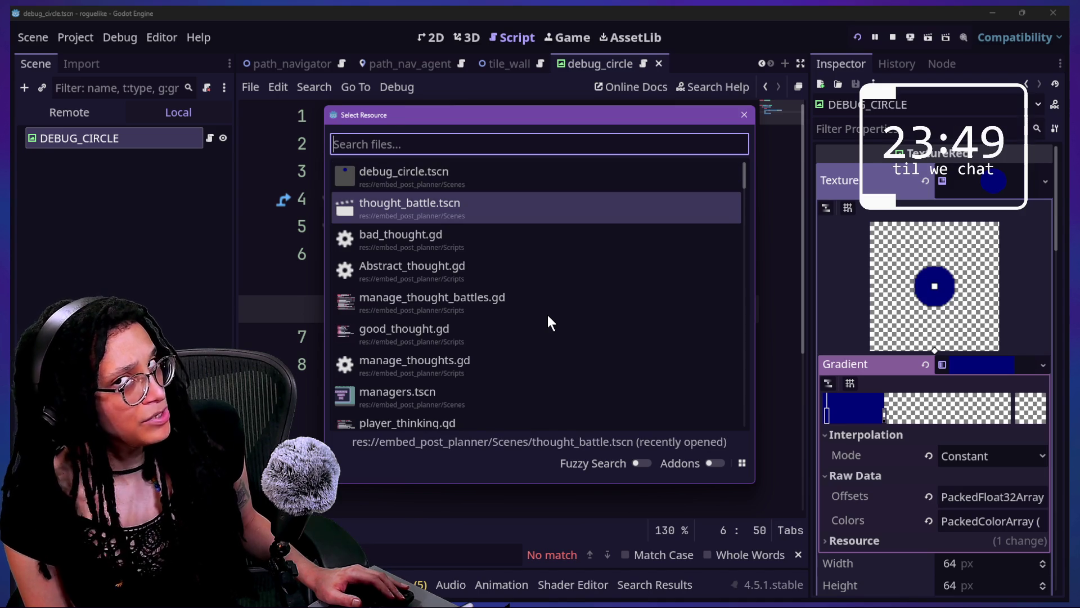
{"action": "key", "text": "Down"}
{"action": "key", "text": "Up"}
{"action": "key", "text": "Down"}
{"action": "key", "text": "Up"}
{"action": "key", "text": "Up"}
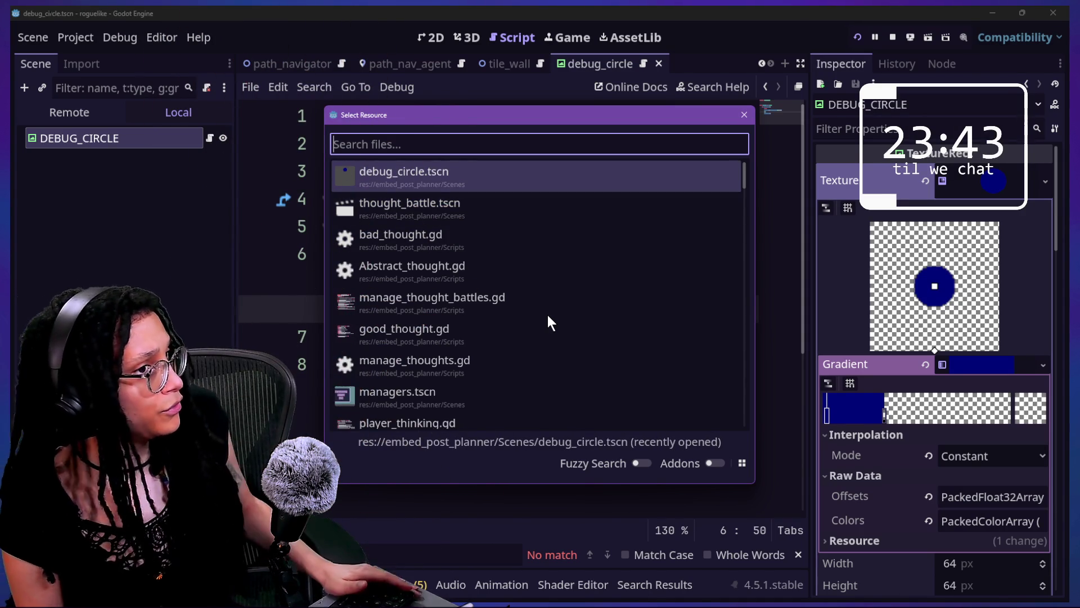
{"action": "key", "text": "Down"}
{"action": "key", "text": "Up"}
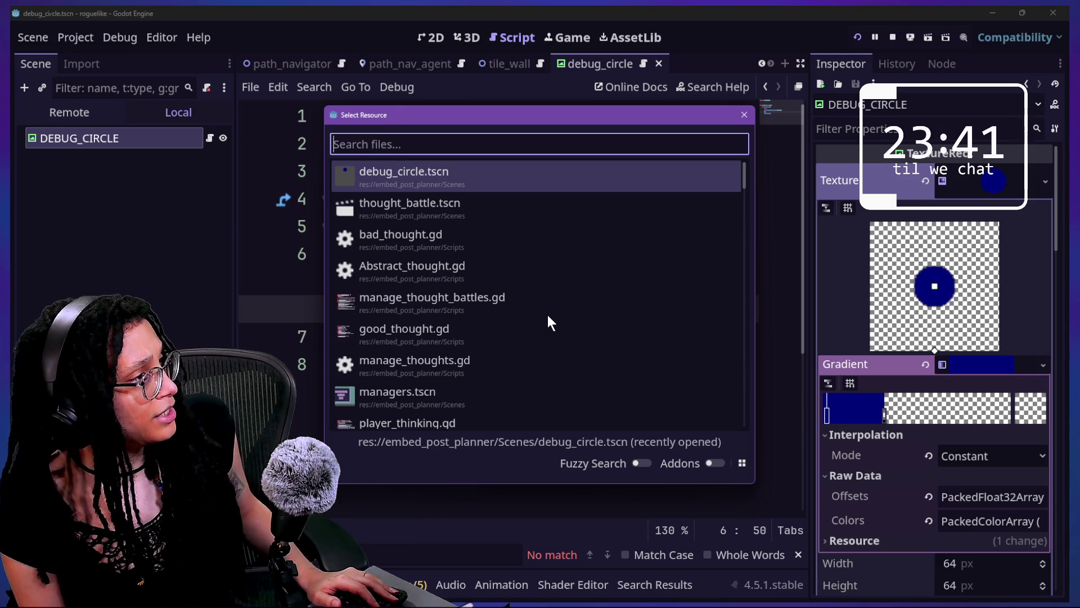
{"action": "key", "text": "Down"}
{"action": "key", "text": "Down"}
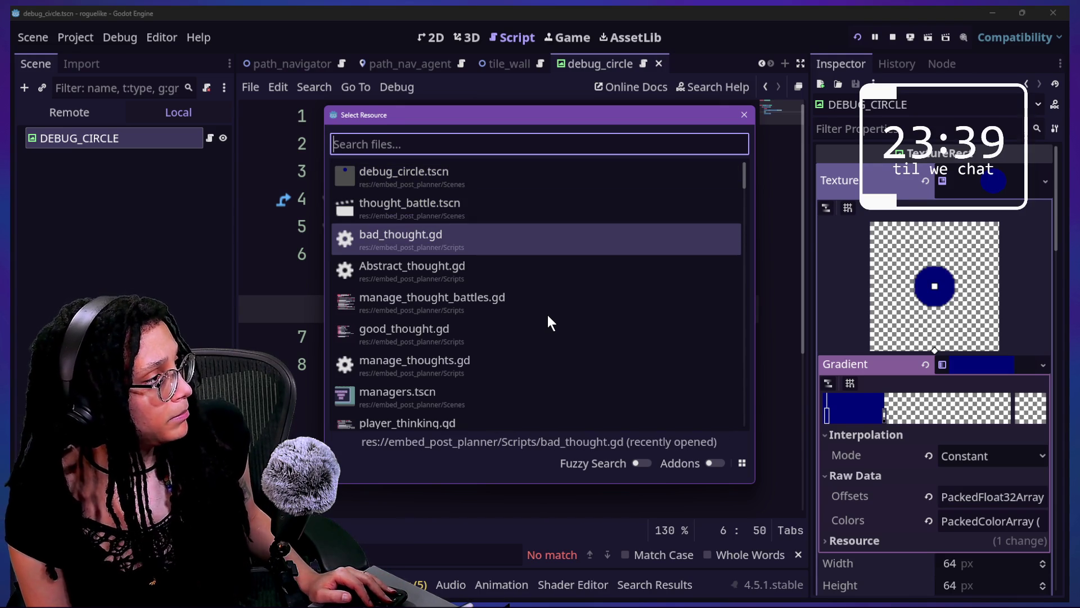
{"action": "key", "text": "Up"}
{"action": "key", "text": "Up"}
{"action": "key", "text": "Return"}
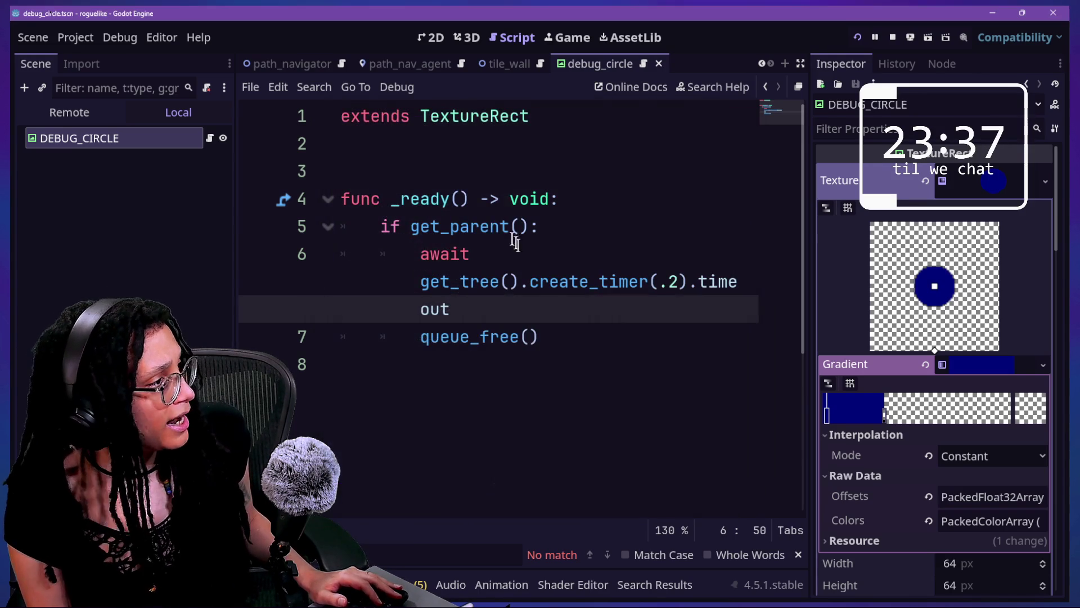
Shorten the .2 create_timer delay in debug_circle and save the script.
{"action": "left_click", "coordinate": [685, 289]}
{"action": "left_click_drag", "start_coordinate": [597, 309], "coordinate": [628, 226]}
{"action": "key", "text": "BackSpace"}
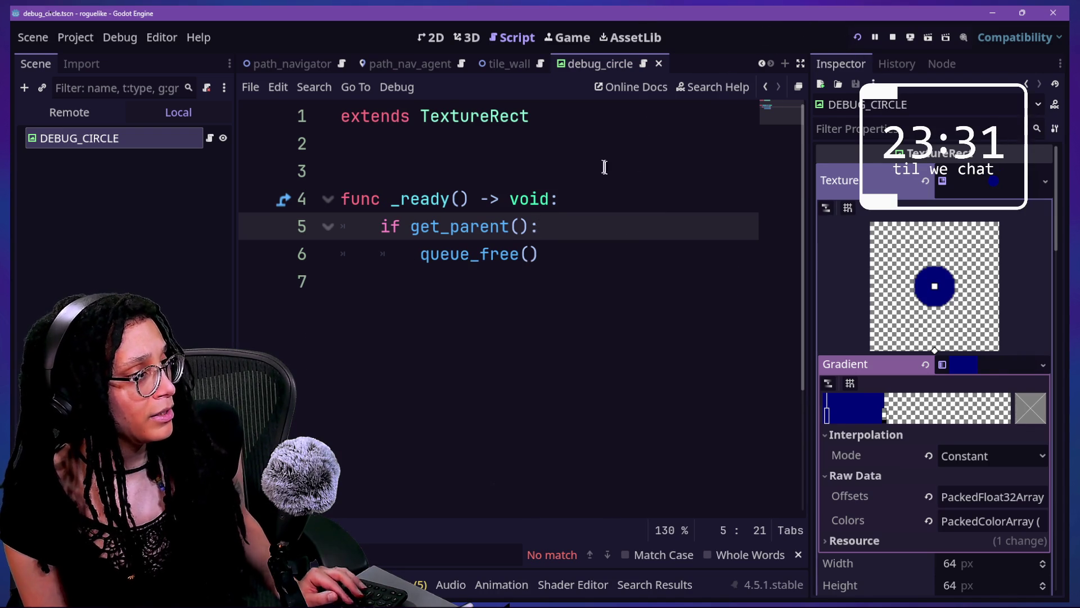
{"action": "key", "text": "ctrl+z"}
{"action": "left_click", "coordinate": [683, 281]}
{"action": "key", "text": "BackSpace"}
{"action": "type", "text": "00"}
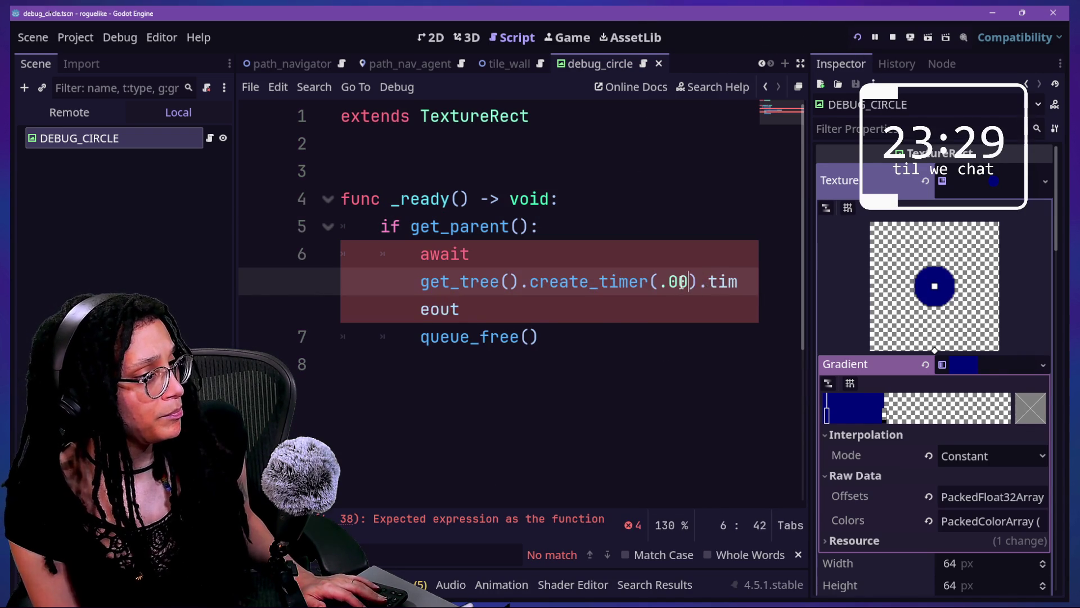
{"action": "type", "text": "1"}
{"action": "key", "text": "ctrl+s"}
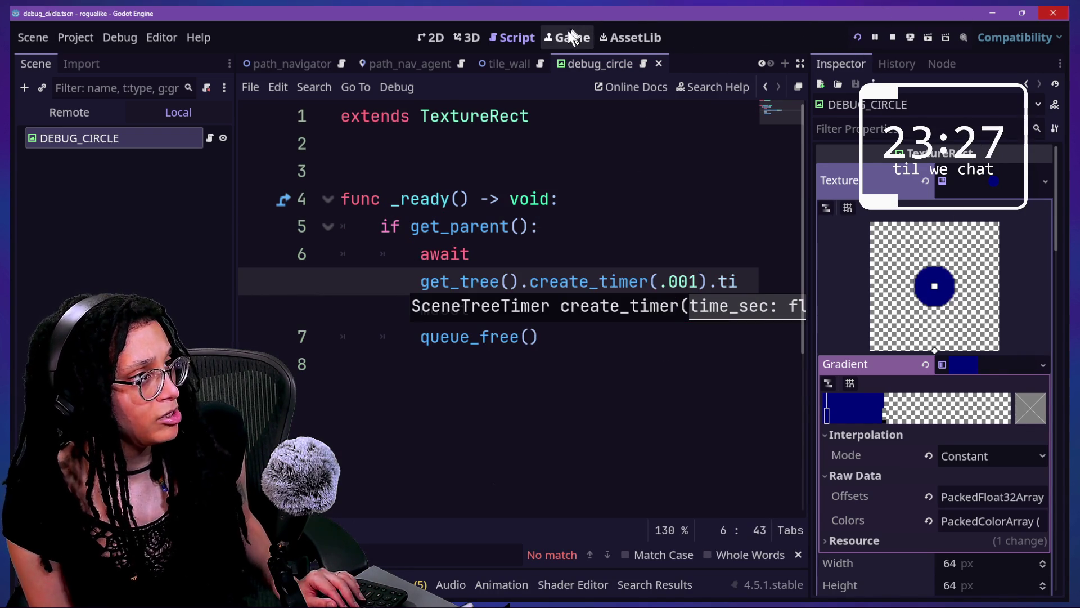
Rerun the project and play into the Catstagram maze level to test the shorter delay.
{"action": "left_click", "coordinate": [568, 37]}
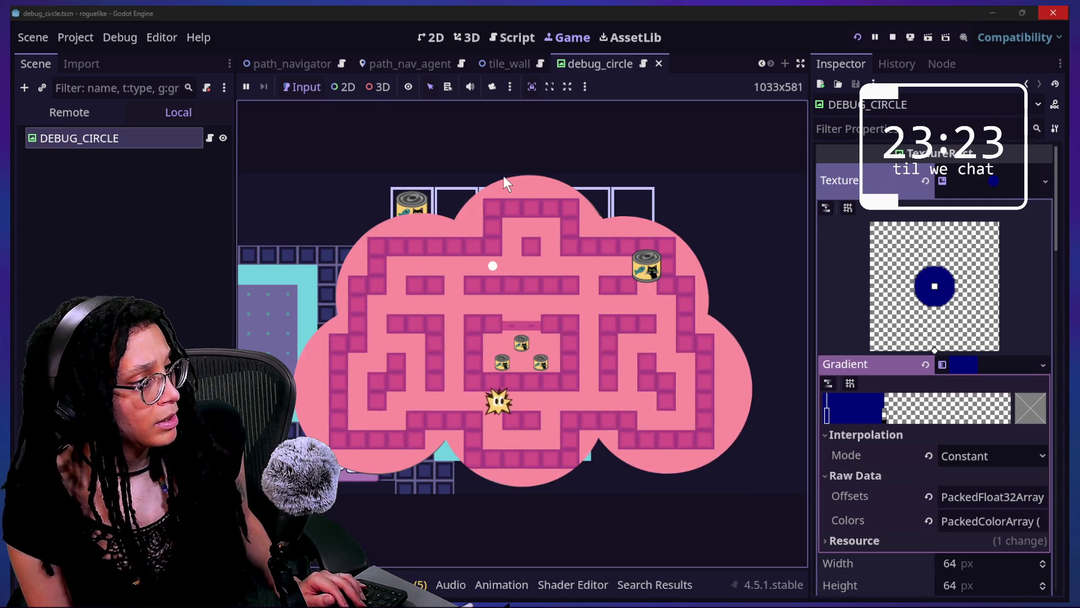
{"action": "left_click", "coordinate": [512, 37]}
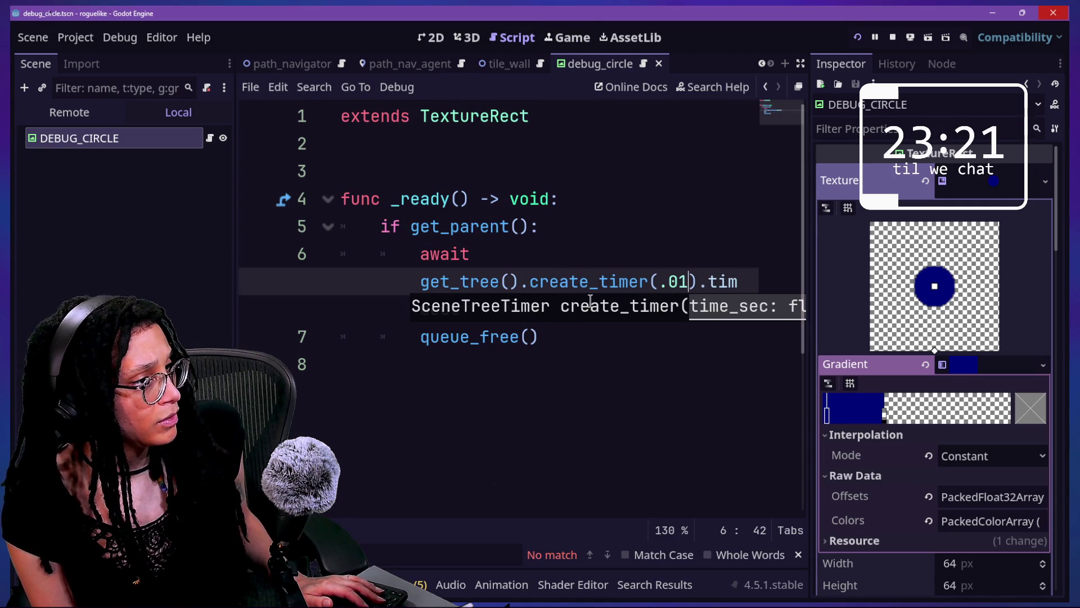
{"action": "key", "text": "F5"}
{"action": "key", "text": "Escape"}
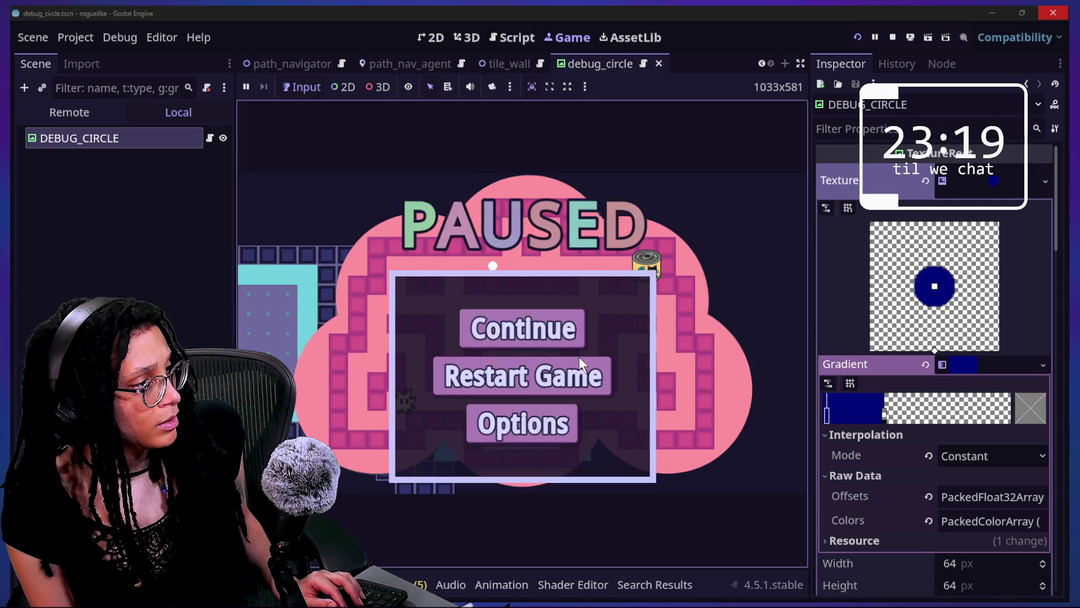
{"action": "left_click", "coordinate": [579, 357]}
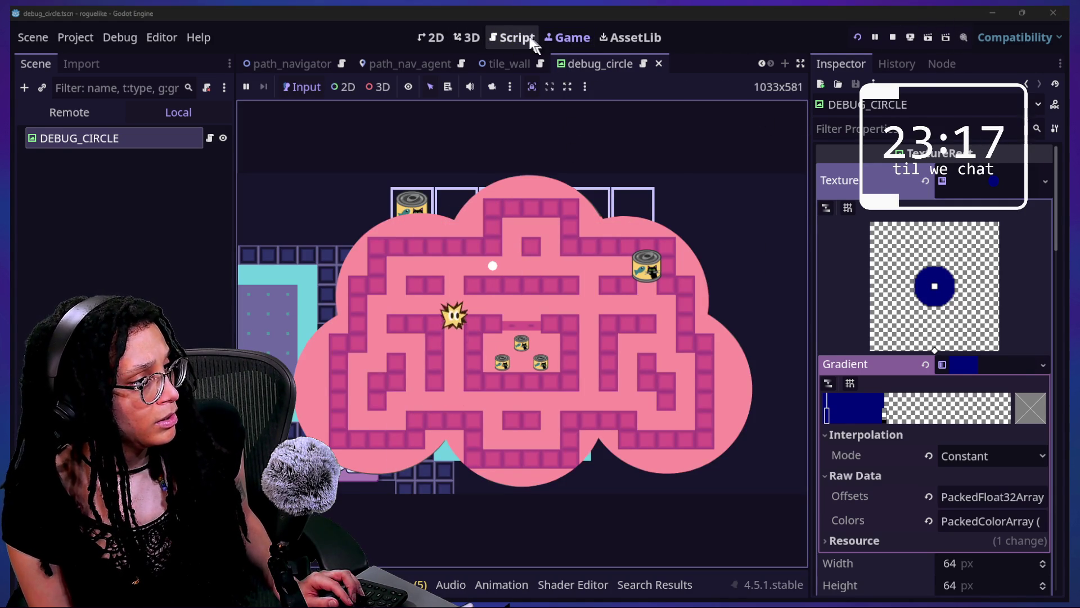
{"action": "left_click", "coordinate": [513, 37]}
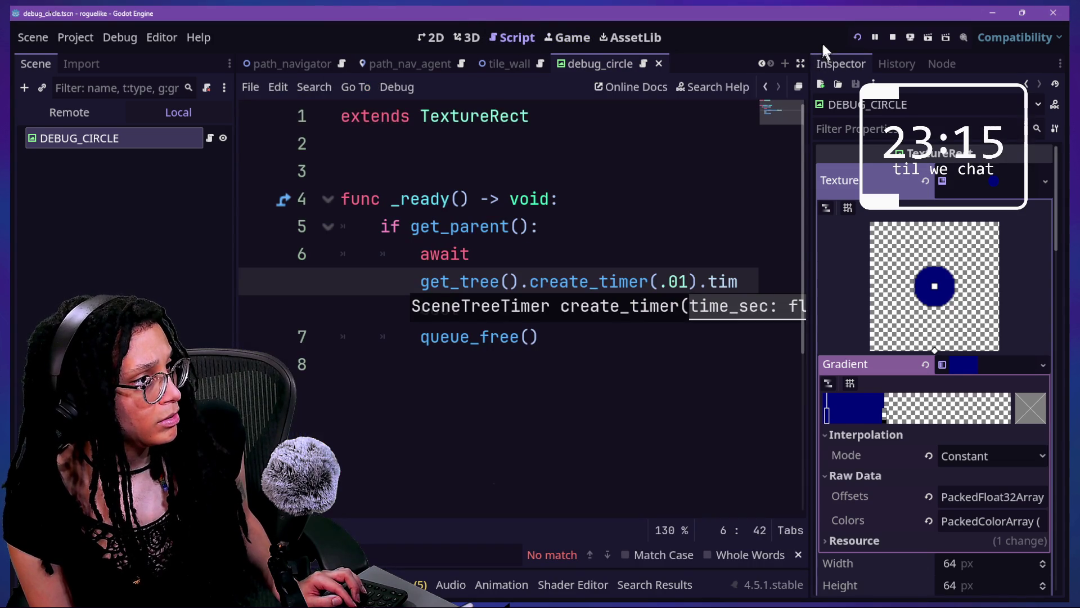
{"action": "left_click", "coordinate": [856, 36]}
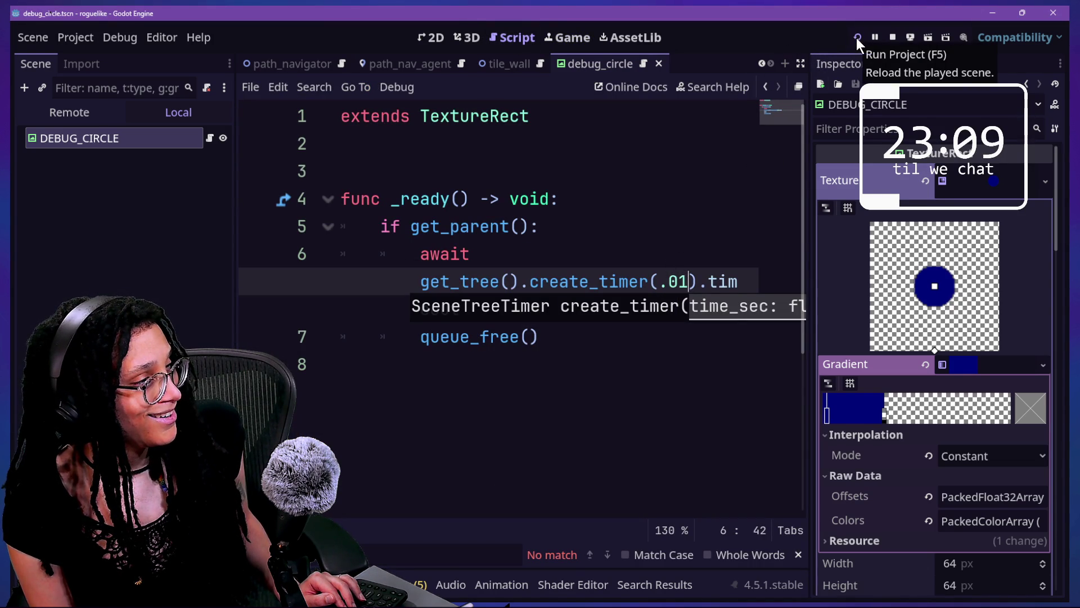
{"action": "left_click", "coordinate": [856, 38]}
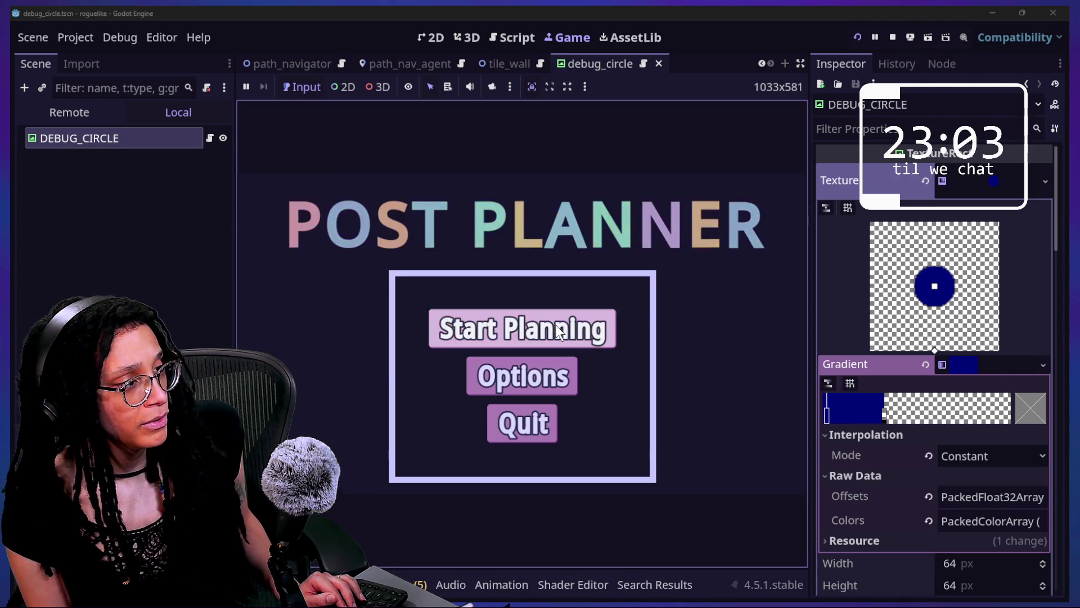
{"action": "left_click", "coordinate": [556, 327]}
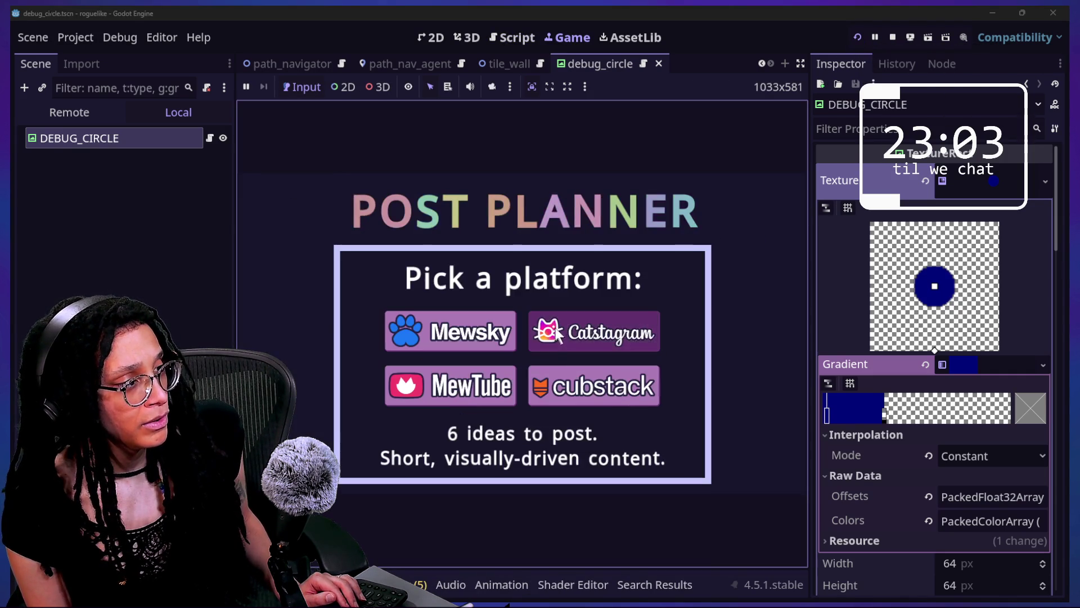
{"action": "left_click", "coordinate": [554, 328]}
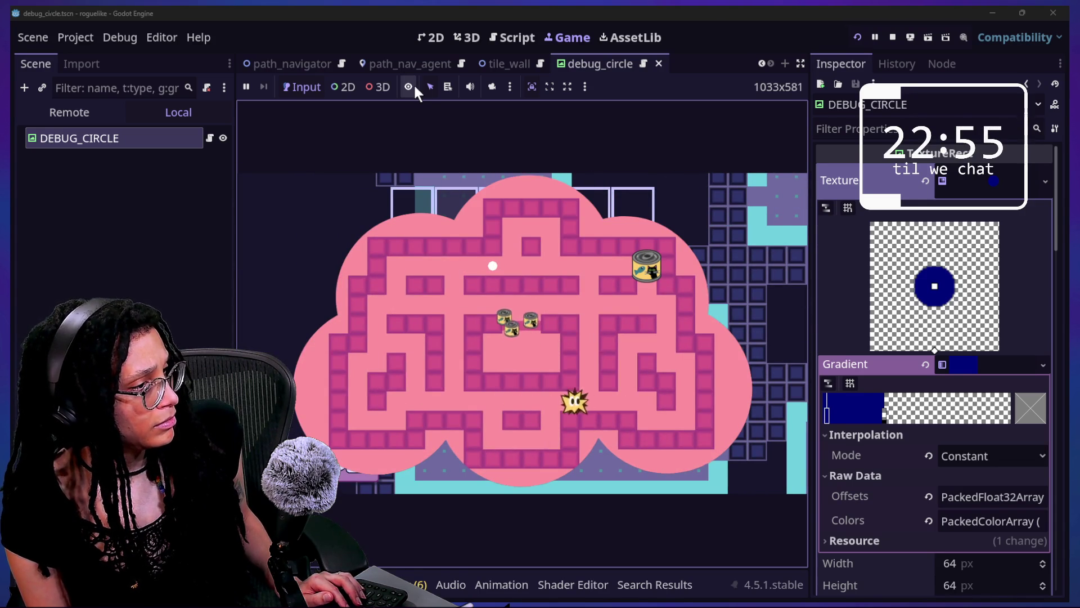
{"action": "left_click", "coordinate": [513, 37]}
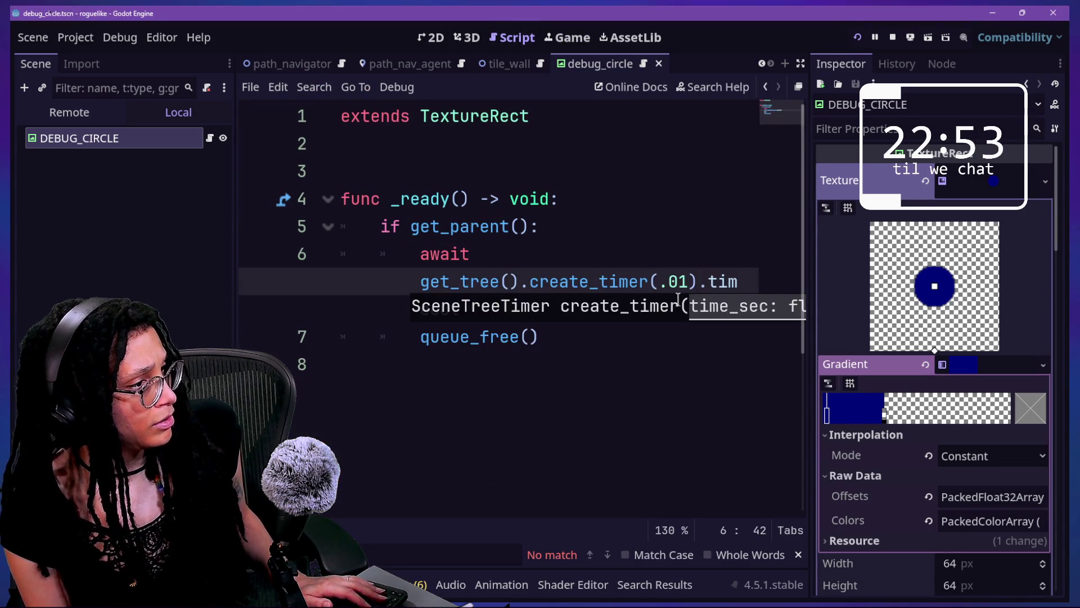
Trim the timer value to .1, relaunch into the Catstagram level, and stop the game.
{"action": "key", "text": "BackSpace"}
{"action": "left_click", "coordinate": [859, 37]}
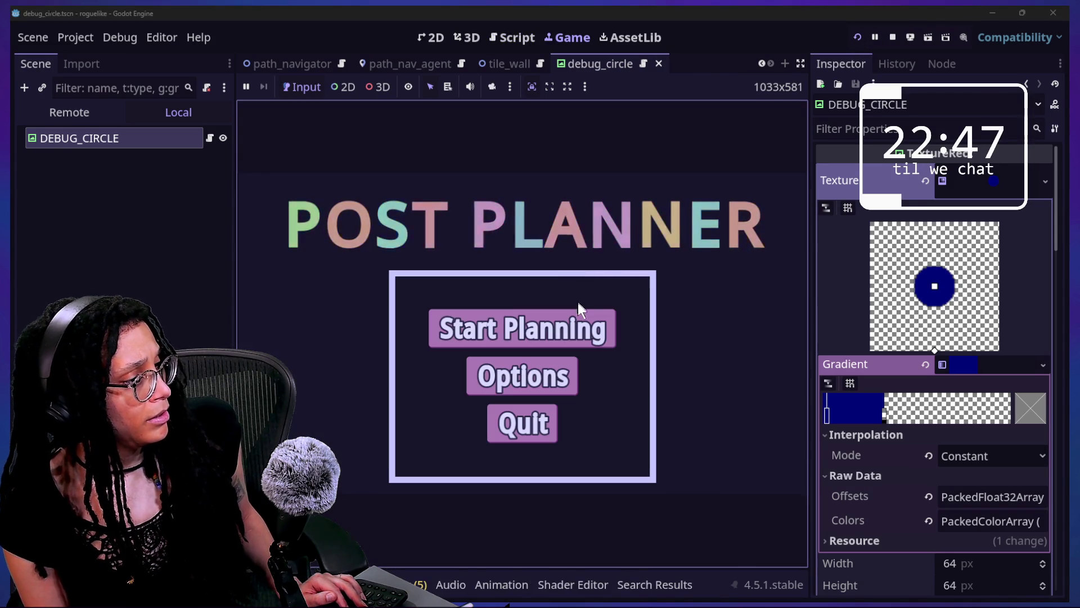
{"action": "left_click", "coordinate": [580, 314]}
{"action": "left_click", "coordinate": [582, 321]}
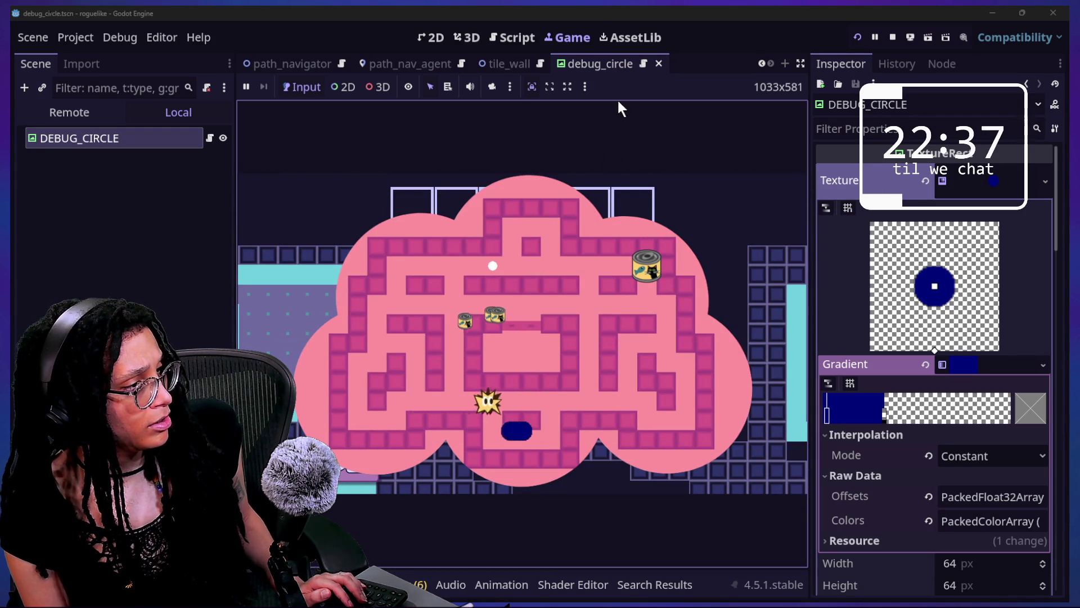
{"action": "left_click", "coordinate": [893, 37]}
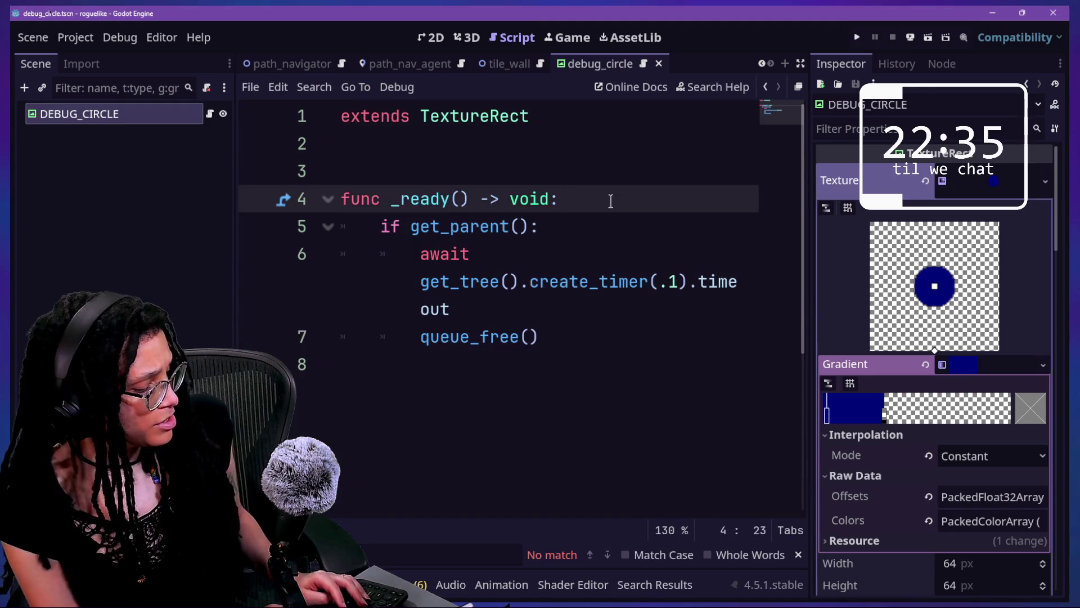
Find Abstract_thought.gd in Quick Open and view its code full-width.
{"action": "key", "text": "shift+alt+o"}
{"action": "type", "text": "though"}
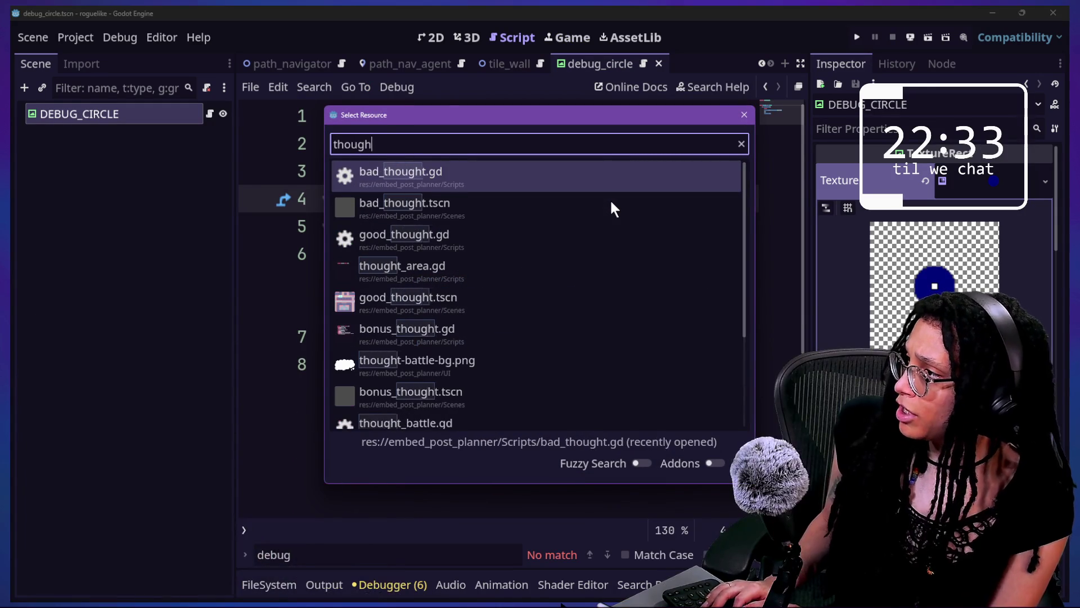
{"action": "type", "text": "t"}
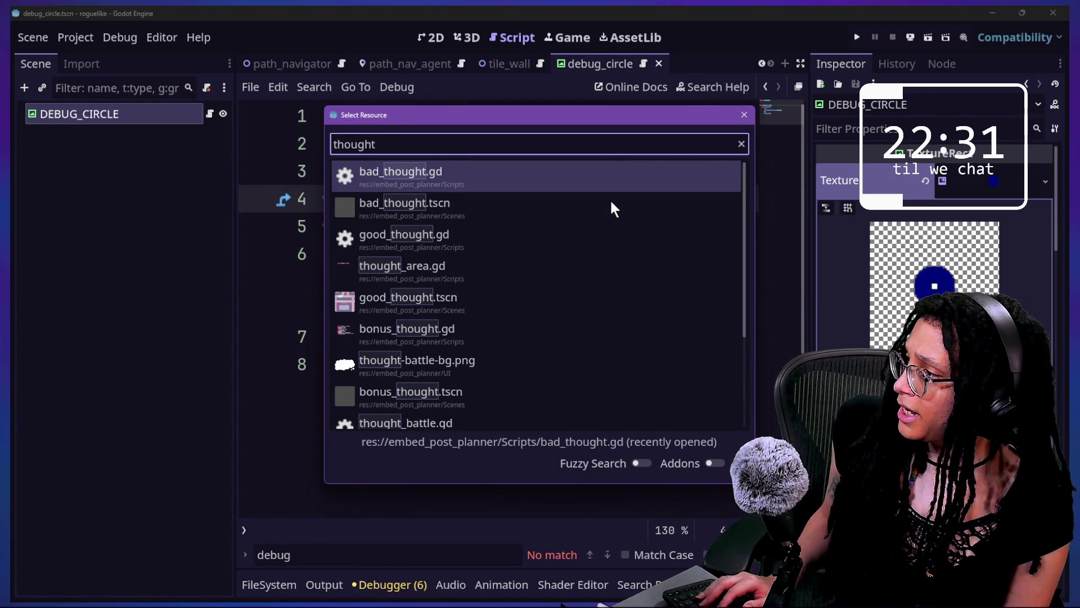
{"action": "key", "text": "Home"}
{"action": "type", "text": "abs"}
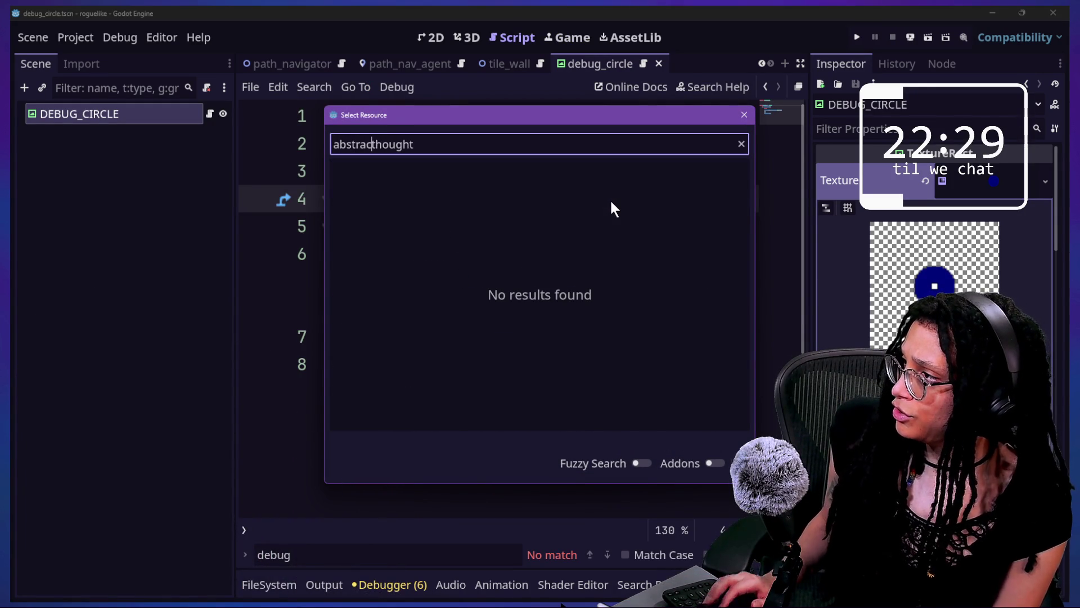
{"action": "type", "text": "ct_"}
{"action": "key", "text": "Return"}
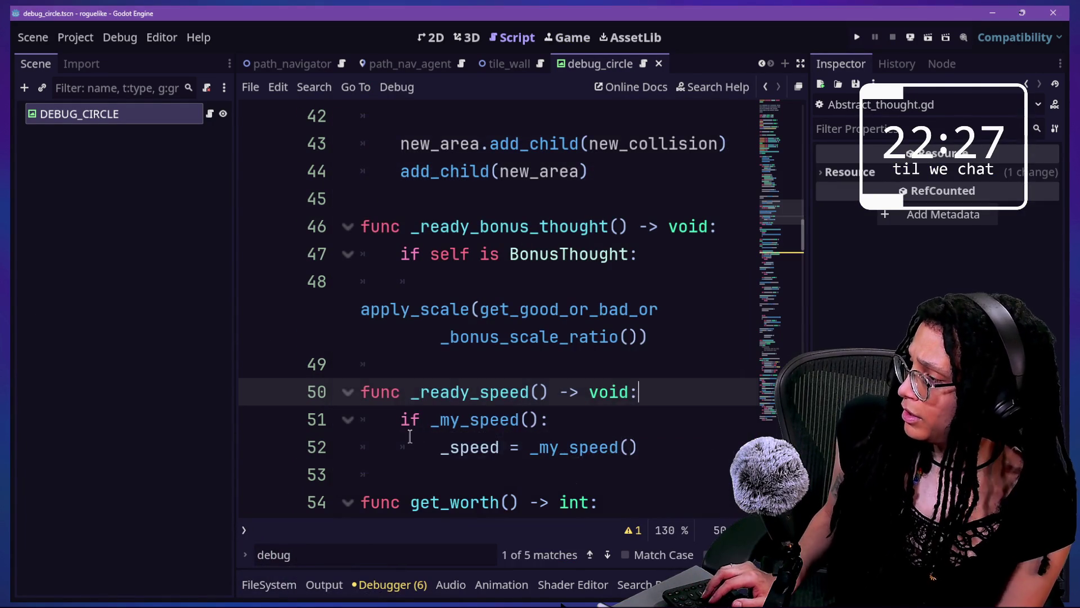
{"action": "key", "text": "ctrl+shift+F11"}
{"action": "scroll", "coordinate": [410, 437], "scroll_direction": "down", "scroll_amount": 12}
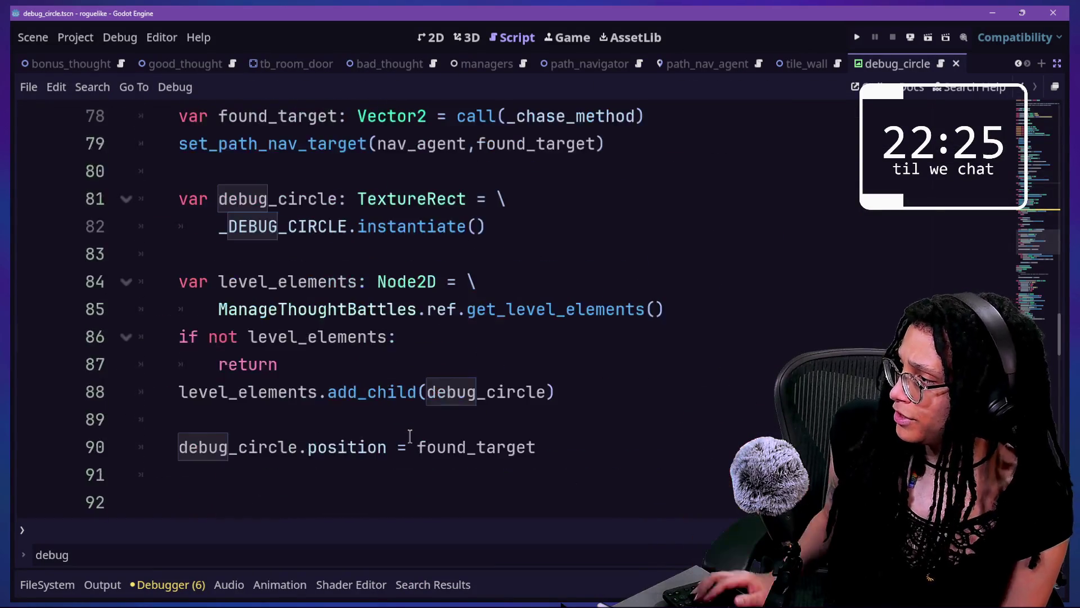
Declare var ahead_pos in _follow_ahead, moving the get_target_position call into it.
{"action": "scroll", "coordinate": [410, 437], "scroll_direction": "down", "scroll_amount": 12}
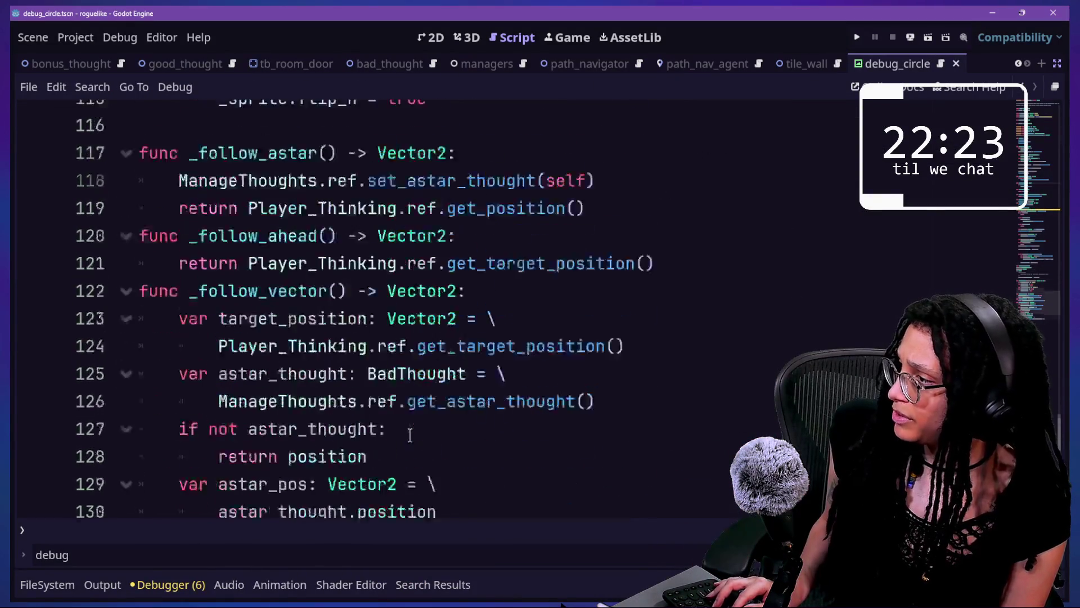
{"action": "scroll", "coordinate": [410, 437], "scroll_direction": "down", "scroll_amount": 2}
{"action": "scroll", "coordinate": [410, 436], "scroll_direction": "up", "scroll_amount": 3}
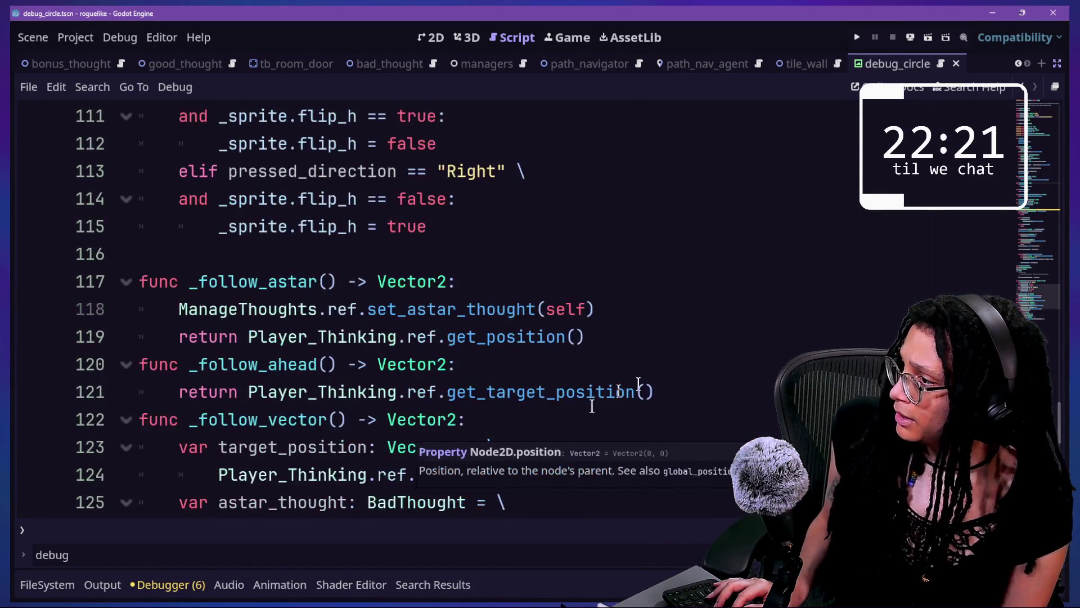
{"action": "left_click", "coordinate": [692, 386]}
{"action": "key", "text": "BackSpace"}
{"action": "key", "text": "BackSpace"}
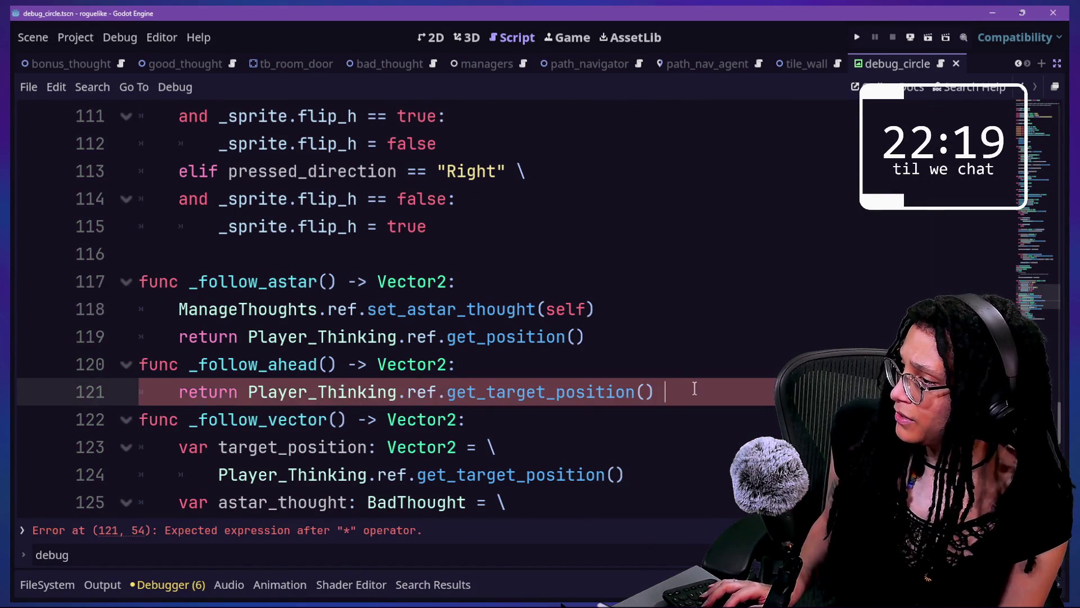
{"action": "left_click", "coordinate": [634, 354]}
{"action": "key", "text": "Return"}
{"action": "type", "text": "var ahead_pos:"}
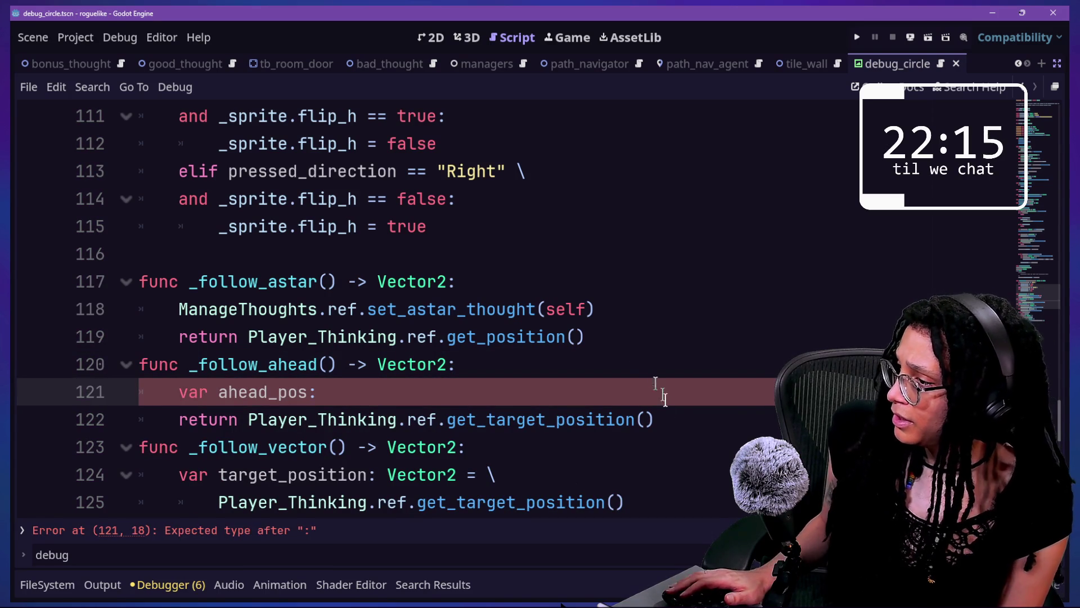
{"action": "left_click_drag", "start_coordinate": [665, 419], "coordinate": [253, 417]}
{"action": "key", "text": "ctrl+x"}
{"action": "left_click", "coordinate": [378, 388]}
{"action": "key", "text": "ctrl+v"}
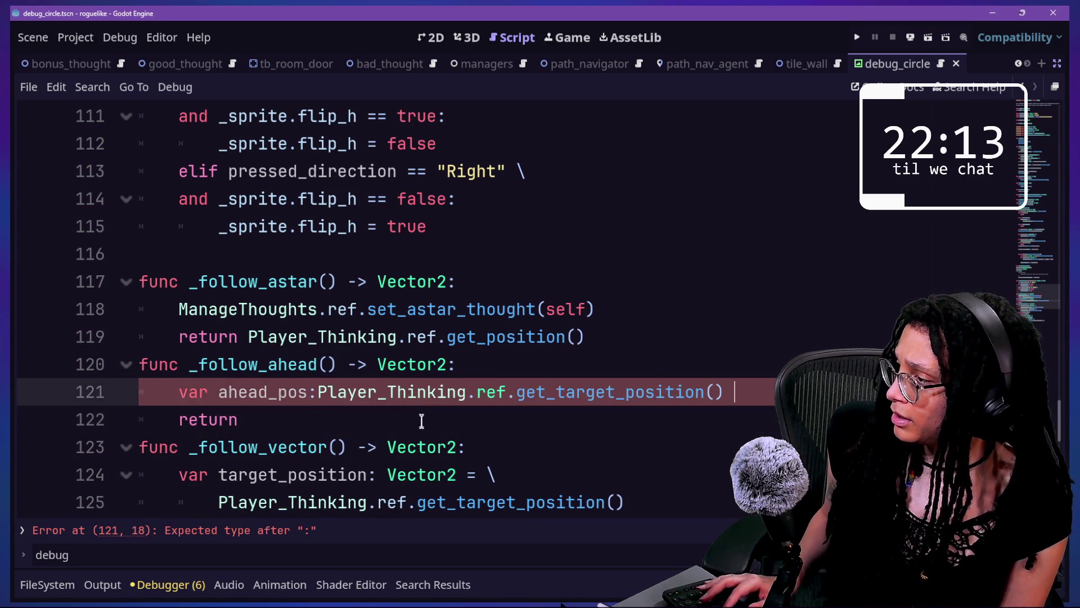
Fix the return statement so it returns ahead_pos.
{"action": "left_click", "coordinate": [441, 423]}
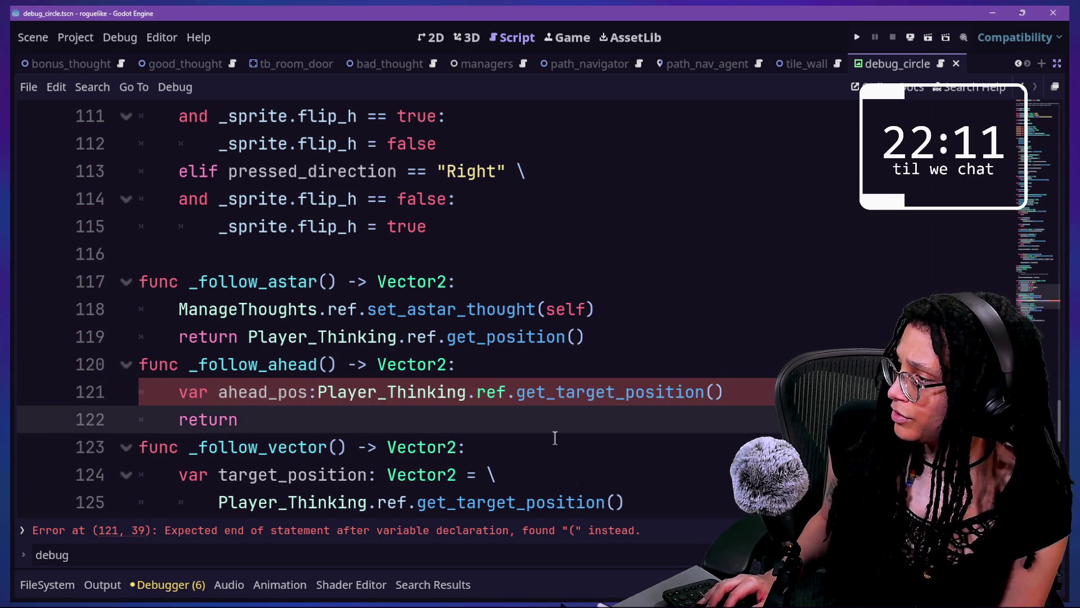
{"action": "type", "text": "aead_"}
{"action": "key", "text": "BackSpace"}
{"action": "key", "text": "BackSpace"}
{"action": "key", "text": "BackSpace"}
{"action": "type", "text": "head_"}
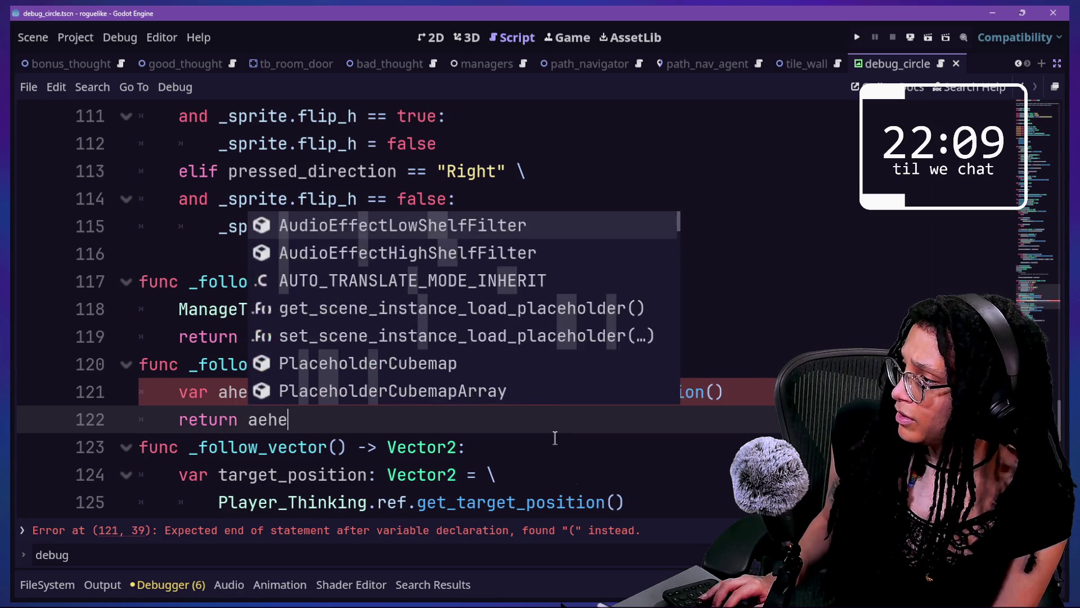
{"action": "key", "text": "Return"}
Split the ahead_pos declaration with a backslash continuation and add the Vector2 type.
{"action": "key", "text": "Up"}
{"action": "key", "text": "End"}
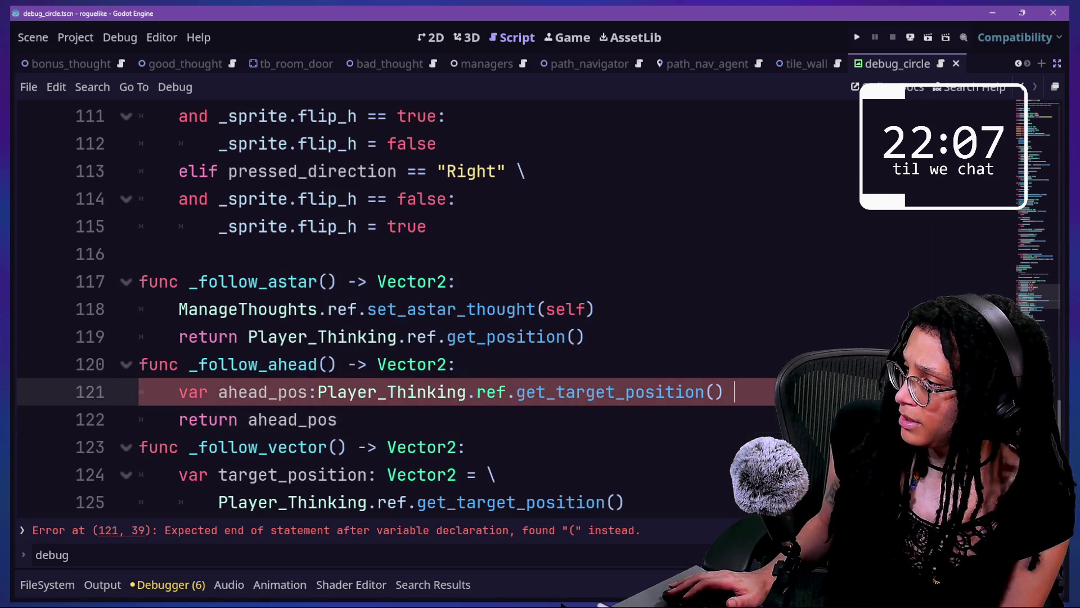
{"action": "left_click", "coordinate": [317, 391]}
{"action": "type", "text": "\\"}
{"action": "key", "text": "Return"}
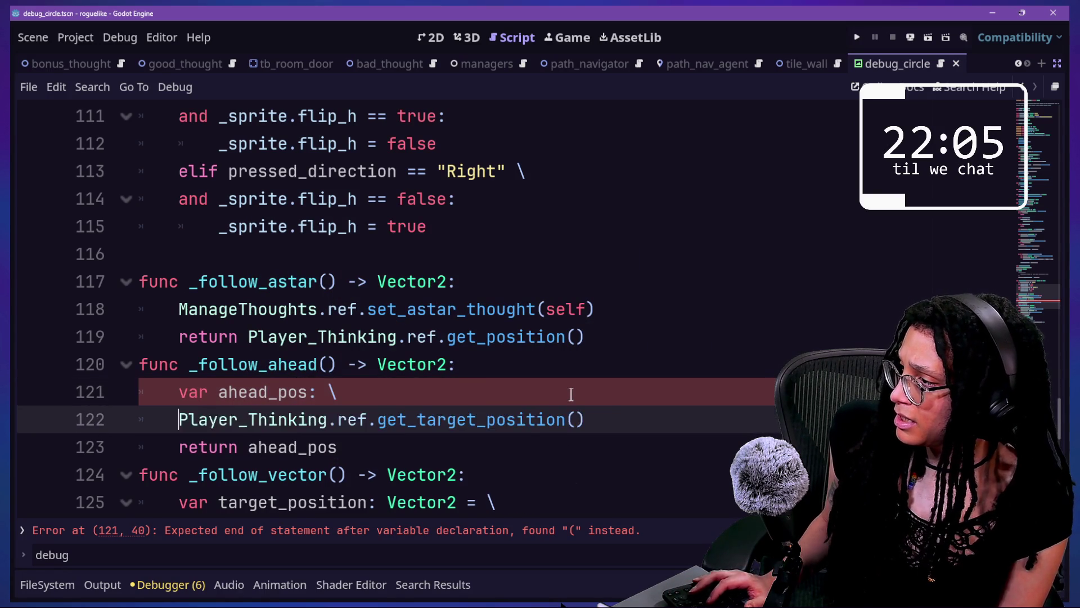
{"action": "key", "text": "Tab"}
{"action": "left_click", "coordinate": [324, 391]}
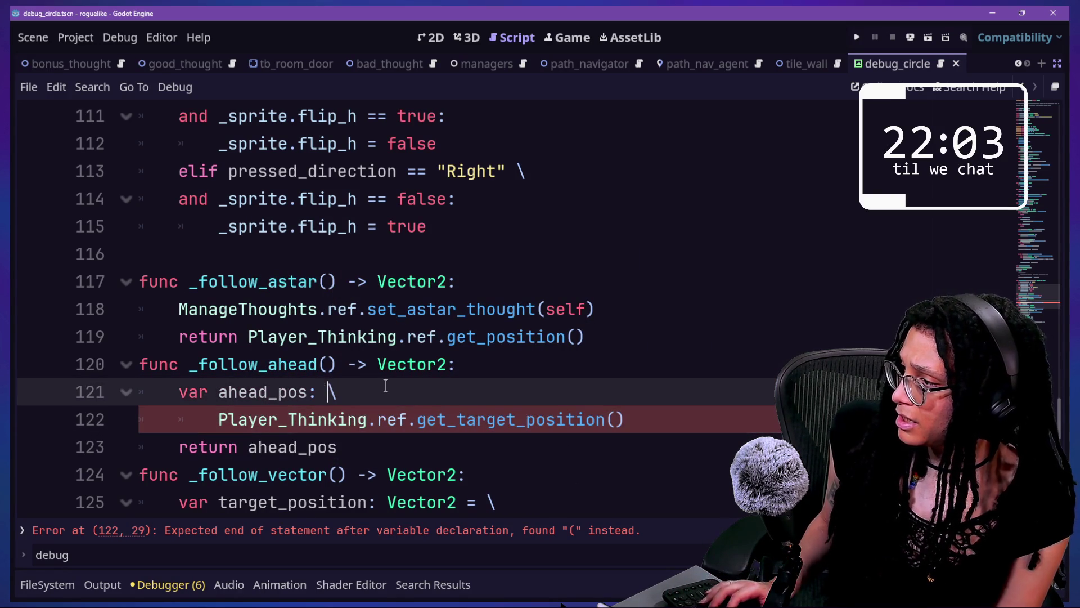
{"action": "type", "text": "Vector "}
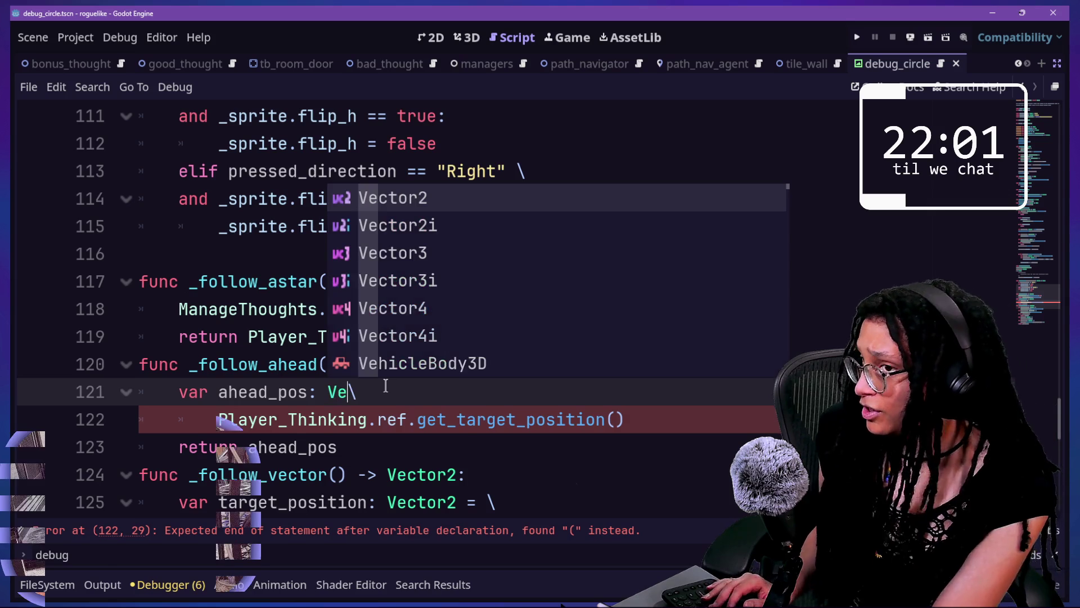
{"action": "type", "text": "2"}
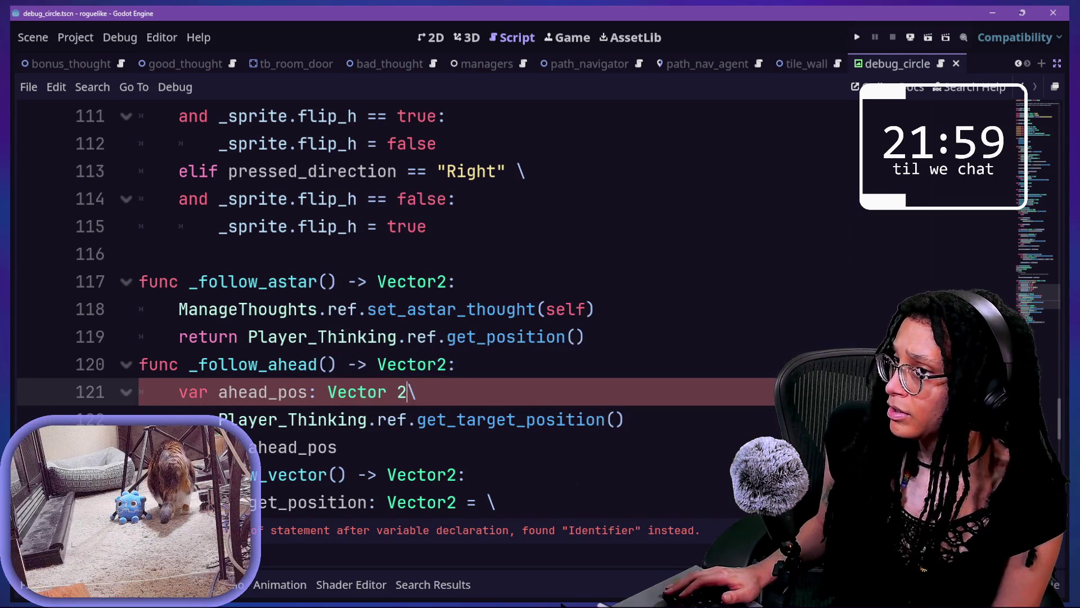
{"action": "left_click", "coordinate": [488, 419]}
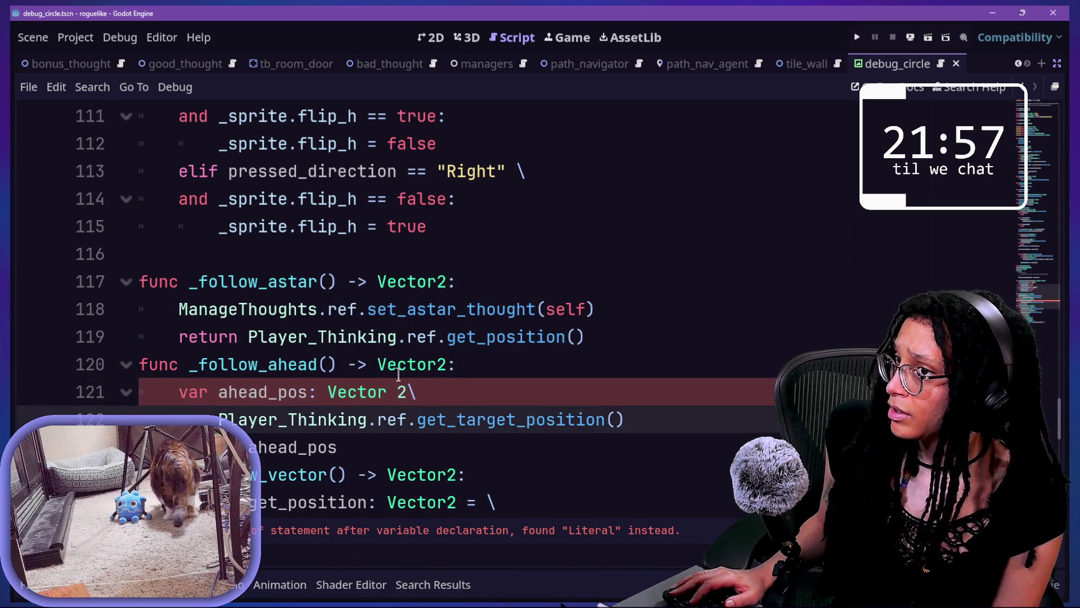
{"action": "scroll", "coordinate": [398, 373], "scroll_direction": "down", "scroll_amount": 2}
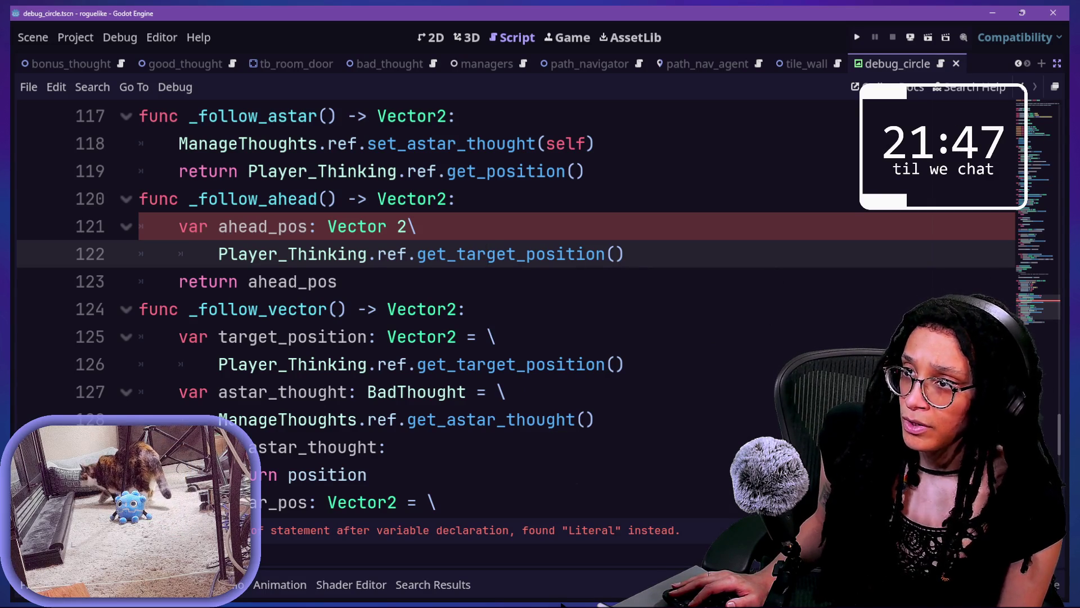
Complete the declaration as Vector2 = get_target_position() * 4 across continuation lines and save.
{"action": "left_click", "coordinate": [455, 226]}
{"action": "type", "text": "2"}
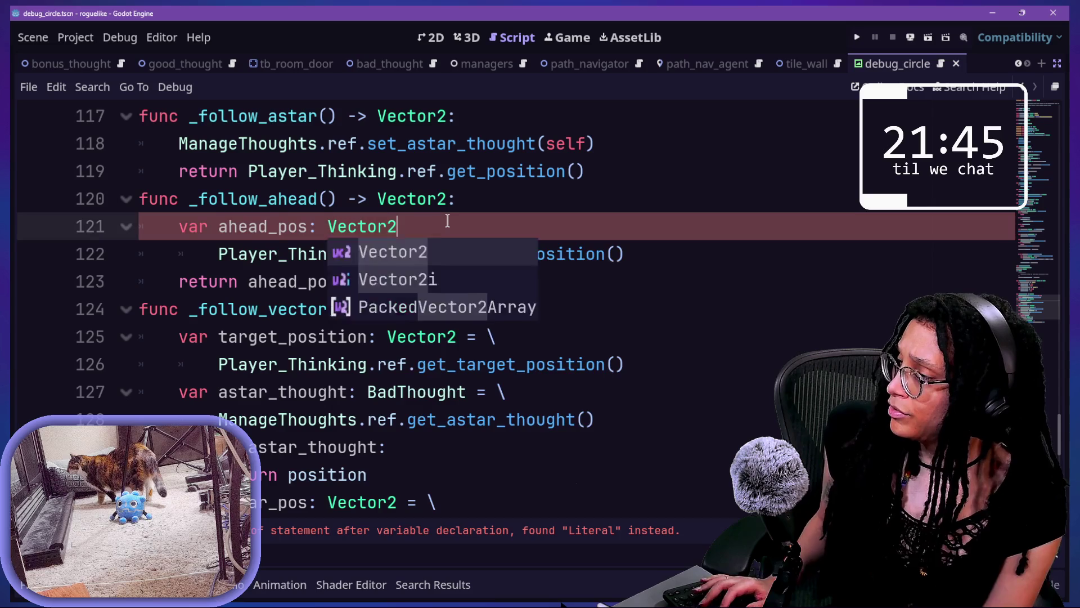
{"action": "type", "text": " = \\"}
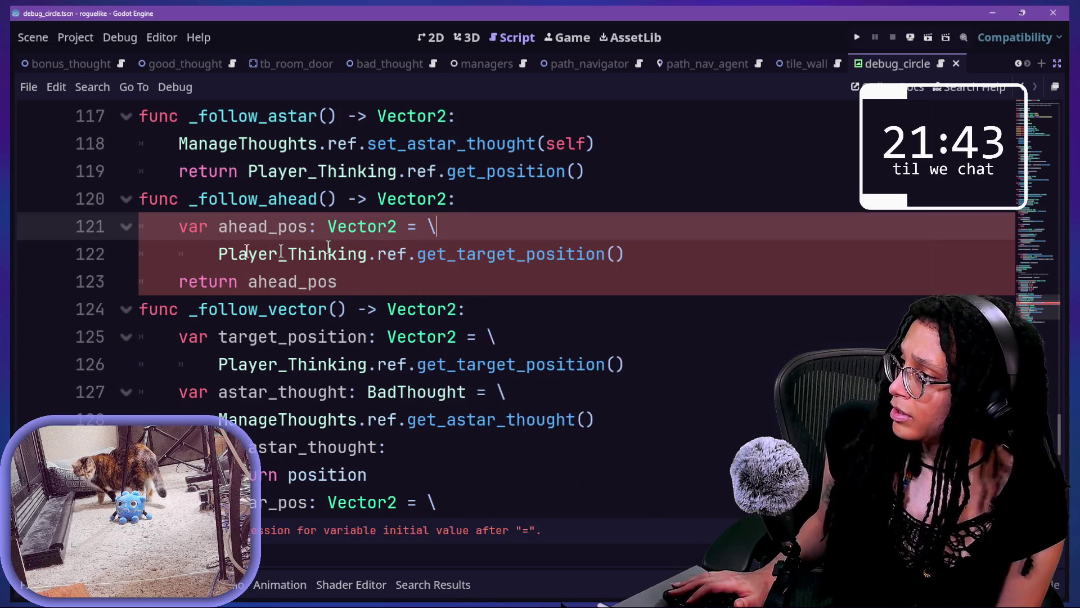
{"action": "left_click", "coordinate": [180, 254]}
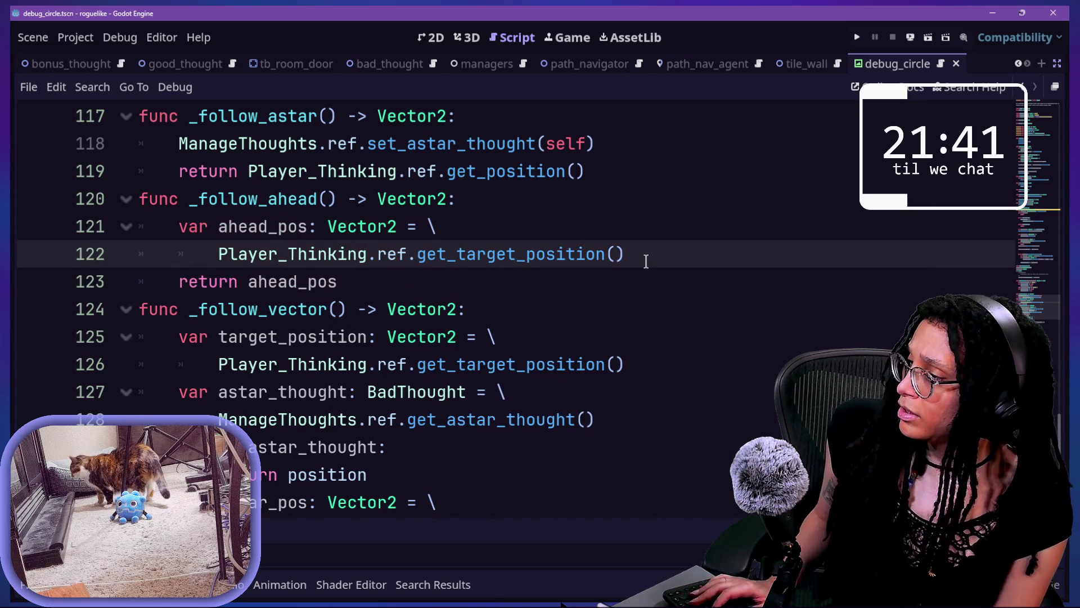
{"action": "type", "text": " \\"}
{"action": "key", "text": "Return"}
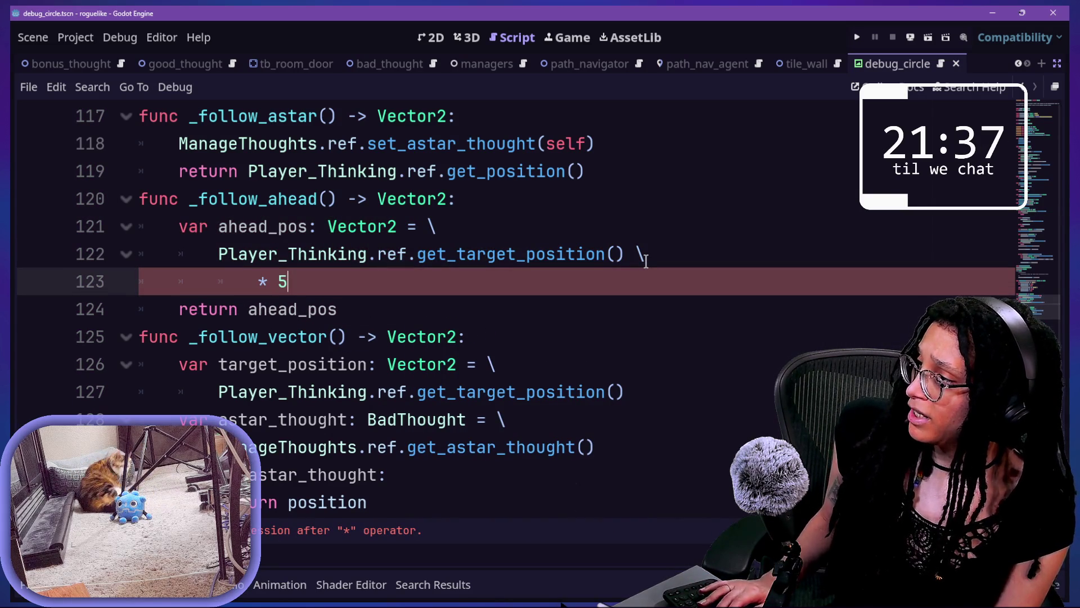
{"action": "type", "text": "4"}
{"action": "key", "text": "ctrl+s"}
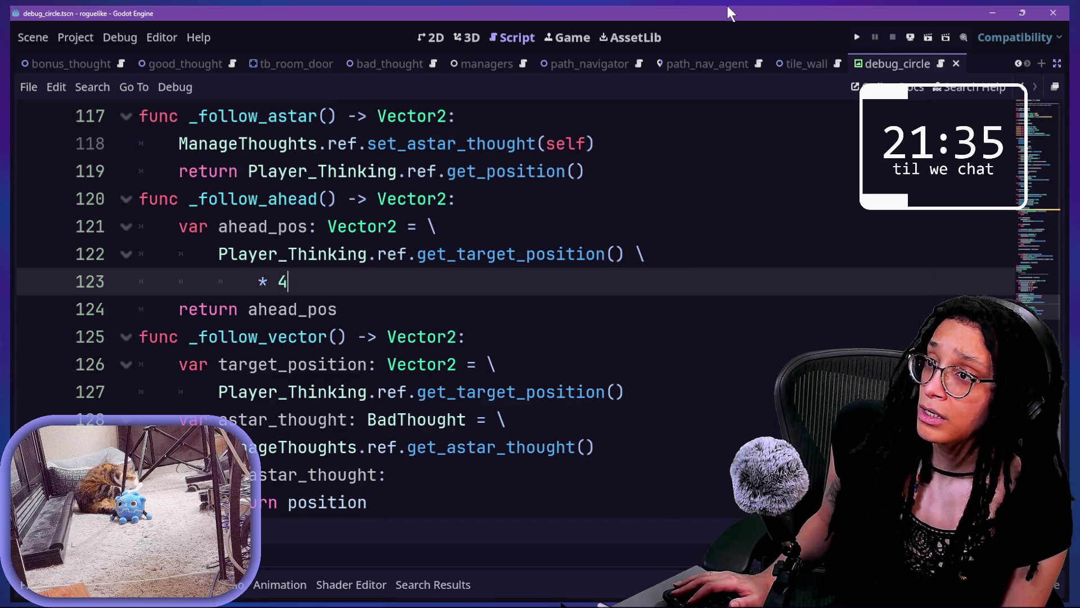
{"action": "left_click", "coordinate": [856, 38]}
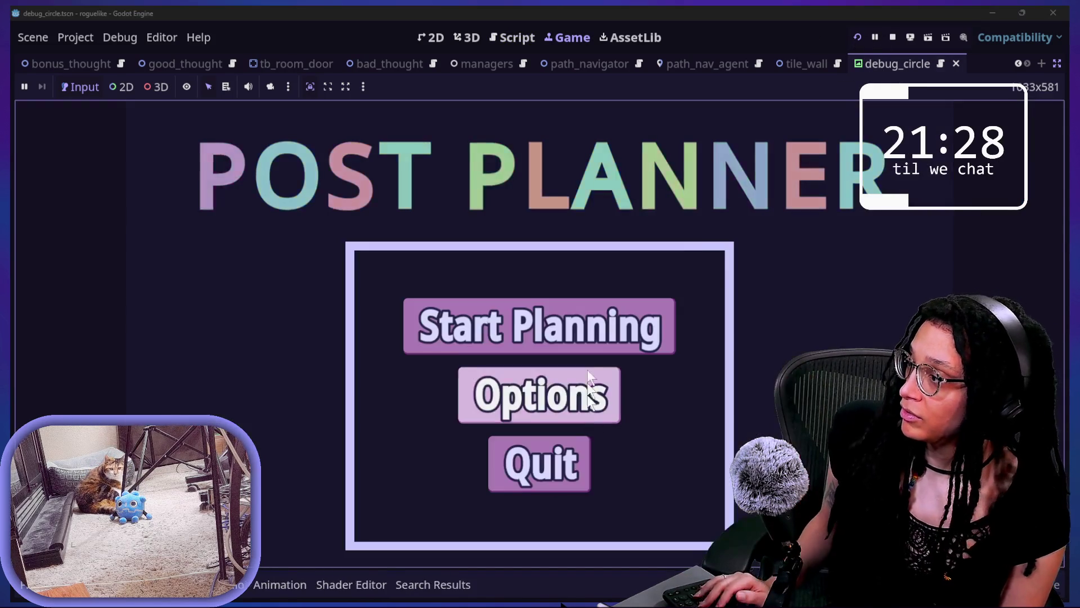
Go through the game's main menu and platform choice to enter the pink maze battle.
{"action": "left_click", "coordinate": [585, 338]}
{"action": "left_click", "coordinate": [586, 339]}
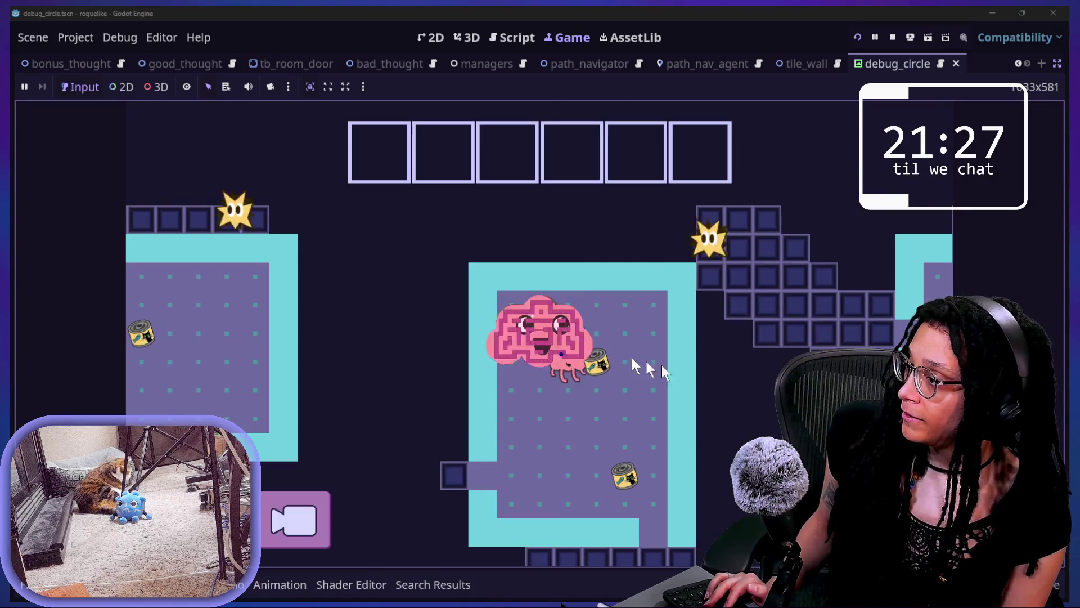